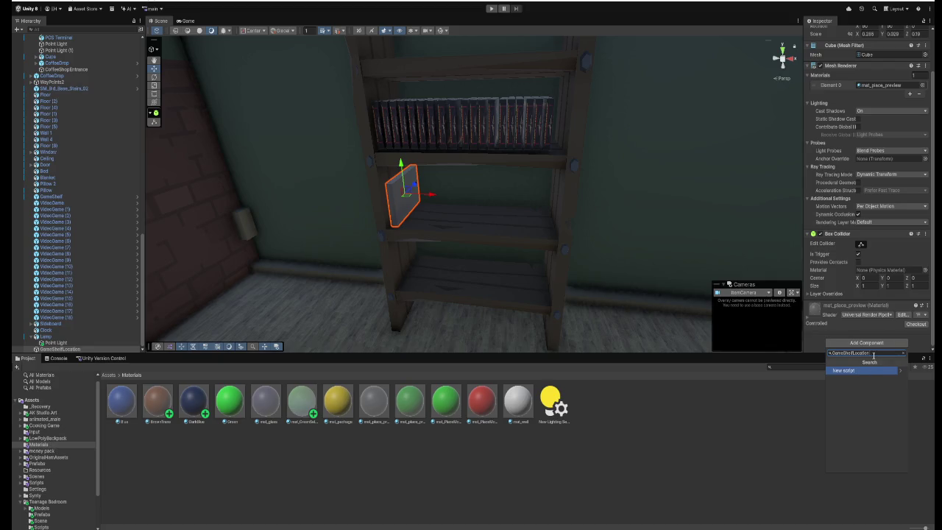
Add a new GameShelfLocation script to the shelf-spot cube, saved in a new Scripts/GameShelf folder.
{"action": "left_click", "coordinate": [867, 371]}
{"action": "left_click", "coordinate": [858, 466]}
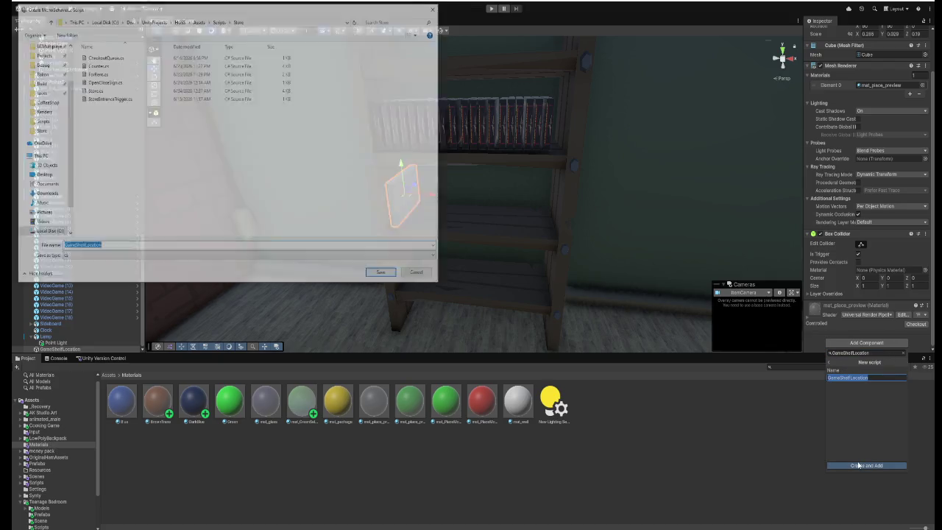
{"action": "left_click", "coordinate": [219, 20]}
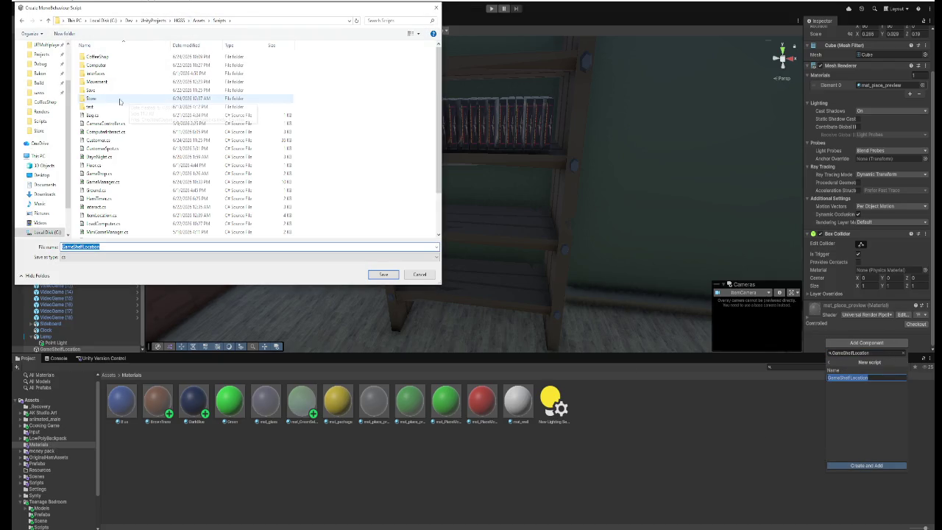
{"action": "right_click", "coordinate": [359, 114]}
{"action": "mouse_move", "coordinate": [397, 222]}
{"action": "left_click", "coordinate": [472, 226]}
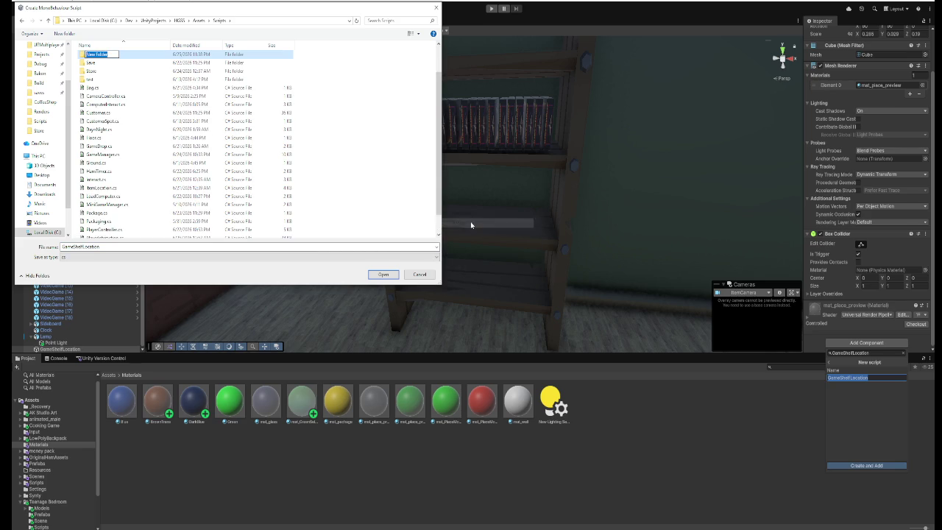
{"action": "type", "text": "Shme"}
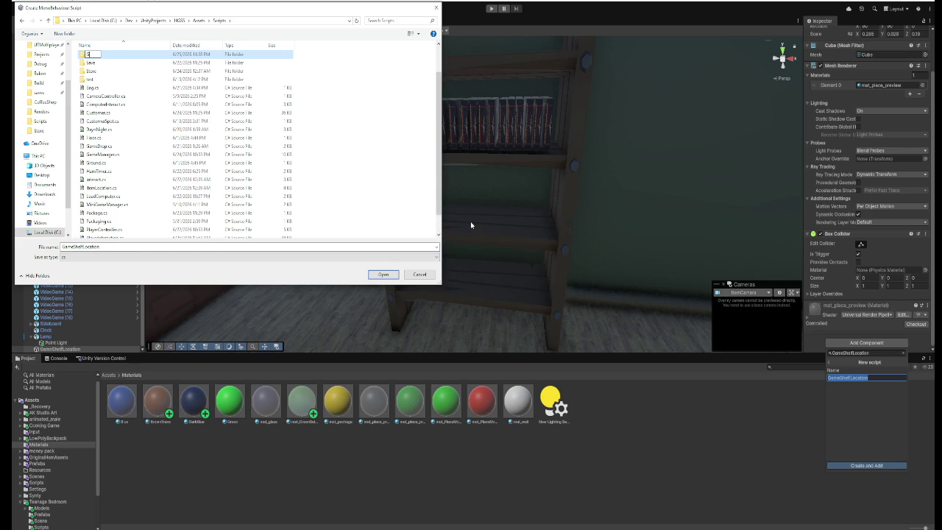
{"action": "type", "text": "Shelf"}
{"action": "key", "text": "Return"}
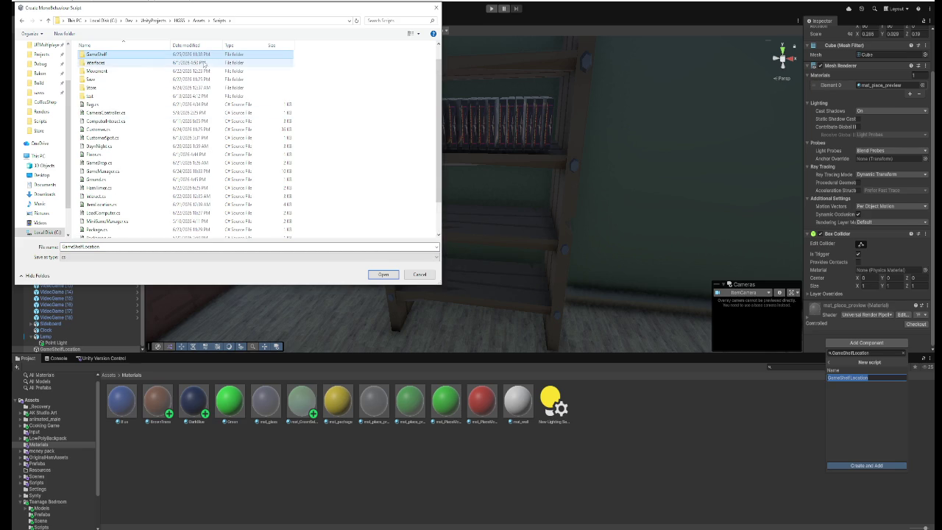
{"action": "double_click", "coordinate": [203, 56]}
{"action": "left_click", "coordinate": [383, 274]}
{"action": "type", "text": "gameshelf"}
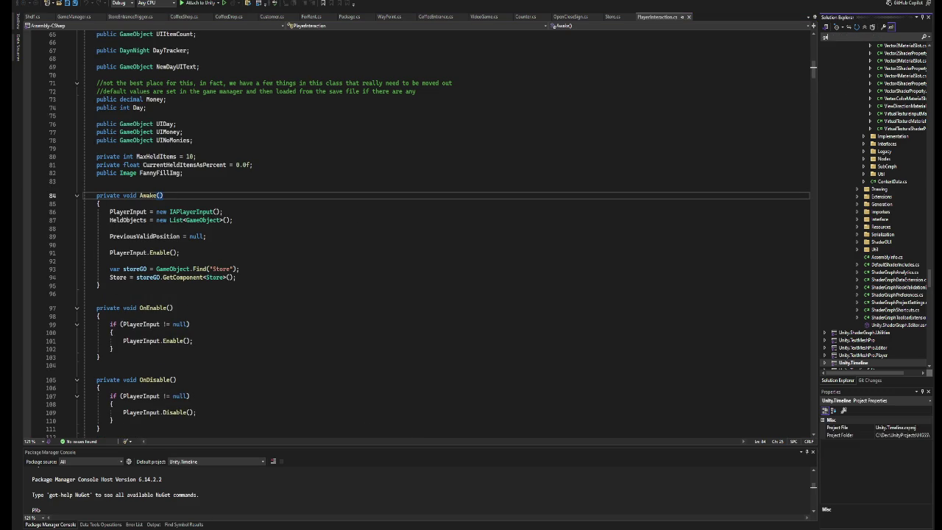
Find GameShelfLocation.cs in Solution Explorer and open it beside PlayerInteraction.cs.
{"action": "type", "text": "on"}
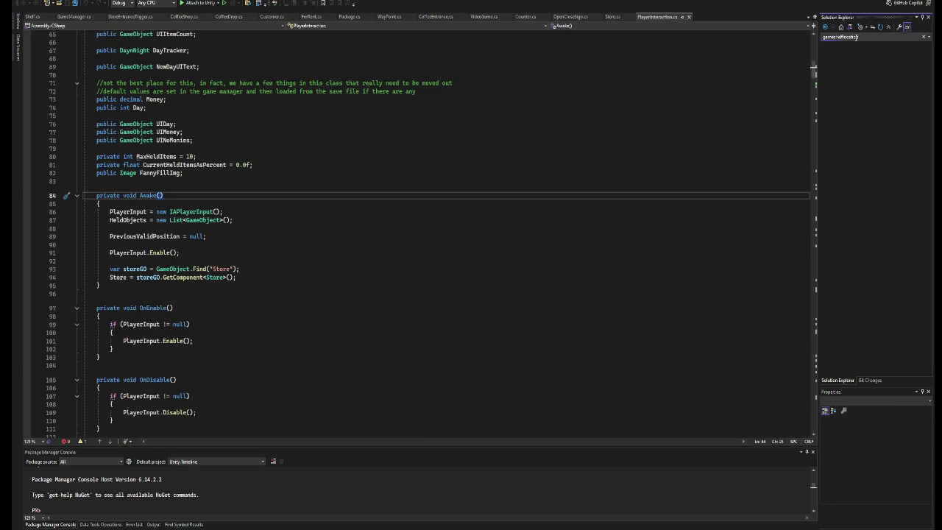
{"action": "double_click", "coordinate": [884, 83]}
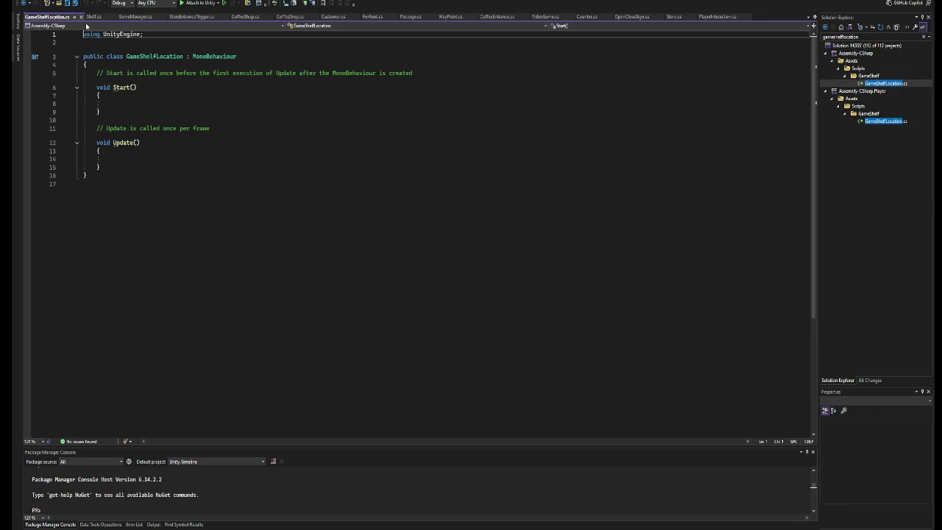
{"action": "left_click_drag", "start_coordinate": [34, 17], "coordinate": [699, 21]}
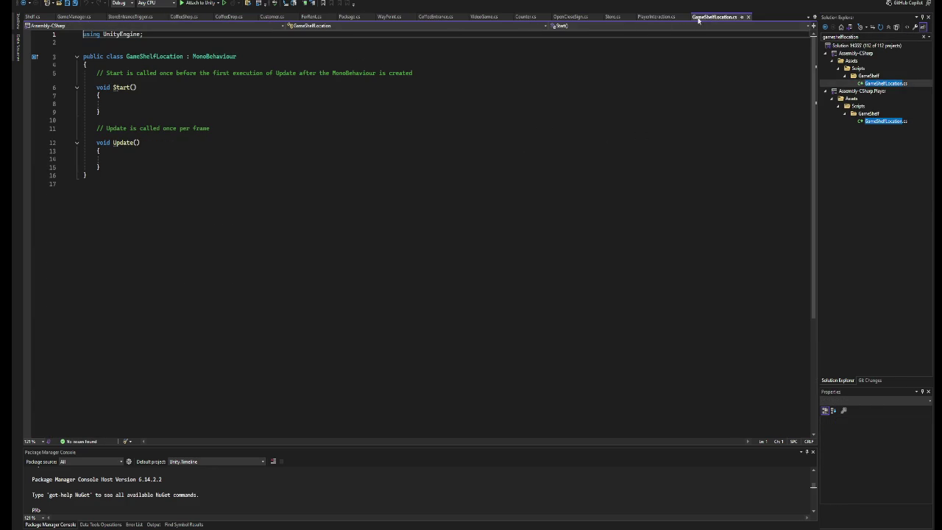
Make the GameShelfLocation class inherit from Interact instead of MonoBehaviour and save.
{"action": "left_click_drag", "start_coordinate": [237, 57], "coordinate": [194, 59]}
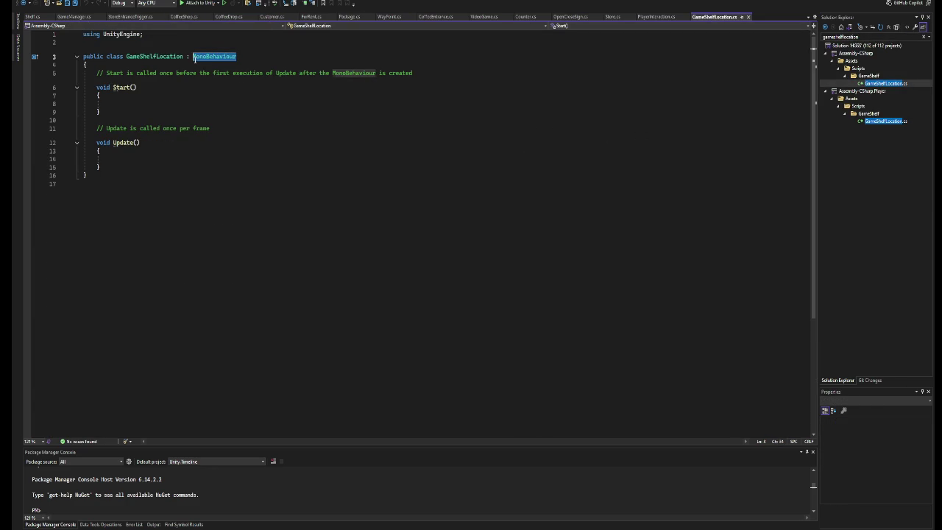
{"action": "type", "text": "Interact"}
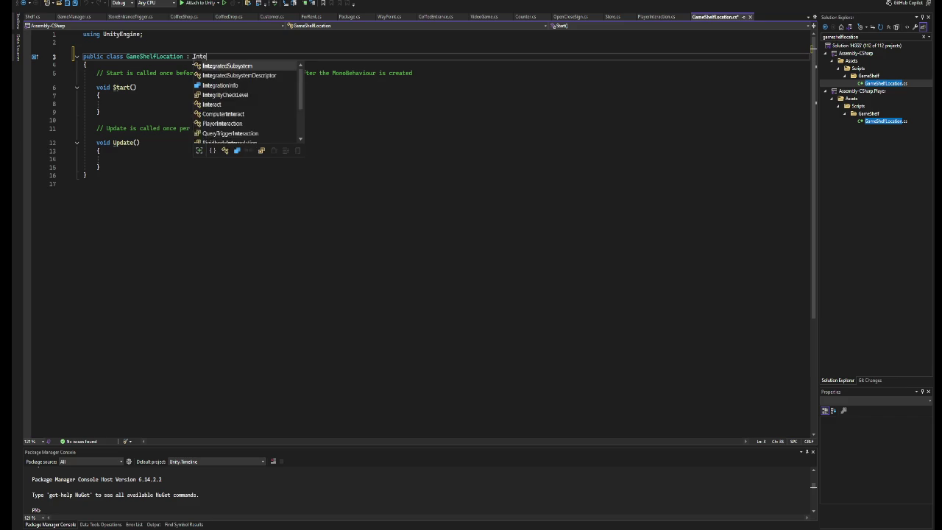
{"action": "key", "text": "ctrl+s"}
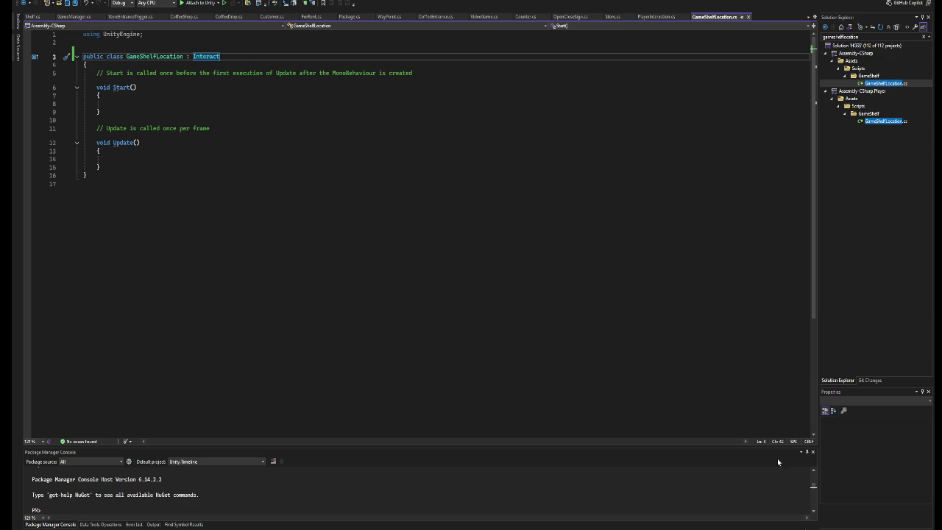
{"action": "left_click", "coordinate": [685, 127]}
{"action": "key", "text": "alt+Tab"}
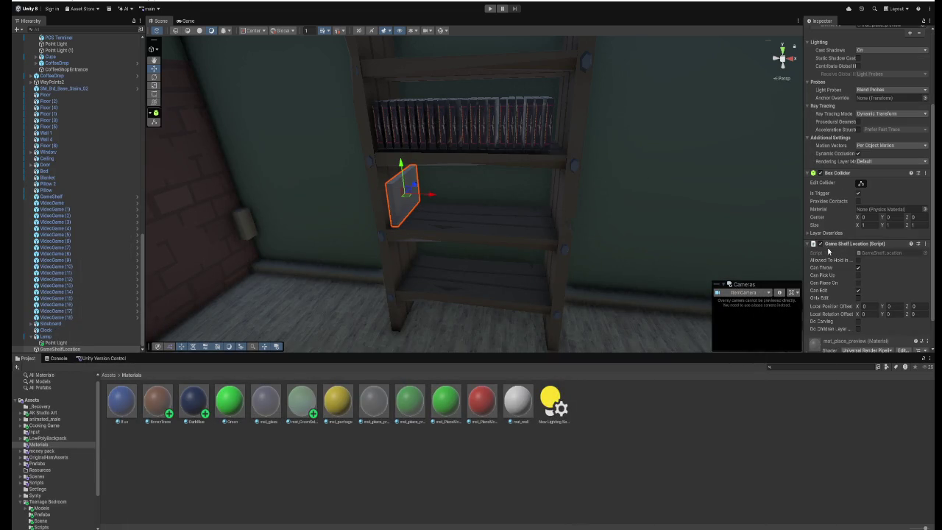
Turn off Can Throw on the shelf spot's Game Shelf Location component.
{"action": "scroll", "coordinate": [858, 223], "scroll_direction": "down", "scroll_amount": 5}
{"action": "left_click", "coordinate": [857, 232]}
{"action": "left_click_drag", "start_coordinate": [803, 226], "coordinate": [773, 232]}
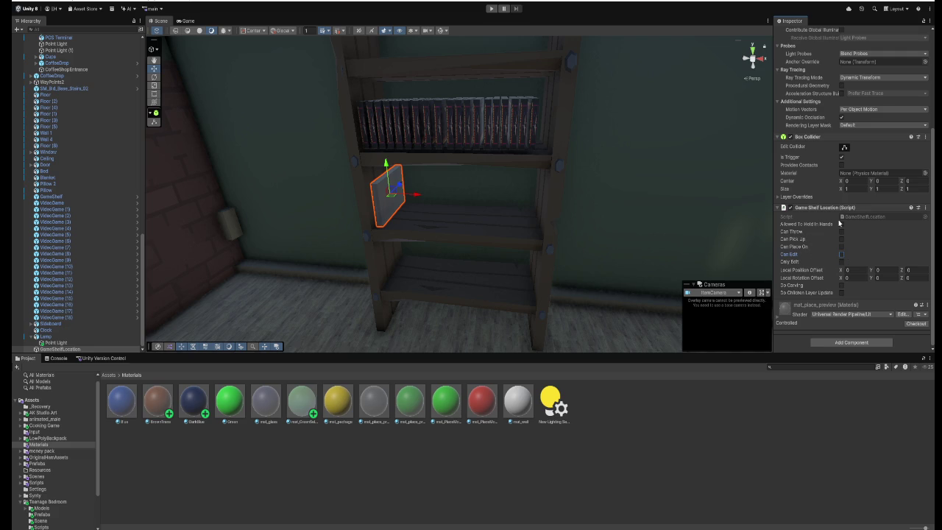
Move the shelf-spot box off the shelf onto the floor in the Scene view.
{"action": "key", "text": "f"}
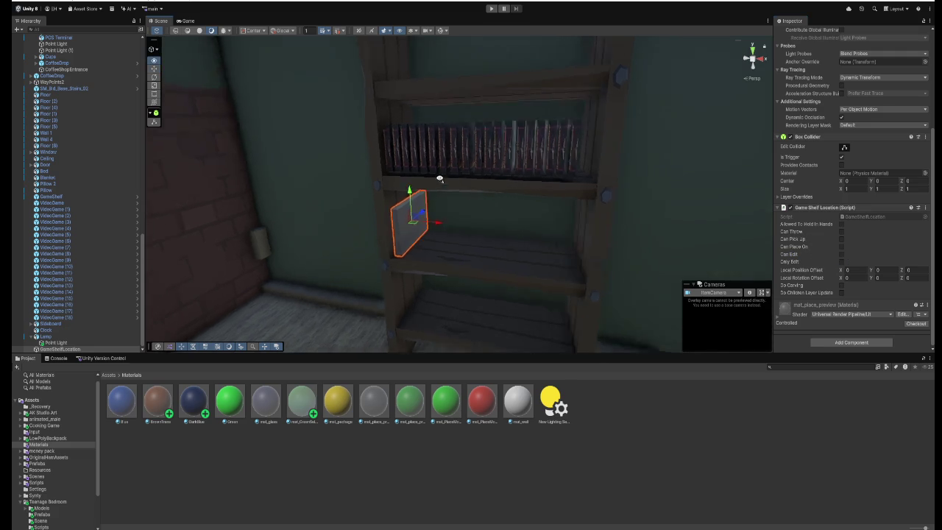
{"action": "mouse_move", "coordinate": [390, 200]}
{"action": "left_mouse_down"}
{"action": "mouse_move", "coordinate": [394, 219]}
{"action": "mouse_move", "coordinate": [486, 231]}
{"action": "mouse_move", "coordinate": [389, 212]}
{"action": "left_mouse_up"}
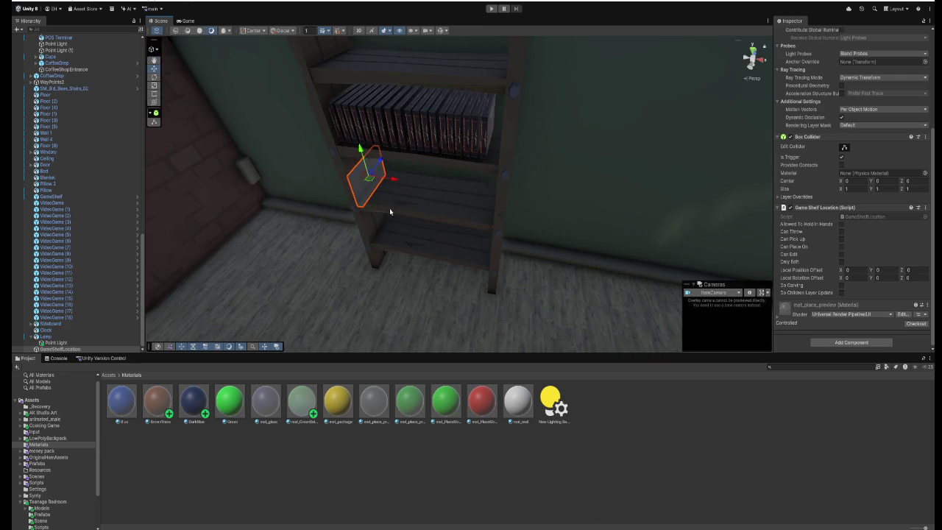
{"action": "mouse_move", "coordinate": [380, 164]}
{"action": "left_mouse_down"}
{"action": "mouse_move", "coordinate": [335, 221]}
{"action": "mouse_move", "coordinate": [339, 256]}
{"action": "mouse_move", "coordinate": [609, 295]}
{"action": "mouse_move", "coordinate": [567, 294]}
{"action": "mouse_move", "coordinate": [648, 288]}
{"action": "mouse_move", "coordinate": [648, 280]}
{"action": "left_mouse_up"}
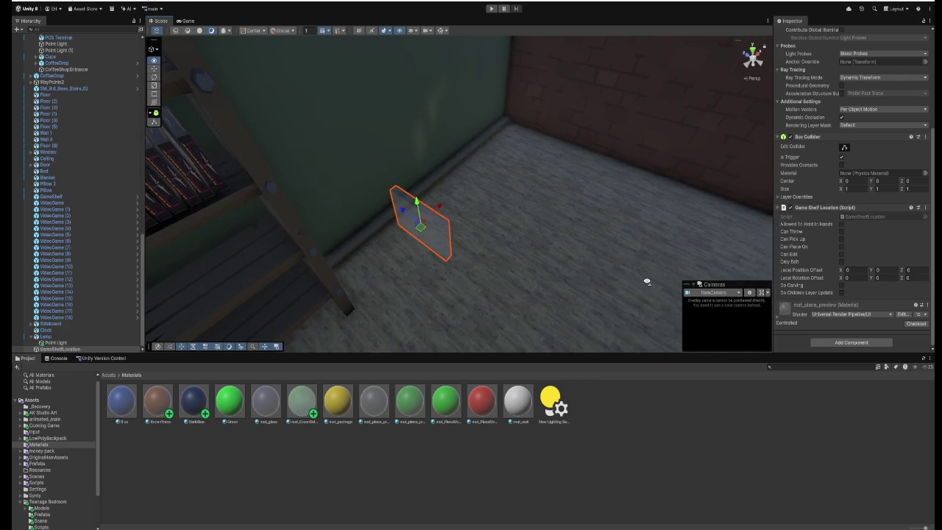
{"action": "mouse_move", "coordinate": [592, 260]}
{"action": "left_mouse_down"}
{"action": "mouse_move", "coordinate": [480, 237]}
{"action": "mouse_move", "coordinate": [425, 255]}
{"action": "mouse_move", "coordinate": [502, 261]}
{"action": "mouse_move", "coordinate": [537, 235]}
{"action": "left_mouse_up"}
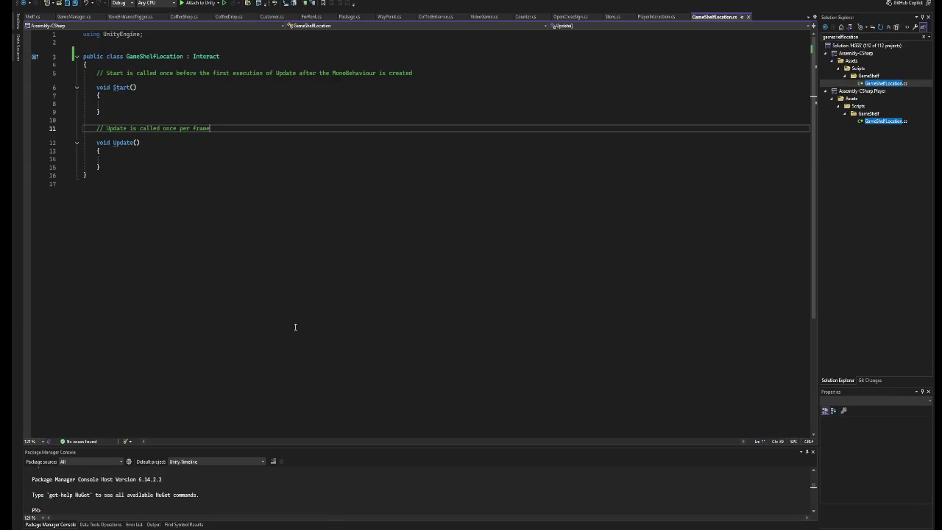
{"action": "left_click", "coordinate": [146, 166]}
Add an empty public override OnInteract method below Update.
{"action": "key", "text": "Return"}
{"action": "key", "text": "Return"}
{"action": "type", "text": "public"}
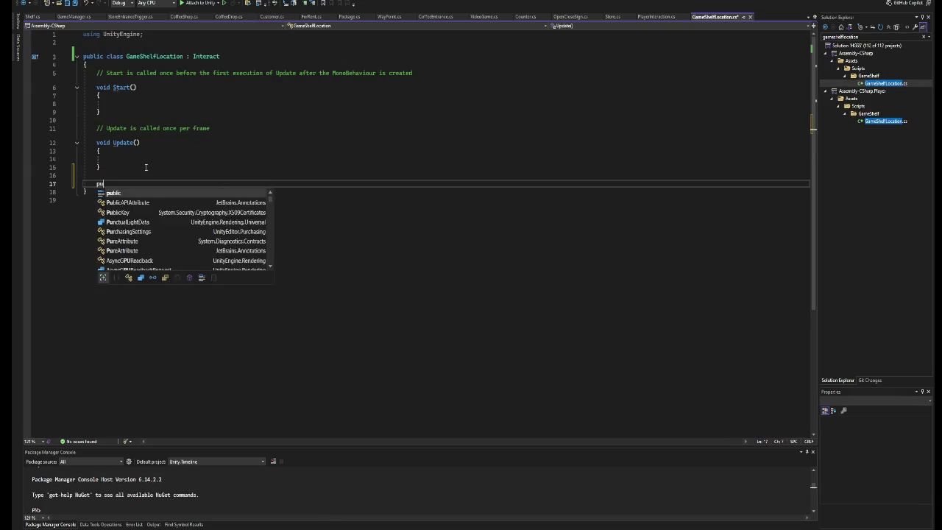
{"action": "type", "text": " override"}
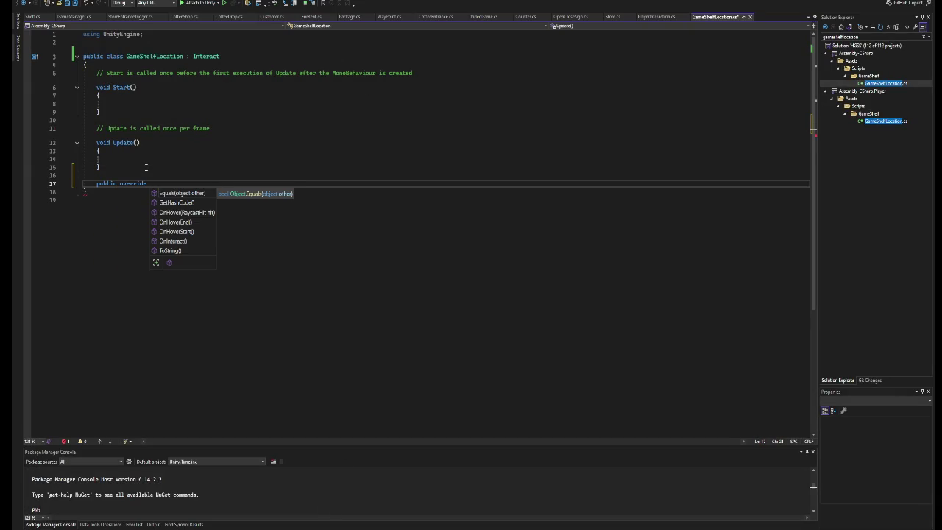
{"action": "key", "text": "Down"}
{"action": "key", "text": "Down"}
{"action": "key", "text": "Down"}
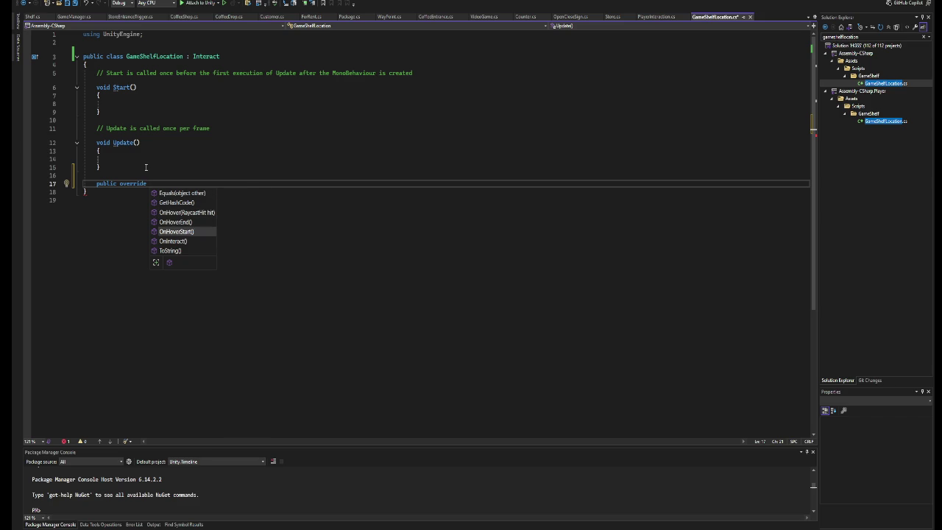
{"action": "key", "text": "Return"}
{"action": "key", "text": "BackSpace"}
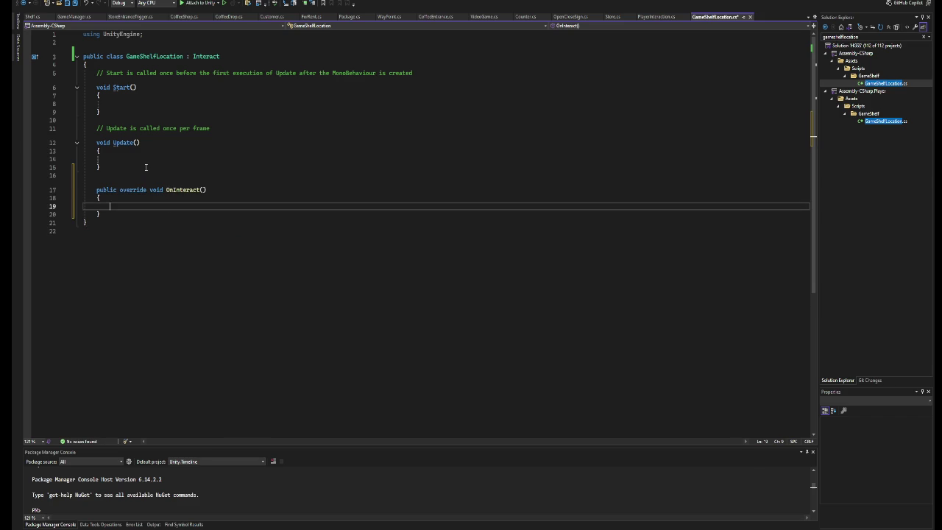
Duplicate the method and rename the copy OnHoverStart.
{"action": "left_click_drag", "start_coordinate": [111, 215], "coordinate": [110, 184]}
{"action": "key", "text": "ctrl+c"}
{"action": "left_click", "coordinate": [117, 168]}
{"action": "key", "text": "Return"}
{"action": "key", "text": "ctrl+v"}
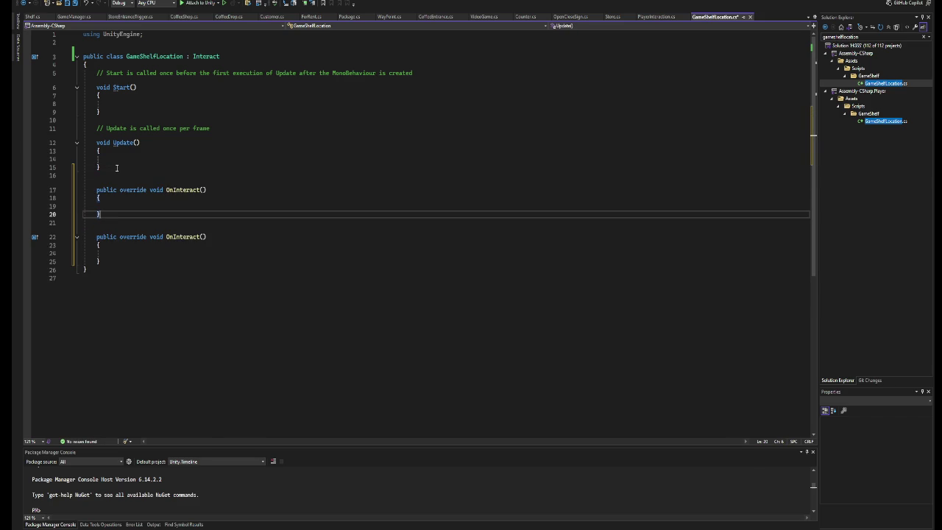
{"action": "left_click", "coordinate": [200, 190]}
{"action": "key", "text": "BackSpace"}
{"action": "key", "text": "BackSpace"}
{"action": "key", "text": "BackSpace"}
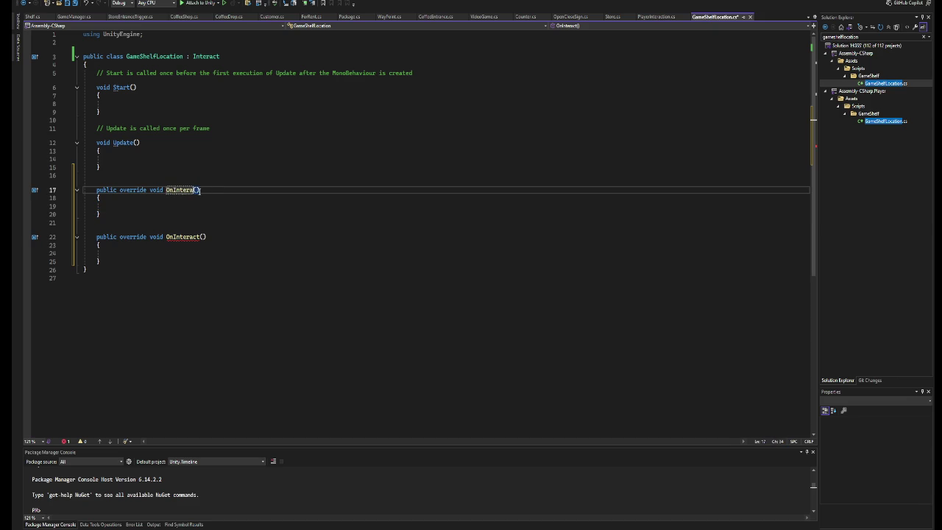
{"action": "type", "text": "HoverStart"}
{"action": "key", "text": "Down"}
{"action": "key", "text": "Down"}
Duplicate OnHoverStart below itself and rename the copy OnHoverEnd.
{"action": "left_click_drag", "start_coordinate": [101, 214], "coordinate": [96, 194]}
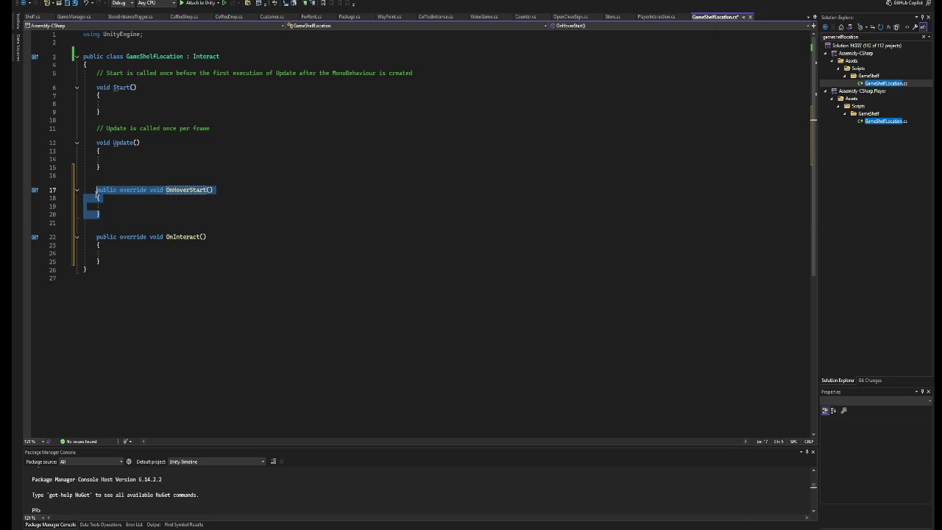
{"action": "key", "text": "ctrl+c"}
{"action": "left_click", "coordinate": [117, 214]}
{"action": "key", "text": "Return"}
{"action": "key", "text": "Return"}
{"action": "key", "text": "ctrl+v"}
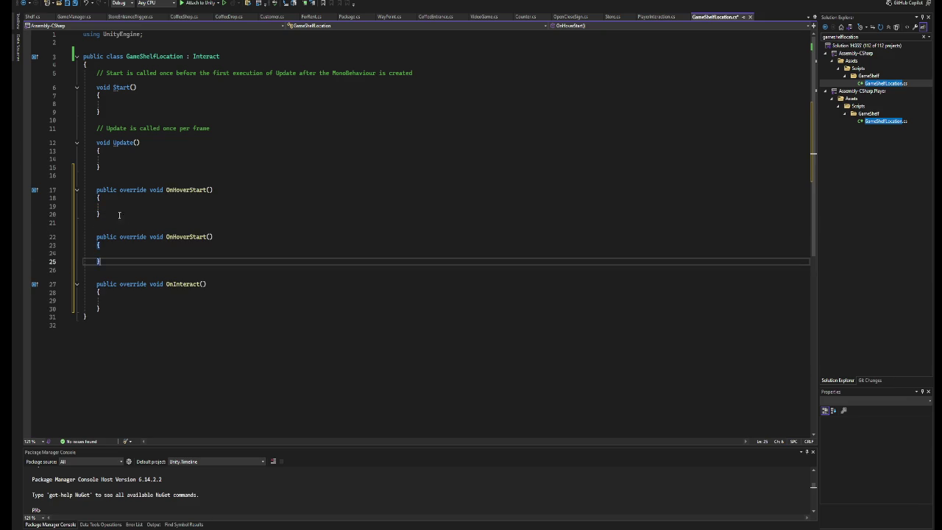
{"action": "double_click", "coordinate": [203, 236]}
{"action": "type", "text": "OnHoverEnd"}
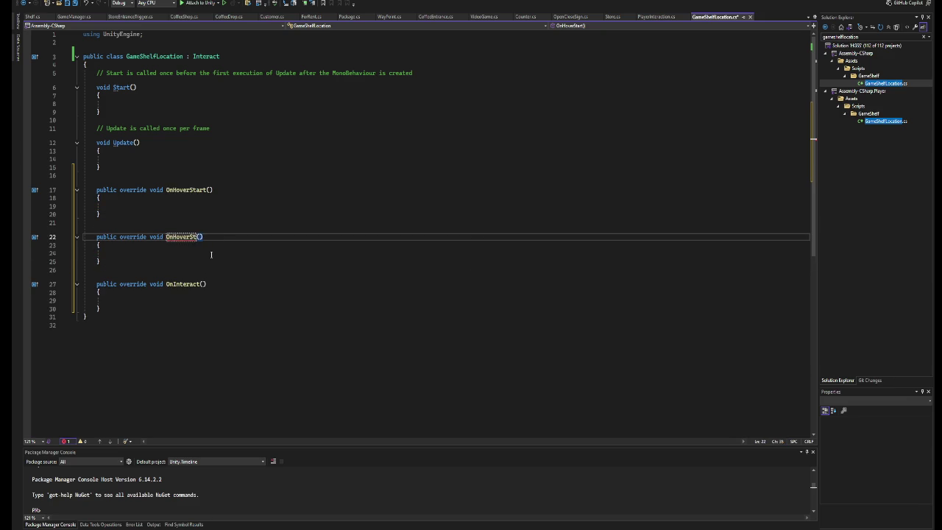
Move the OnInteract method above OnHoverStart and tidy the blank lines.
{"action": "left_click_drag", "start_coordinate": [101, 309], "coordinate": [96, 285]}
{"action": "key", "text": "Delete"}
{"action": "key", "text": "BackSpace"}
{"action": "key", "text": "BackSpace"}
{"action": "key", "text": "Up"}
{"action": "key", "text": "Up"}
{"action": "key", "text": "Up"}
{"action": "key", "text": "Up"}
{"action": "key", "text": "Up"}
{"action": "key", "text": "Up"}
{"action": "key", "text": "ctrl+v"}
{"action": "key", "text": "Up"}
{"action": "key", "text": "Up"}
{"action": "key", "text": "Up"}
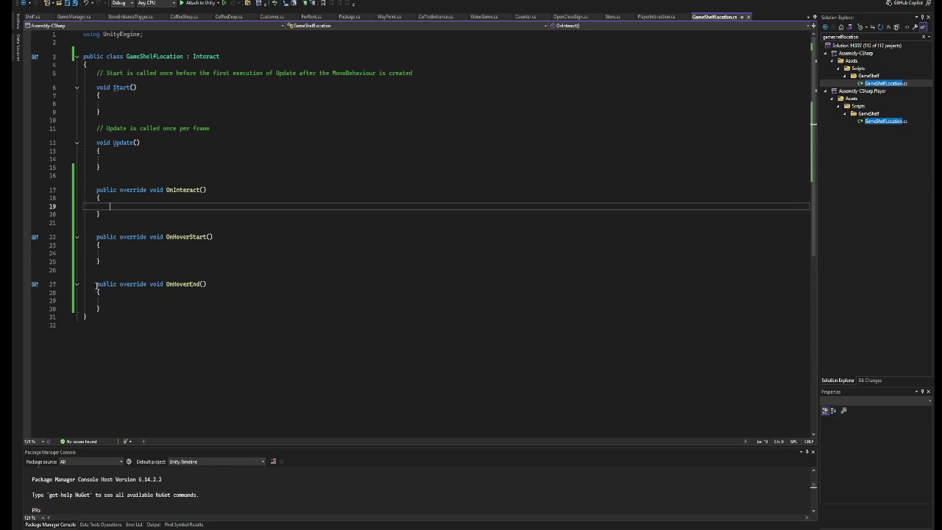
Declare a public Material DefaultMat field at the top of the class.
{"action": "key", "text": "Return"}
{"action": "key", "text": "Return"}
{"action": "key", "text": "Return"}
{"action": "key", "text": "Up"}
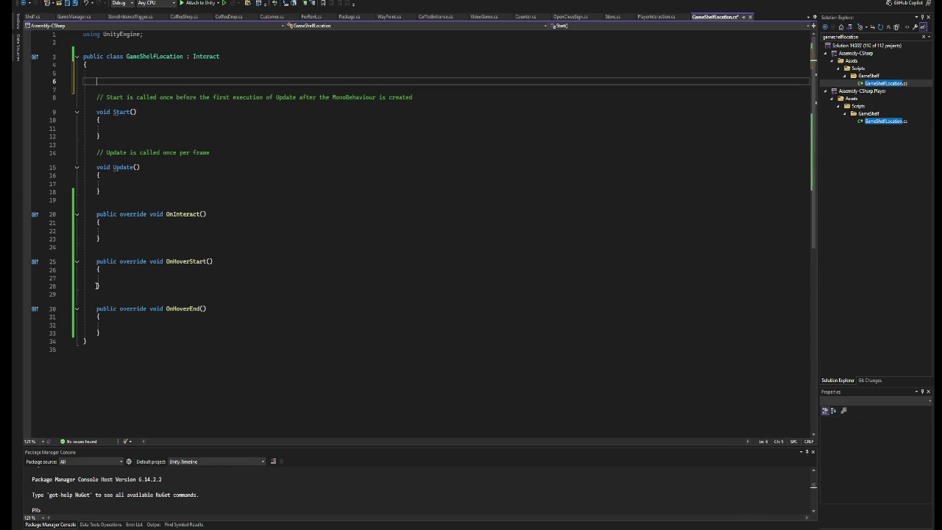
{"action": "type", "text": "Mater"}
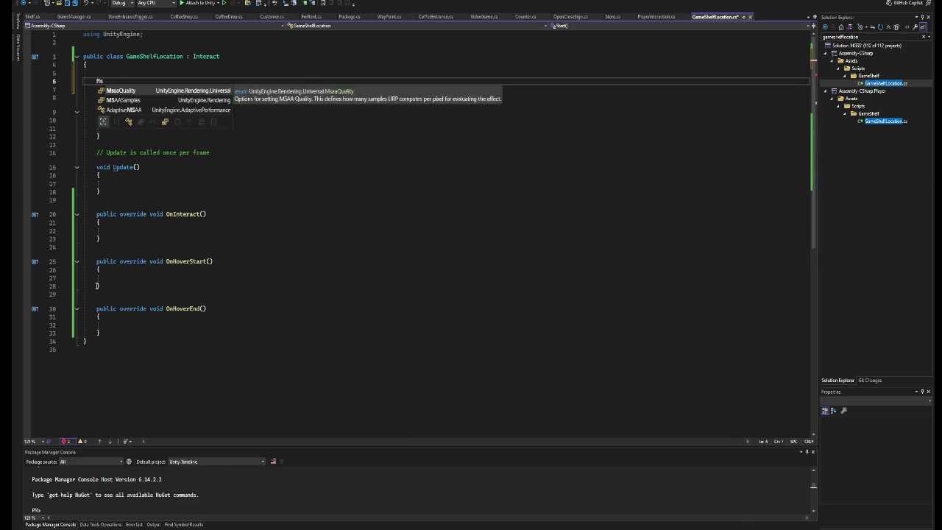
{"action": "key", "text": "Tab"}
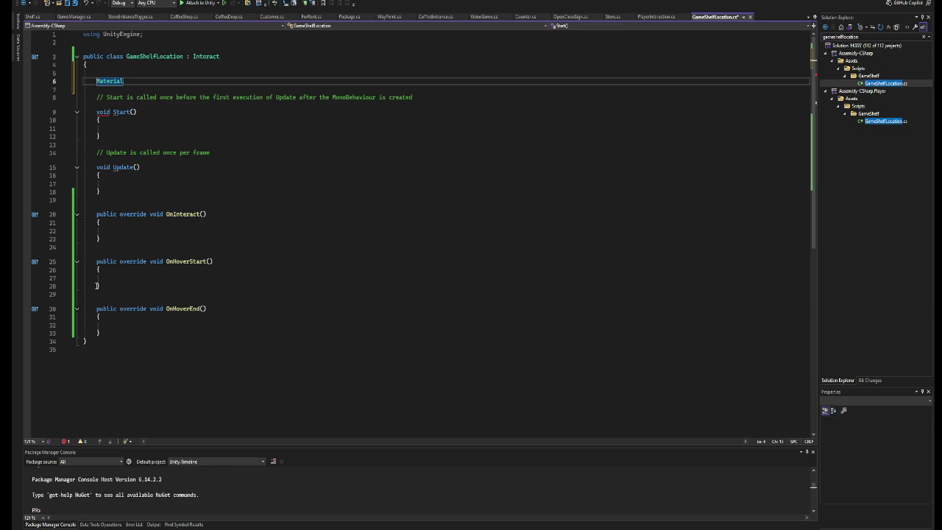
{"action": "type", "text": "De"}
{"action": "key", "text": "BackSpace"}
{"action": "key", "text": "BackSpace"}
{"action": "key", "text": "BackSpace"}
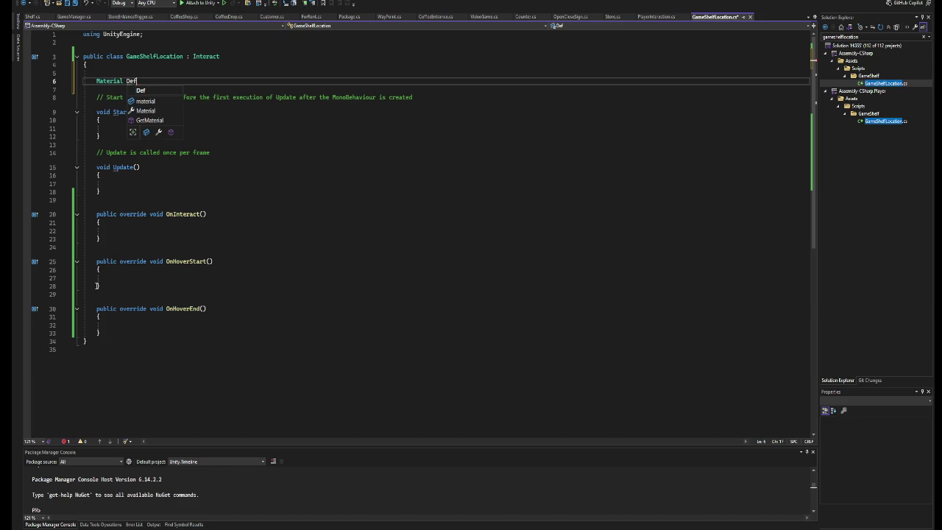
{"action": "type", "text": "aultMat;"}
{"action": "key", "text": "Home"}
{"action": "type", "text": "public"}
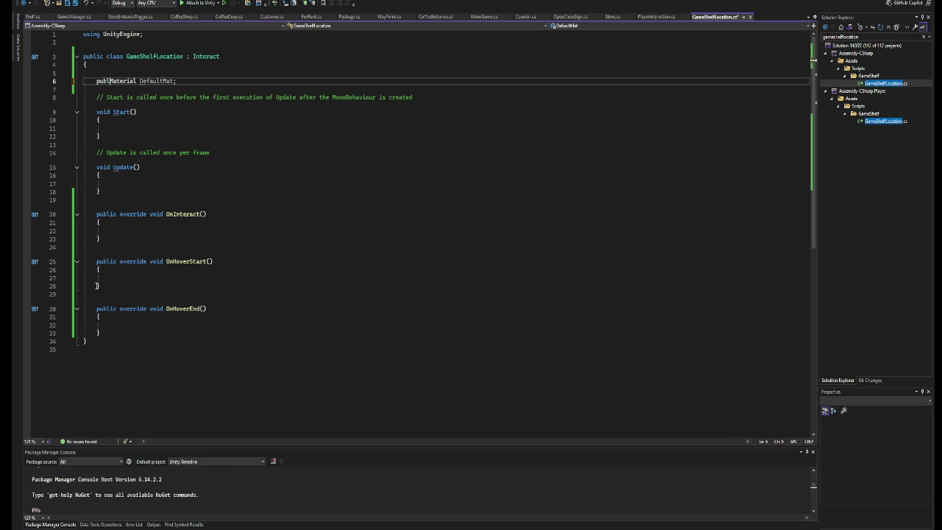
{"action": "key", "text": "Up"}
{"action": "key", "text": "BackSpace"}
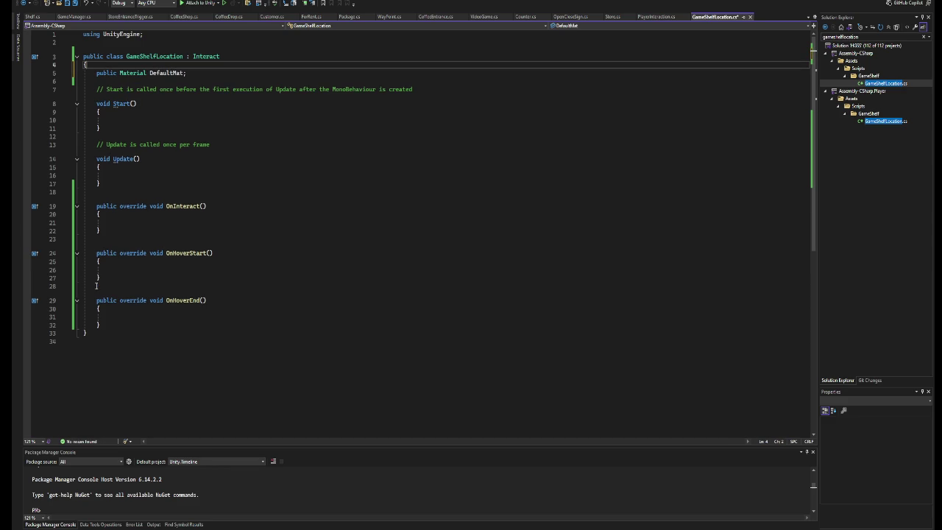
Add a second public Material field named HoverMat below DefaultMat.
{"action": "left_click", "coordinate": [207, 73]}
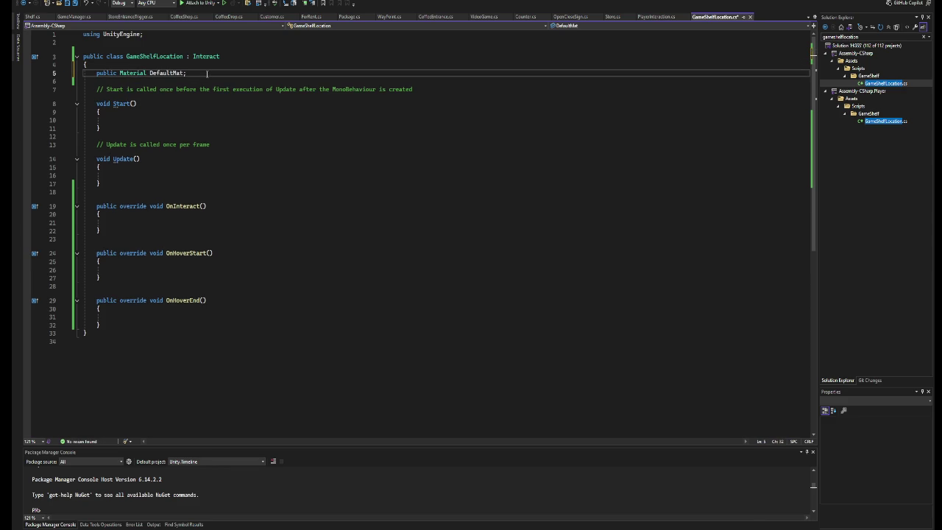
{"action": "key", "text": "Return"}
{"action": "type", "text": "public"}
{"action": "key", "text": "Tab"}
{"action": "key", "text": "ctrl+shift+Left"}
{"action": "key", "text": "ctrl+shift+Left"}
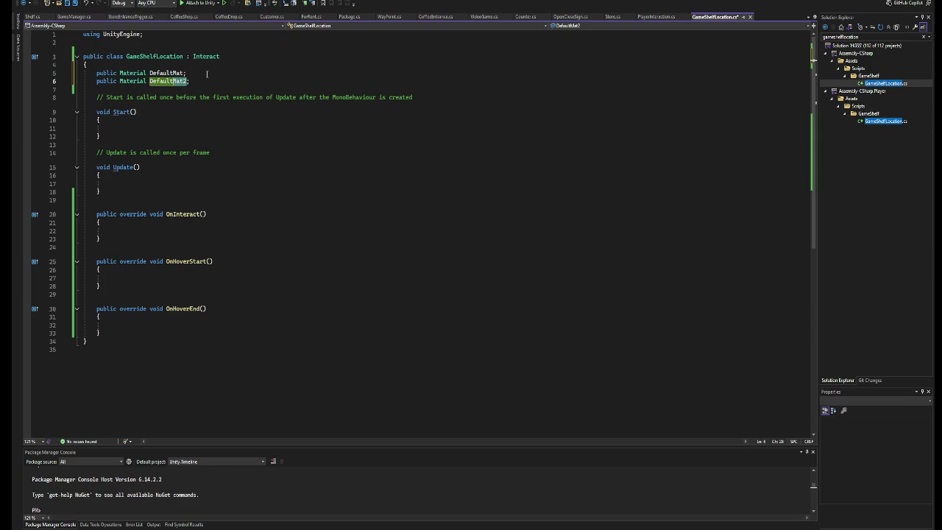
{"action": "type", "text": "Hover"}
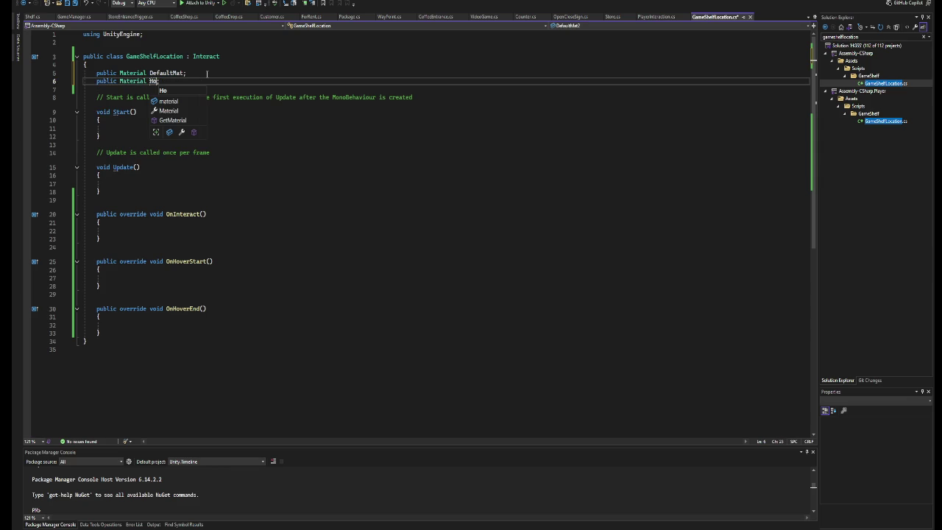
{"action": "type", "text": "Ma"}
{"action": "key", "text": "BackSpace"}
{"action": "key", "text": "BackSpace"}
{"action": "key", "text": "BackSpace"}
{"action": "type", "text": "V"}
{"action": "key", "text": "BackSpace"}
{"action": "type", "text": "Hv"}
{"action": "key", "text": "BackSpace"}
{"action": "type", "text": "overMas"}
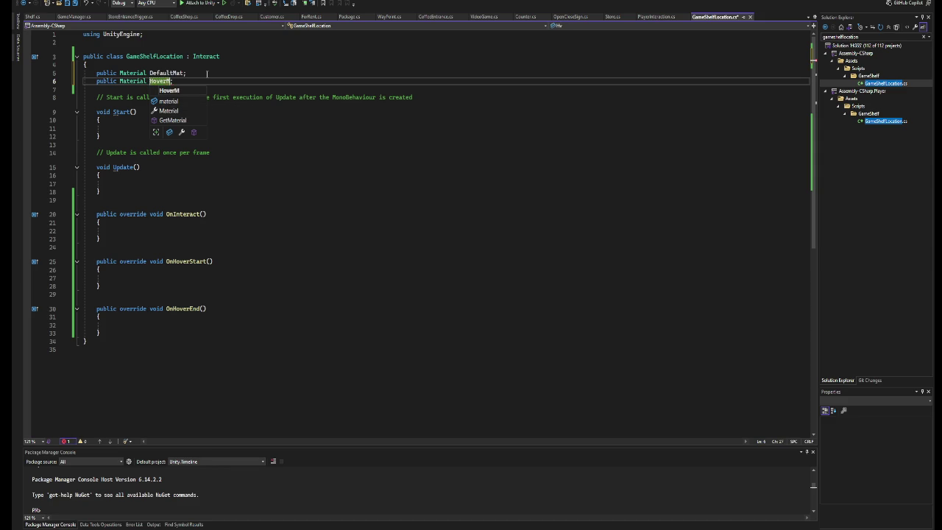
{"action": "key", "text": "BackSpace"}
{"action": "type", "text": "t"}
{"action": "key", "text": "Escape"}
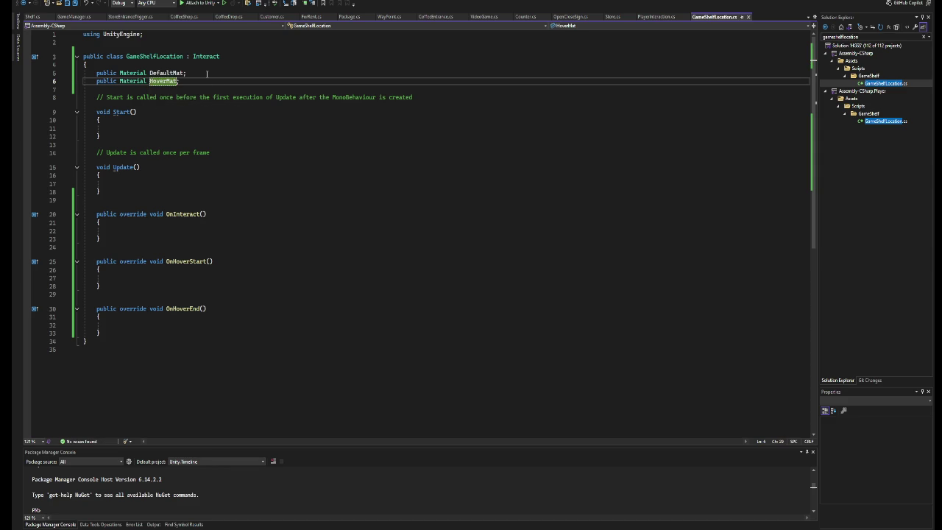
Let Unity reload the script and scroll to the new Default Mat and Hover Mat slots.
{"action": "left_click", "coordinate": [206, 89]}
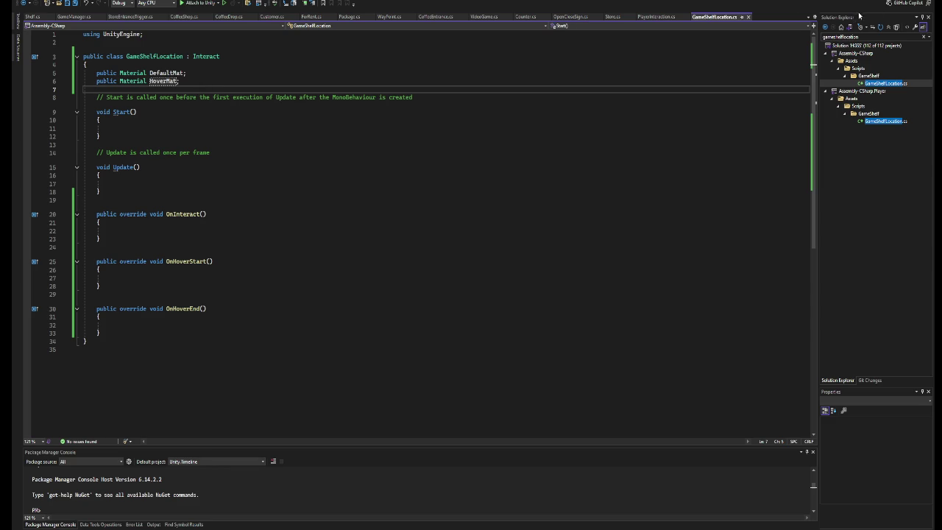
{"action": "key", "text": "alt+Tab"}
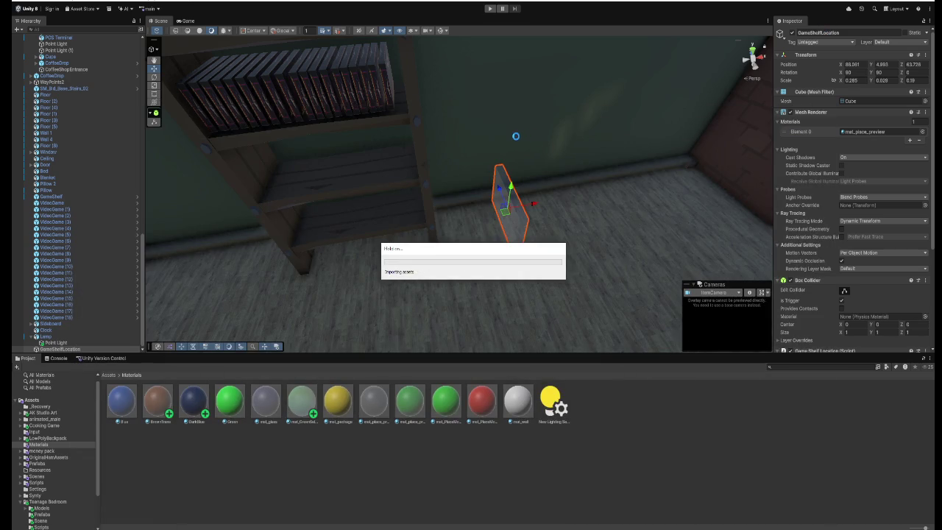
{"action": "scroll", "coordinate": [831, 219], "scroll_direction": "down", "scroll_amount": 2}
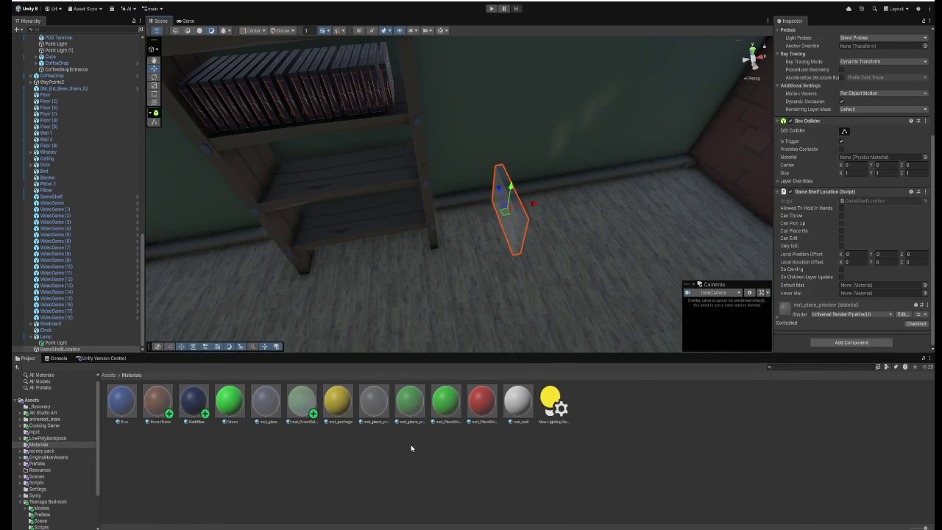
Assign mat_place_preview to Default Mat and mat_place_preview_green to Hover Mat.
{"action": "mouse_move", "coordinate": [372, 407]}
{"action": "left_mouse_down"}
{"action": "mouse_move", "coordinate": [852, 298]}
{"action": "mouse_move", "coordinate": [854, 289]}
{"action": "left_mouse_up"}
{"action": "mouse_move", "coordinate": [410, 408]}
{"action": "left_mouse_down"}
{"action": "mouse_move", "coordinate": [684, 326]}
{"action": "mouse_move", "coordinate": [870, 294]}
{"action": "left_mouse_up"}
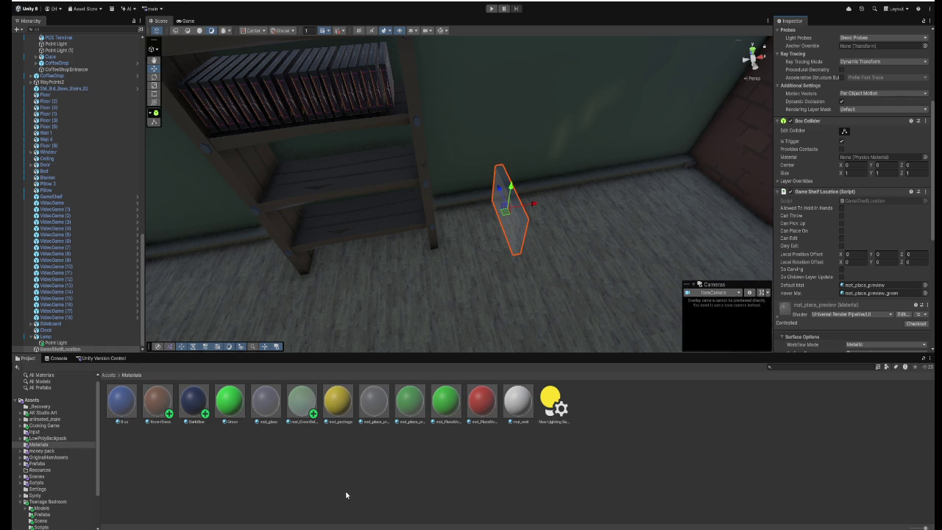
{"action": "key", "text": "alt+Tab"}
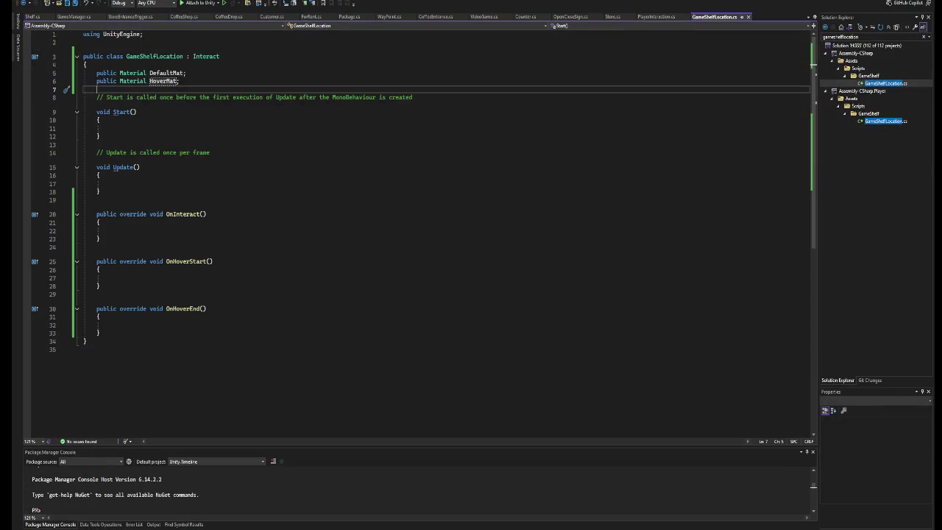
Declare a private Renderer renderer field below the material fields.
{"action": "key", "text": "Return"}
{"action": "key", "text": "Return"}
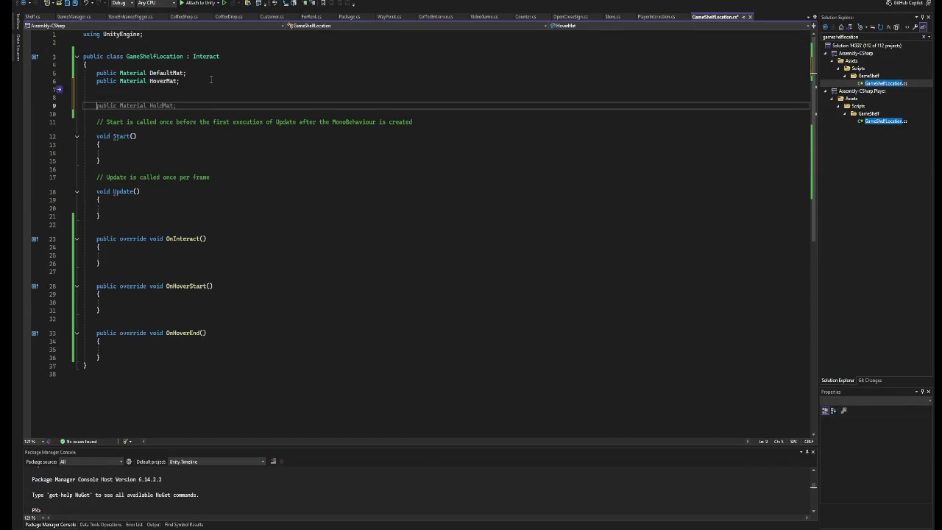
{"action": "type", "text": "private "}
{"action": "type", "text": "Ren"}
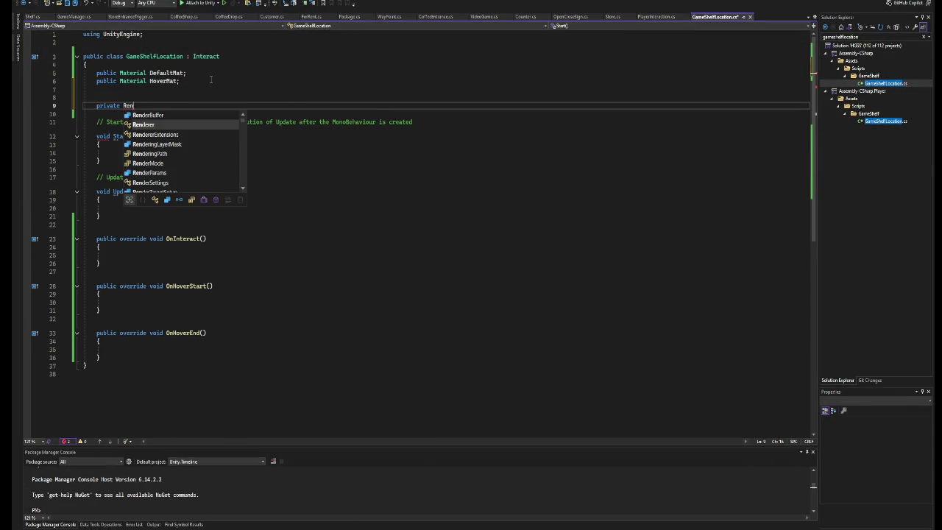
{"action": "key", "text": "Tab"}
{"action": "type", "text": "re"}
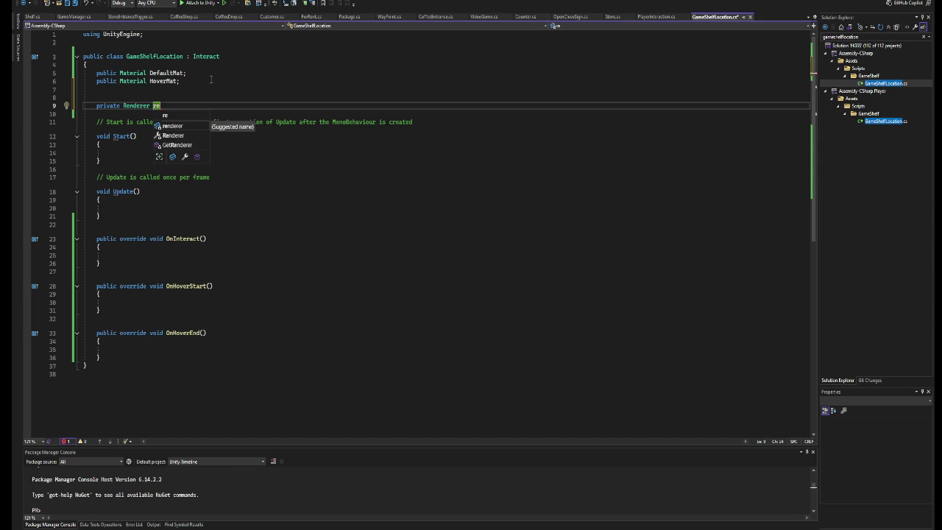
{"action": "key", "text": "Tab"}
{"action": "type", "text": ";"}
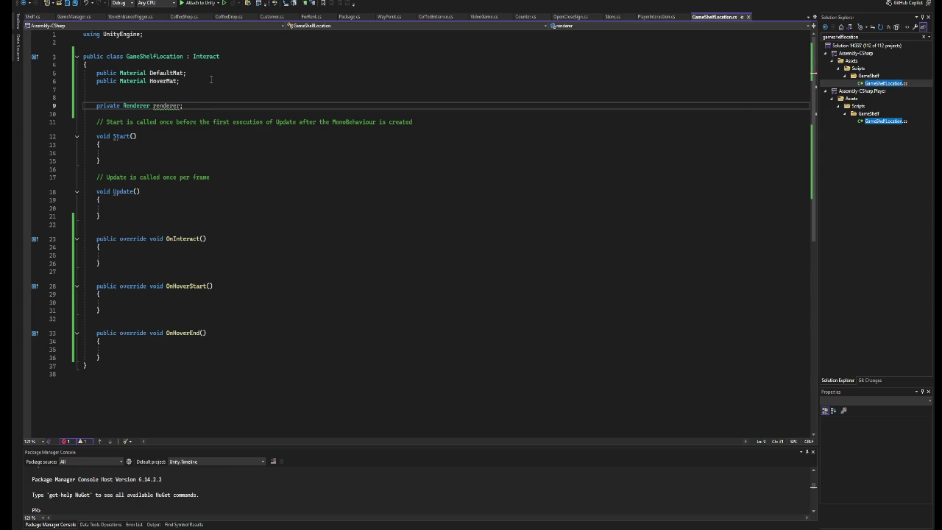
{"action": "left_click", "coordinate": [153, 106]}
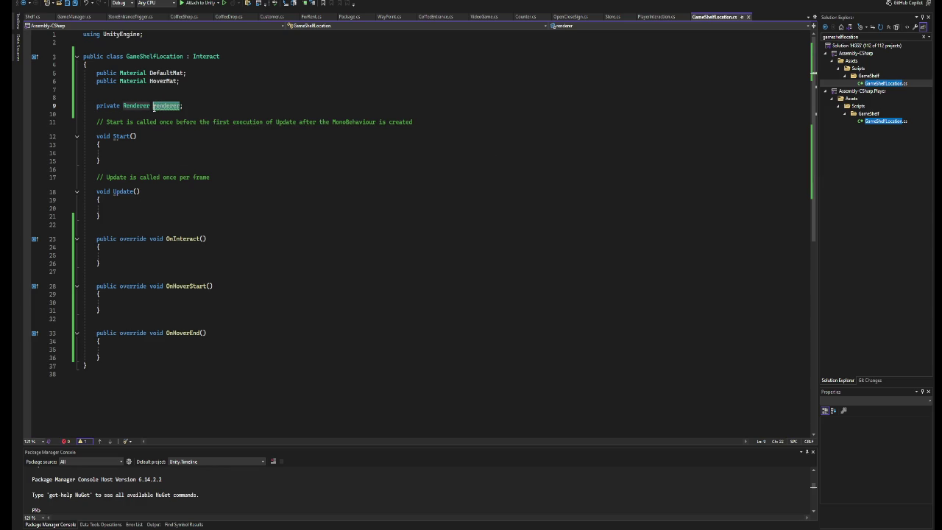
In Start, set renderer = GetComponent<Renderer>() and renderer.material = DefaultMat, then save.
{"action": "left_click", "coordinate": [150, 147]}
{"action": "left_click", "coordinate": [154, 152]}
{"action": "type", "text": "renderer"}
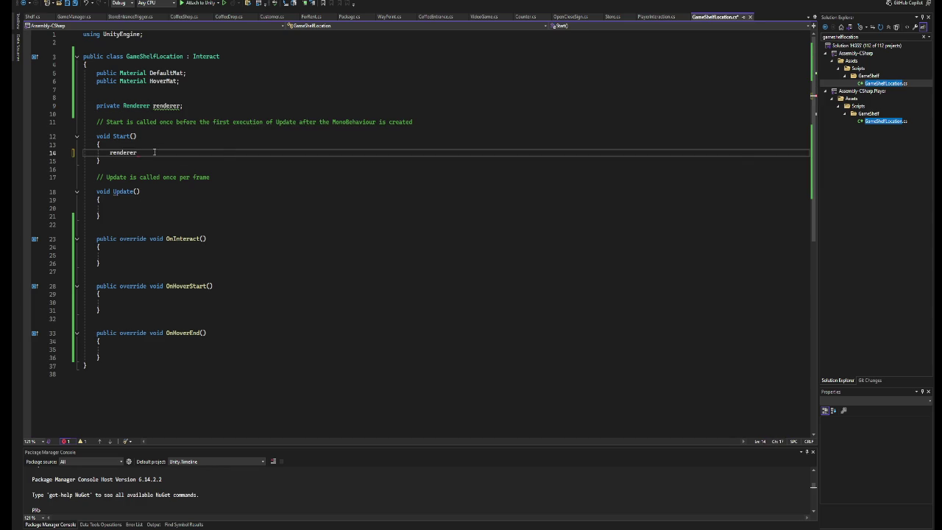
{"action": "key", "text": "Tab"}
{"action": "key", "text": "Return"}
{"action": "key", "text": "Return"}
{"action": "type", "text": "renderer."}
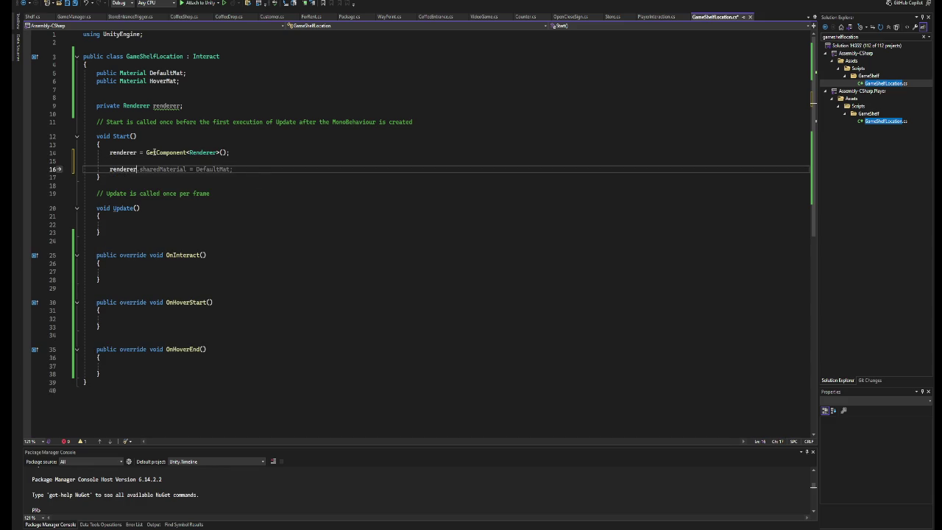
{"action": "key", "text": "BackSpace"}
{"action": "key", "text": "BackSpace"}
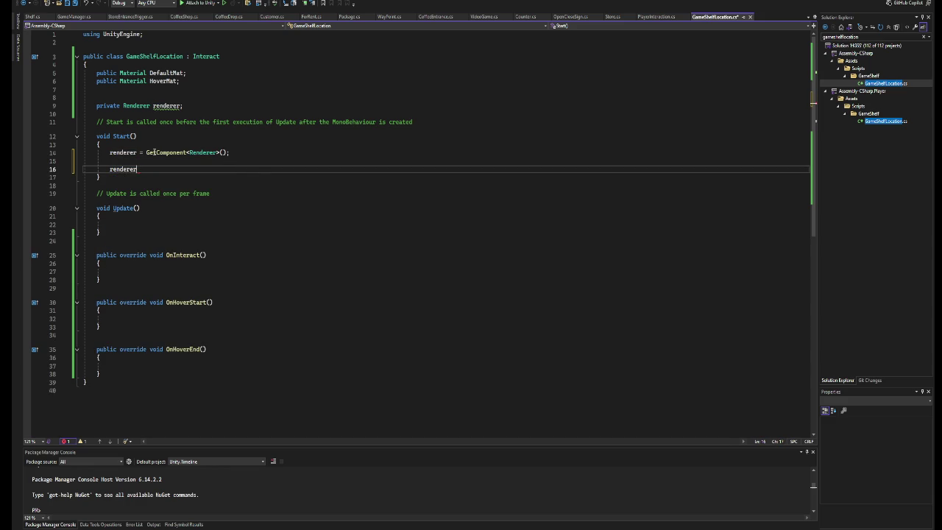
{"action": "type", "text": ".ma"}
{"action": "key", "text": "Tab"}
{"action": "key", "text": "Tab"}
{"action": "key", "text": "ctrl+s"}
Copy the material assignment line into OnHoverStart and OnHoverEnd.
{"action": "key", "text": "shift+Home"}
{"action": "key", "text": "ctrl+c"}
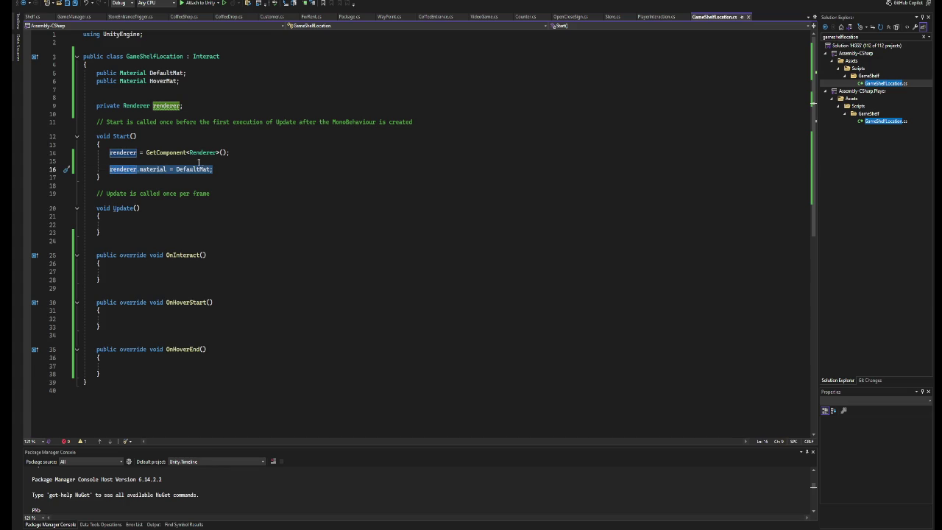
{"action": "left_click", "coordinate": [199, 320]}
{"action": "type", "text": "renderer.material = DefaultMat;"}
{"action": "left_click", "coordinate": [217, 365]}
{"action": "key", "text": "ctrl+v"}
Change the OnHoverStart assignment to use HoverMat instead of DefaultMat.
{"action": "left_click_drag", "start_coordinate": [214, 318], "coordinate": [176, 322]}
{"action": "type", "text": "Ho"}
{"action": "key", "text": "Tab"}
{"action": "key", "text": "Down"}
{"action": "key", "text": "Down"}
{"action": "key", "text": "Up"}
{"action": "key", "text": "Up"}
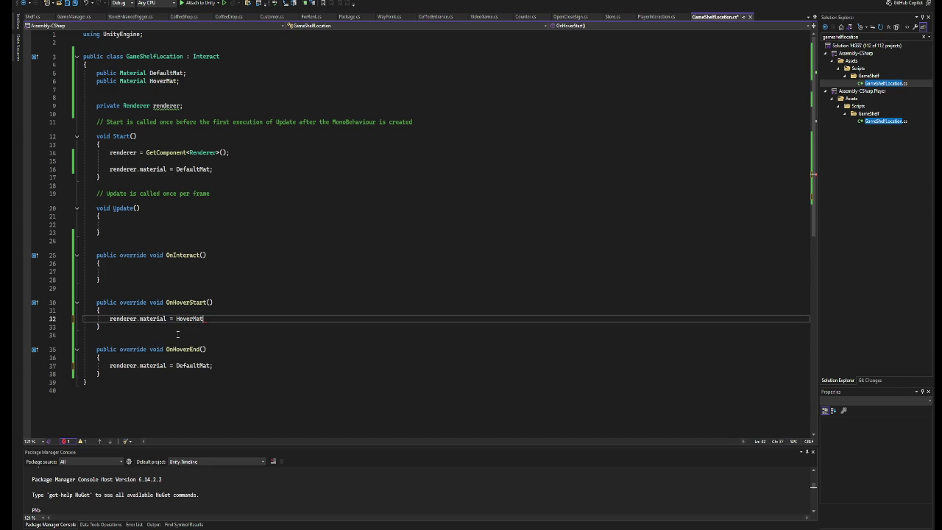
{"action": "type", "text": ";"}
{"action": "key", "text": "Down"}
{"action": "key", "text": "Down"}
{"action": "key", "text": "Down"}
{"action": "left_click", "coordinate": [190, 336]}
{"action": "left_click", "coordinate": [212, 319]}
{"action": "mouse_move", "coordinate": [319, 529]}
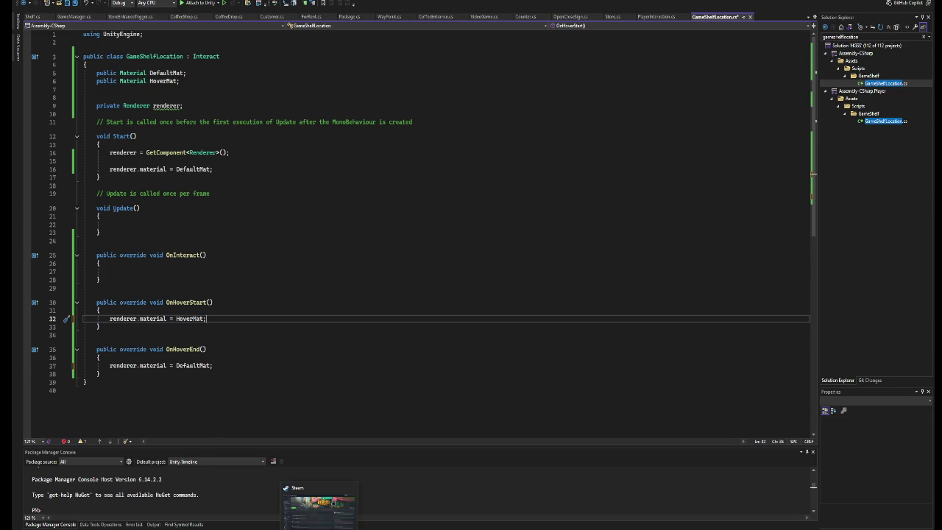
{"action": "left_click", "coordinate": [924, 42]}
{"action": "left_click", "coordinate": [924, 36]}
Play-test by walking through the door to the shelf spot by the bookshelf, then stop.
{"action": "left_click", "coordinate": [907, 3]}
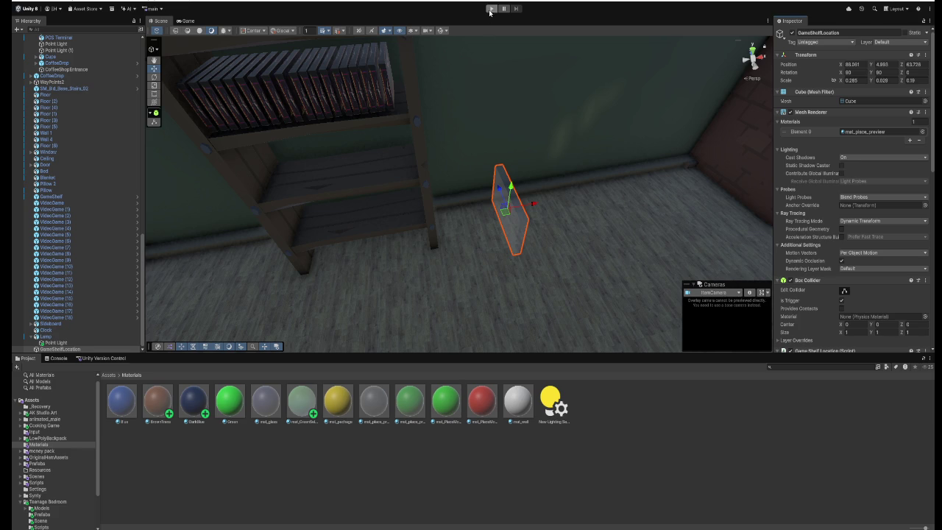
{"action": "left_click", "coordinate": [491, 8]}
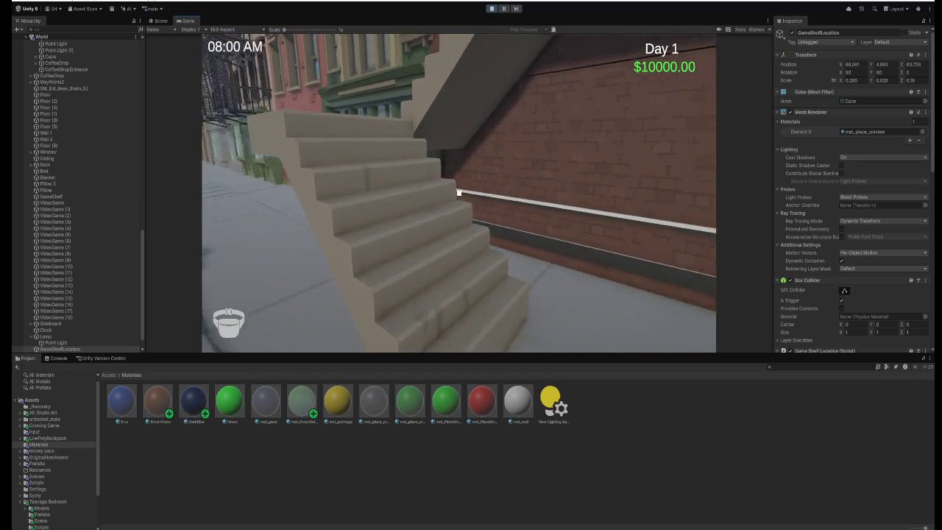
{"action": "key", "text": "w"}
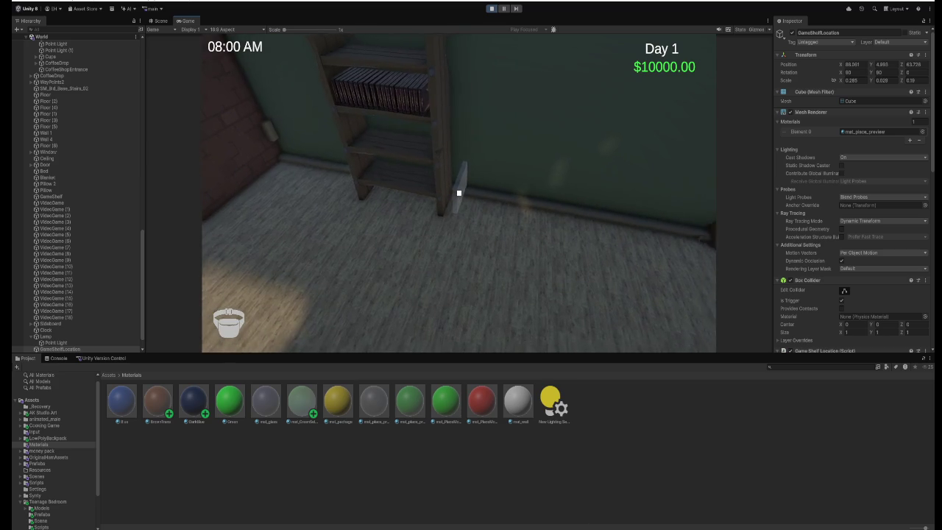
{"action": "key", "text": "w"}
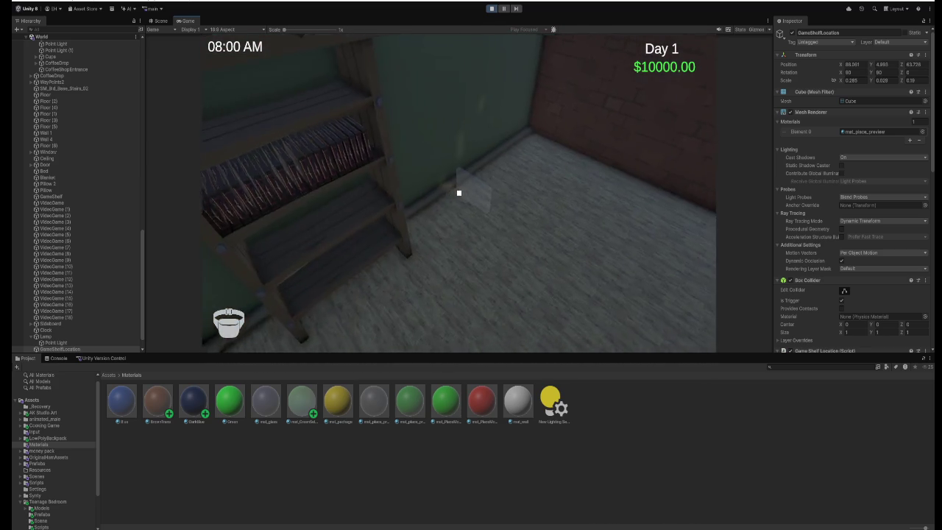
{"action": "key", "text": "ctrl+p"}
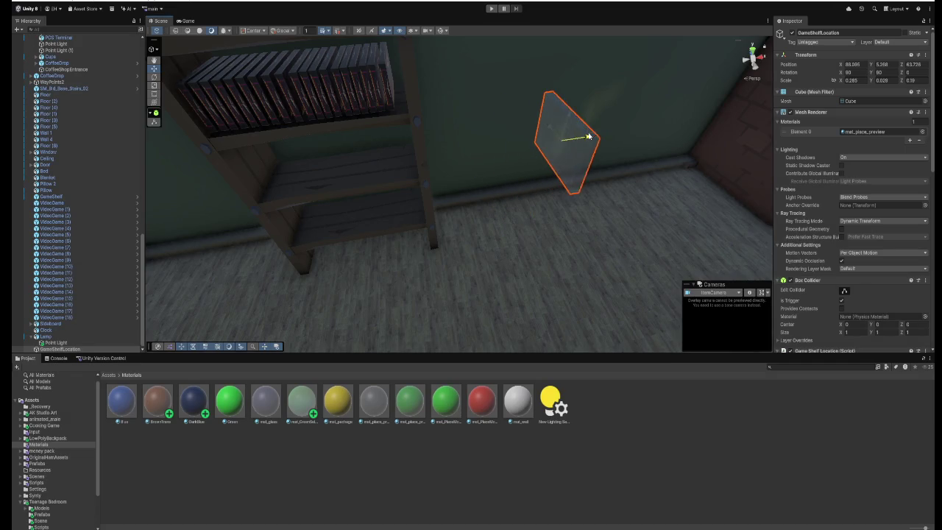
Review the shelf spot's Inspector settings and run a short play-mode test.
{"action": "mouse_move", "coordinate": [571, 201]}
{"action": "left_mouse_down"}
{"action": "mouse_move", "coordinate": [677, 189]}
{"action": "mouse_move", "coordinate": [525, 200]}
{"action": "left_mouse_up"}
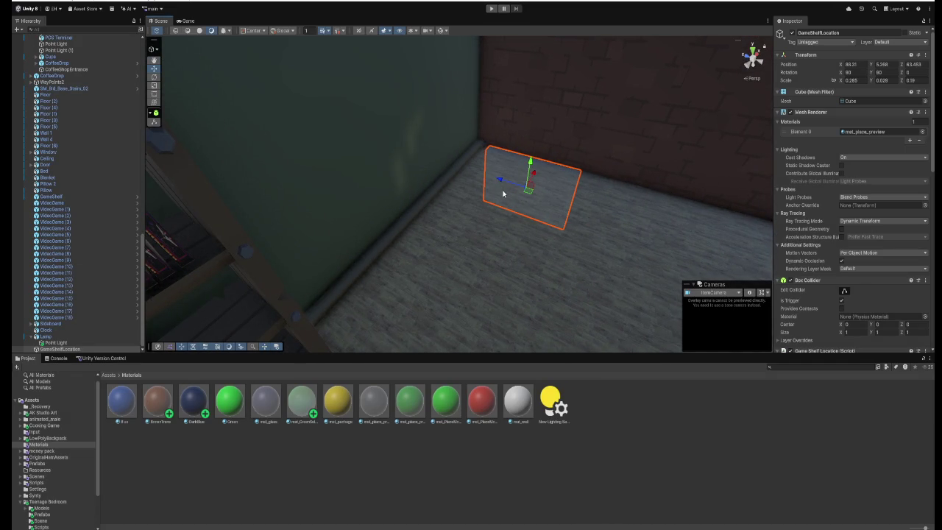
{"action": "scroll", "coordinate": [807, 230], "scroll_direction": "down", "scroll_amount": 3}
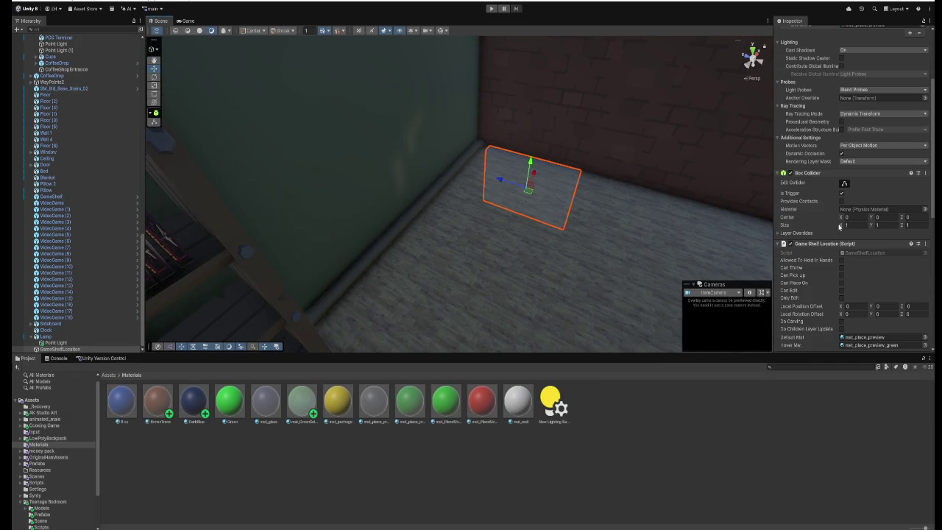
{"action": "left_click", "coordinate": [845, 184]}
{"action": "left_click", "coordinate": [845, 184]}
{"action": "scroll", "coordinate": [847, 199], "scroll_direction": "down", "scroll_amount": 3}
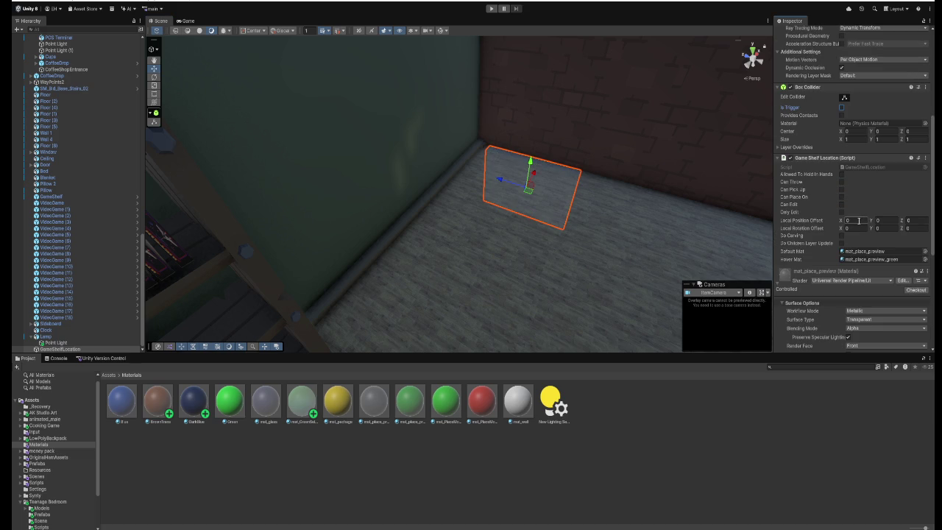
{"action": "scroll", "coordinate": [858, 220], "scroll_direction": "down", "scroll_amount": 3}
{"action": "scroll", "coordinate": [858, 220], "scroll_direction": "up", "scroll_amount": 3}
{"action": "left_click", "coordinate": [491, 9]}
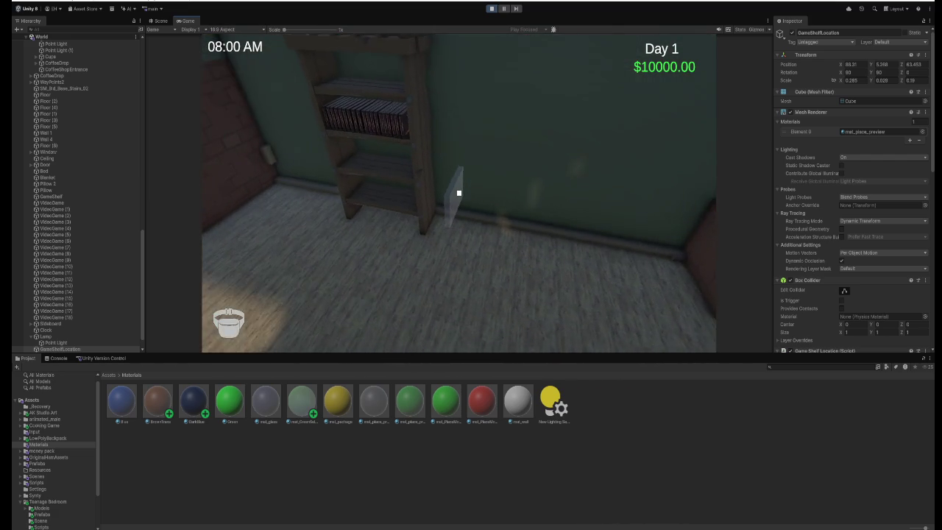
{"action": "left_click", "coordinate": [492, 8]}
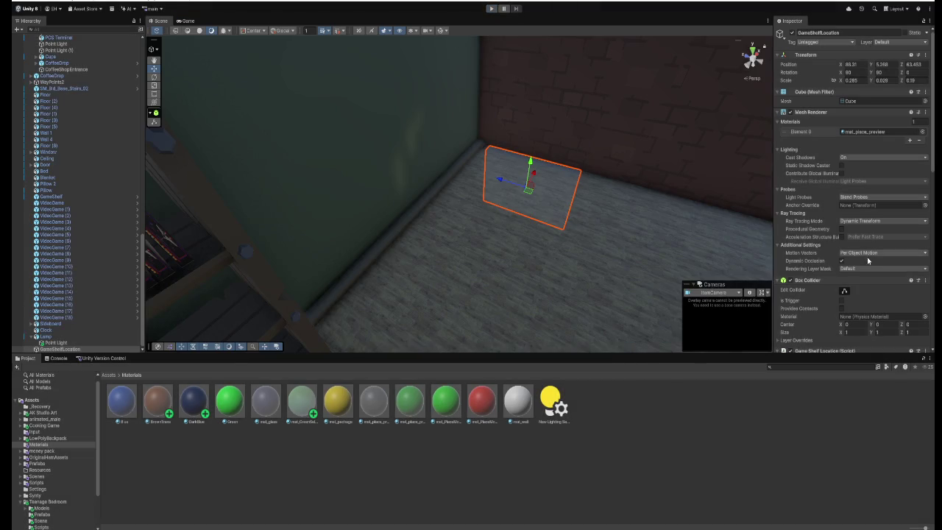
Add a Rigidbody component to the shelf spot and enter play mode again.
{"action": "scroll", "coordinate": [865, 309], "scroll_direction": "down", "scroll_amount": 6}
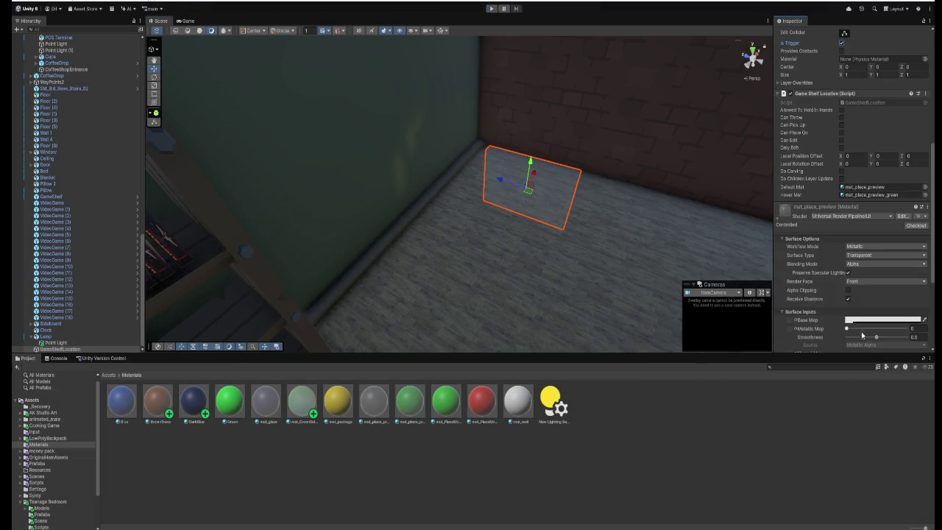
{"action": "scroll", "coordinate": [862, 336], "scroll_direction": "down", "scroll_amount": 5}
{"action": "left_click", "coordinate": [841, 343]}
{"action": "type", "text": "rigidbody"}
{"action": "key", "text": "Return"}
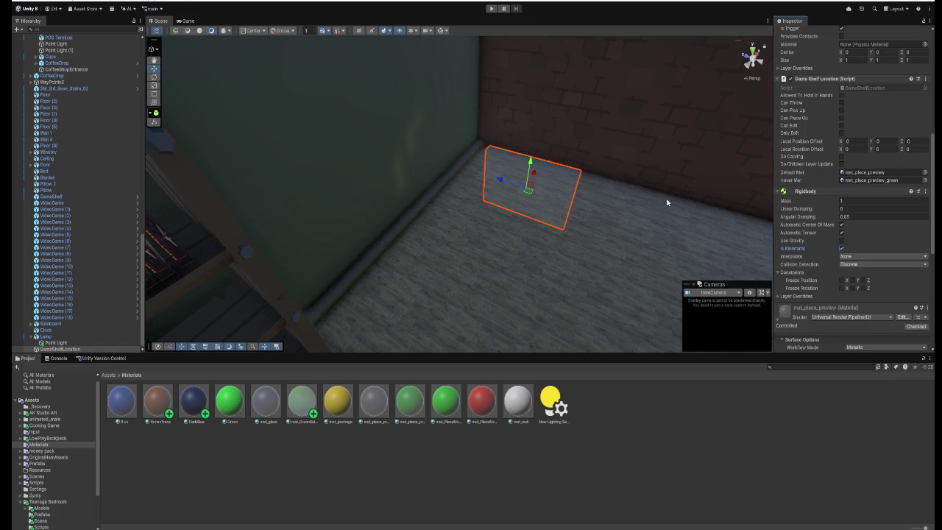
{"action": "left_click", "coordinate": [487, 9]}
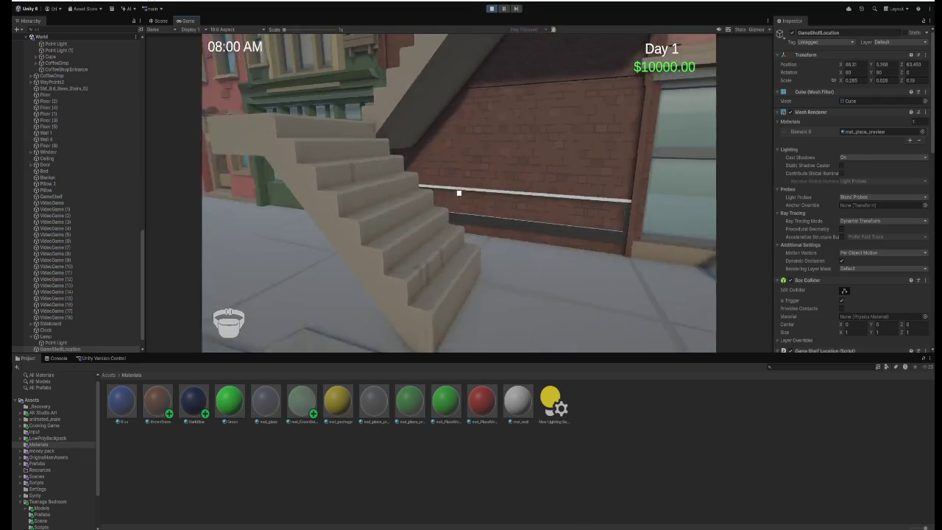
Walk the player toward the shelf corner in Play mode, then stop the play test.
{"action": "key", "text": "w"}
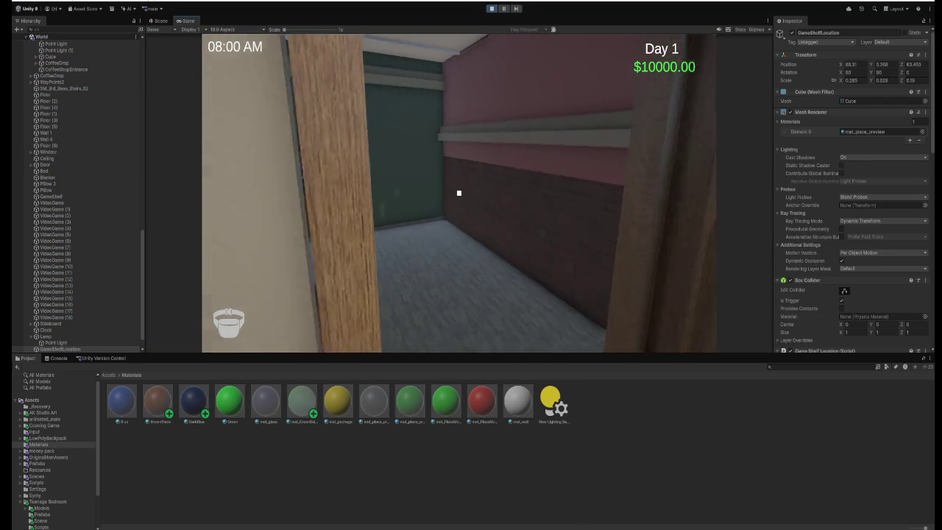
{"action": "key", "text": "w"}
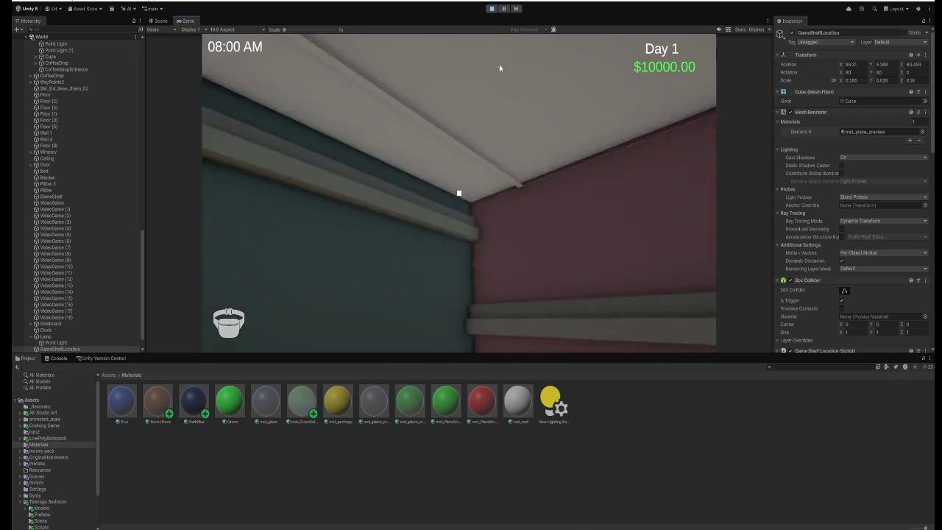
{"action": "left_click", "coordinate": [491, 8]}
Frame the GameShelfLocation object and remove its Rigidbody component.
{"action": "key", "text": "f"}
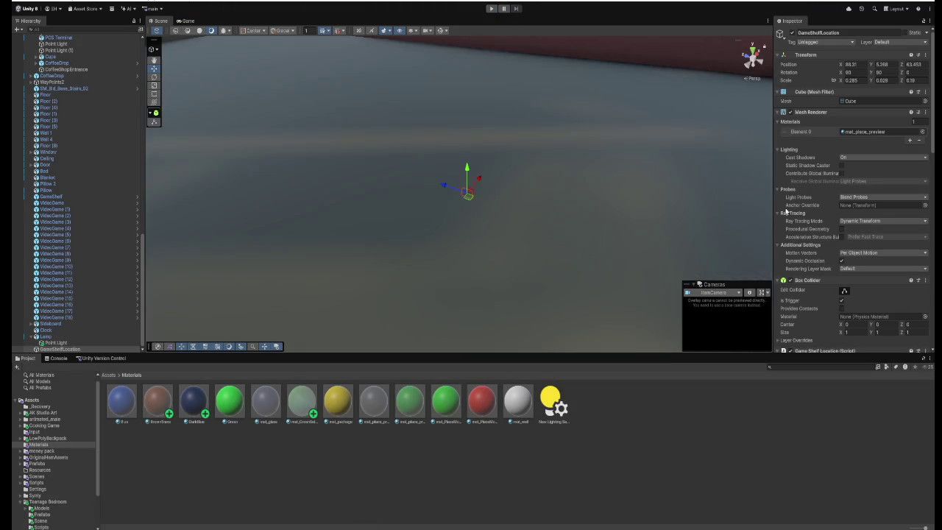
{"action": "scroll", "coordinate": [511, 215], "scroll_direction": "down", "scroll_amount": 5}
{"action": "scroll", "coordinate": [832, 307], "scroll_direction": "down", "scroll_amount": 8}
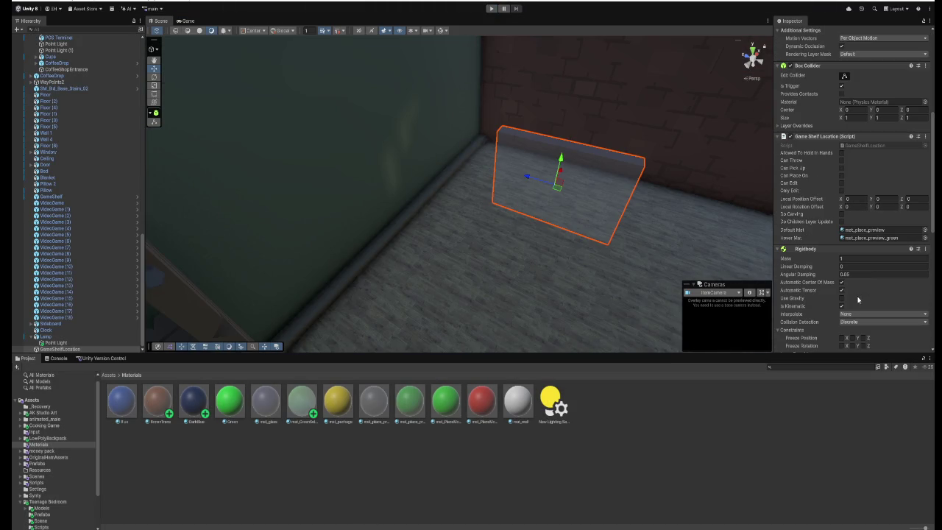
{"action": "left_click", "coordinate": [925, 249]}
{"action": "left_click", "coordinate": [886, 286]}
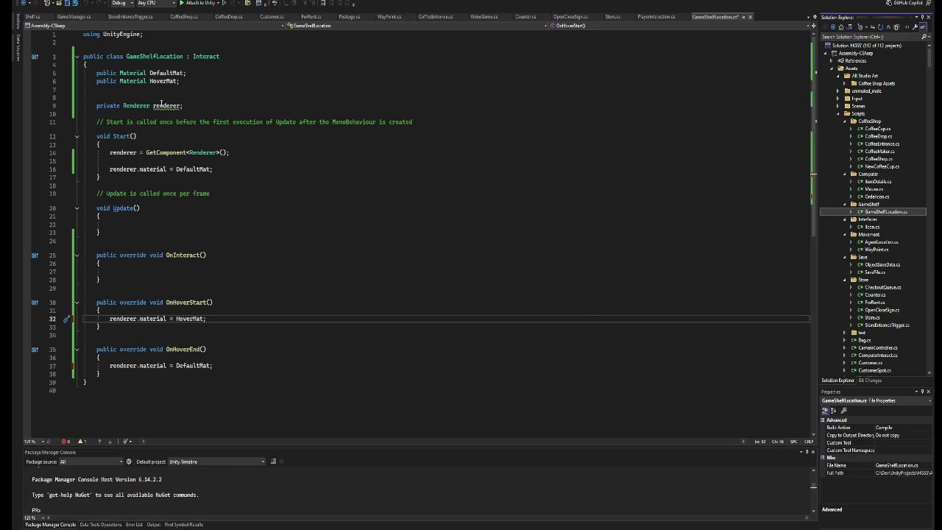
Delete the blank line and rename the renderer field declaration to localRenderer.
{"action": "mouse_move", "coordinate": [163, 106]}
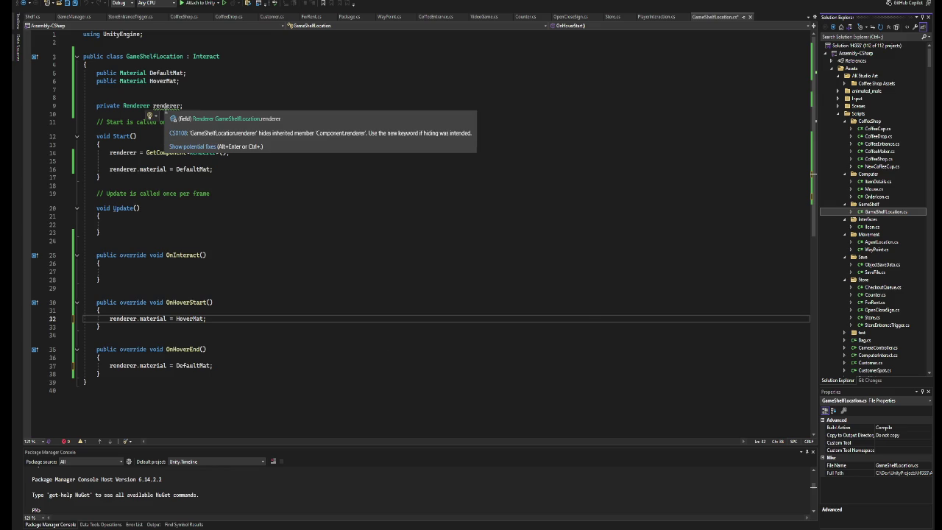
{"action": "left_click", "coordinate": [176, 98]}
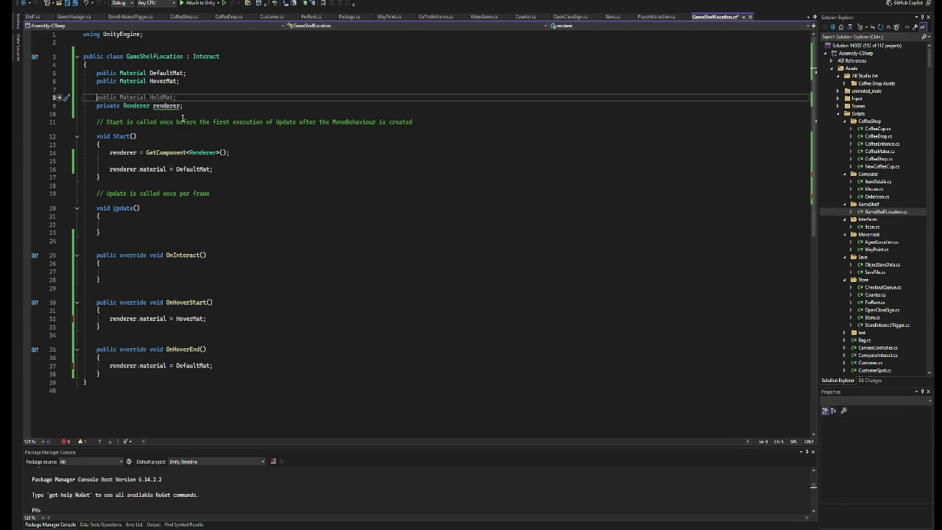
{"action": "key", "text": "BackSpace"}
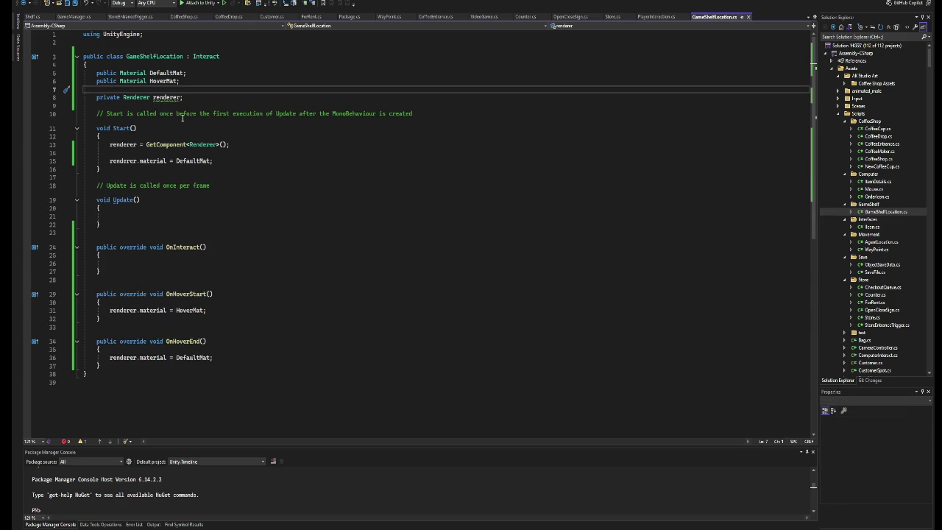
{"action": "left_click", "coordinate": [153, 97]}
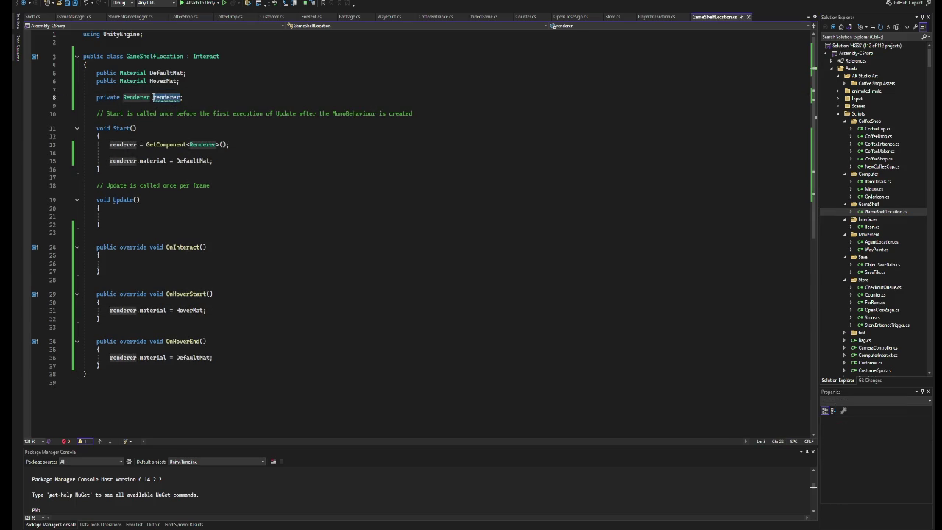
{"action": "type", "text": "localR"}
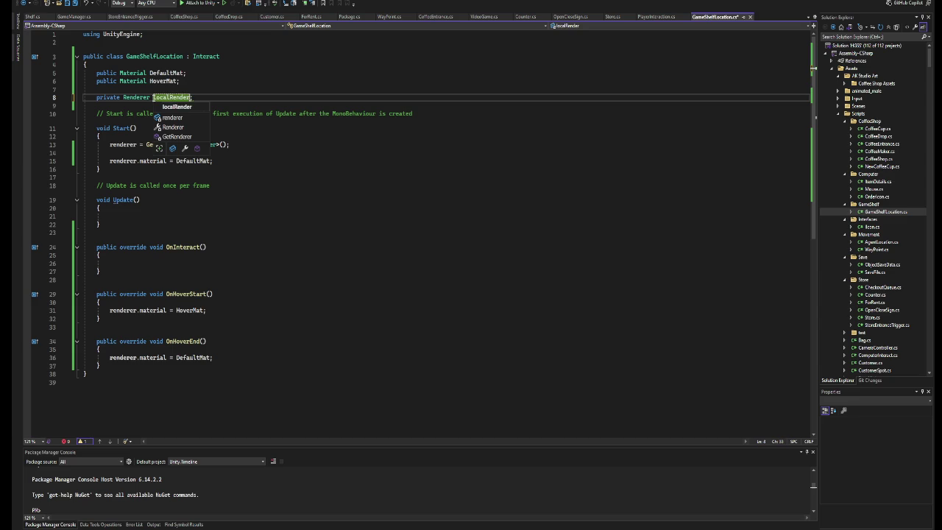
{"action": "type", "text": "rer"}
{"action": "left_click", "coordinate": [212, 86]}
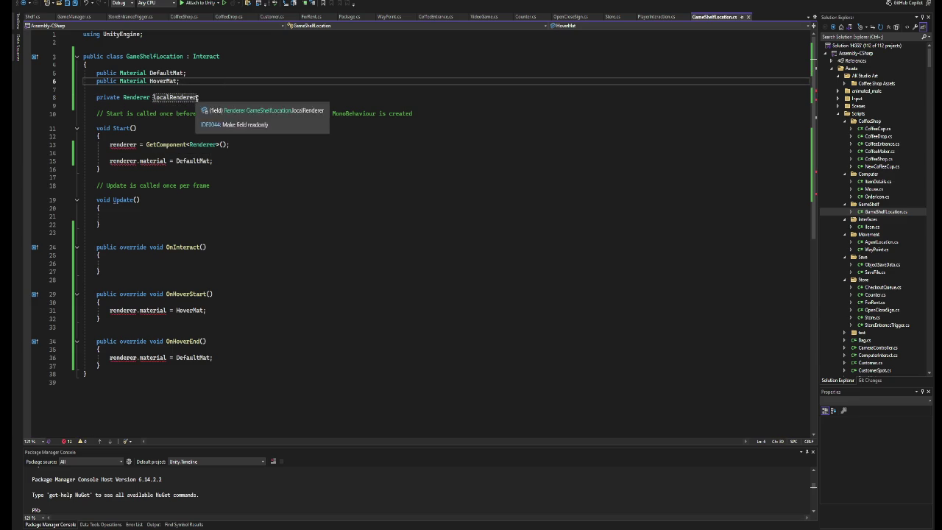
Replace renderer with localRenderer on lines 13, 15, 31 and 36.
{"action": "left_click_drag", "start_coordinate": [197, 97], "coordinate": [154, 99]}
{"action": "key", "text": "ctrl+c"}
{"action": "double_click", "coordinate": [122, 145]}
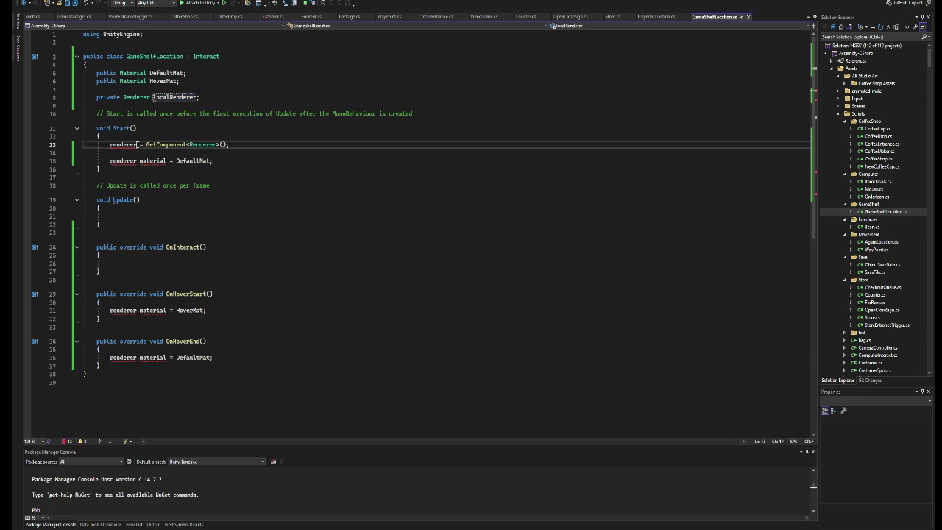
{"action": "key", "text": "ctrl+v"}
{"action": "double_click", "coordinate": [136, 161]}
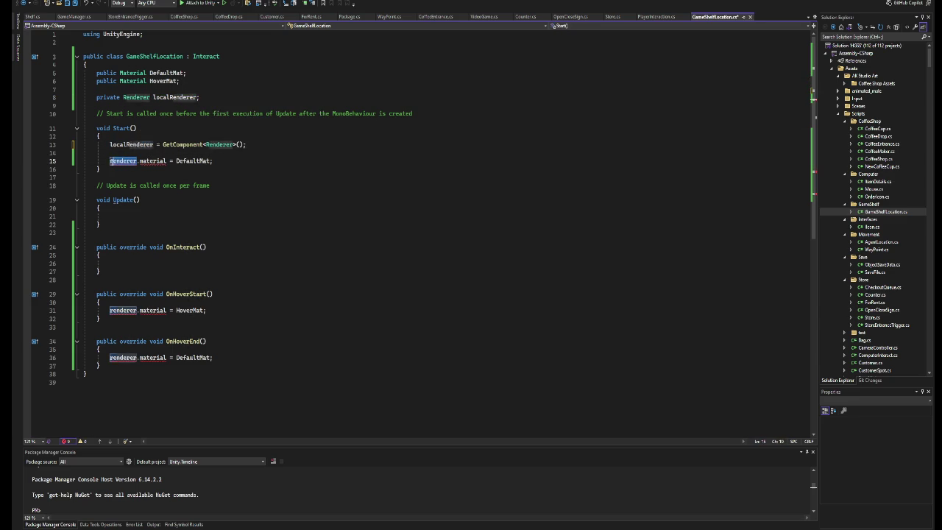
{"action": "key", "text": "ctrl+v"}
{"action": "left_click", "coordinate": [136, 310]}
{"action": "key", "text": "Tab"}
{"action": "key", "text": "Tab"}
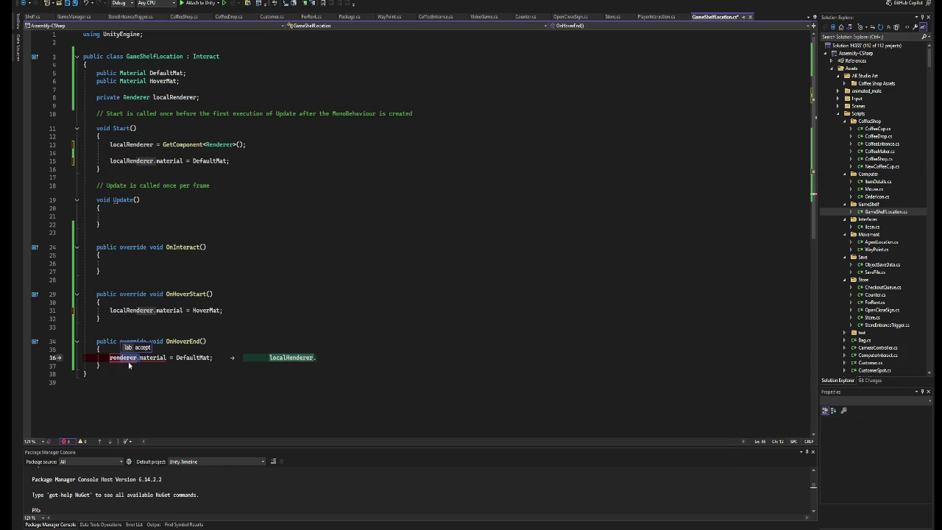
{"action": "key", "text": "Tab"}
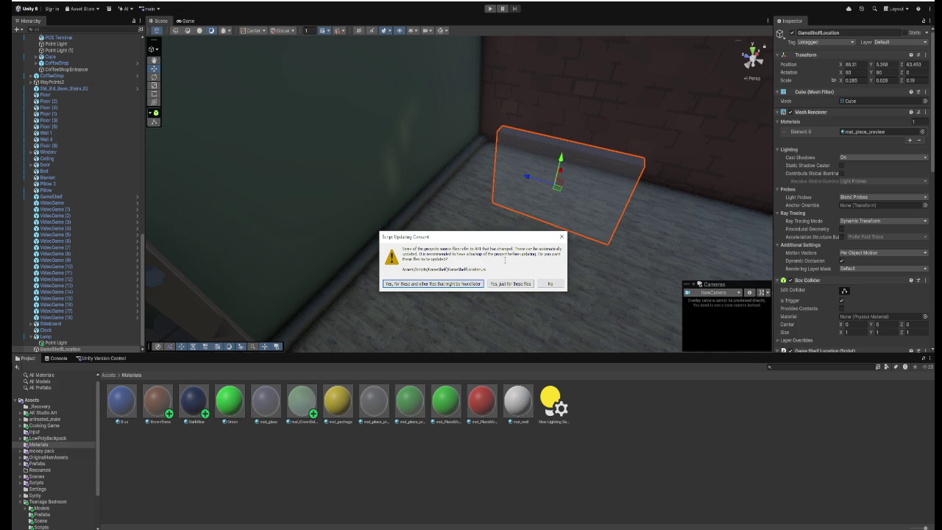
Dismiss the Script Updating Consent prompt and start Play mode again.
{"action": "left_click", "coordinate": [561, 236]}
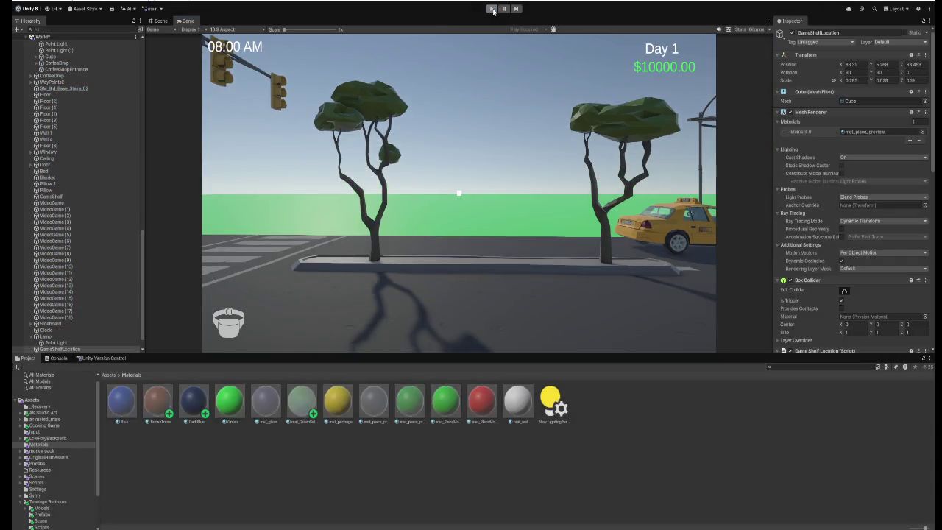
{"action": "left_click", "coordinate": [493, 9]}
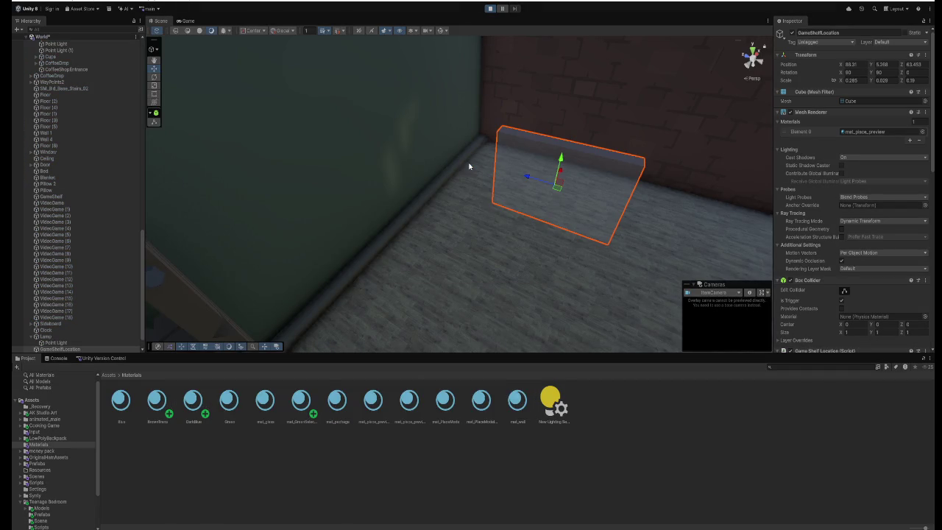
Walk through the doorway to the shelf spot to watch it highlight, then exit Play mode.
{"action": "key", "text": "w"}
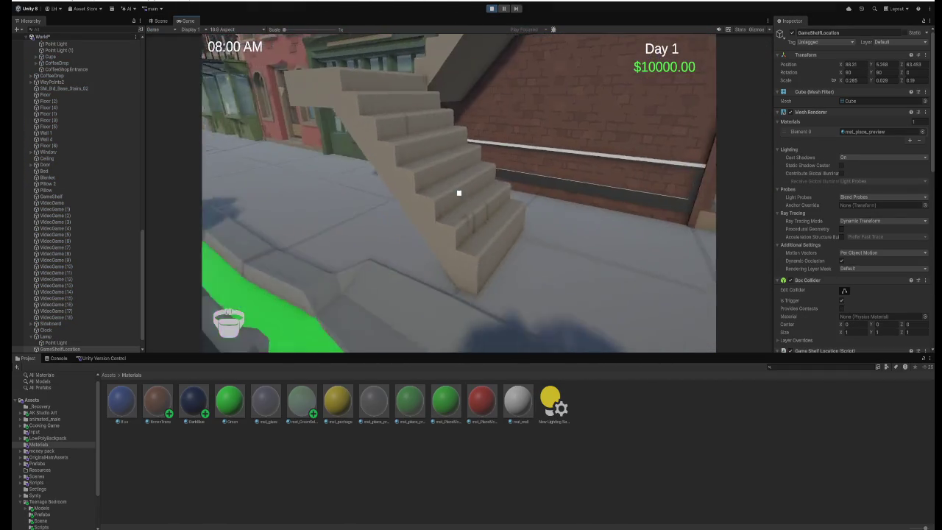
{"action": "key", "text": "w"}
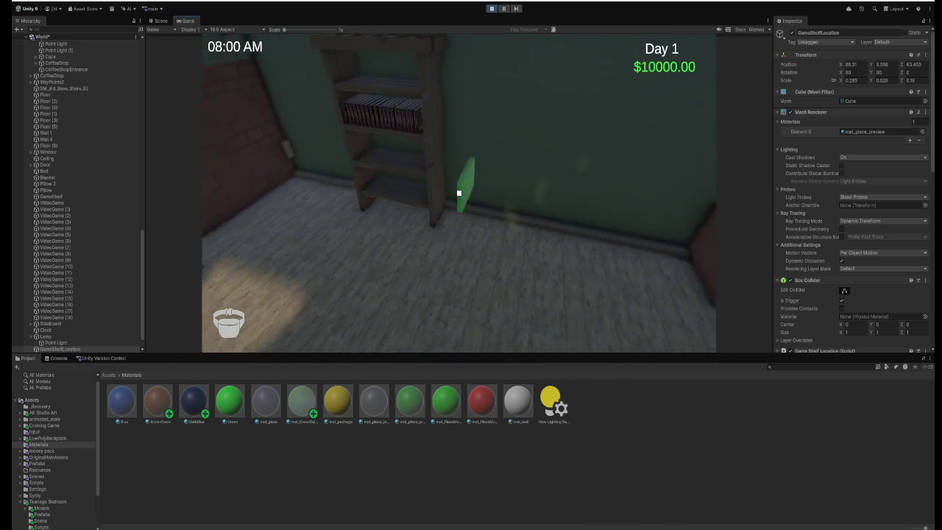
{"action": "key", "text": "w"}
{"action": "key", "text": "w"}
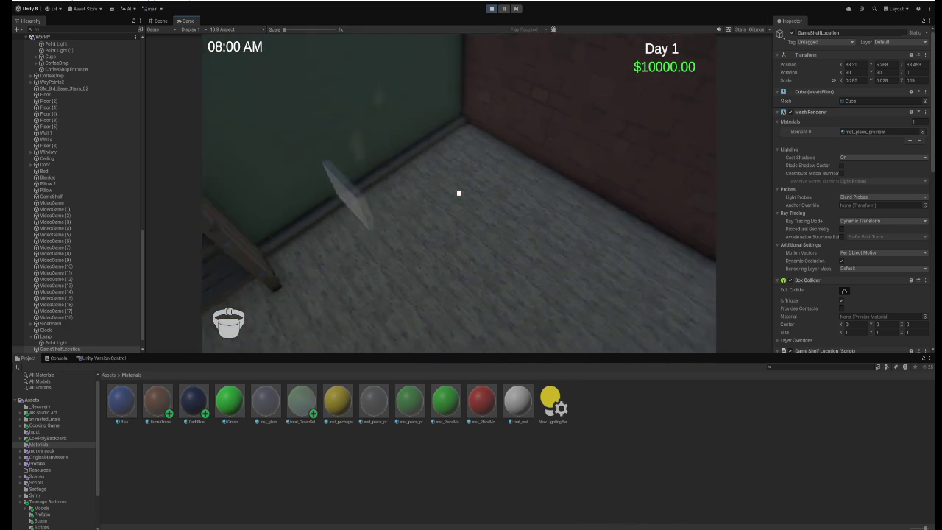
{"action": "key", "text": "s"}
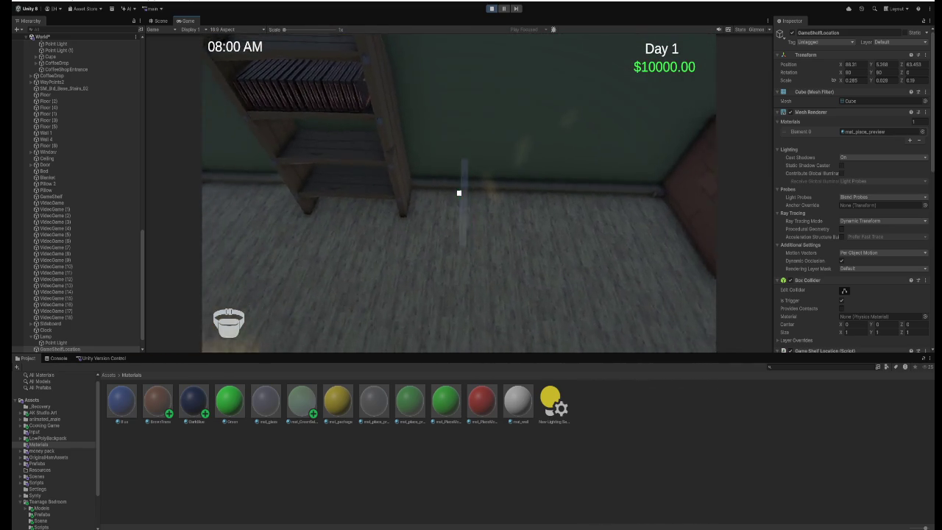
{"action": "key", "text": "w"}
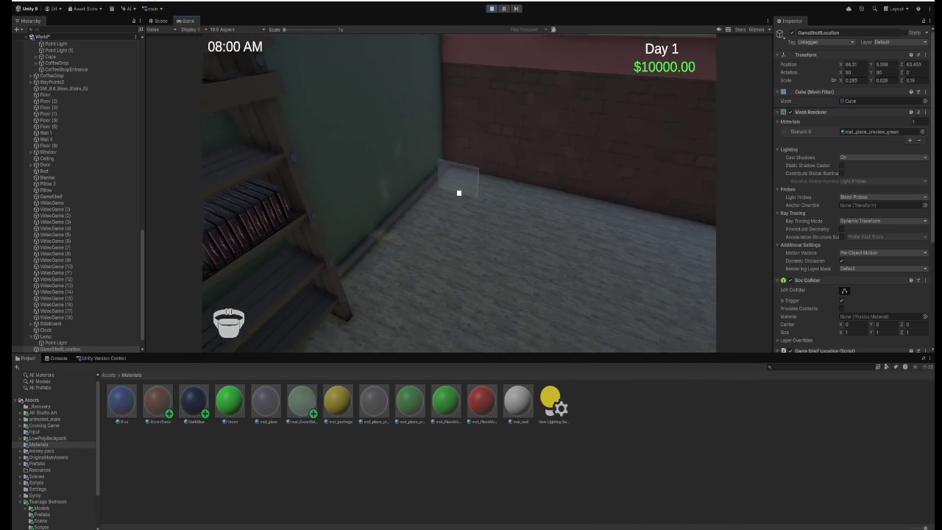
{"action": "key", "text": "s"}
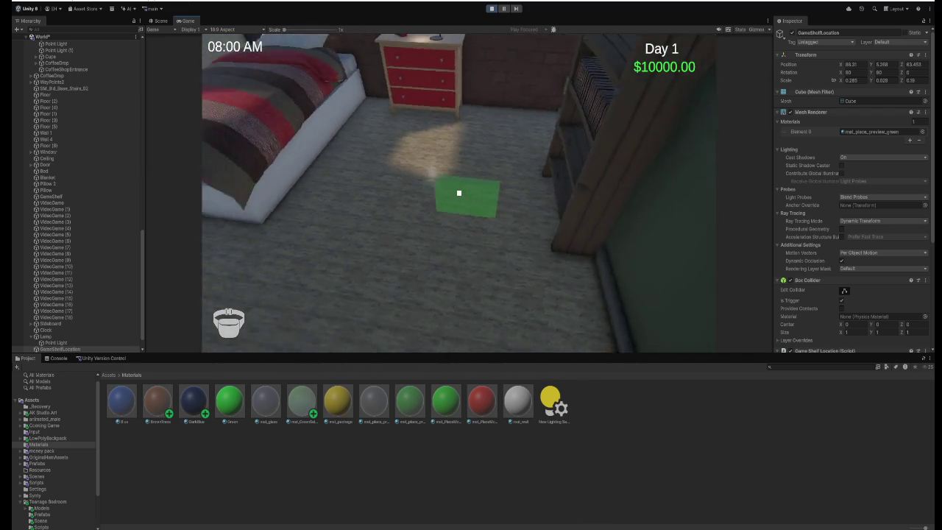
{"action": "key", "text": "w"}
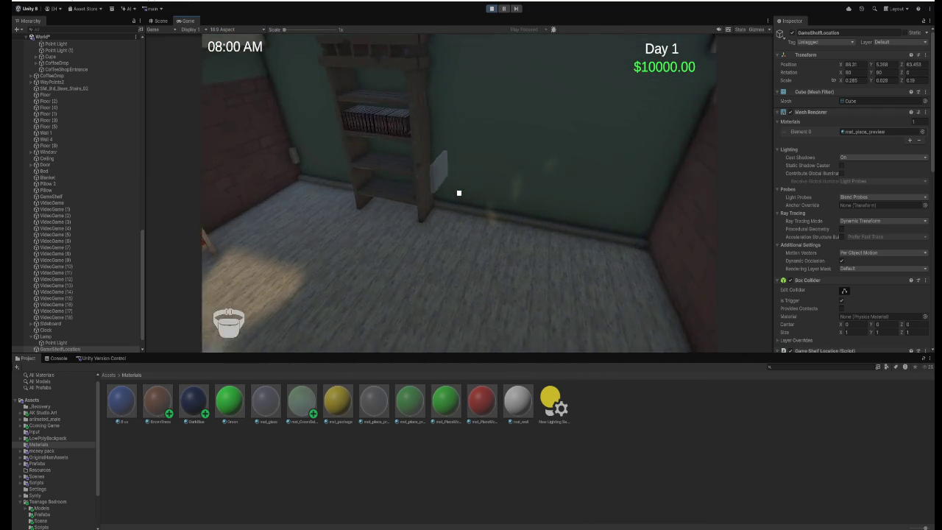
{"action": "key", "text": "w"}
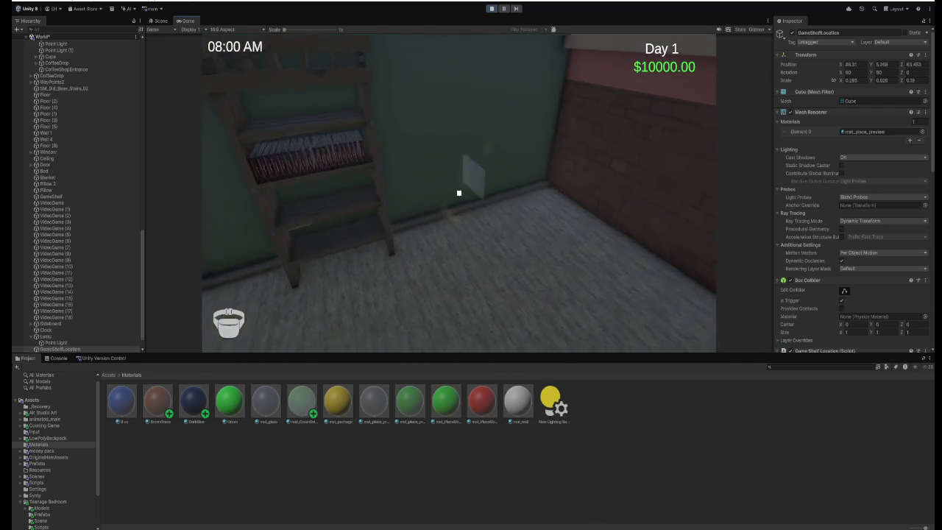
{"action": "key", "text": "Escape"}
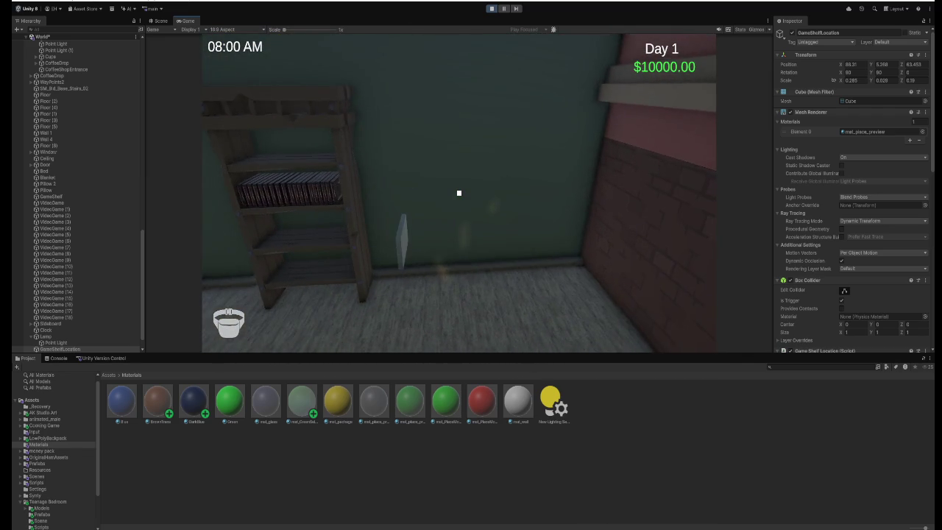
{"action": "left_click", "coordinate": [492, 8]}
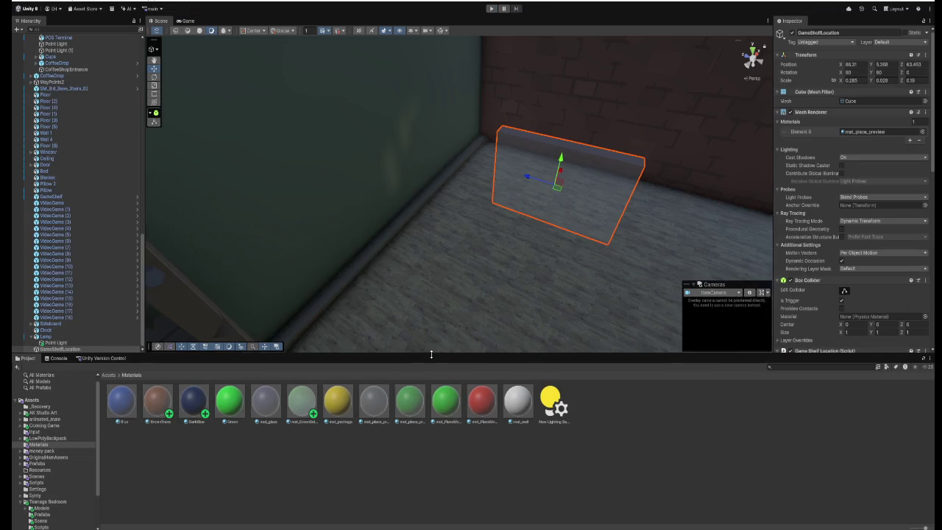
Drag the Scene/Project splitter down for a taller Scene view, then return to Visual Studio.
{"action": "left_click_drag", "start_coordinate": [427, 355], "coordinate": [428, 390]}
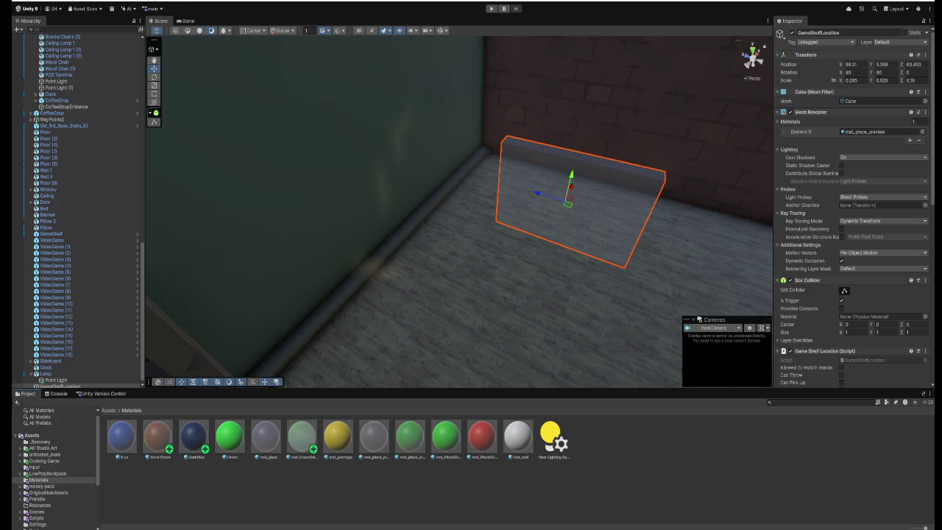
{"action": "key", "text": "alt+Tab"}
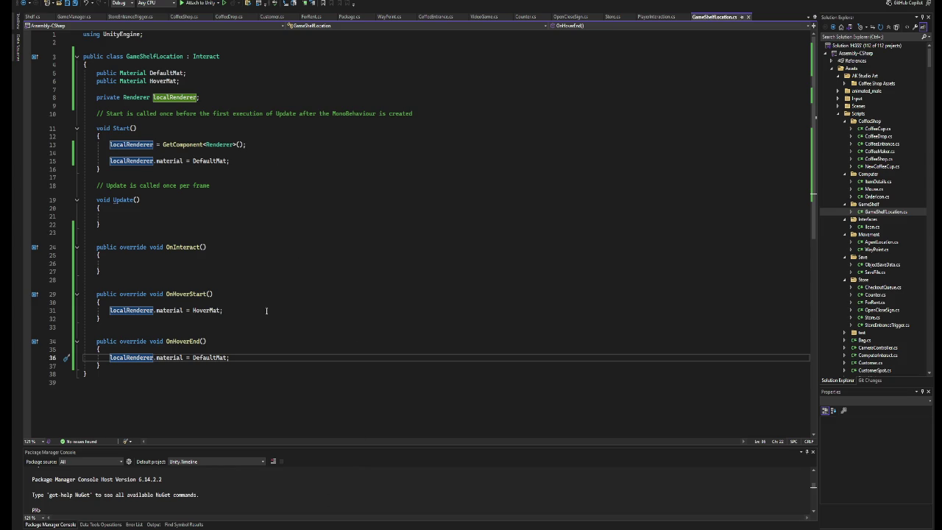
Declare a private PlayerInteraction localPlayerInteraction field below localRenderer.
{"action": "left_click", "coordinate": [266, 310]}
{"action": "left_click", "coordinate": [220, 263]}
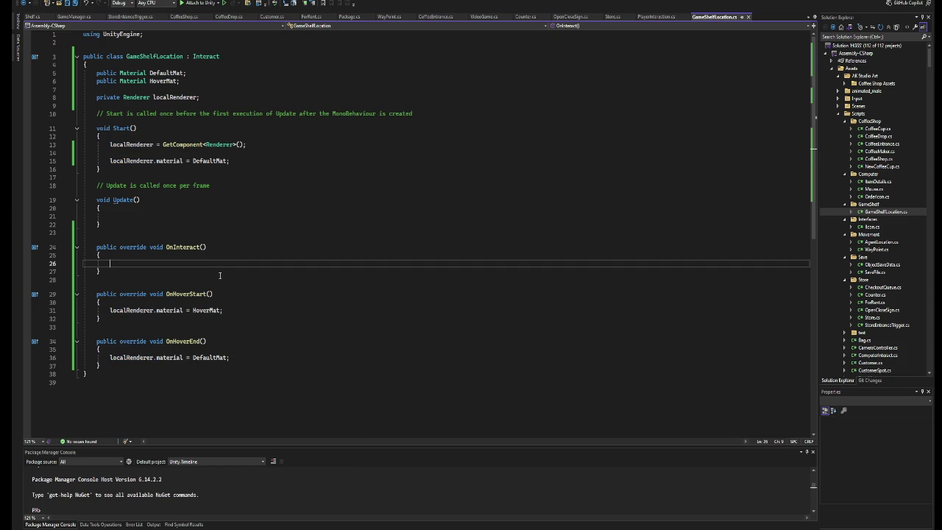
{"action": "key", "text": "Return"}
{"action": "key", "text": "Return"}
{"action": "key", "text": "Return"}
{"action": "key", "text": "Up"}
{"action": "key", "text": "Up"}
{"action": "left_click", "coordinate": [220, 97]}
{"action": "key", "text": "Return"}
{"action": "key", "text": "Return"}
{"action": "type", "text": "private Playe"}
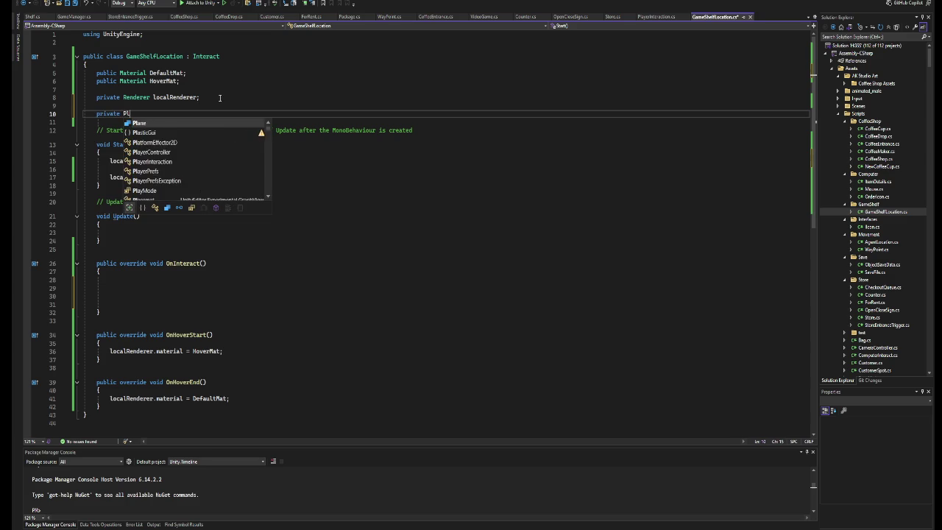
{"action": "key", "text": "Tab"}
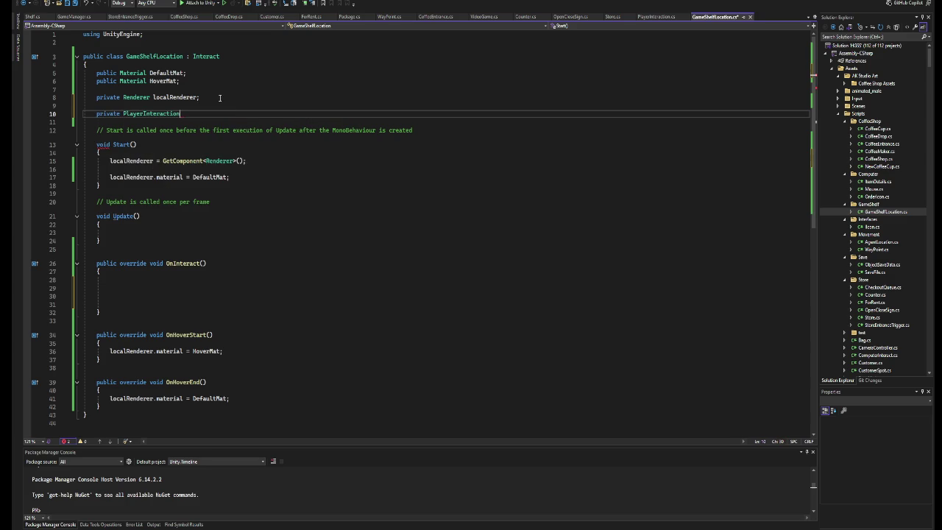
{"action": "type", "text": "l"}
{"action": "type", "text": "er"}
{"action": "type", "text": "action;"}
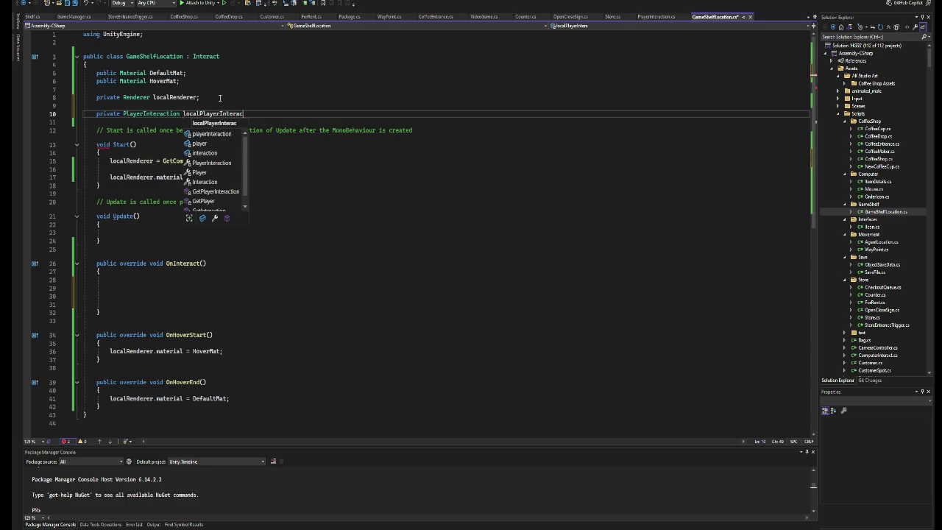
{"action": "left_click", "coordinate": [257, 113]}
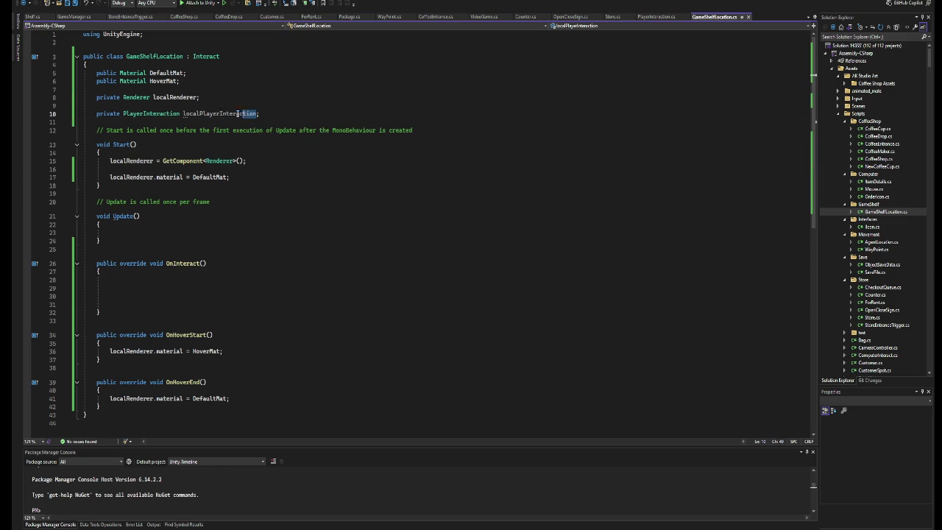
In Start, assign localPlayerInteraction = GameObject.Find("Player").GetComponent<PlayerInteraction>() and save.
{"action": "left_click", "coordinate": [239, 181]}
{"action": "key", "text": "Return"}
{"action": "key", "text": "Return"}
{"action": "type", "text": "localPlayerInteraction"}
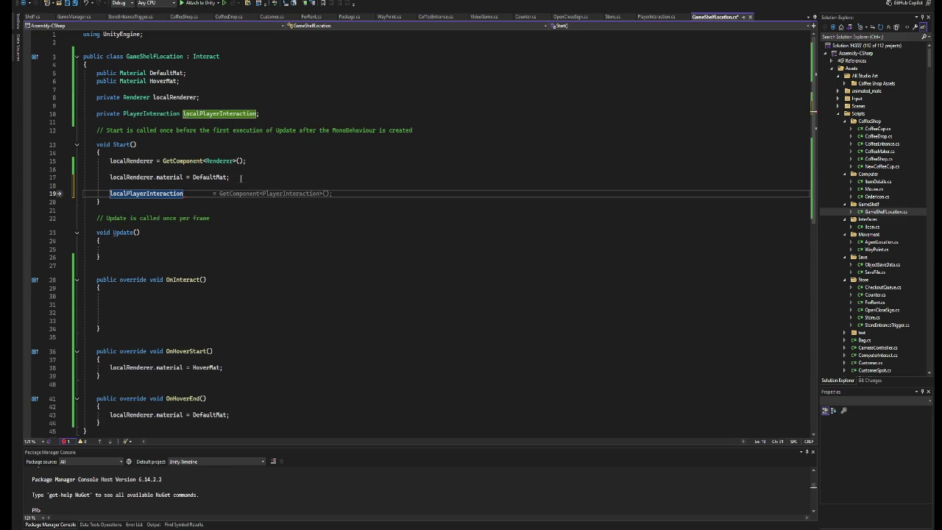
{"action": "type", "text": " = game"}
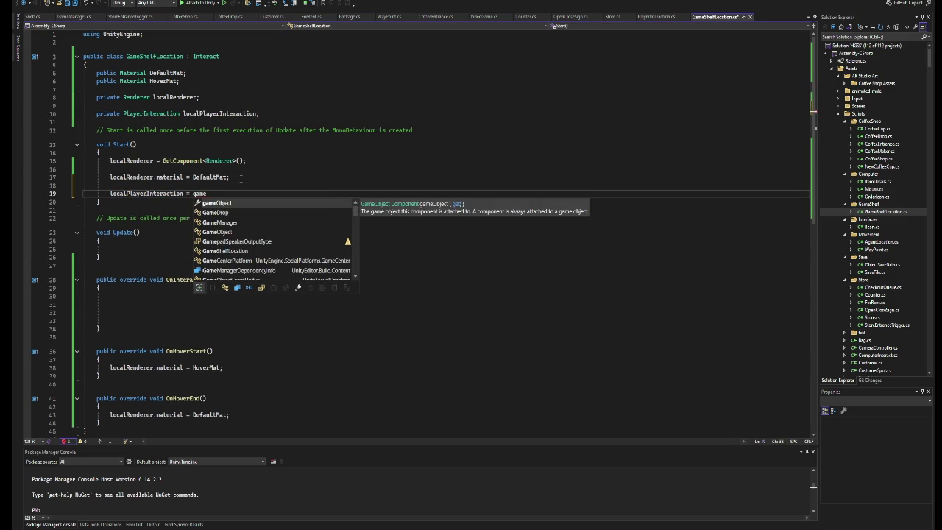
{"action": "key", "text": "Down"}
{"action": "key", "text": "Down"}
{"action": "key", "text": "Down"}
{"action": "key", "text": "Tab"}
{"action": "type", "text": ".Fi"}
{"action": "key", "text": "Tab"}
{"action": "type", "text": "(\"Pl"}
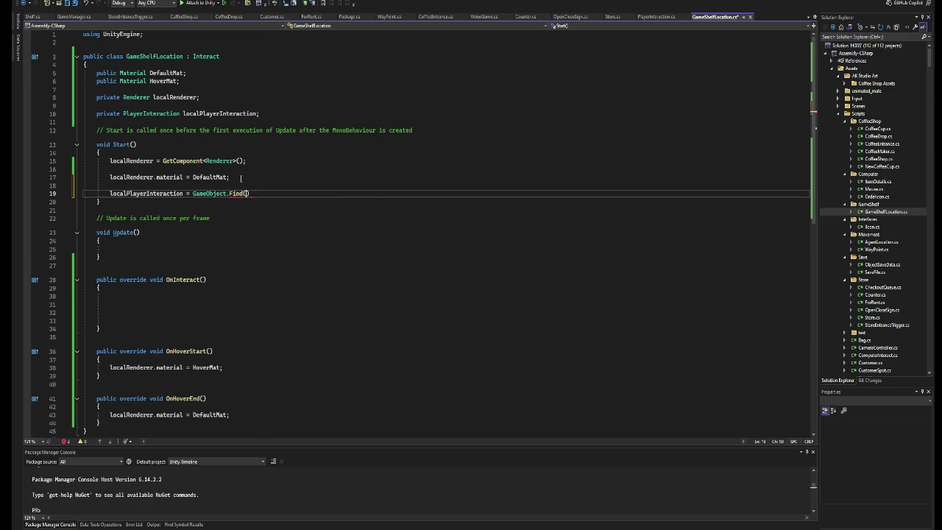
{"action": "type", "text": "ayer\")"}
{"action": "type", "text": ".GetComponent<PlayerInteraction>();"}
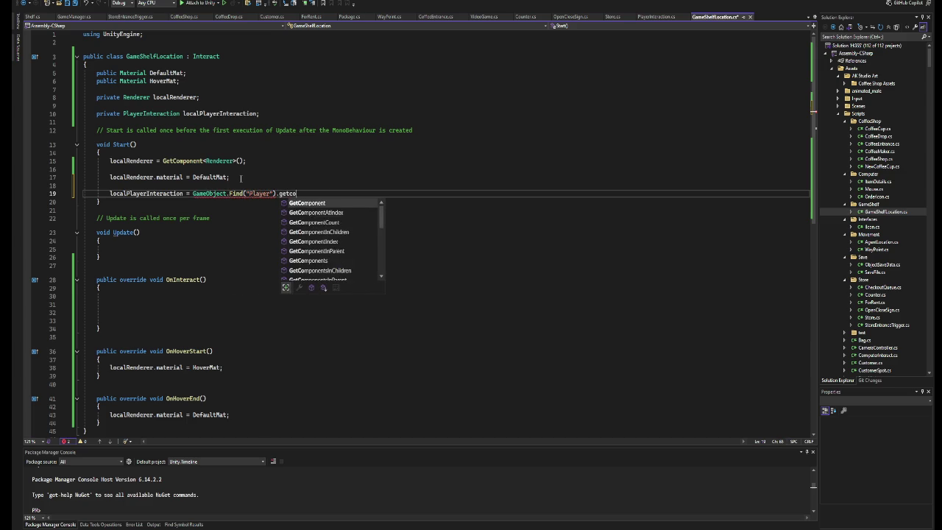
{"action": "key", "text": "ctrl+s"}
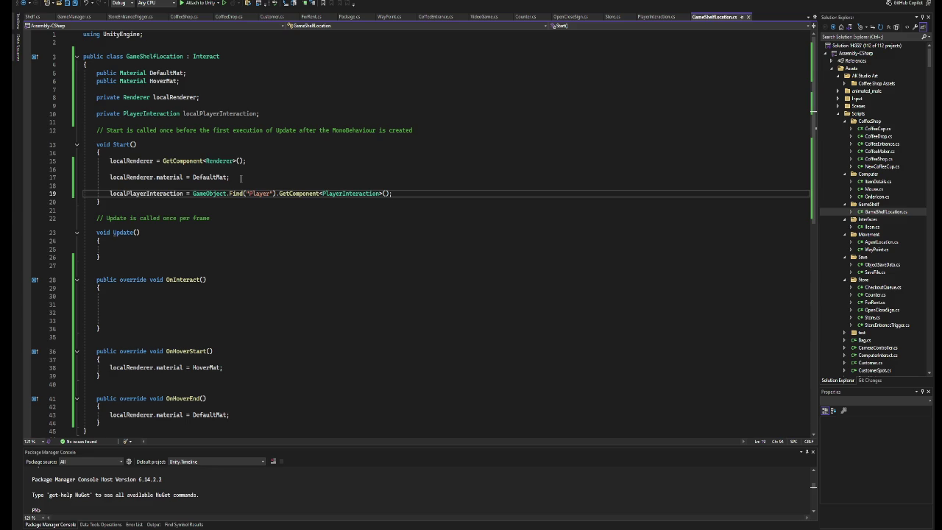
{"action": "left_click_drag", "start_coordinate": [183, 194], "coordinate": [109, 193]}
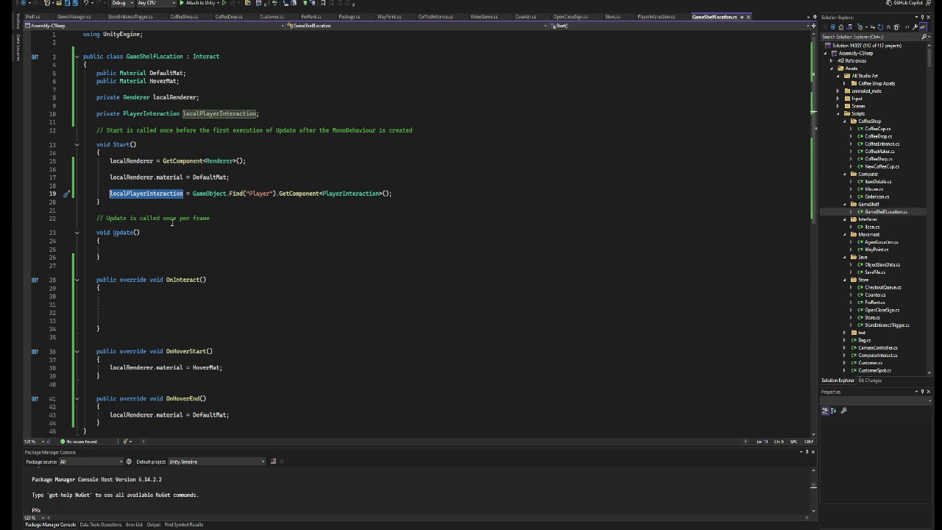
{"action": "scroll", "coordinate": [278, 224], "scroll_direction": "down", "scroll_amount": 3}
{"action": "left_click", "coordinate": [230, 237]}
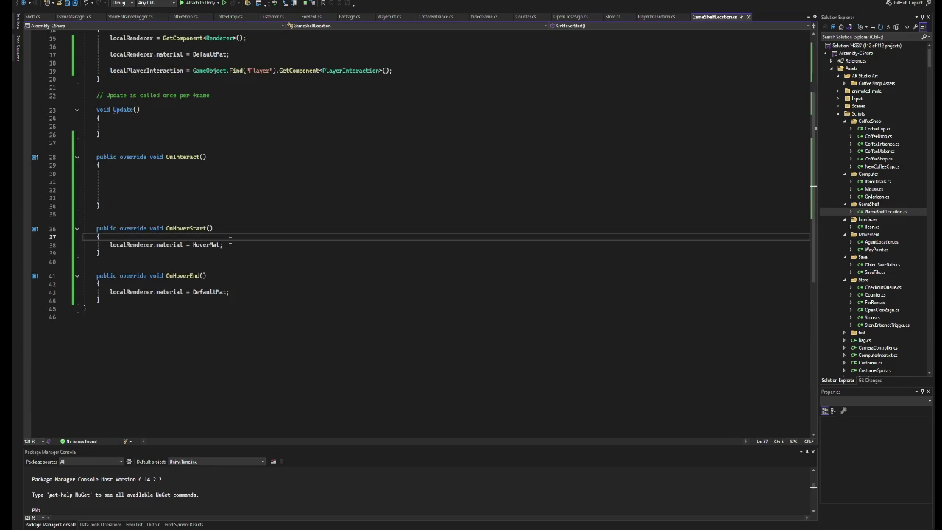
Add an empty if () { } block at the top of OnHoverStart.
{"action": "key", "text": "Return"}
{"action": "key", "text": "Return"}
{"action": "key", "text": "Return"}
{"action": "key", "text": "Up"}
{"action": "key", "text": "Up"}
{"action": "type", "text": "if "}
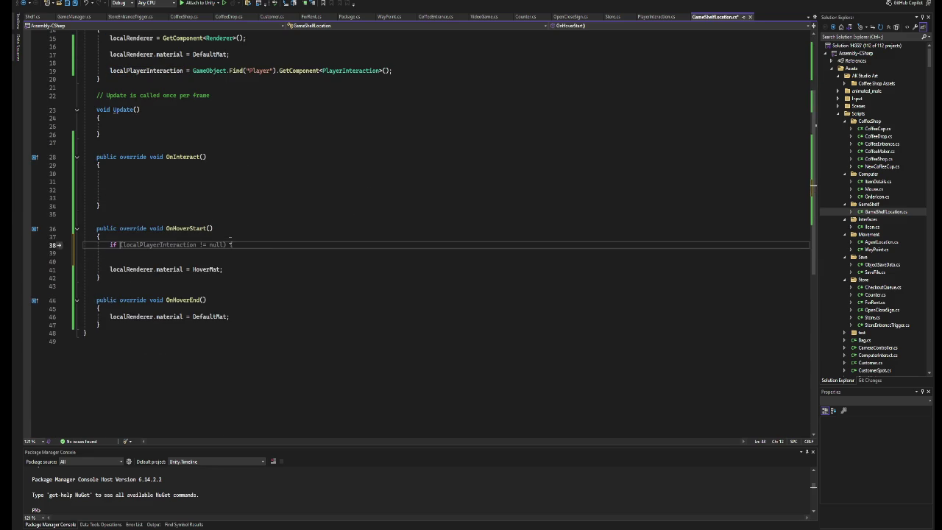
{"action": "type", "text": "() {"}
{"action": "key", "text": "Return"}
{"action": "key", "text": "Up"}
{"action": "key", "text": "Up"}
{"action": "key", "text": "End"}
{"action": "key", "text": "Left"}
Fill the if condition with localPlayerInteraction.IsHoldingGame().
{"action": "type", "text": "localPlayerInteraction."}
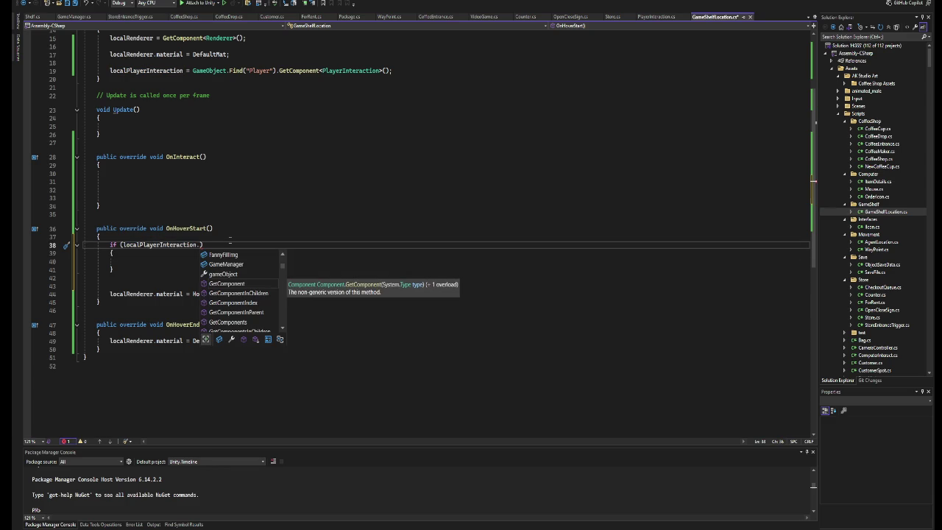
{"action": "type", "text": "Ite"}
{"action": "key", "text": "BackSpace"}
{"action": "key", "text": "BackSpace"}
{"action": "key", "text": "BackSpace"}
{"action": "type", "text": "p"}
{"action": "key", "text": "BackSpace"}
{"action": "key", "text": "BackSpace"}
{"action": "key", "text": "BackSpace"}
{"action": "type", "text": ".pla"}
{"action": "key", "text": "BackSpace"}
{"action": "key", "text": "BackSpace"}
{"action": "key", "text": "BackSpace"}
{"action": "type", "text": "."}
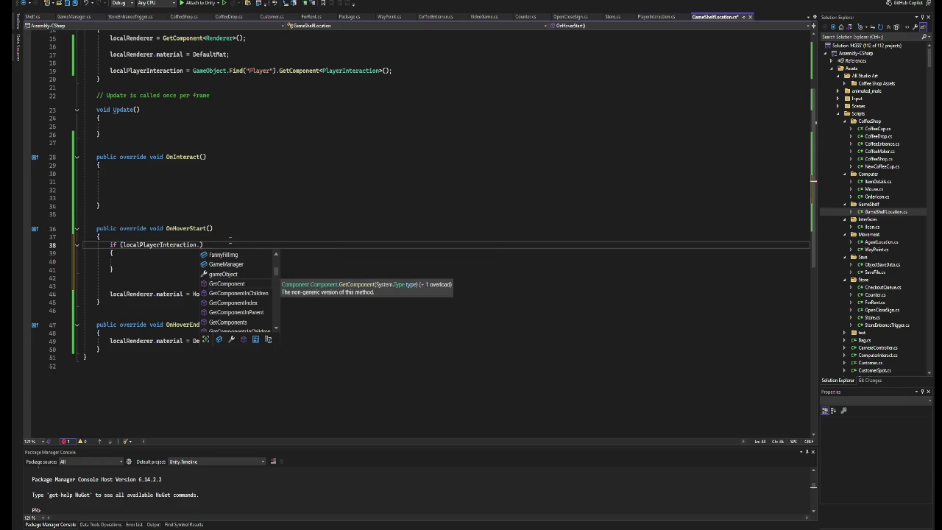
{"action": "key", "text": "Up"}
{"action": "key", "text": "Up"}
{"action": "key", "text": "Up"}
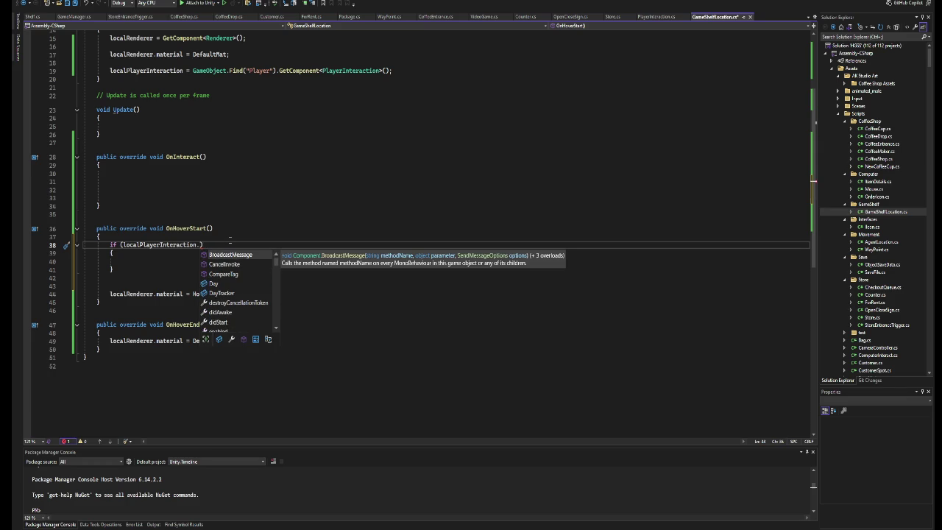
{"action": "key", "text": "Down"}
{"action": "key", "text": "Down"}
{"action": "key", "text": "Down"}
{"action": "key", "text": "Down"}
{"action": "key", "text": "Down"}
{"action": "key", "text": "Down"}
{"action": "key", "text": "Down"}
{"action": "key", "text": "Down"}
{"action": "key", "text": "Down"}
{"action": "key", "text": "Down"}
{"action": "key", "text": "Down"}
{"action": "key", "text": "Down"}
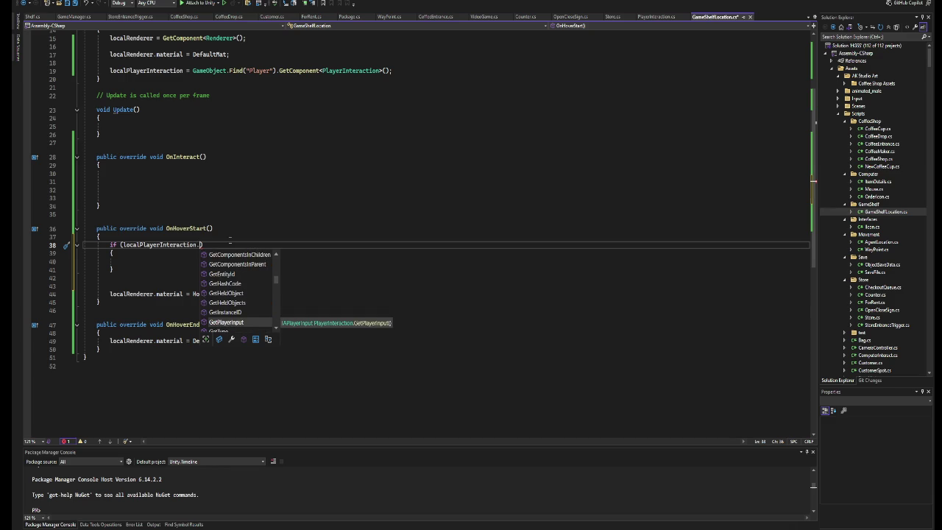
{"action": "key", "text": "Down"}
{"action": "key", "text": "Down"}
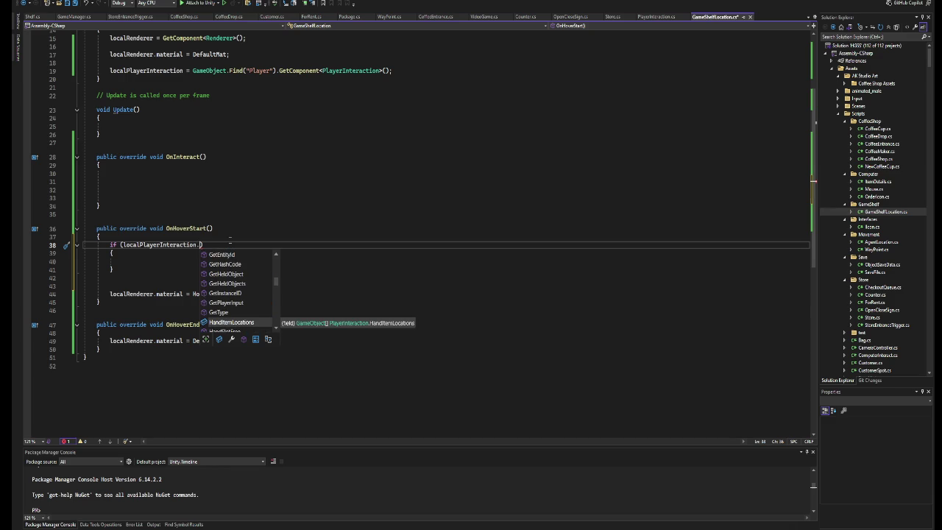
{"action": "key", "text": "Down"}
{"action": "key", "text": "Down"}
{"action": "key", "text": "Down"}
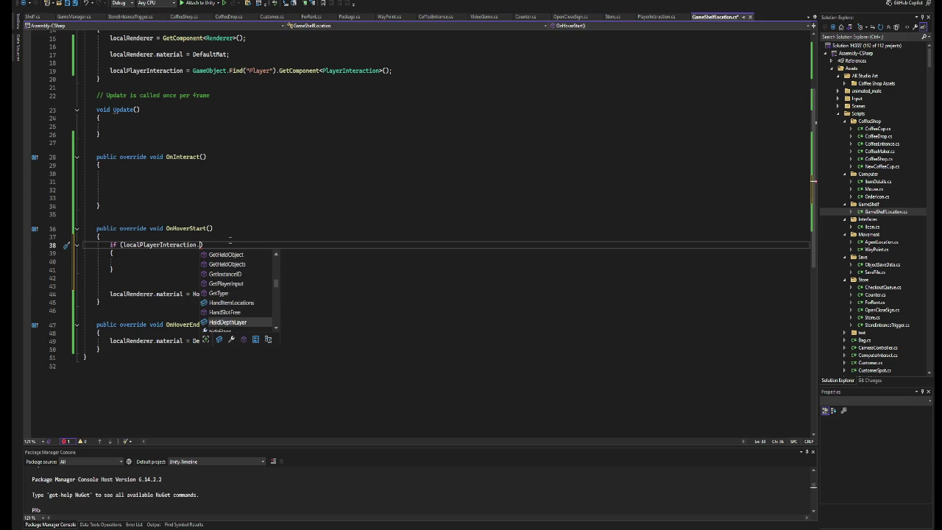
{"action": "key", "text": "Down"}
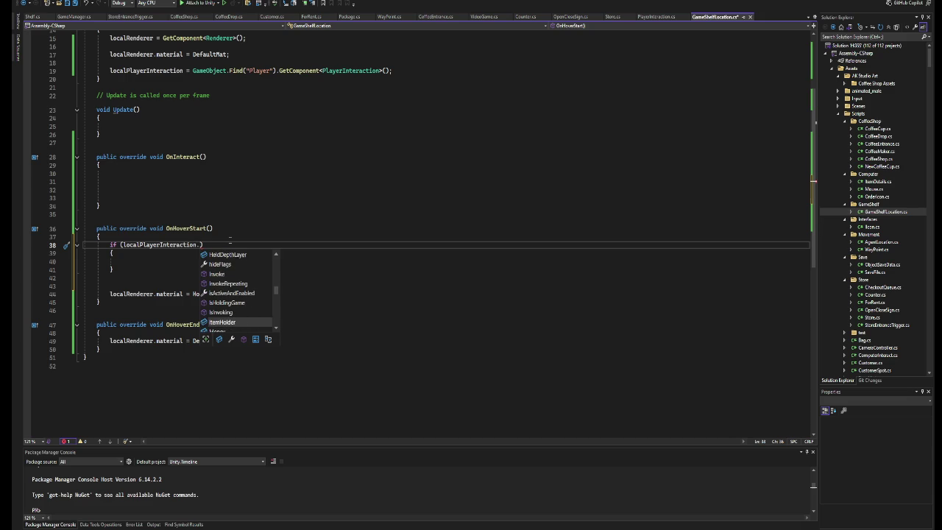
{"action": "key", "text": "Tab"}
{"action": "type", "text": "("}
Move the HoverMat assignment inside the IsHoldingGame if block.
{"action": "key", "text": "Down"}
{"action": "key", "text": "Down"}
{"action": "left_click_drag", "start_coordinate": [238, 295], "coordinate": [109, 295]}
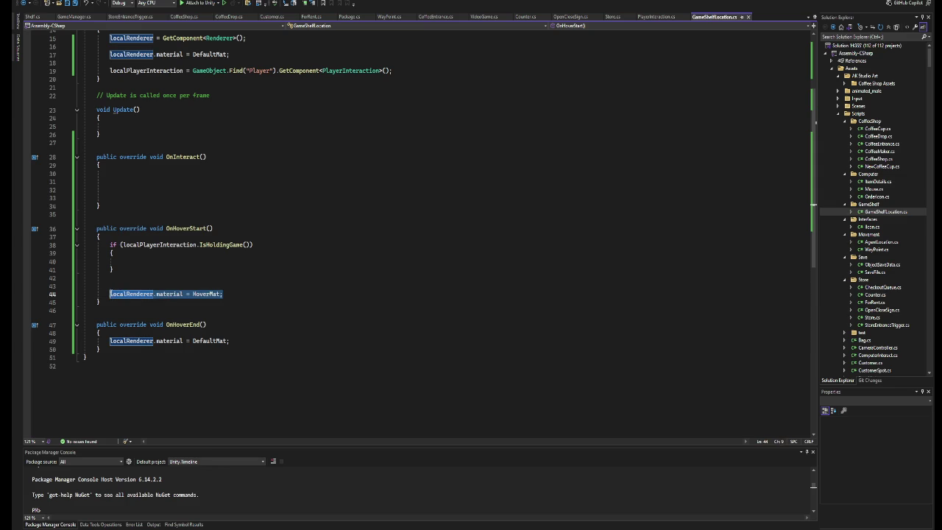
{"action": "key", "text": "ctrl+x"}
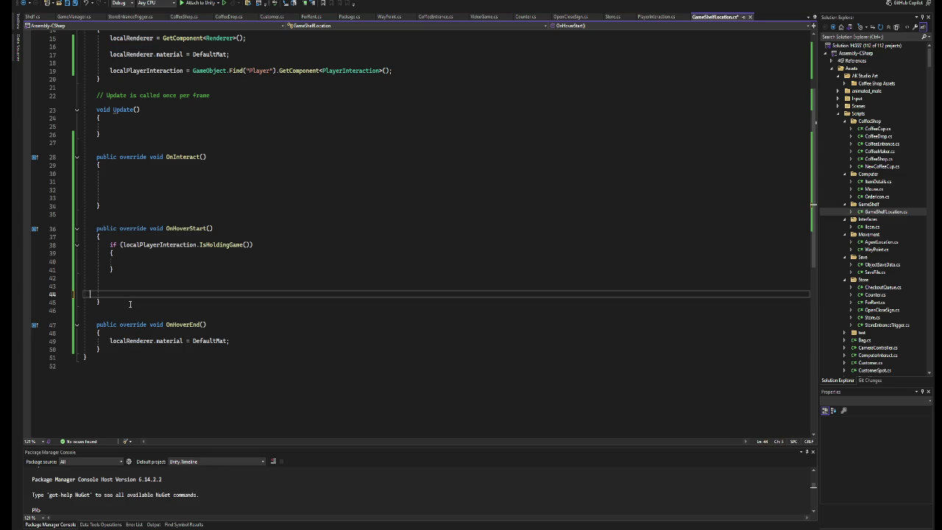
{"action": "key", "text": "BackSpace"}
{"action": "key", "text": "BackSpace"}
{"action": "key", "text": "ctrl+v"}
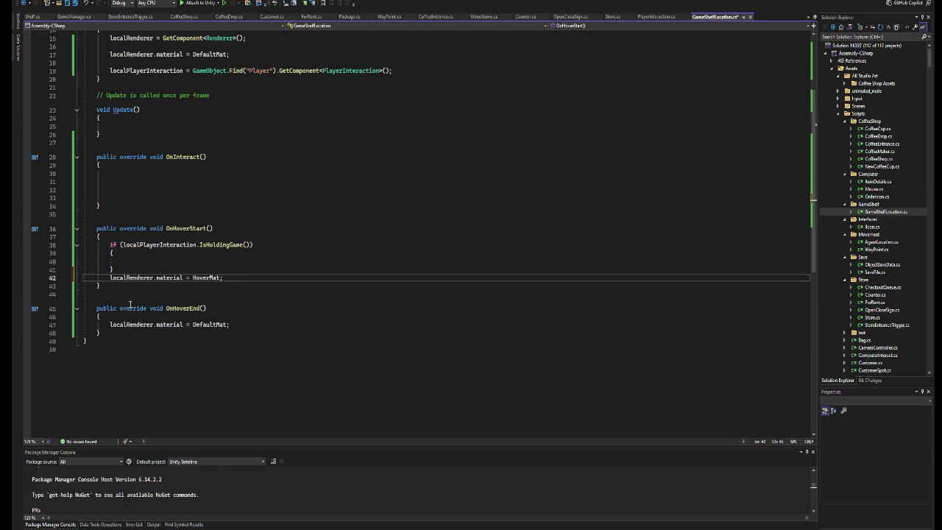
{"action": "key", "text": "alt+Up"}
{"action": "key", "text": "ctrl+x"}
{"action": "key", "text": "Up"}
{"action": "key", "text": "ctrl+v"}
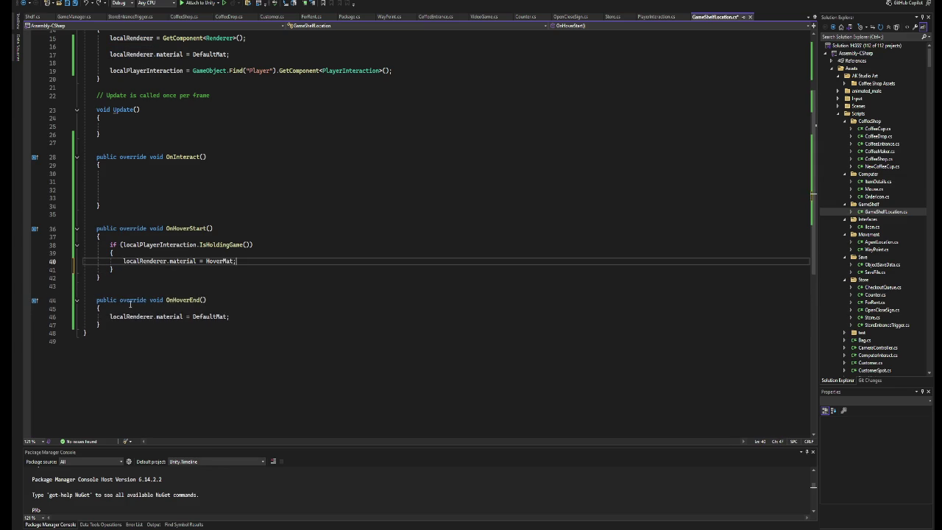
{"action": "left_click_drag", "start_coordinate": [156, 273], "coordinate": [110, 245]}
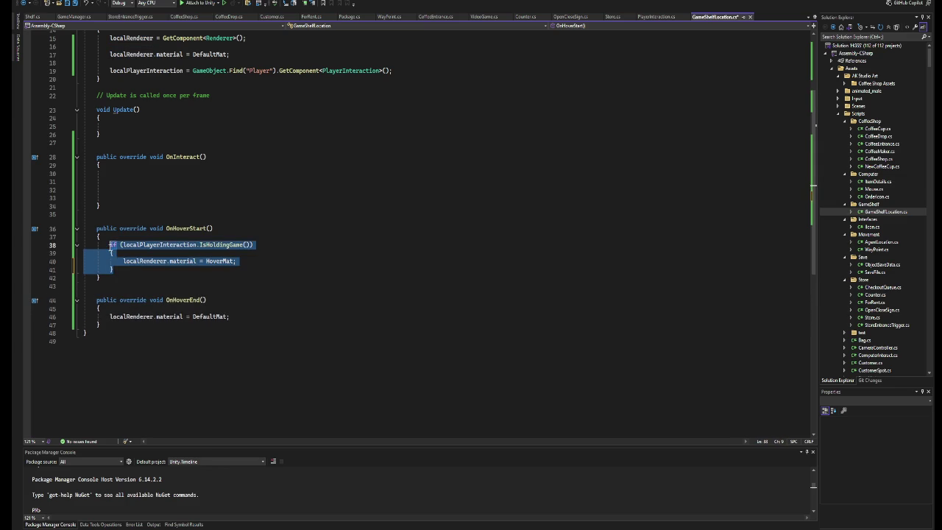
Copy the IsHoldingGame check into OnInteract with an empty body, then start Play in Unity.
{"action": "key", "text": "ctrl+c"}
{"action": "left_click", "coordinate": [134, 179]}
{"action": "key", "text": "ctrl+v"}
{"action": "key", "text": "Up"}
{"action": "key", "text": "shift+End"}
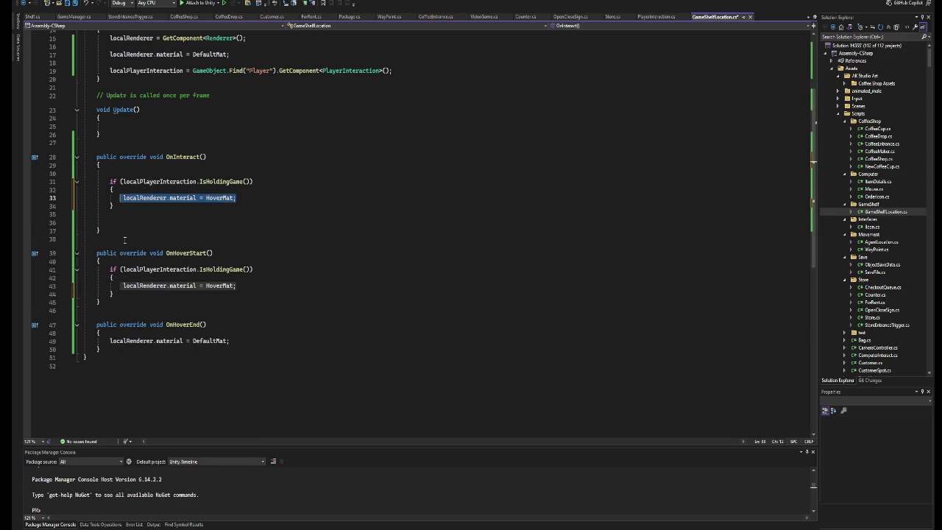
{"action": "key", "text": "Delete"}
{"action": "key", "text": "Down"}
{"action": "key", "text": "Down"}
{"action": "key", "text": "Down"}
{"action": "key", "text": "BackSpace"}
{"action": "key", "text": "BackSpace"}
{"action": "key", "text": "Up"}
{"action": "key", "text": "Up"}
{"action": "key", "text": "Up"}
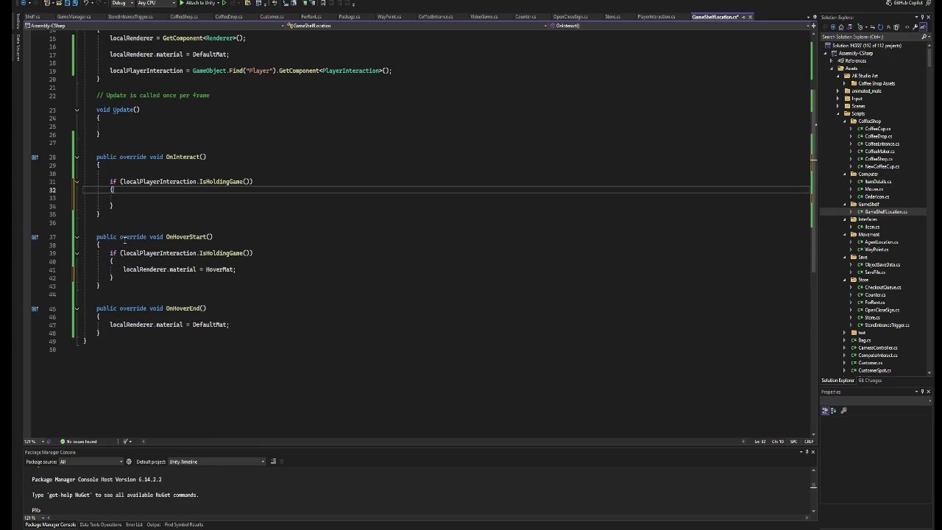
{"action": "key", "text": "BackSpace"}
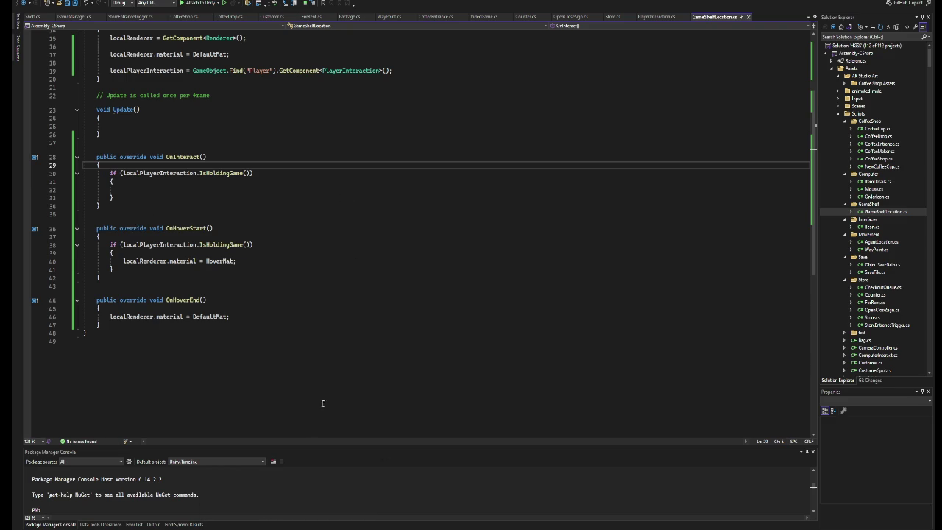
{"action": "key", "text": "alt+Tab"}
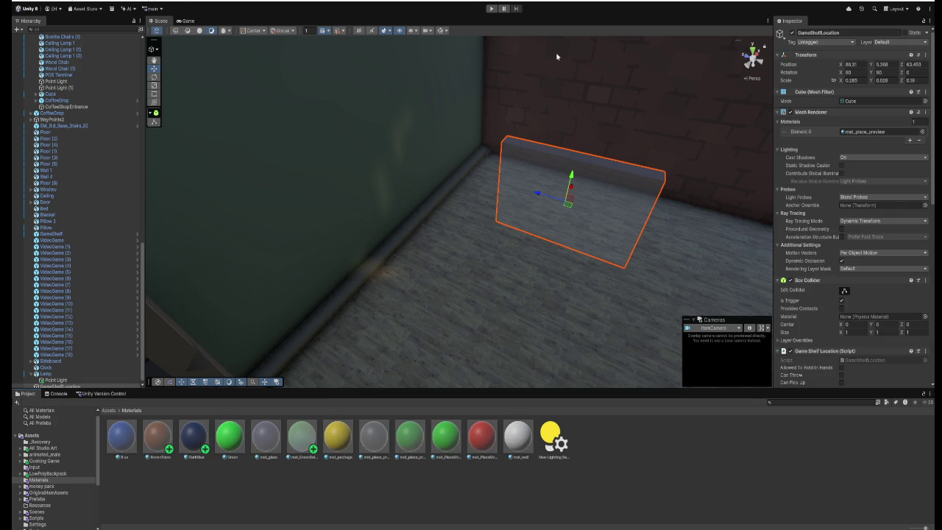
{"action": "left_click", "coordinate": [490, 10]}
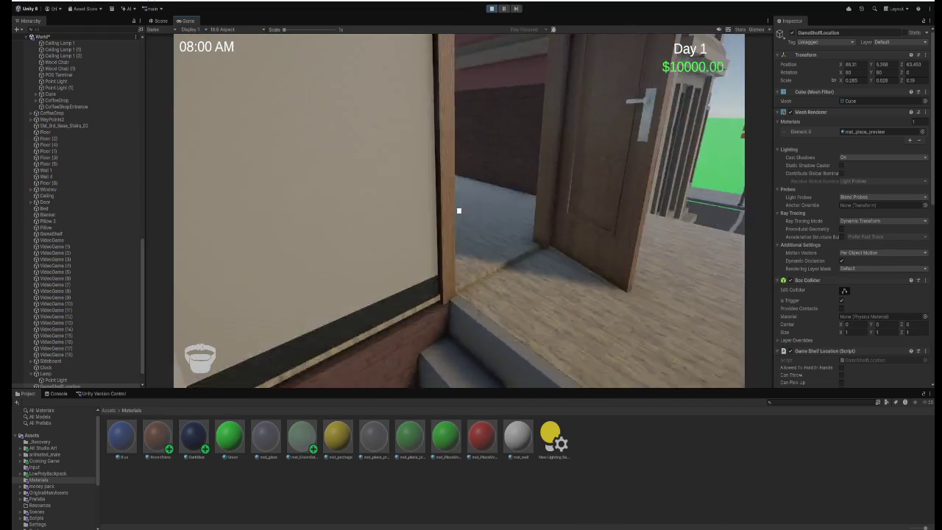
Pick up and drop the JUSTSHOOT box twice, hovering the shelf spot, then stop Play.
{"action": "key", "text": "e"}
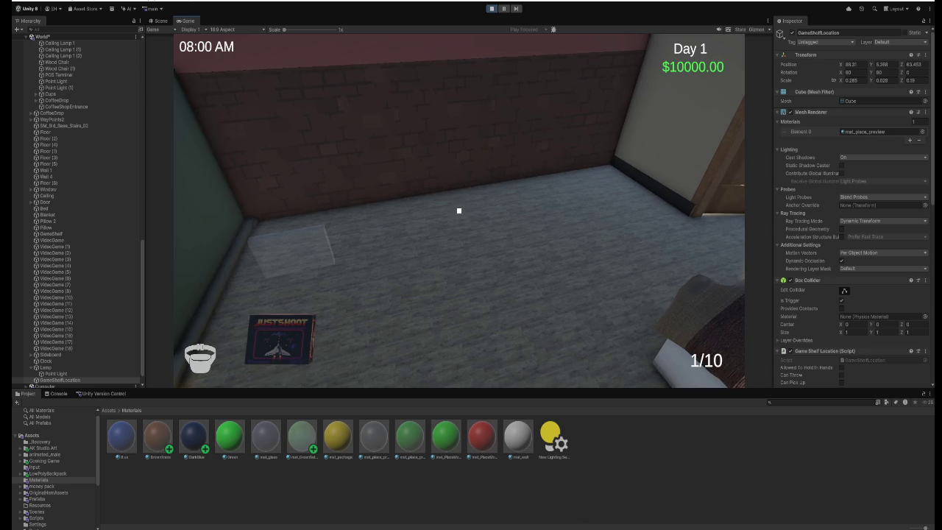
{"action": "left_click", "coordinate": [459, 211]}
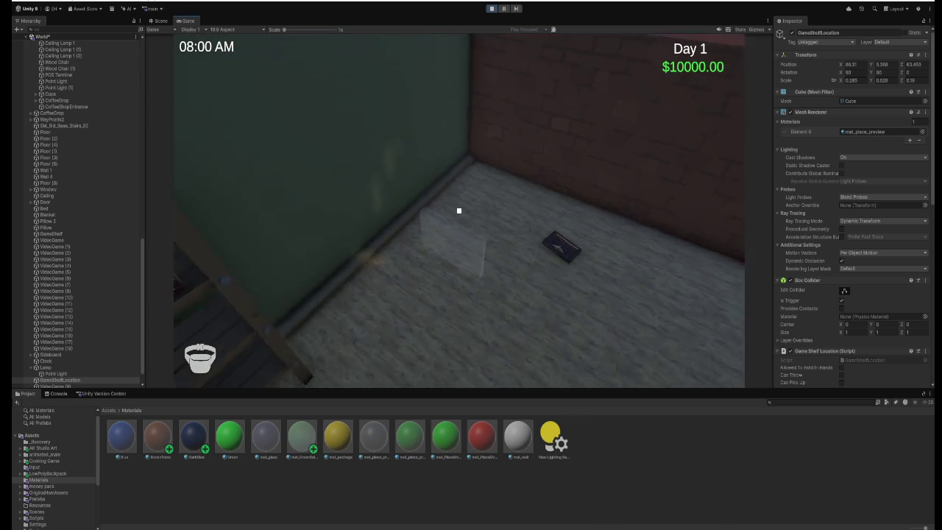
{"action": "key", "text": "e"}
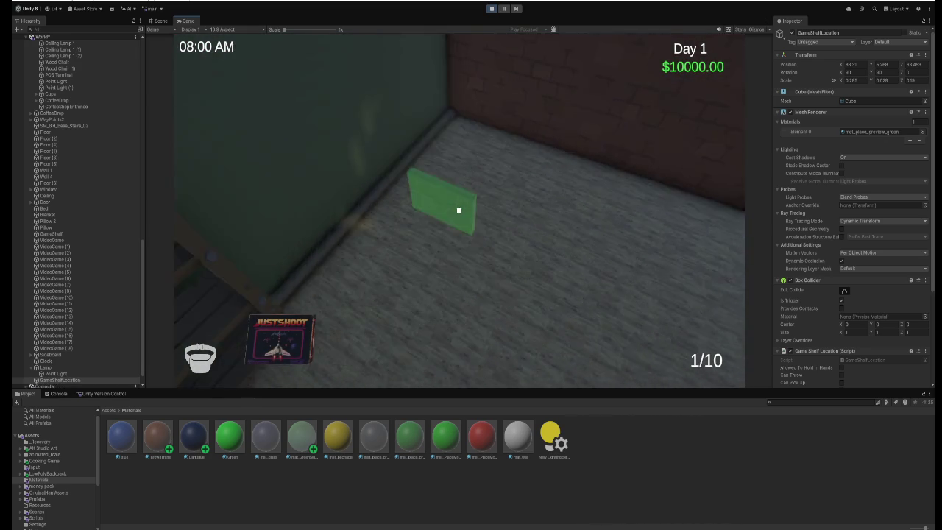
{"action": "left_click", "coordinate": [459, 211]}
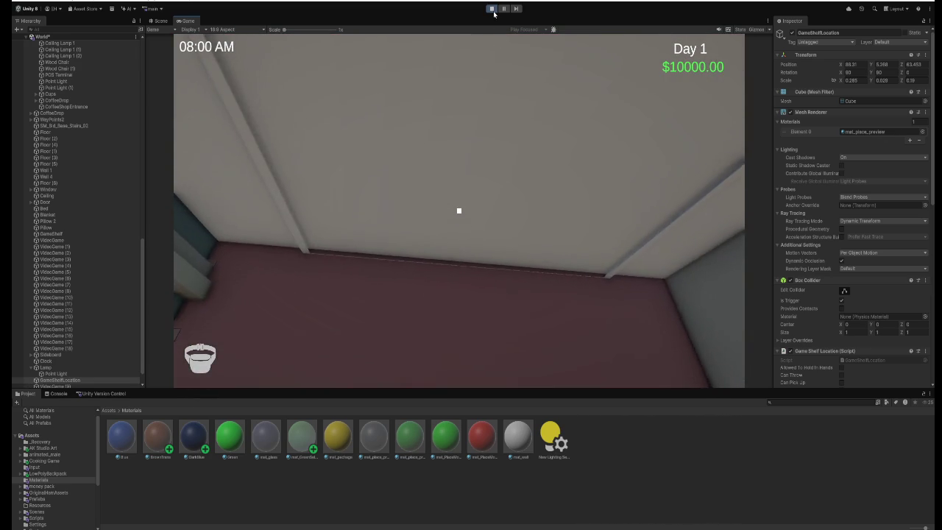
{"action": "left_click", "coordinate": [493, 10]}
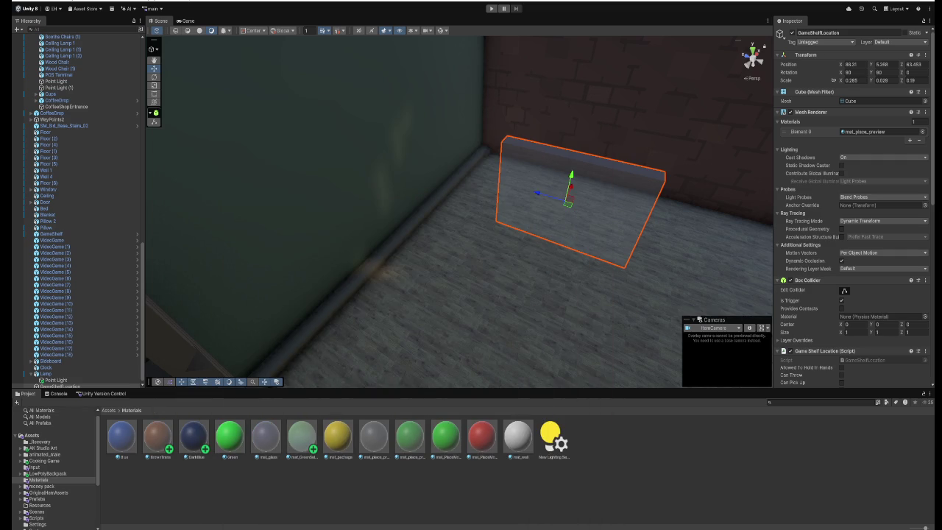
{"action": "key", "text": "alt+Tab"}
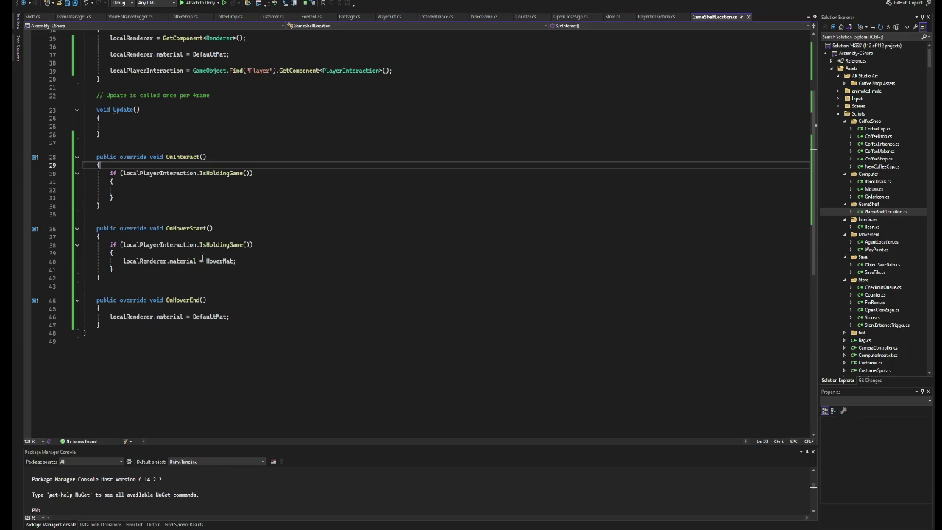
Declare a private bool HoldingGame field below the PlayerInteraction field and save.
{"action": "left_click", "coordinate": [176, 191]}
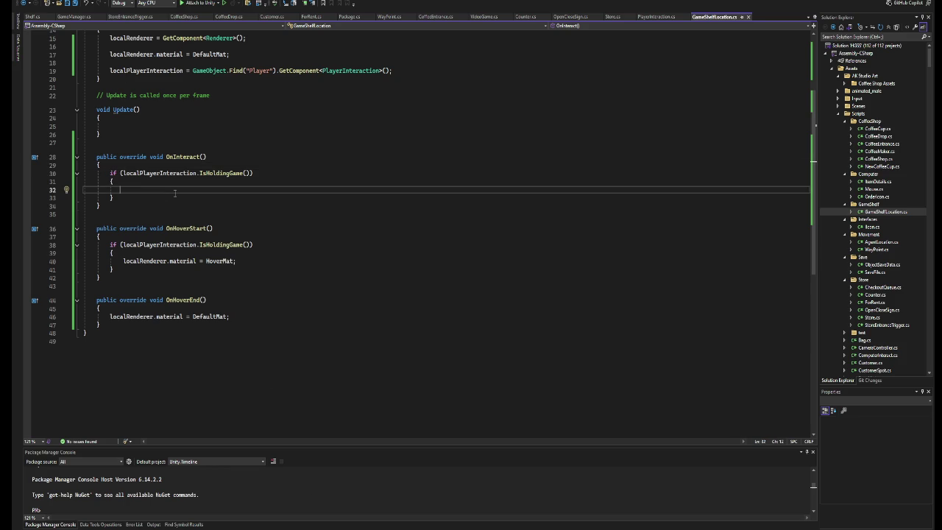
{"action": "type", "text": "g"}
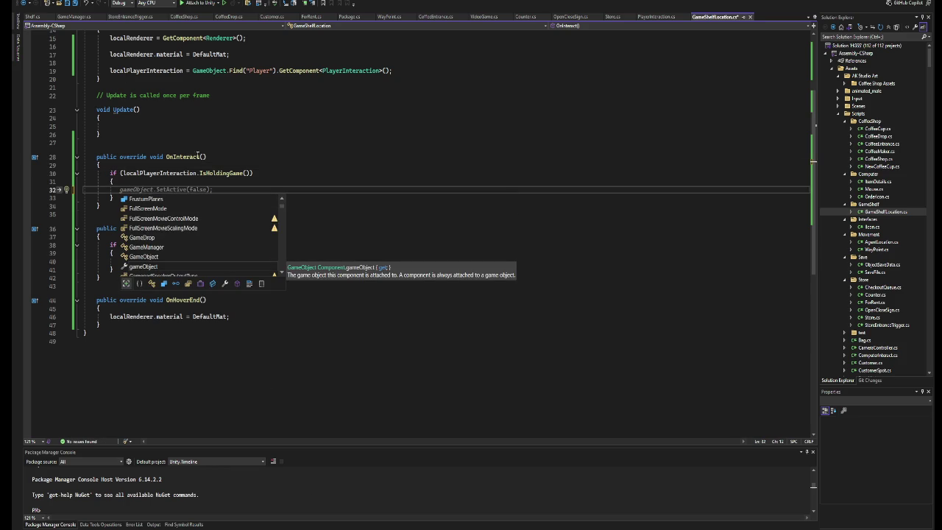
{"action": "key", "text": "BackSpace"}
{"action": "scroll", "coordinate": [236, 148], "scroll_direction": "up", "scroll_amount": 5}
{"action": "left_click", "coordinate": [280, 113]}
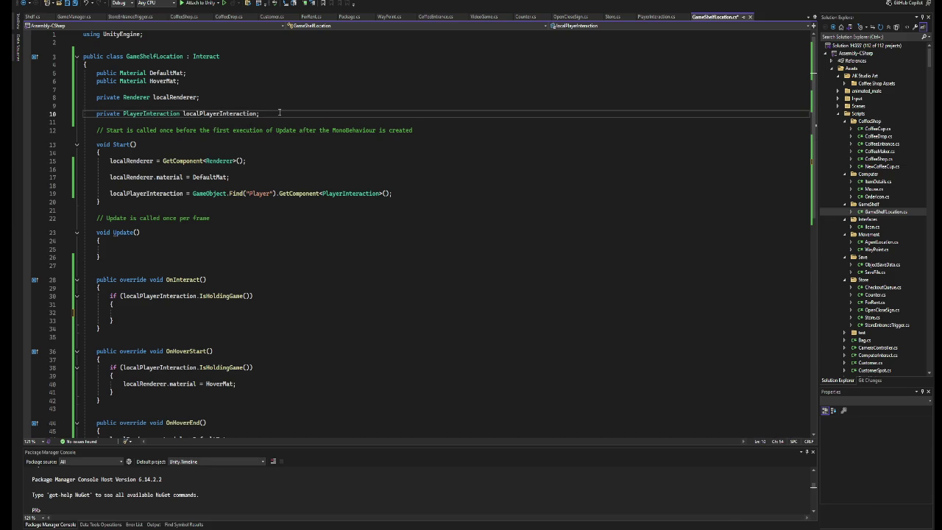
{"action": "key", "text": "Return"}
{"action": "key", "text": "Return"}
{"action": "type", "text": "private vo"}
{"action": "type", "text": "i"}
{"action": "key", "text": "BackSpace"}
{"action": "key", "text": "BackSpace"}
{"action": "key", "text": "BackSpace"}
{"action": "type", "text": "bool"}
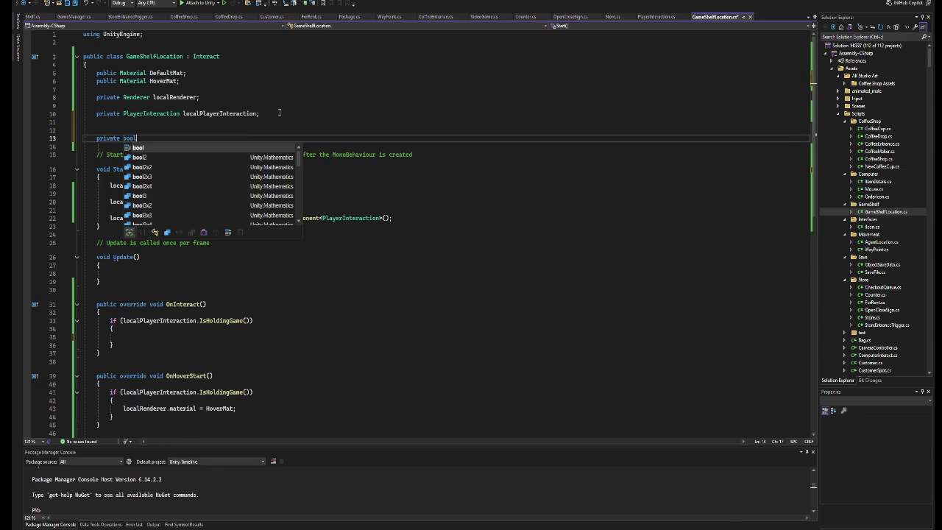
{"action": "type", "text": " Ga"}
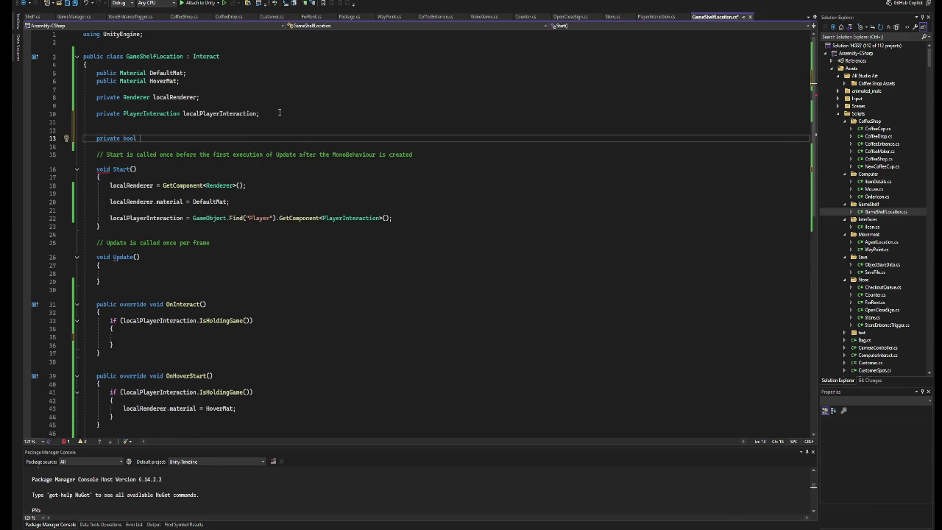
{"action": "type", "text": "me"}
{"action": "key", "text": "BackSpace"}
{"action": "key", "text": "BackSpace"}
{"action": "key", "text": "BackSpace"}
{"action": "type", "text": "Holdinga"}
{"action": "key", "text": "BackSpace"}
{"action": "type", "text": "Game;"}
{"action": "key", "text": "ctrl+s"}
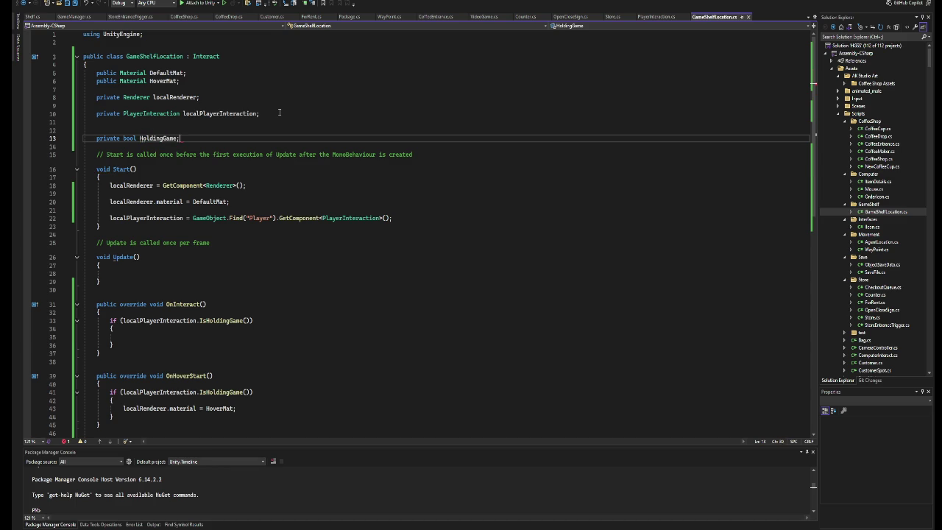
Default HoldingGame to false and make OnInteract require !HoldingGame && IsHoldingGame(), then save.
{"action": "type", "text": "= false"}
{"action": "left_click", "coordinate": [140, 138]}
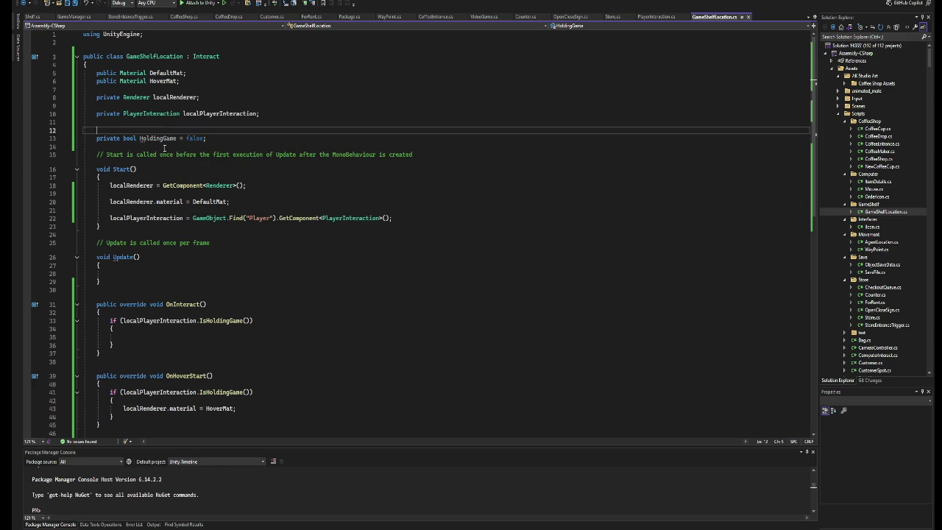
{"action": "scroll", "coordinate": [165, 196], "scroll_direction": "down", "scroll_amount": 4}
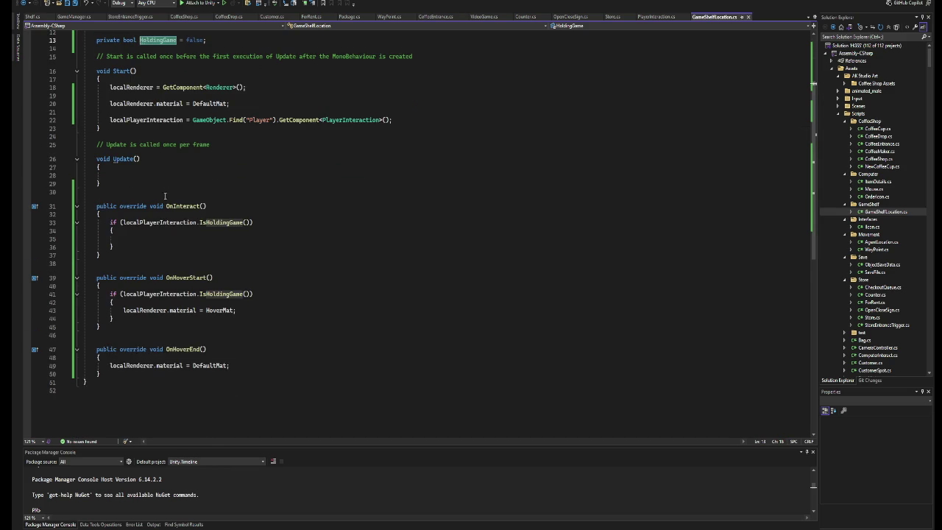
{"action": "left_click", "coordinate": [123, 222]}
{"action": "key", "text": "ctrl+v"}
{"action": "type", "text": "&&"}
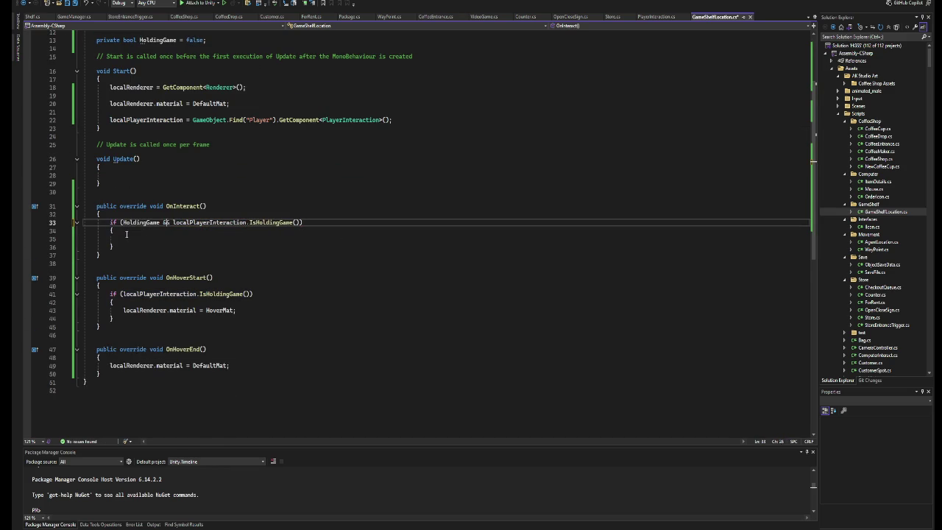
{"action": "key", "text": "Left"}
{"action": "key", "text": "Left"}
{"action": "key", "text": "Left"}
{"action": "type", "text": "!"}
{"action": "left_click", "coordinate": [127, 234]}
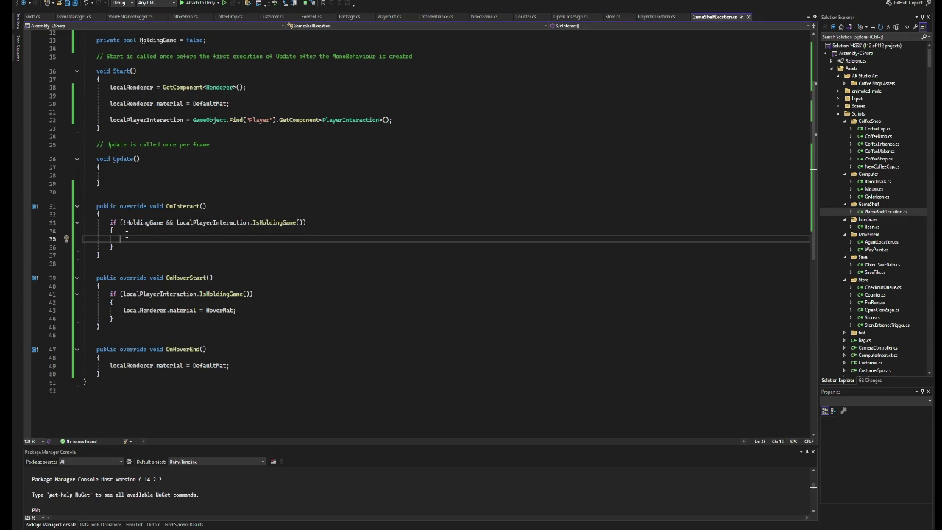
{"action": "type", "text": "var"}
{"action": "key", "text": "ctrl+s"}
Tidy the blank lines around the HoldingGame field declaration.
{"action": "scroll", "coordinate": [183, 208], "scroll_direction": "up", "scroll_amount": 3}
{"action": "left_click", "coordinate": [204, 138]}
{"action": "left_click", "coordinate": [199, 131]}
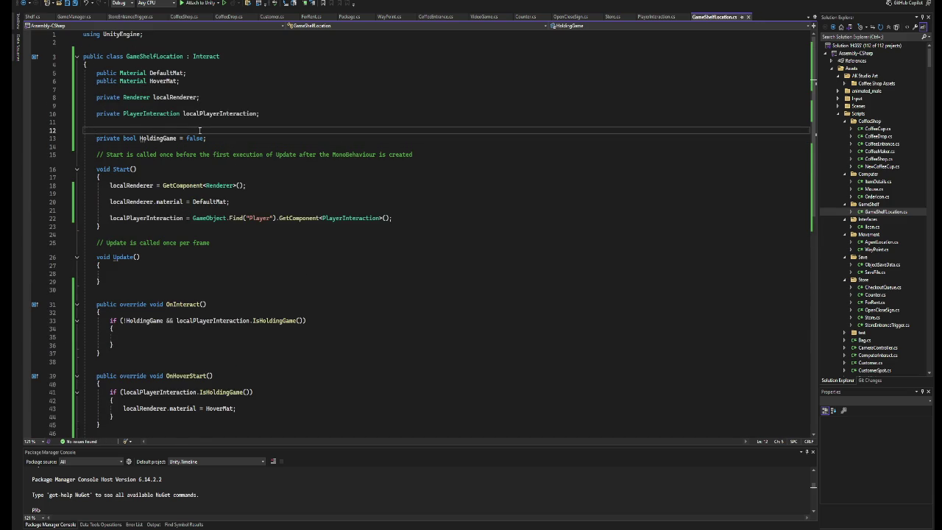
{"action": "key", "text": "BackSpace"}
{"action": "key", "text": "BackSpace"}
{"action": "key", "text": "Return"}
{"action": "key", "text": "Down"}
{"action": "left_click", "coordinate": [133, 130]}
{"action": "key", "text": "End"}
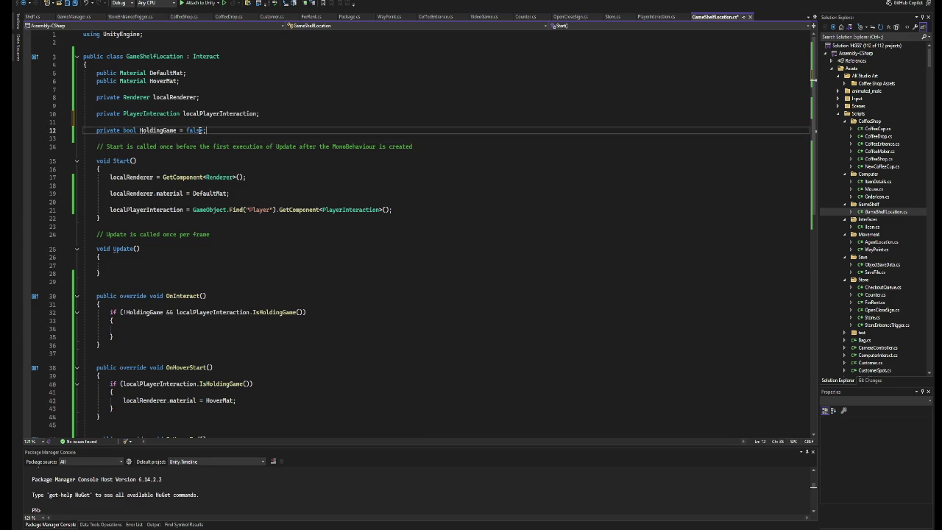
Declare an IAPlayerInput PlayerInput field below HoldingGame.
{"action": "key", "text": "Return"}
{"action": "key", "text": "Return"}
{"action": "type", "text": "IAP"}
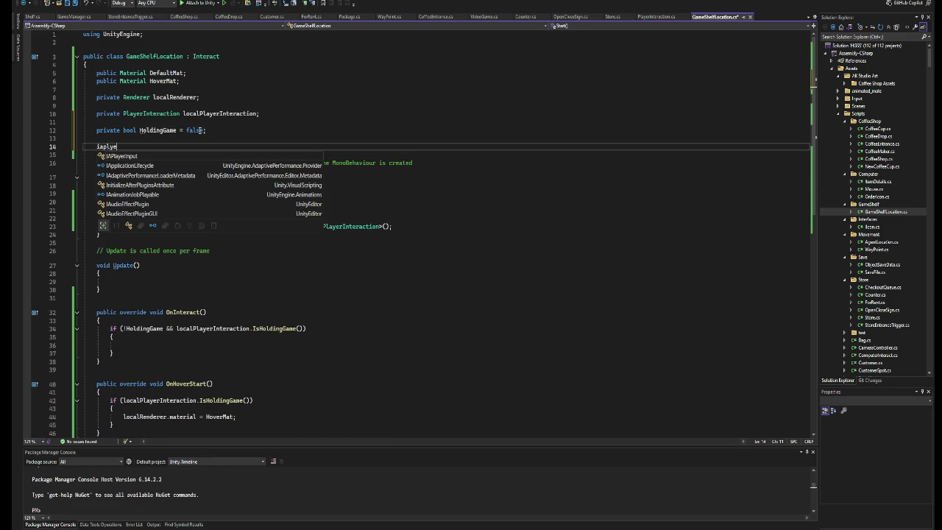
{"action": "key", "text": "Tab"}
{"action": "type", "text": "pla"}
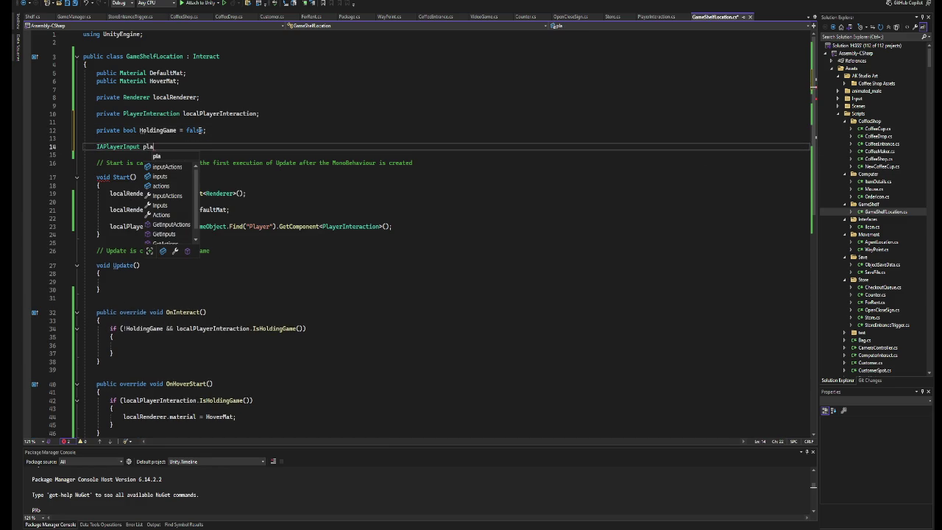
{"action": "key", "text": "BackSpace"}
{"action": "type", "text": "PlayerIn"}
{"action": "type", "text": "put;"}
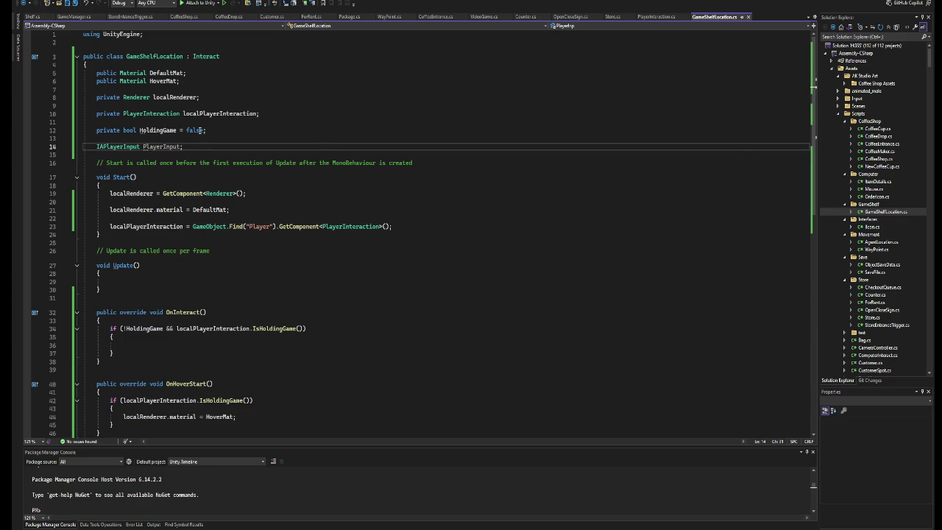
{"action": "key", "text": "ctrl+Left"}
{"action": "key", "text": "ctrl+Left"}
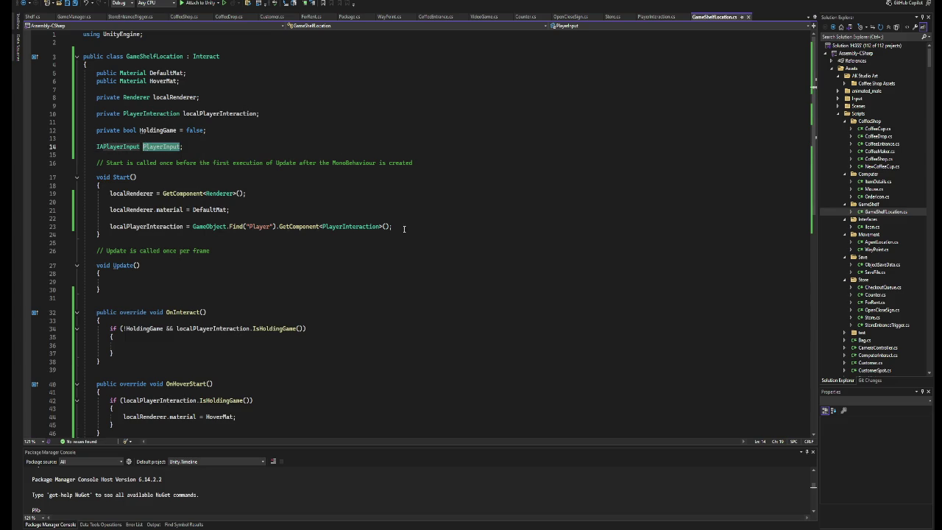
In Start, assign PlayerInput = localPlayerInteraction.GetPlayerInput().
{"action": "left_click", "coordinate": [404, 229]}
{"action": "key", "text": "Return"}
{"action": "key", "text": "Return"}
{"action": "type", "text": "PlayerInput = loc"}
{"action": "key", "text": "Tab"}
{"action": "type", "text": ".Get"}
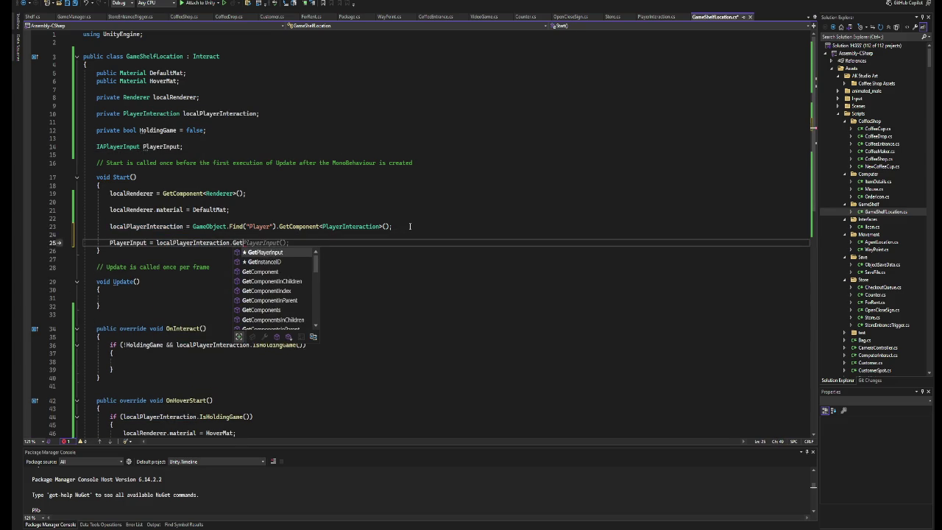
{"action": "type", "text": "Pl"}
{"action": "key", "text": "Tab"}
{"action": "key", "text": "Tab"}
{"action": "double_click", "coordinate": [110, 244]}
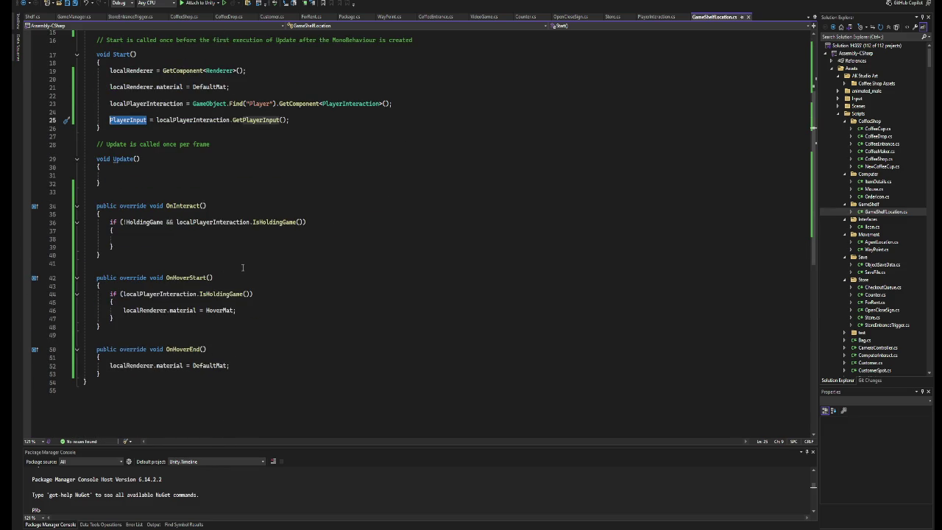
Insert a nested if () statement in the OnInteract block, removing the extra brace block.
{"action": "left_click", "coordinate": [205, 241]}
{"action": "type", "text": "if ()"}
{"action": "key", "text": "Return"}
{"action": "type", "text": "{"}
{"action": "key", "text": "Return"}
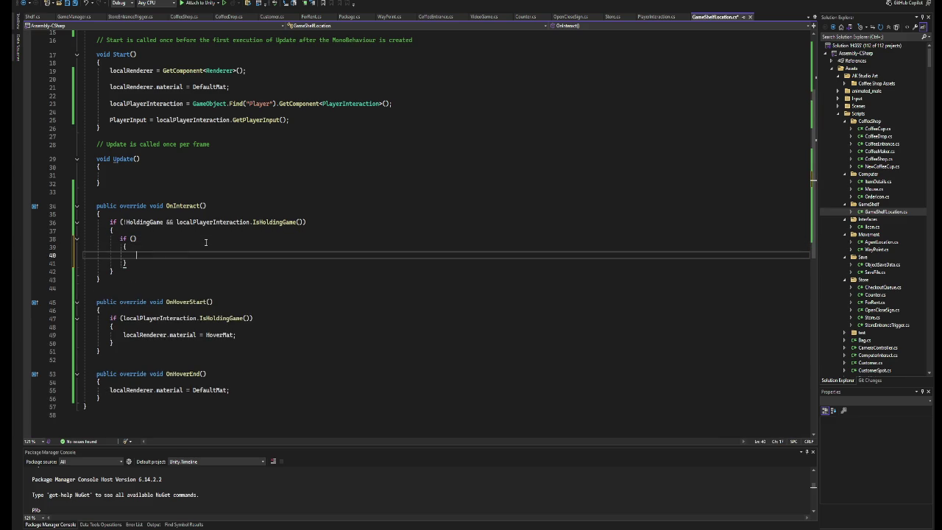
{"action": "key", "text": "Down"}
{"action": "key", "text": "shift+Up"}
{"action": "key", "text": "shift+Up"}
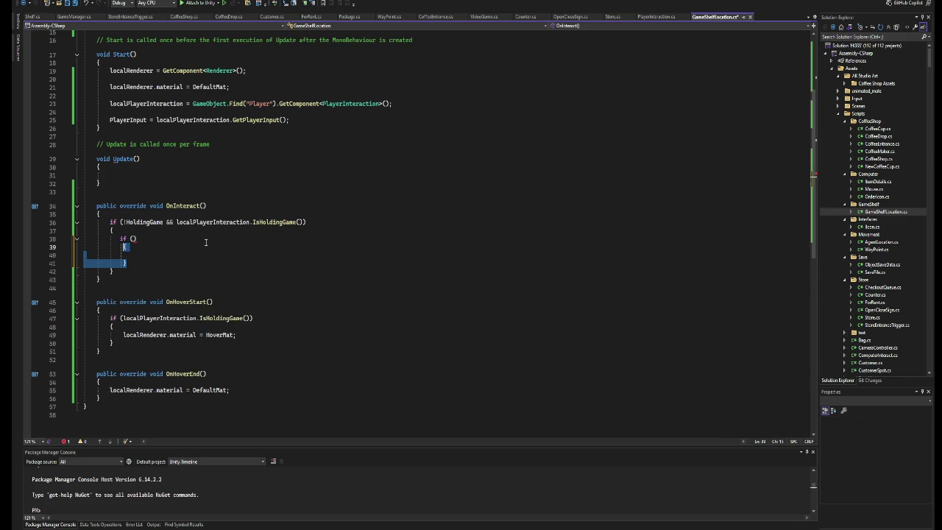
{"action": "key", "text": "Delete"}
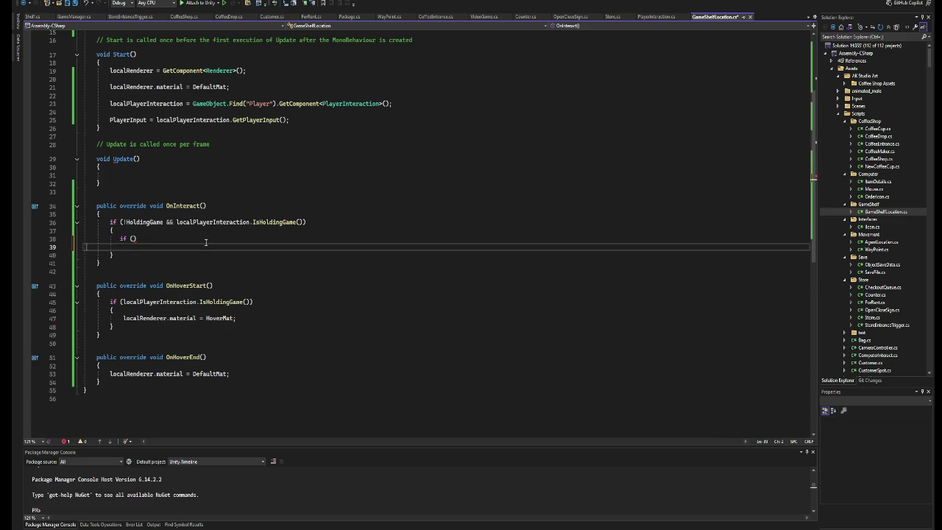
{"action": "key", "text": "BackSpace"}
Make the nested if condition PlayerInput.Player.Click.WasPerformedThisFrame().
{"action": "key", "text": "Left"}
{"action": "type", "text": "PlayerInput"}
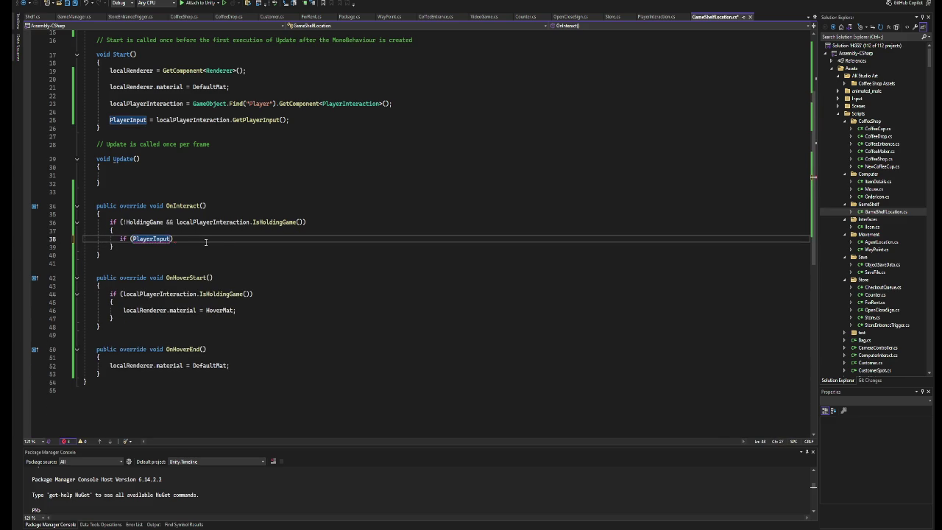
{"action": "type", "text": ".Player.cl"}
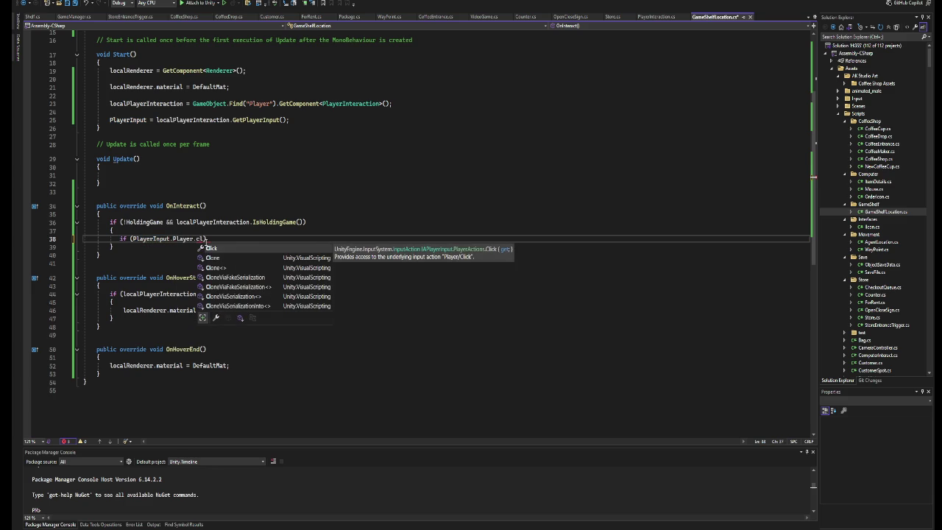
{"action": "key", "text": "BackSpace"}
{"action": "key", "text": "BackSpace"}
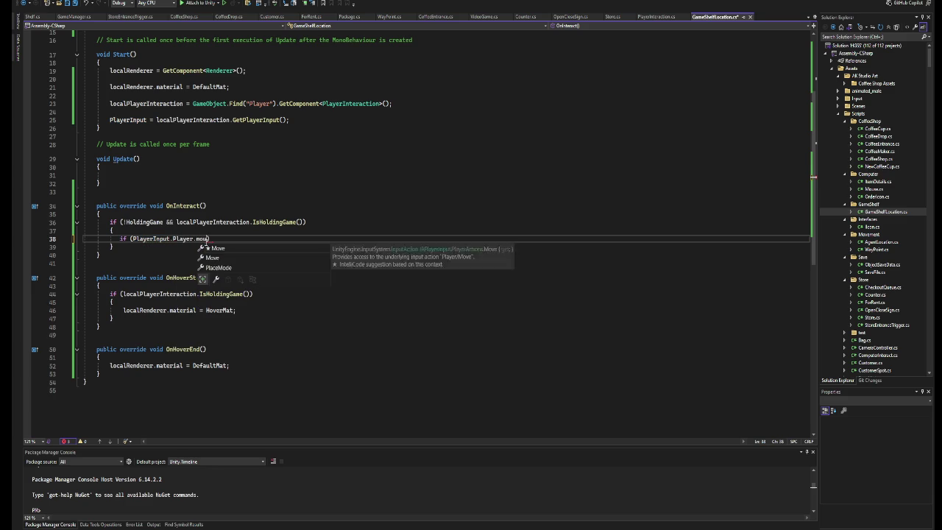
{"action": "type", "text": "c"}
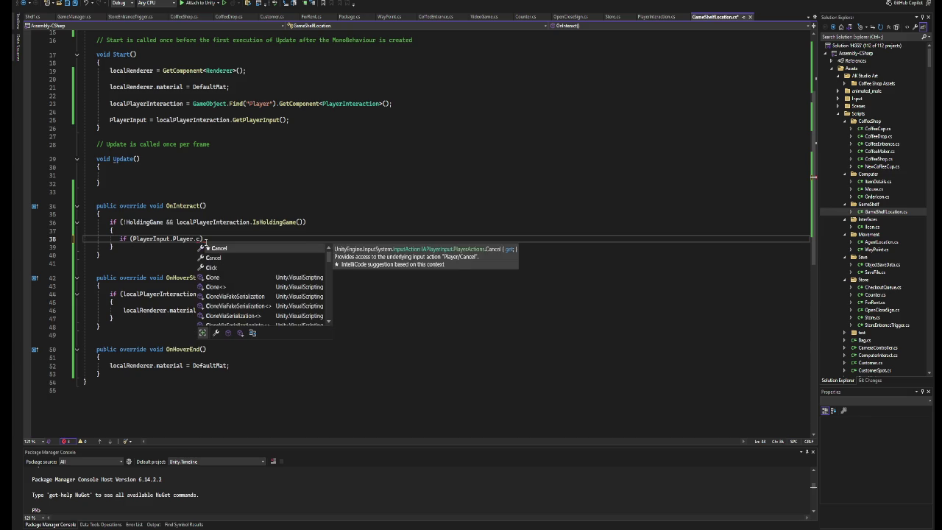
{"action": "key", "text": "Tab"}
{"action": "type", "text": ".wase"}
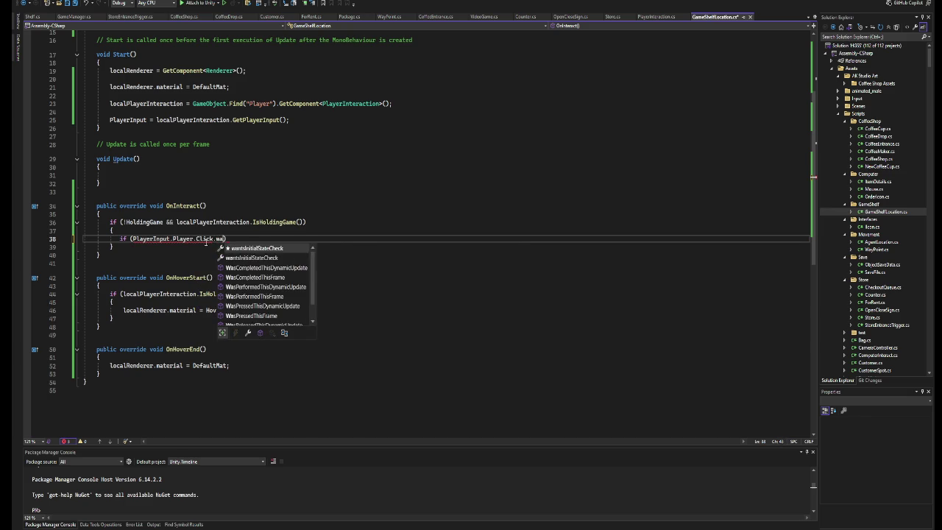
{"action": "key", "text": "BackSpace"}
{"action": "key", "text": "BackSpace"}
{"action": "key", "text": "BackSpace"}
{"action": "type", "text": "asperf"}
{"action": "key", "text": "Down"}
{"action": "key", "text": "Tab"}
{"action": "type", "text": "("}
Add a brace block that logs "take game from hand and place".
{"action": "key", "text": "End"}
{"action": "key", "text": "Return"}
{"action": "type", "text": "{"}
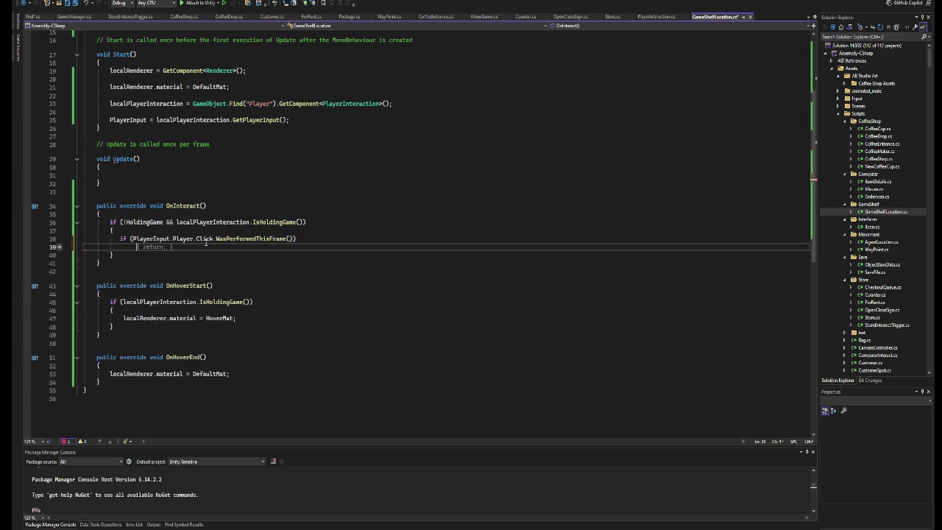
{"action": "key", "text": "Return"}
{"action": "key", "text": "Up"}
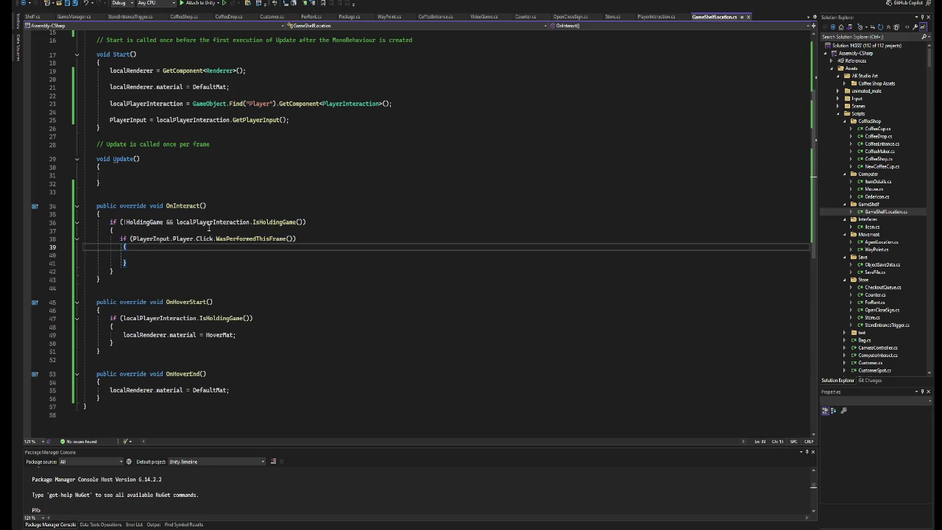
{"action": "key", "text": "Down"}
{"action": "key", "text": "Down"}
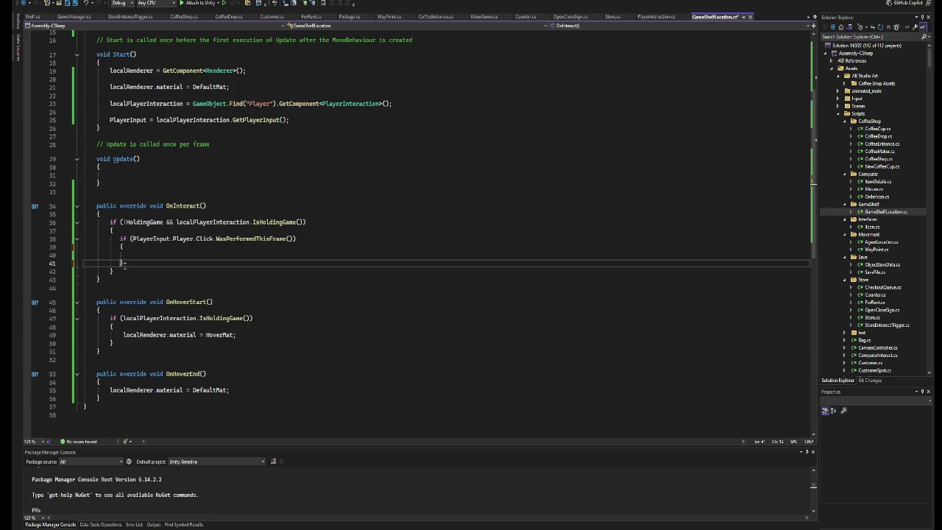
{"action": "key", "text": "Up"}
{"action": "type", "text": "Debug.Log"}
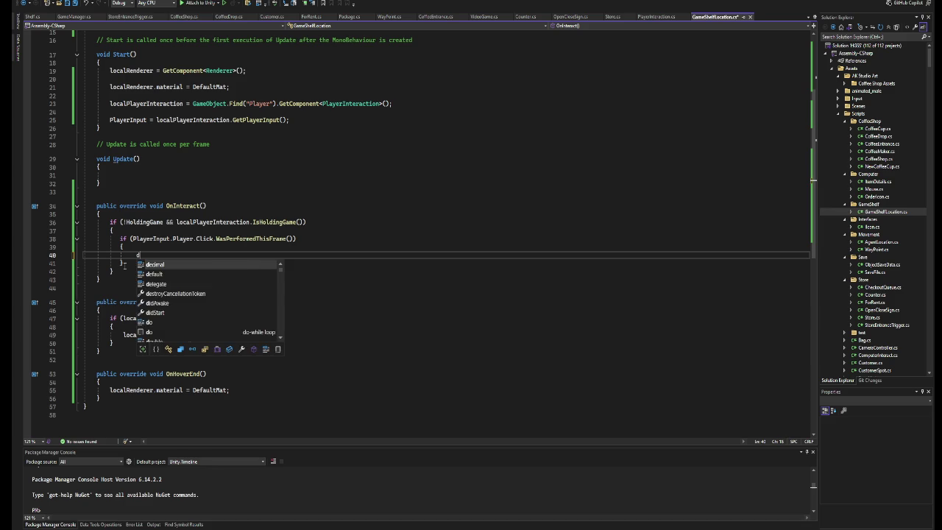
{"action": "type", "text": "()"}
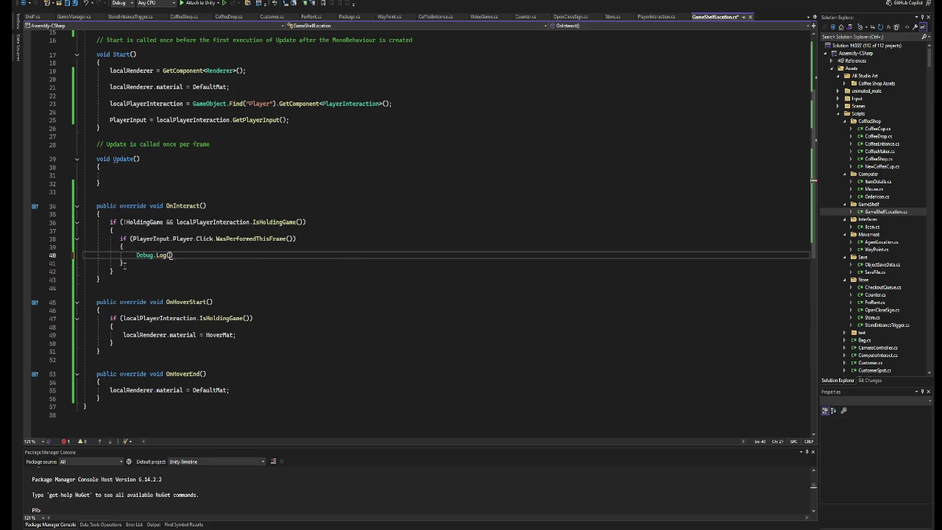
{"action": "type", "text": ";\"takle"}
{"action": "key", "text": "BackSpace"}
{"action": "key", "text": "BackSpace"}
{"action": "key", "text": "BackSpace"}
{"action": "type", "text": "e game from h"}
{"action": "type", "text": "and and op"}
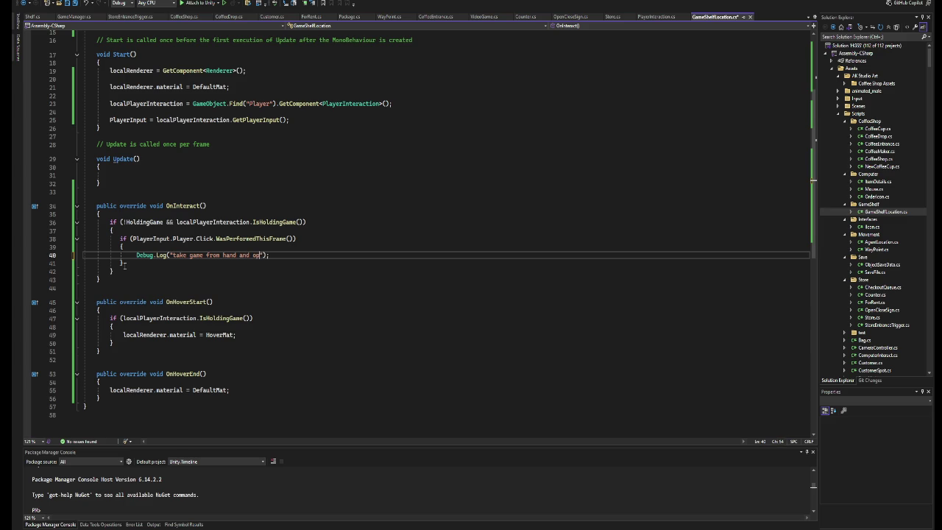
{"action": "key", "text": "BackSpace"}
{"action": "type", "text": "place"}
{"action": "key", "text": "alt+Tab"}
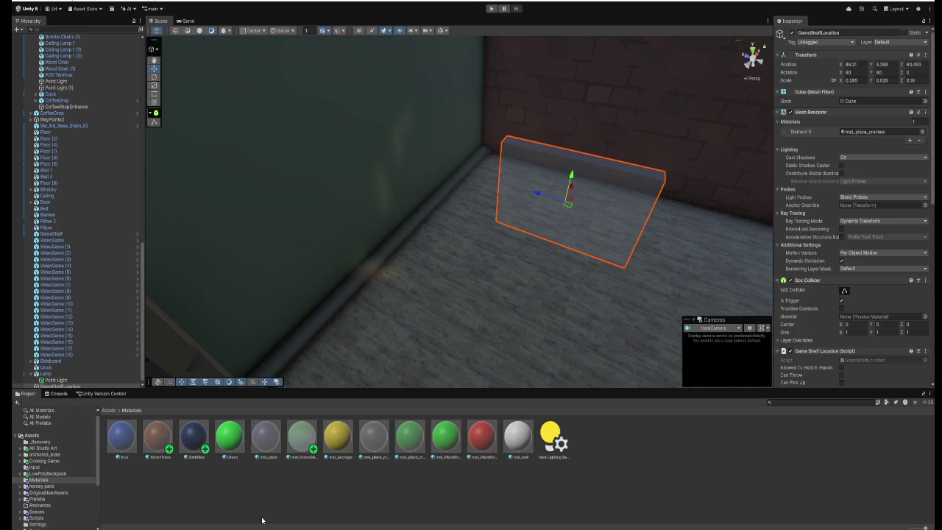
{"action": "left_click", "coordinate": [491, 8]}
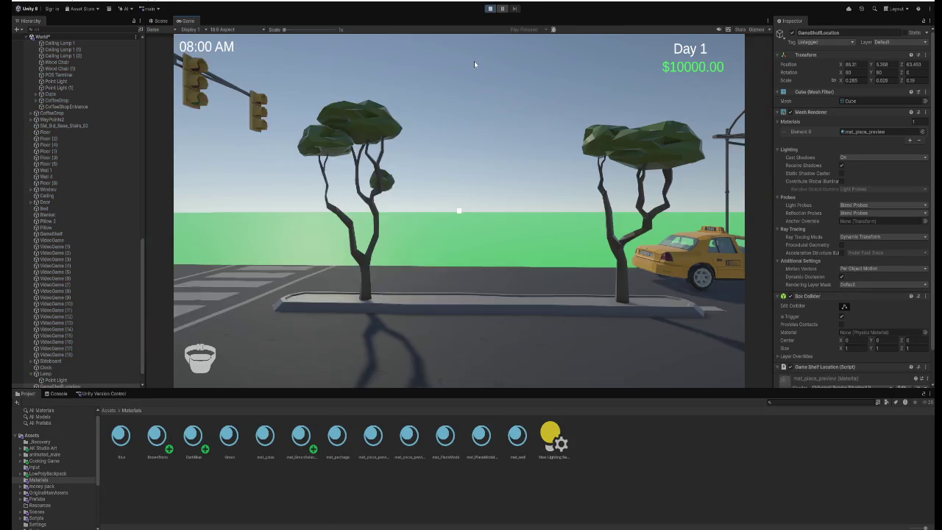
{"action": "left_click", "coordinate": [489, 51]}
{"action": "key", "text": "w"}
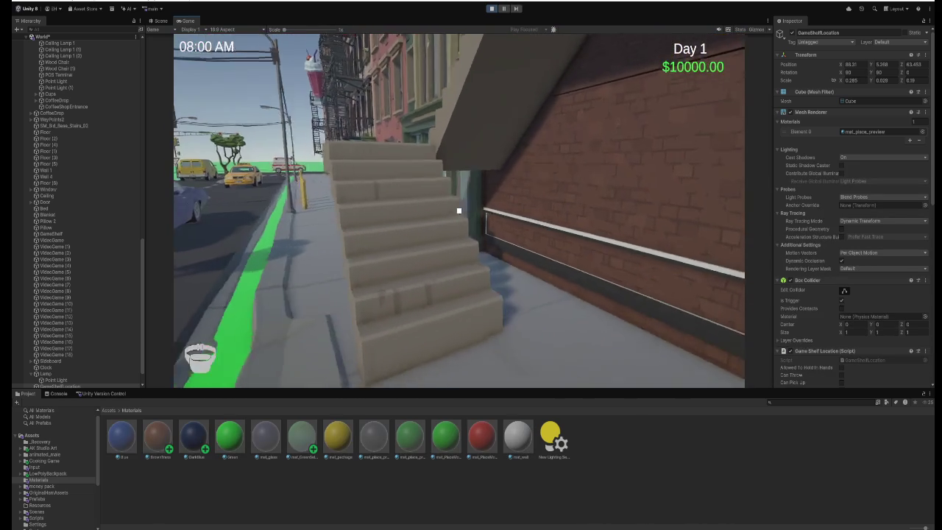
{"action": "key", "text": "w"}
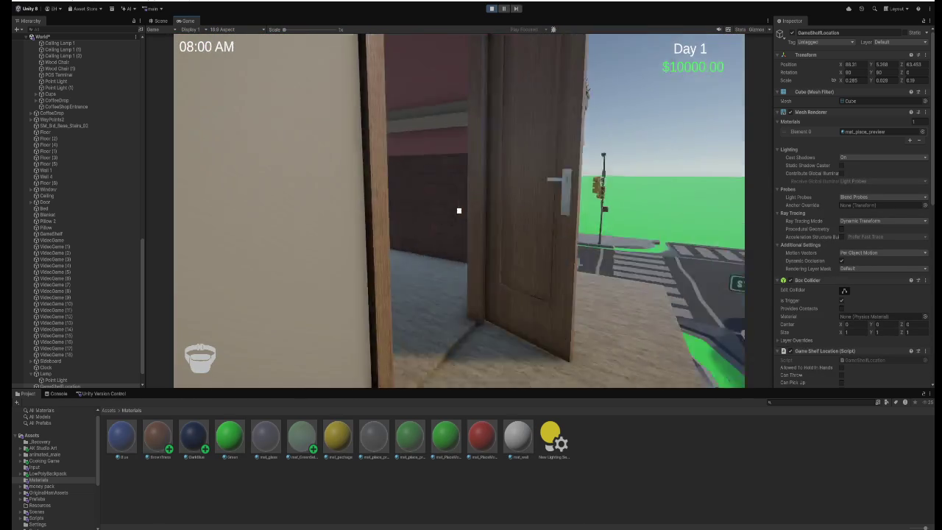
{"action": "key", "text": "w"}
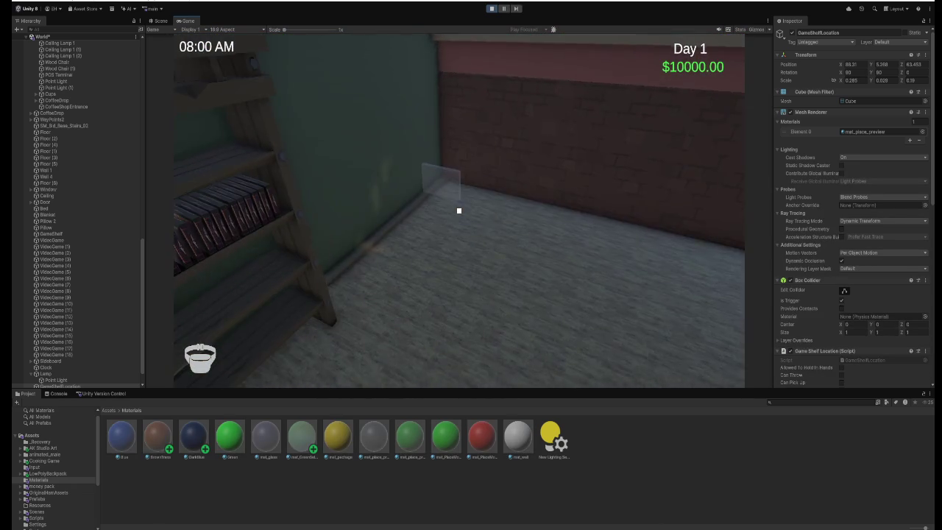
{"action": "key", "text": "w"}
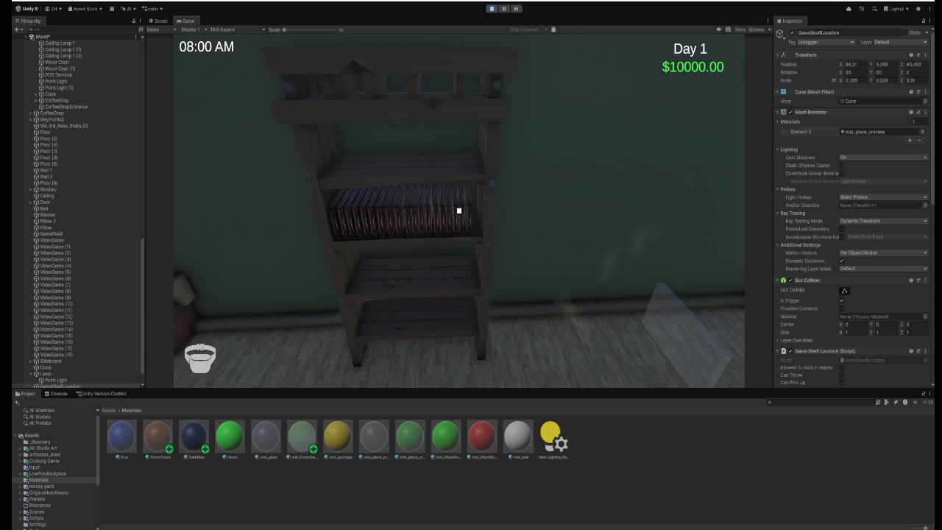
{"action": "key", "text": "e"}
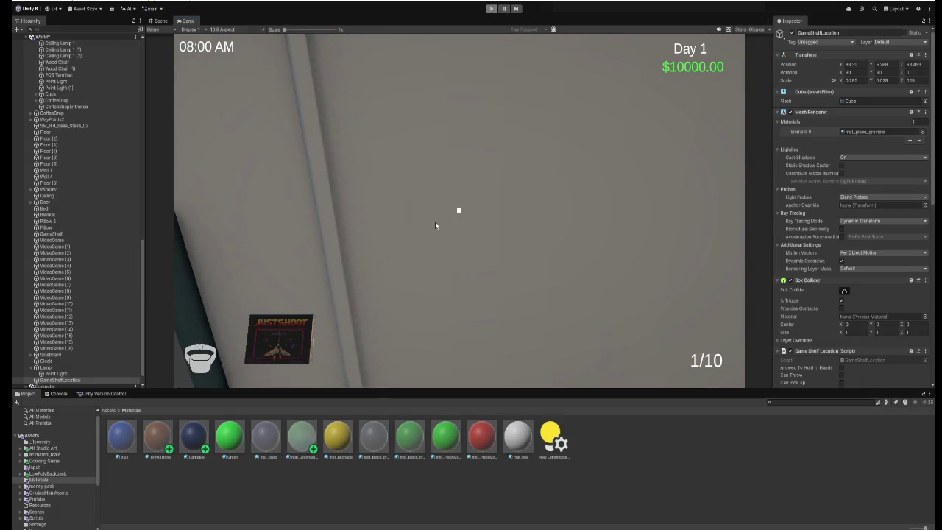
{"action": "key", "text": "ctrl+p"}
{"action": "key", "text": "alt+Tab"}
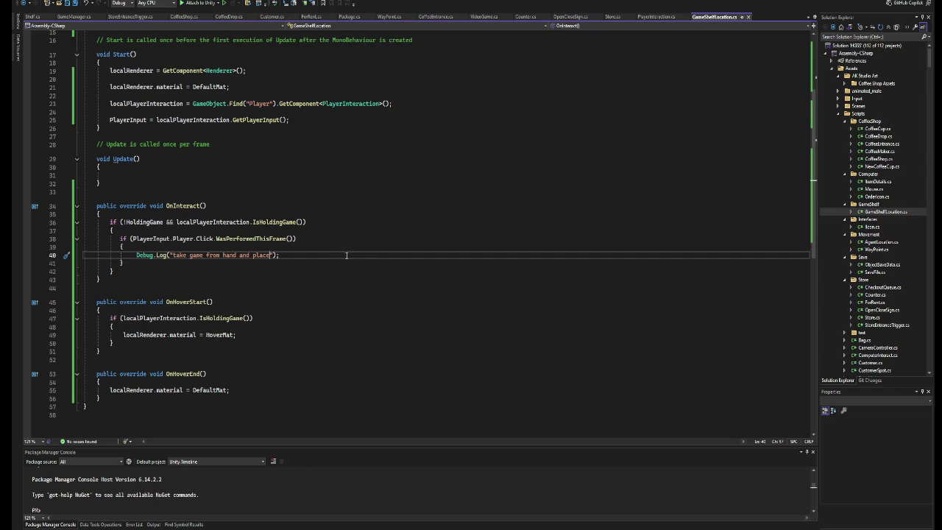
Replace the Debug.Log with var gameFromPlayer = localPlayerInteraction.TakeItemFromHand(); and save.
{"action": "left_click_drag", "start_coordinate": [290, 255], "coordinate": [137, 255]}
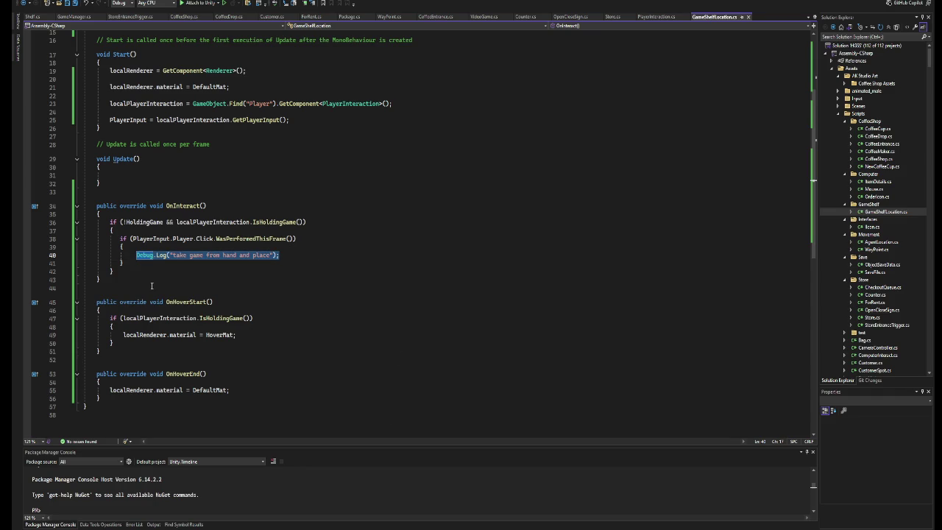
{"action": "type", "text": "var"}
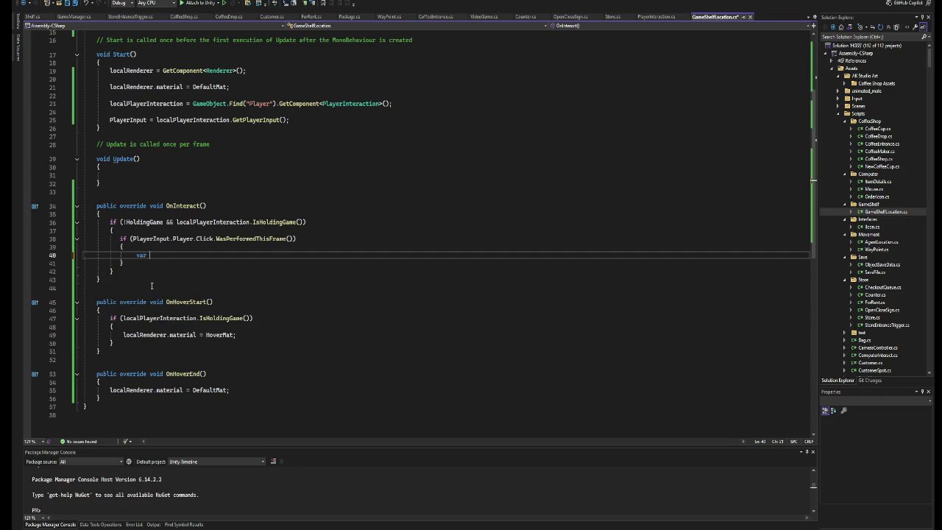
{"action": "key", "text": "BackSpace"}
{"action": "key", "text": "BackSpace"}
{"action": "key", "text": "BackSpace"}
{"action": "key", "text": "BackSpace"}
{"action": "key", "text": "Tab"}
{"action": "type", "text": "var gm"}
{"action": "key", "text": "BackSpace"}
{"action": "key", "text": "BackSpace"}
{"action": "key", "text": "BackSpace"}
{"action": "type", "text": "eFROM"}
{"action": "type", "text": "ye"}
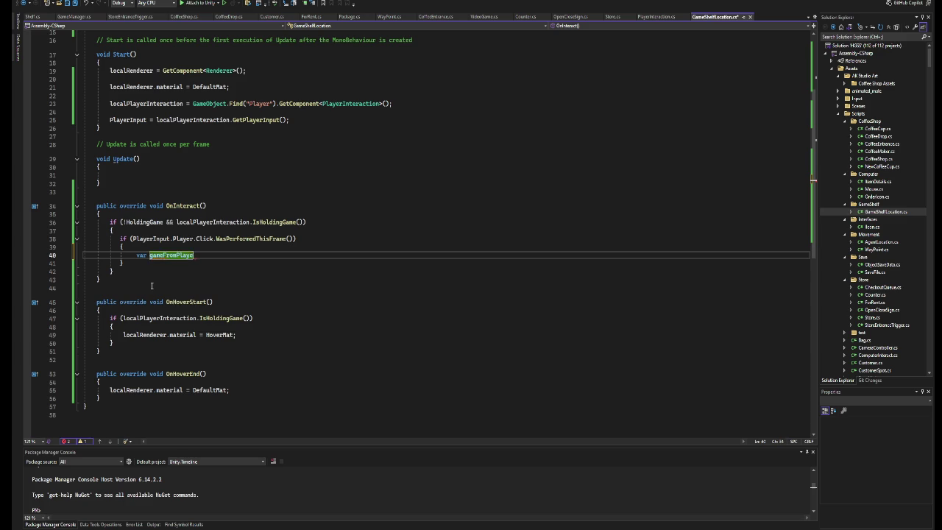
{"action": "type", "text": "r ="}
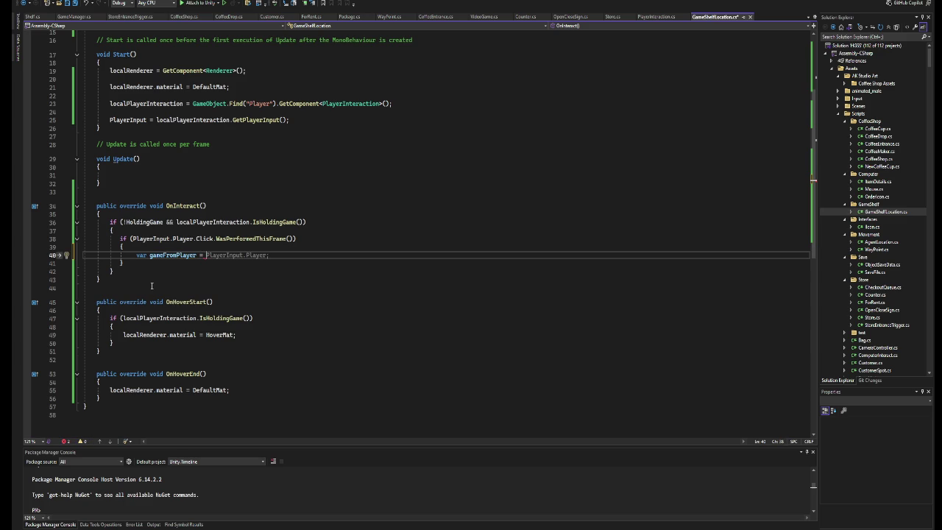
{"action": "type", "text": " lo"}
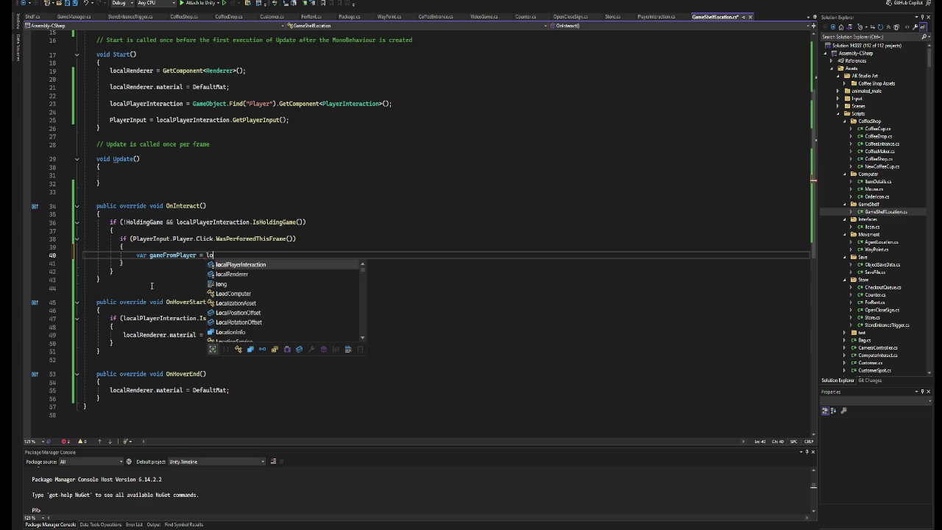
{"action": "type", "text": "calPlayerInteraction.take"}
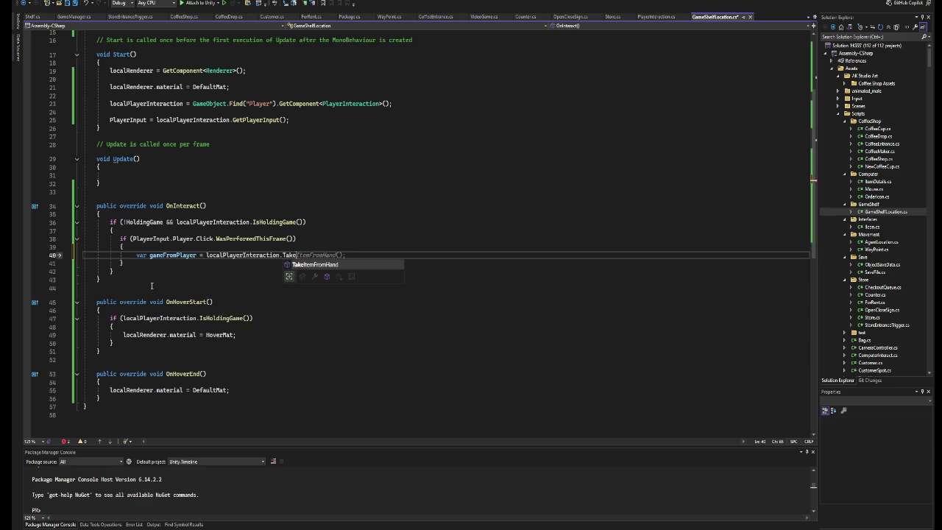
{"action": "key", "text": "Tab"}
{"action": "type", "text": "();"}
{"action": "key", "text": "ctrl+s"}
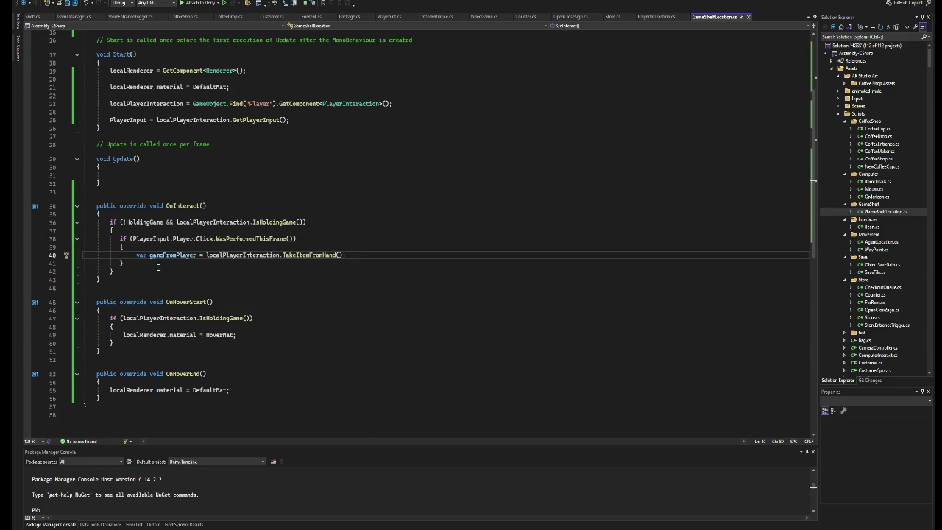
Open a blank line below the PlayerInput field.
{"action": "scroll", "coordinate": [157, 267], "scroll_direction": "up", "scroll_amount": 5}
{"action": "left_click", "coordinate": [202, 146]}
{"action": "key", "text": "Return"}
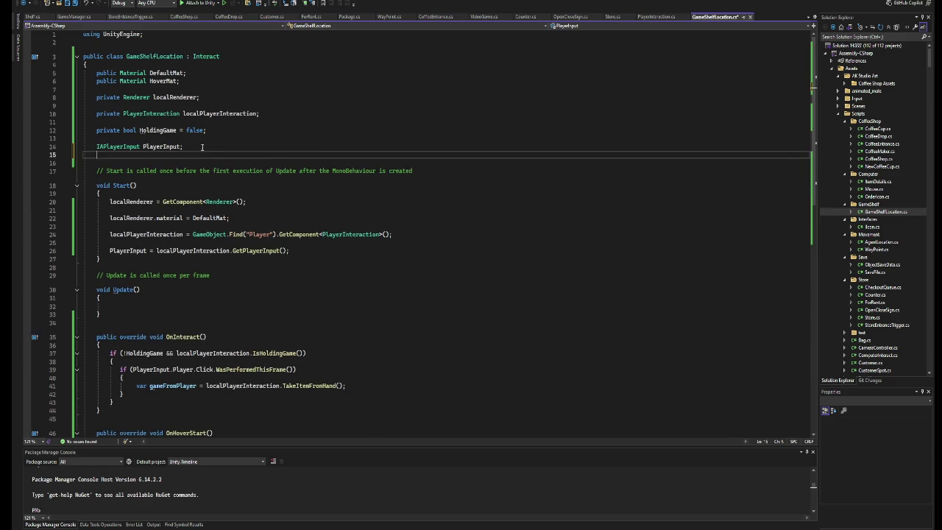
Declare a private GameObject HeldGame field.
{"action": "key", "text": "Return"}
{"action": "type", "text": "private"}
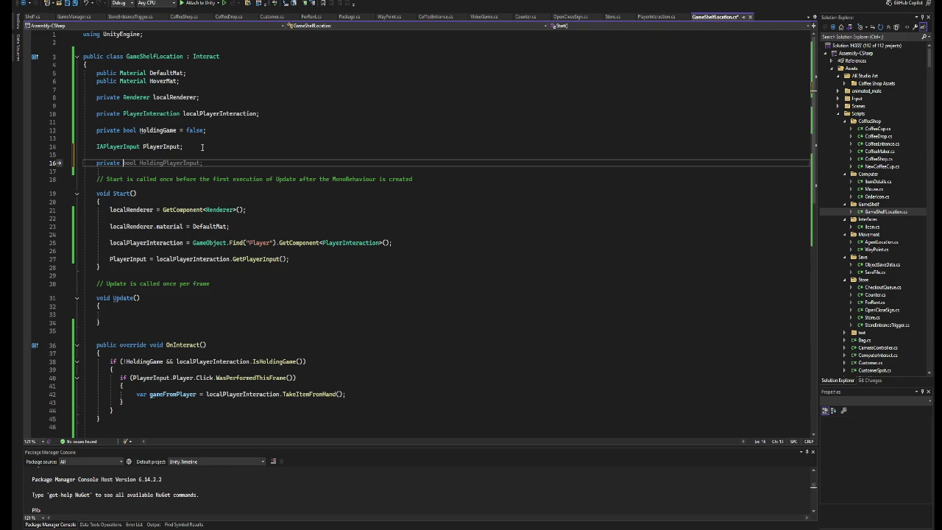
{"action": "key", "text": "ctrl+space"}
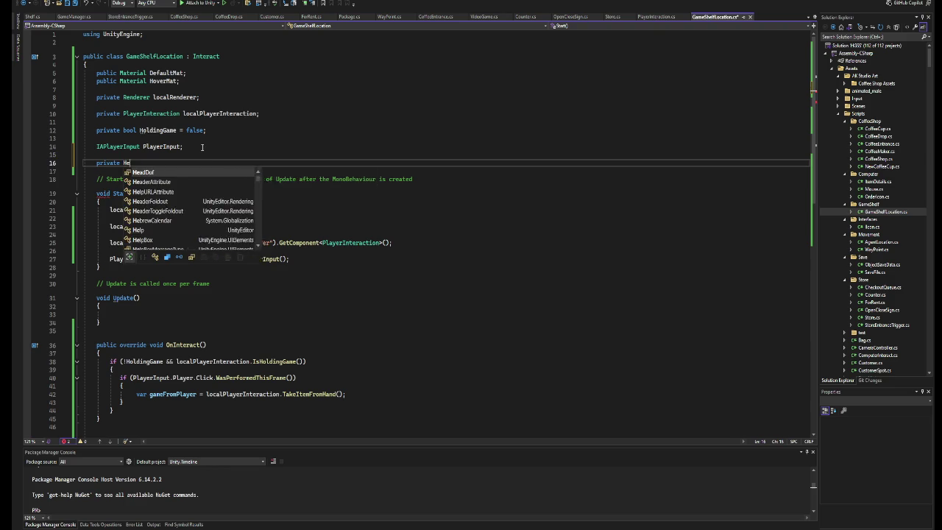
{"action": "type", "text": "GameMa"}
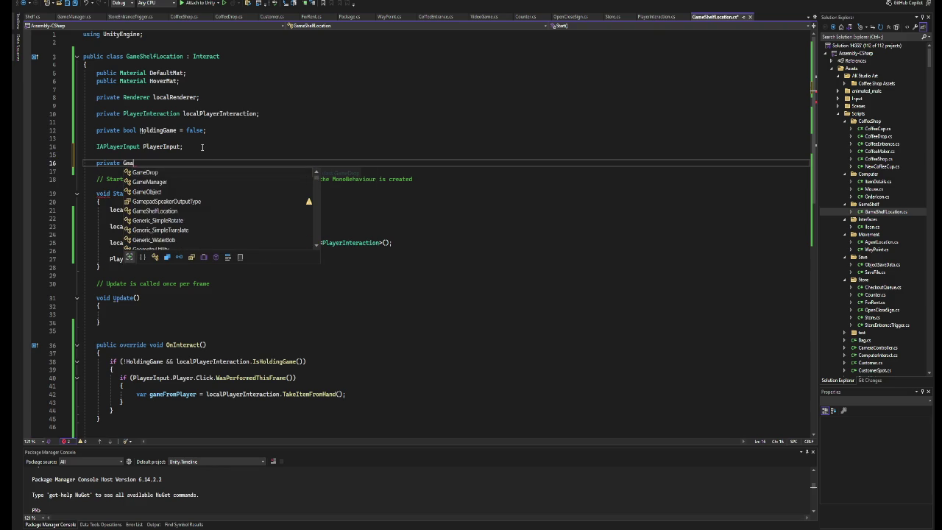
{"action": "key", "text": "Down"}
{"action": "key", "text": "Tab"}
{"action": "type", "text": "HeldG"}
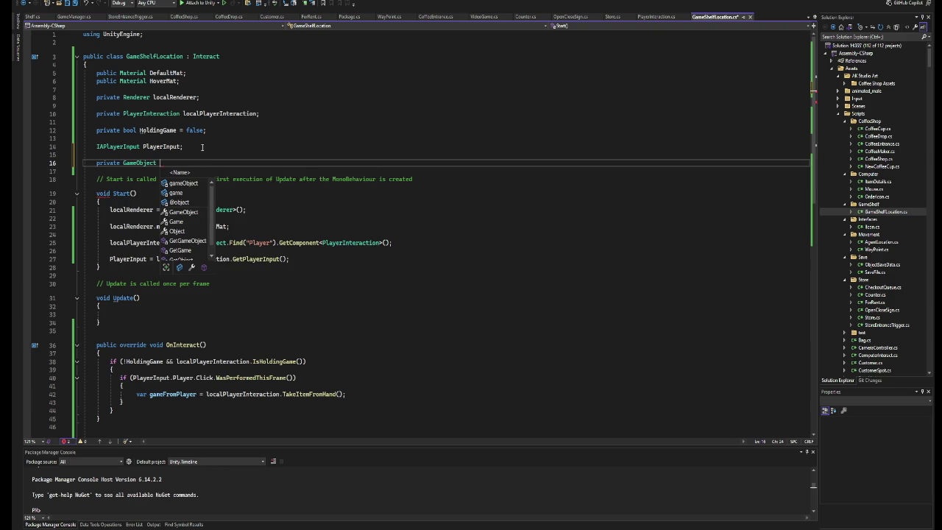
{"action": "type", "text": "ame"}
{"action": "type", "text": ";"}
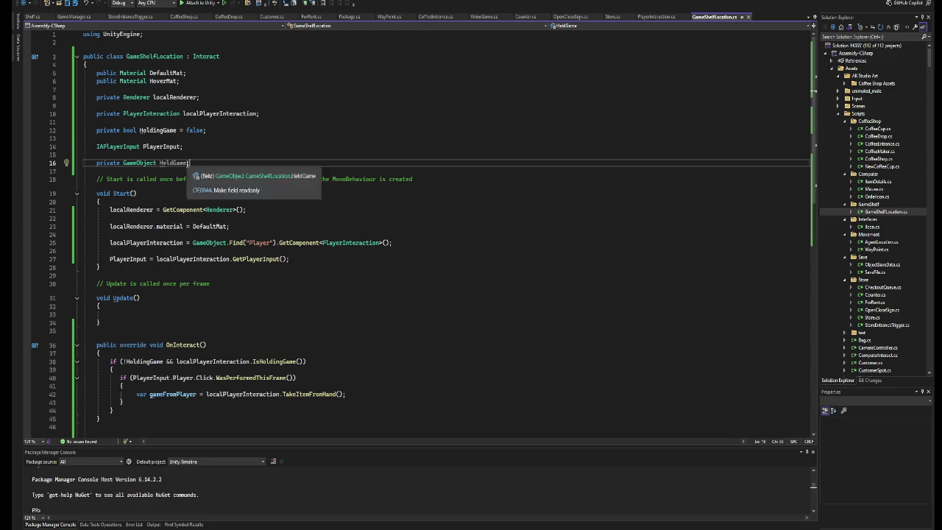
On line 42, replace var gameFromPlayer with HeldGame and fix the indentation.
{"action": "scroll", "coordinate": [267, 277], "scroll_direction": "down", "scroll_amount": 3}
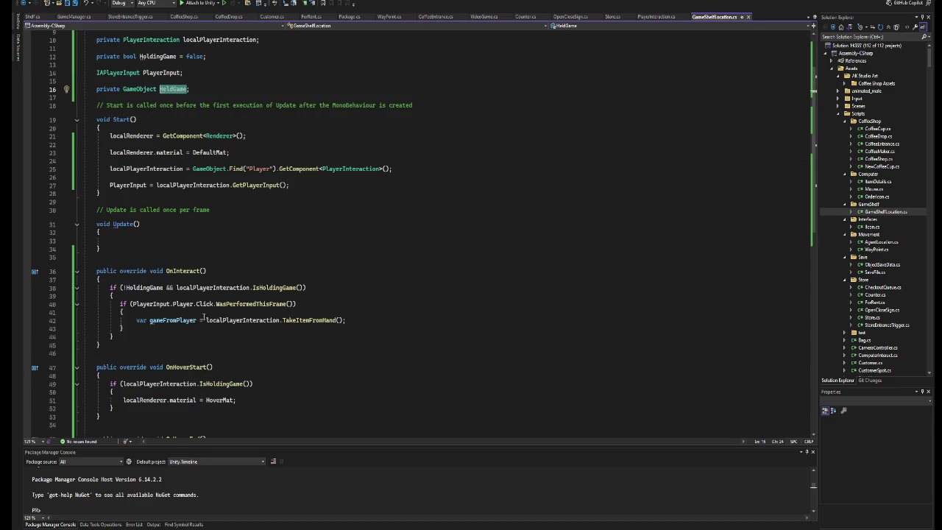
{"action": "double_click", "coordinate": [177, 320]}
{"action": "left_click", "coordinate": [136, 320], "text": "shift"}
{"action": "type", "text": "HeldGame"}
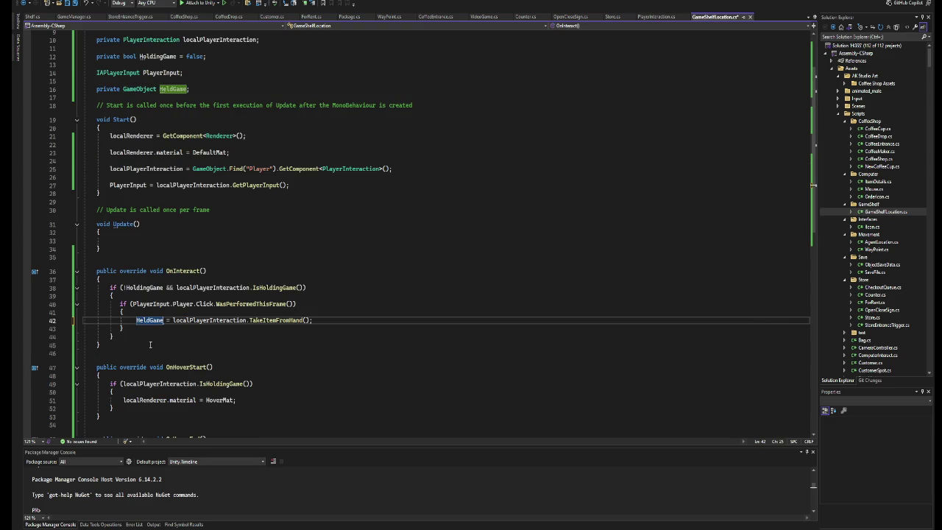
{"action": "key", "text": "Home"}
{"action": "key", "text": "BackSpace"}
{"action": "key", "text": "BackSpace"}
{"action": "key", "text": "BackSpace"}
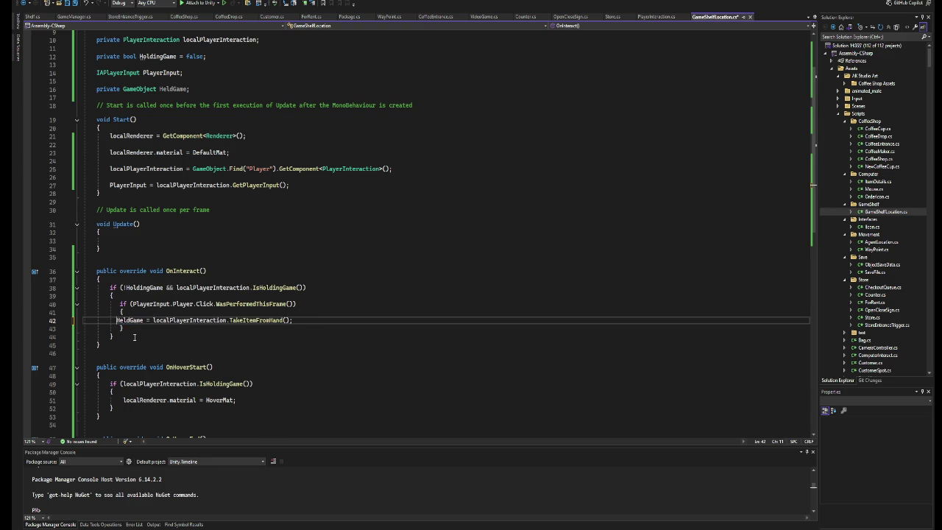
{"action": "key", "text": "BackSpace"}
{"action": "key", "text": "BackSpace"}
{"action": "key", "text": "BackSpace"}
{"action": "key", "text": "Return"}
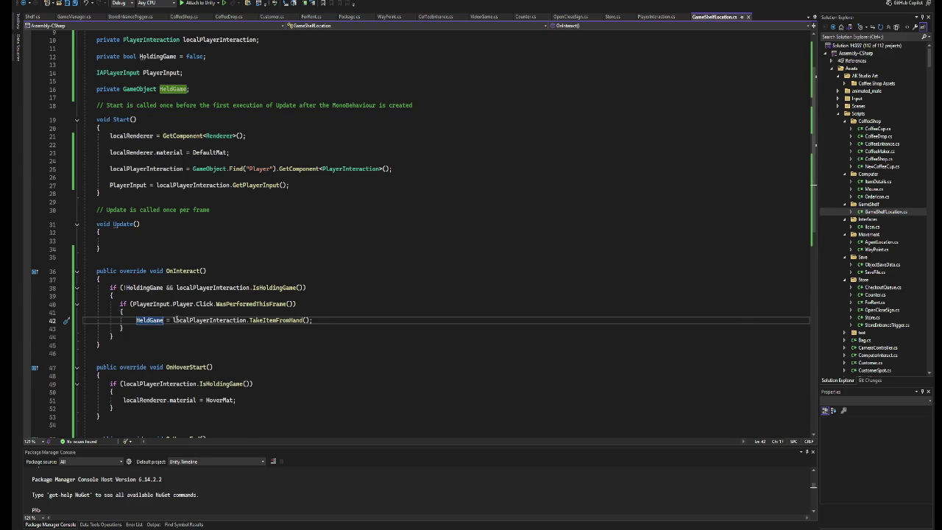
Copy HeldGame and start a new line below the line 42 assignment.
{"action": "scroll", "coordinate": [175, 319], "scroll_direction": "down", "scroll_amount": 2}
{"action": "left_click", "coordinate": [114, 238]}
{"action": "left_click_drag", "start_coordinate": [164, 222], "coordinate": [136, 223]}
{"action": "key", "text": "ctrl+c"}
{"action": "left_click", "coordinate": [330, 221]}
{"action": "key", "text": "Return"}
{"action": "key", "text": "Return"}
Add HeldGame.transform.SetParent(this.transform, false); below the assignment and save.
{"action": "key", "text": "ctrl+v"}
{"action": "type", "text": "."}
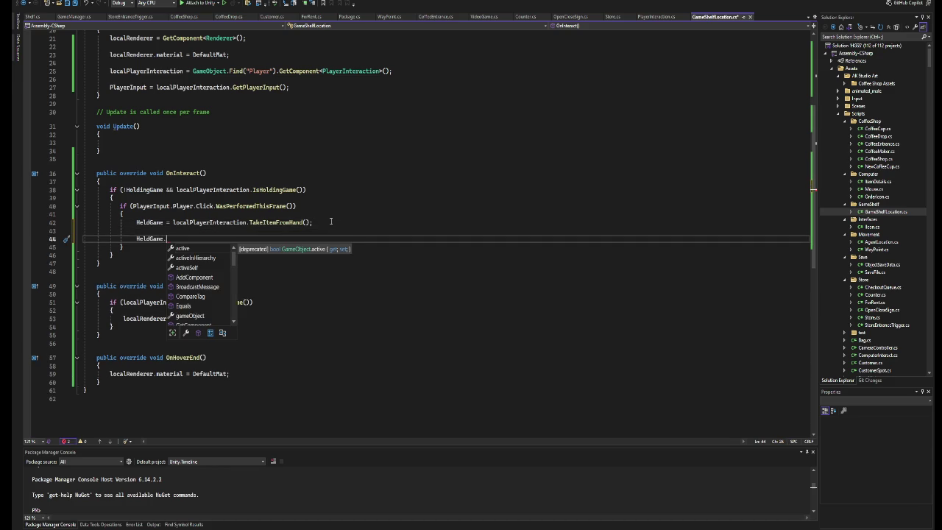
{"action": "key", "text": "Page_Down"}
{"action": "key", "text": "Page_Up"}
{"action": "type", "text": "transform.s"}
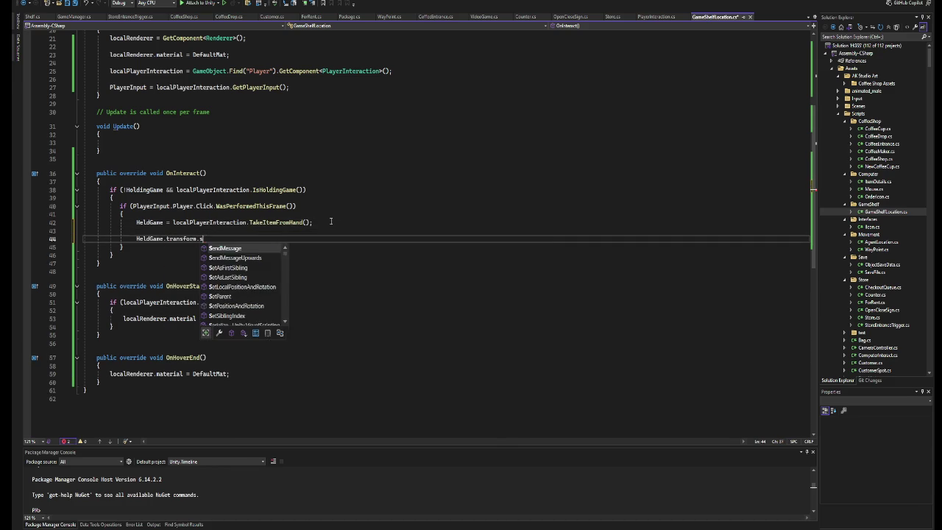
{"action": "type", "text": "etP"}
{"action": "key", "text": "Tab"}
{"action": "key", "text": "Tab"}
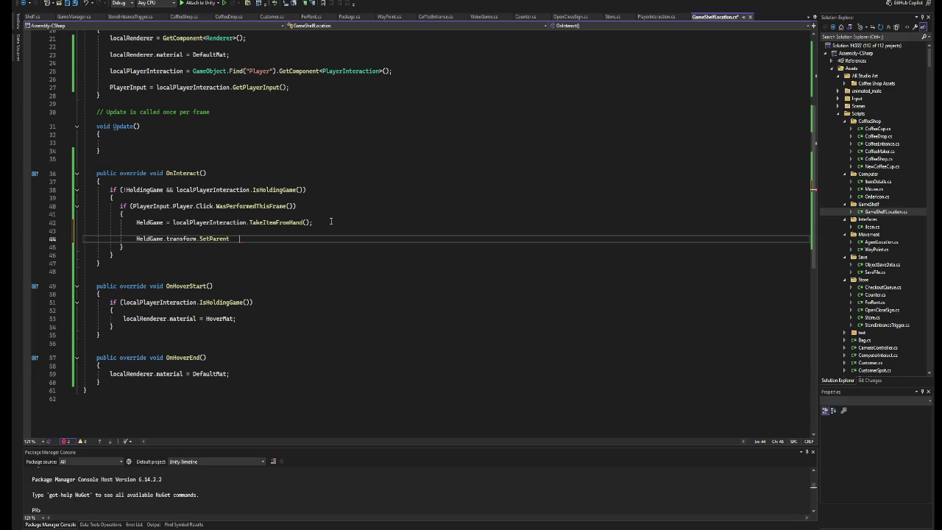
{"action": "type", "text": "();"}
{"action": "type", "text": "this.transform, "}
{"action": "type", "text": "false"}
{"action": "key", "text": "ctrl+s"}
Remove 'this.' from the SetParent argument, leaving SetParent(transform, false).
{"action": "key", "text": "ctrl+Left"}
{"action": "key", "text": "ctrl+Left"}
{"action": "key", "text": "ctrl+Left"}
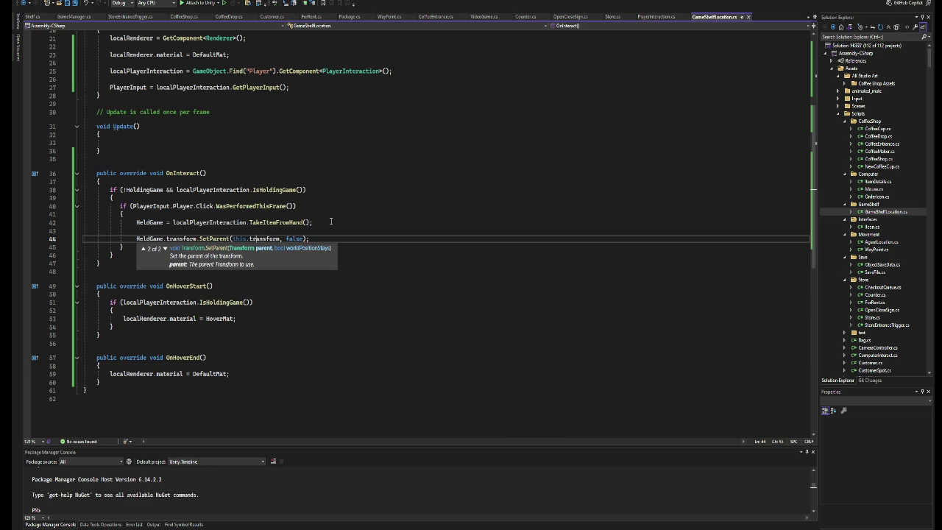
{"action": "key", "text": "Delete"}
{"action": "key", "text": "Delete"}
{"action": "key", "text": "Delete"}
{"action": "left_click", "coordinate": [266, 230]}
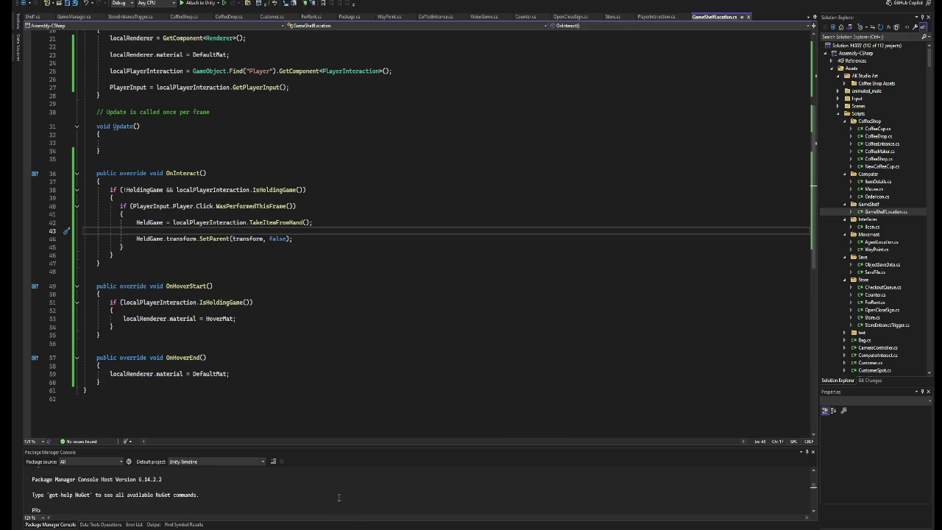
{"action": "key", "text": "alt+Tab"}
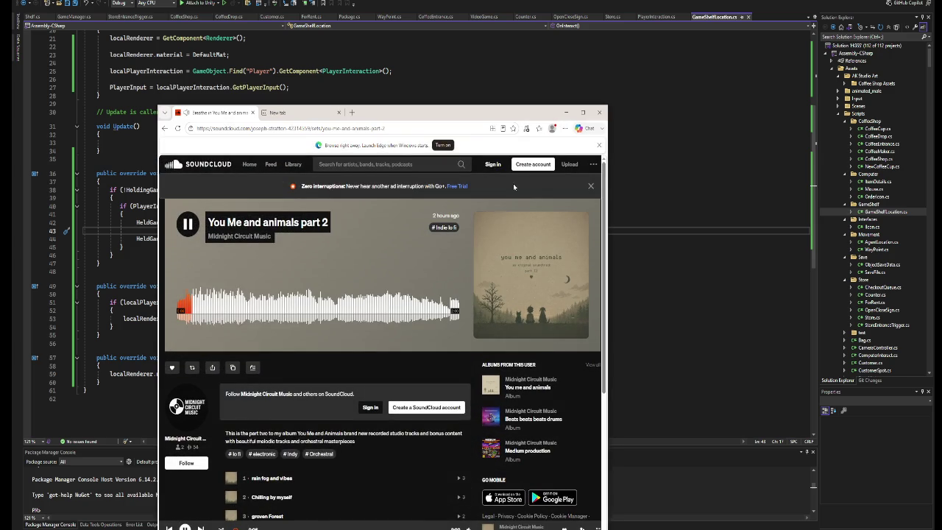
Scroll the SoundCloud track list, then minimize the browser and return to Unity.
{"action": "left_click", "coordinate": [567, 113]}
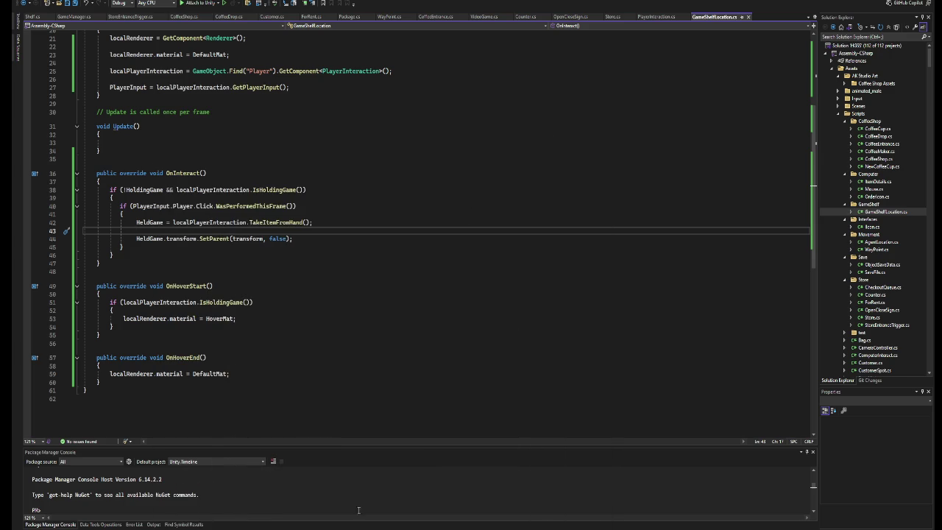
{"action": "key", "text": "alt+Tab"}
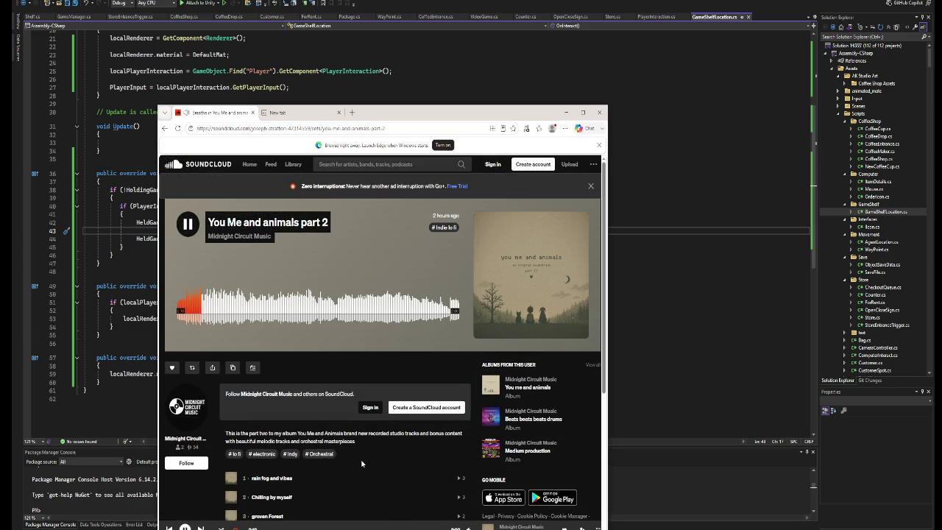
{"action": "scroll", "coordinate": [333, 417], "scroll_direction": "down", "scroll_amount": 2}
{"action": "scroll", "coordinate": [333, 417], "scroll_direction": "down", "scroll_amount": 1}
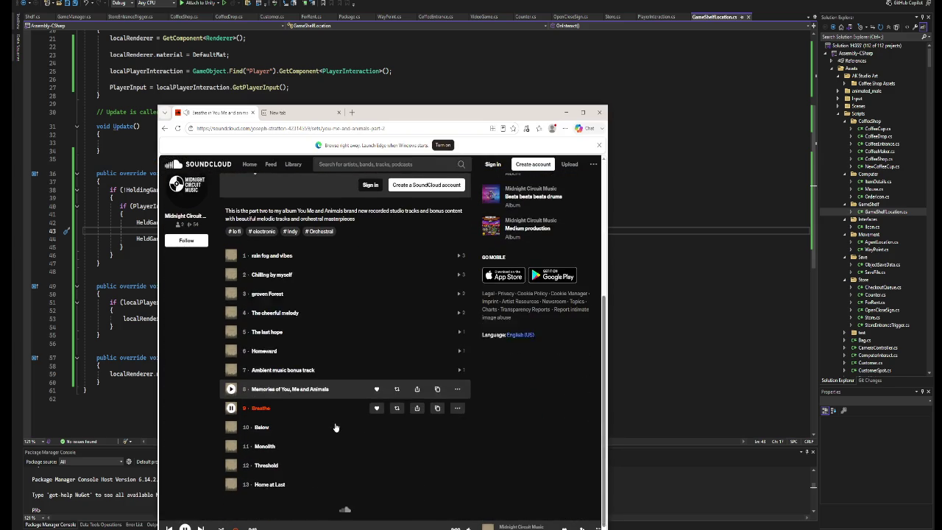
{"action": "scroll", "coordinate": [335, 427], "scroll_direction": "up", "scroll_amount": 3}
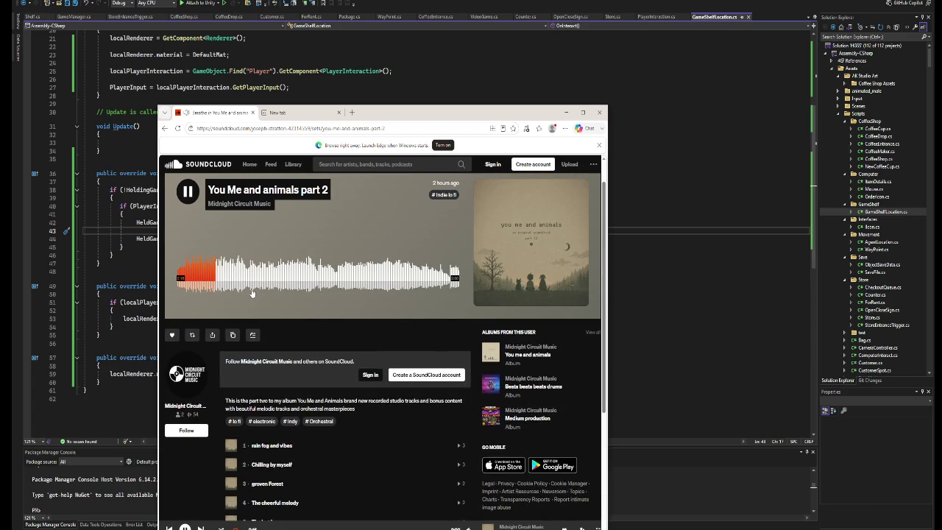
{"action": "left_click", "coordinate": [565, 112]}
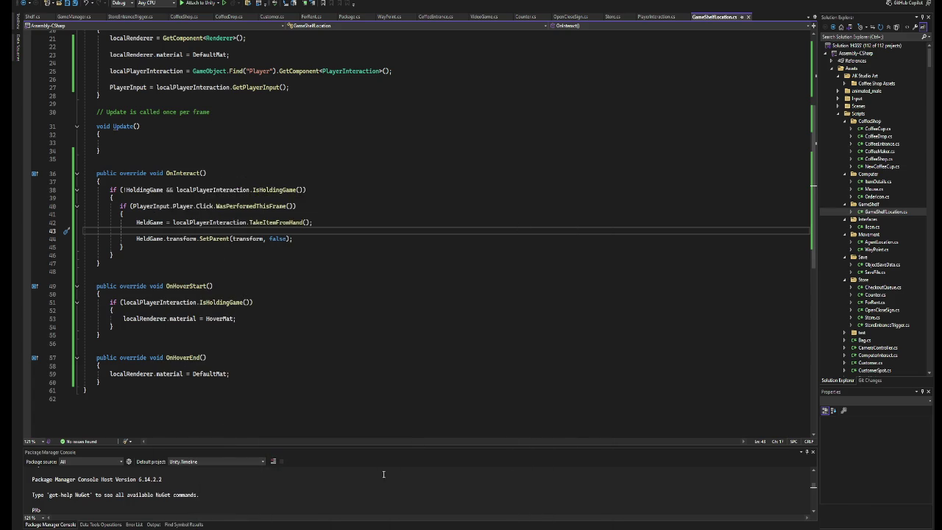
{"action": "key", "text": "alt+Tab"}
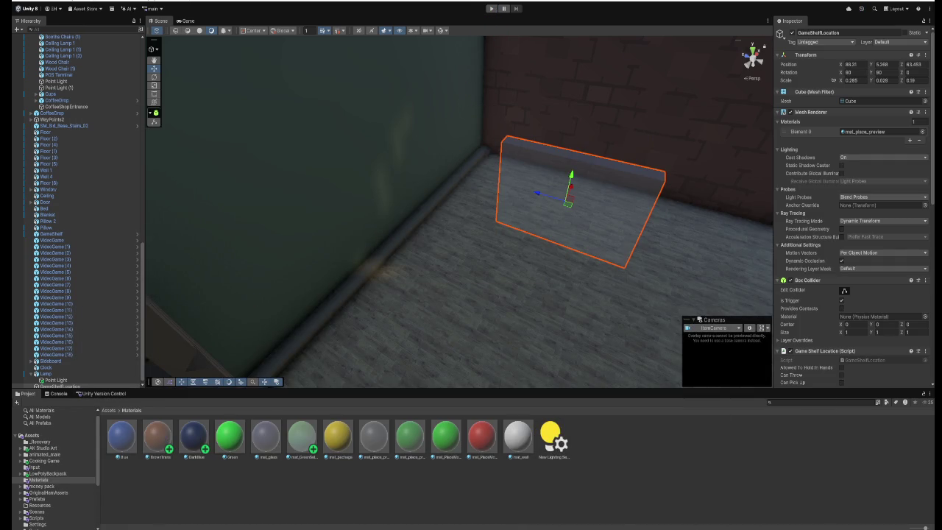
{"action": "left_click", "coordinate": [491, 8]}
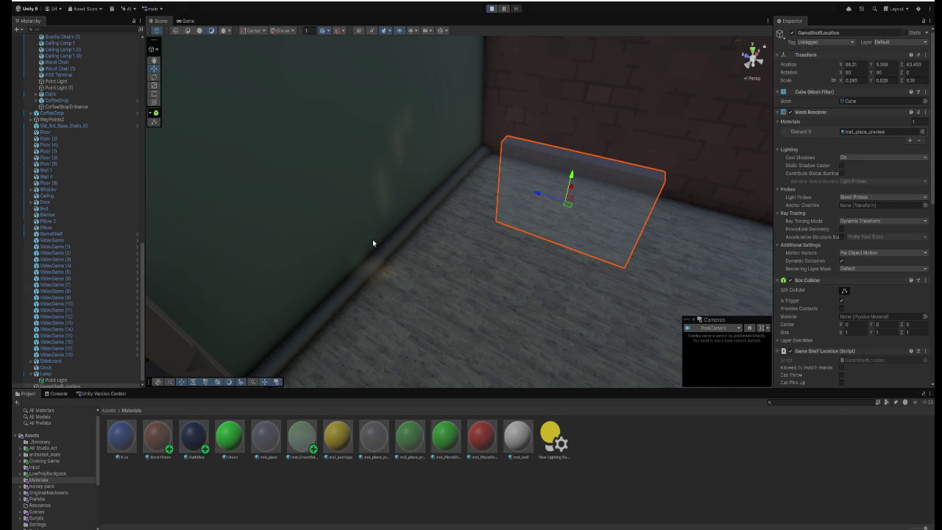
{"action": "key", "text": "w"}
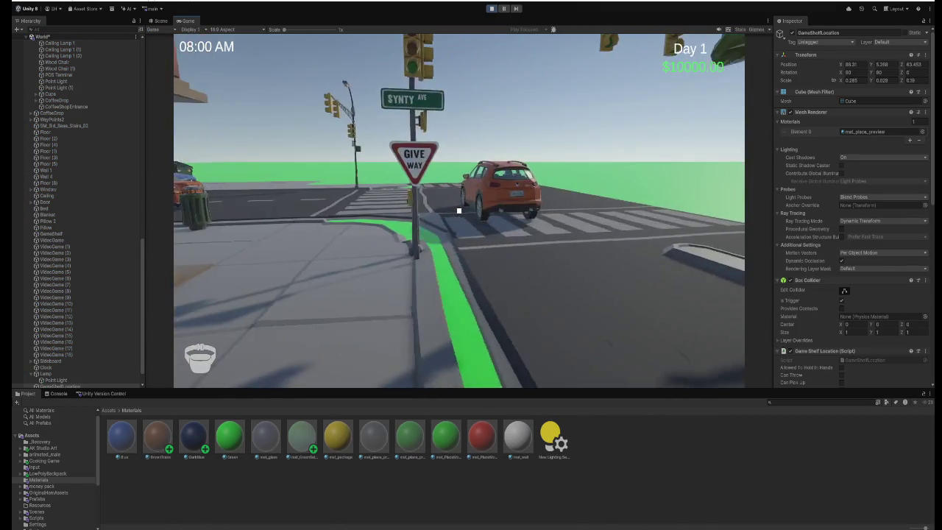
{"action": "key", "text": "w"}
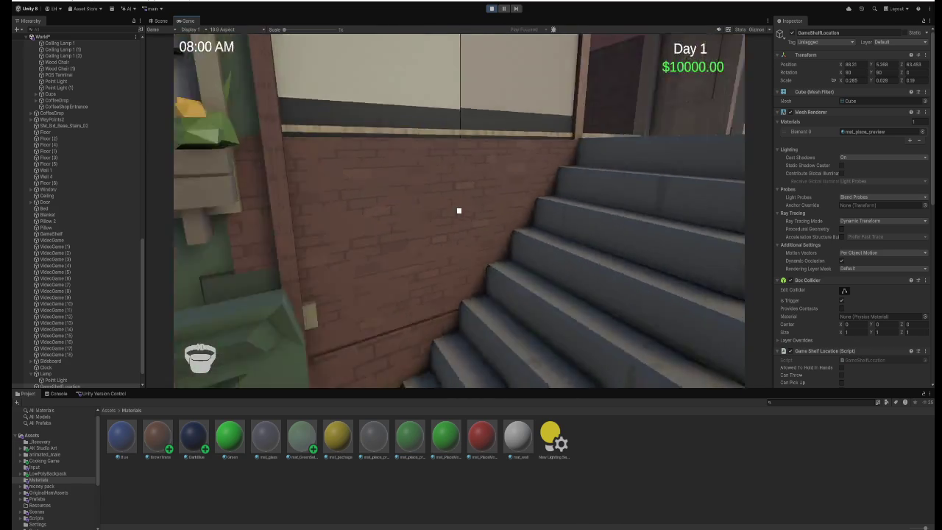
{"action": "key", "text": "w"}
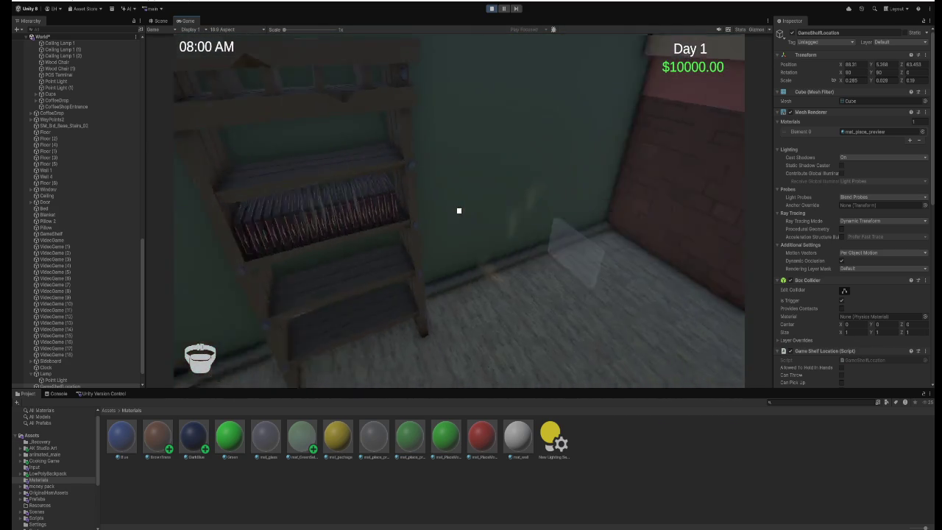
{"action": "left_click", "coordinate": [459, 211]}
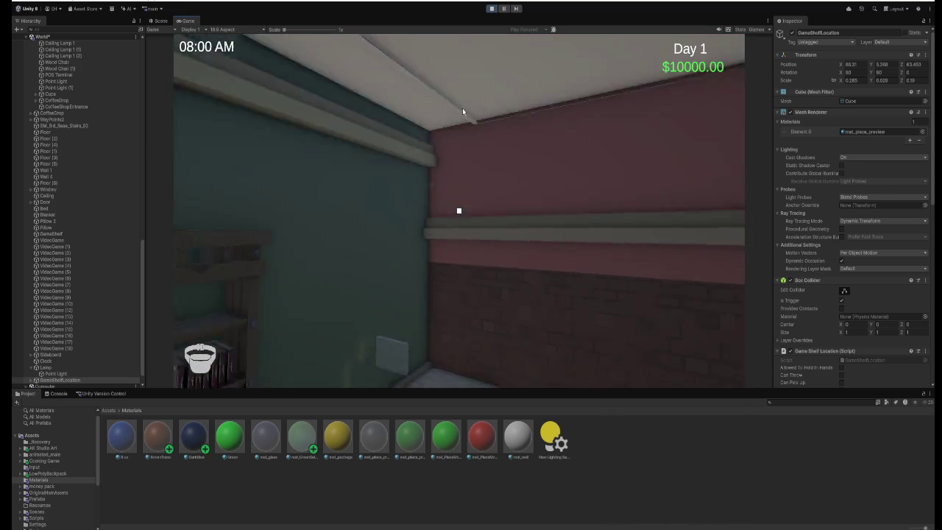
{"action": "key", "text": "ctrl+p"}
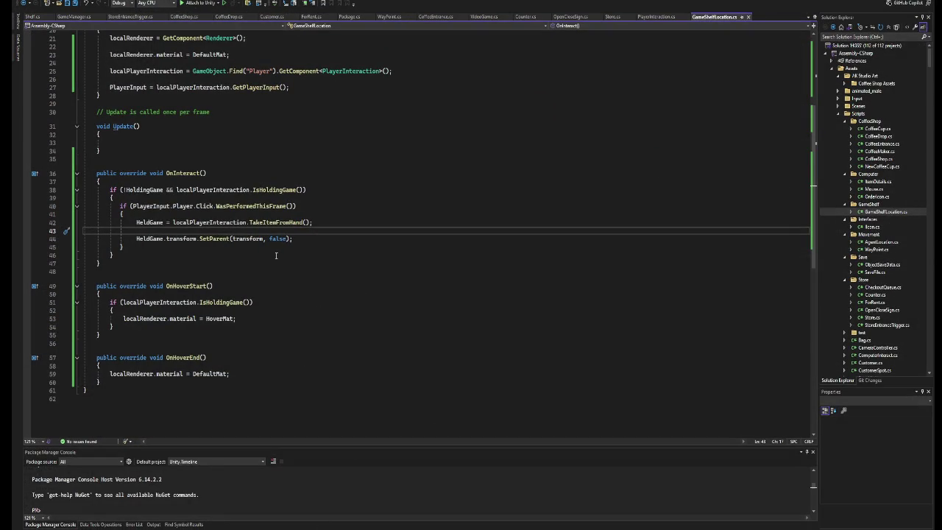
Add HeldGame.transform.position = Vector3.zero above the SetParent call.
{"action": "key", "text": "Return"}
{"action": "key", "text": "Return"}
{"action": "key", "text": "Up"}
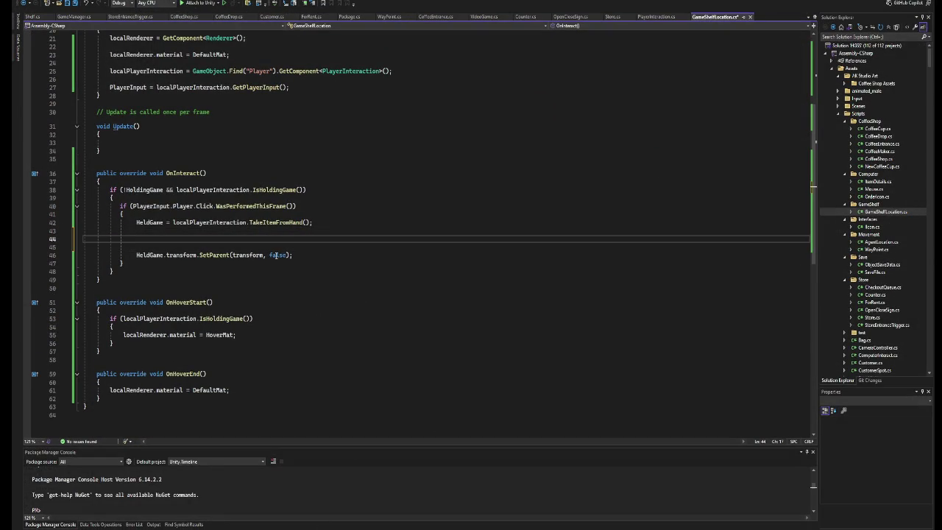
{"action": "type", "text": "He"}
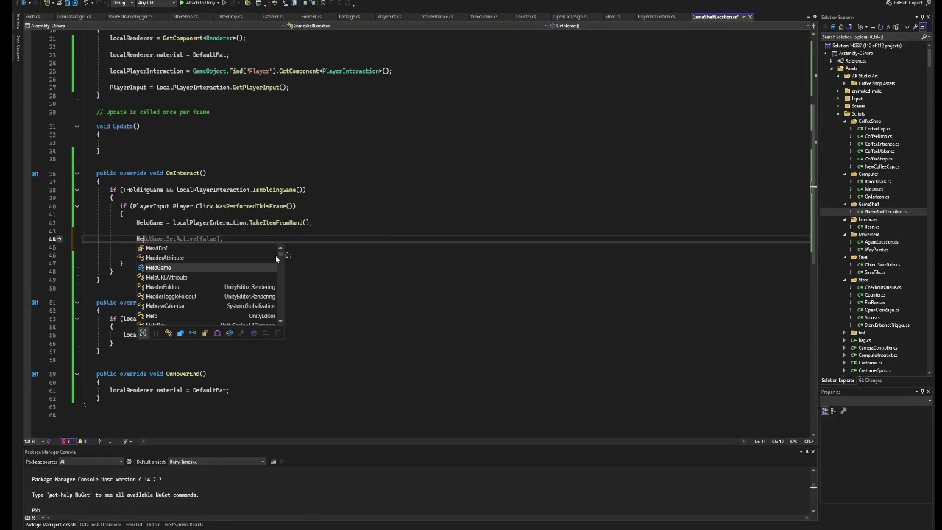
{"action": "key", "text": "Tab"}
{"action": "type", "text": ".t"}
{"action": "key", "text": "Tab"}
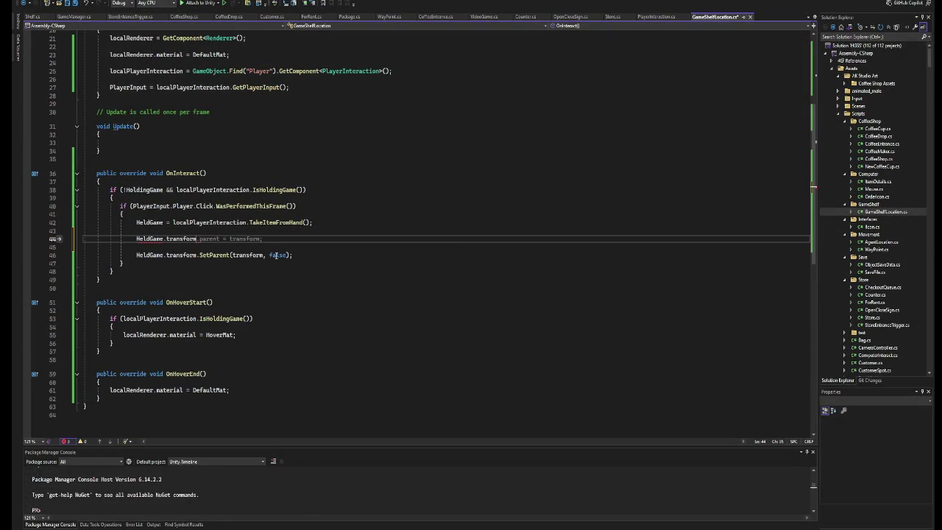
{"action": "type", "text": ".p"}
{"action": "key", "text": "Tab"}
{"action": "type", "text": "="}
{"action": "key", "text": "Tab"}
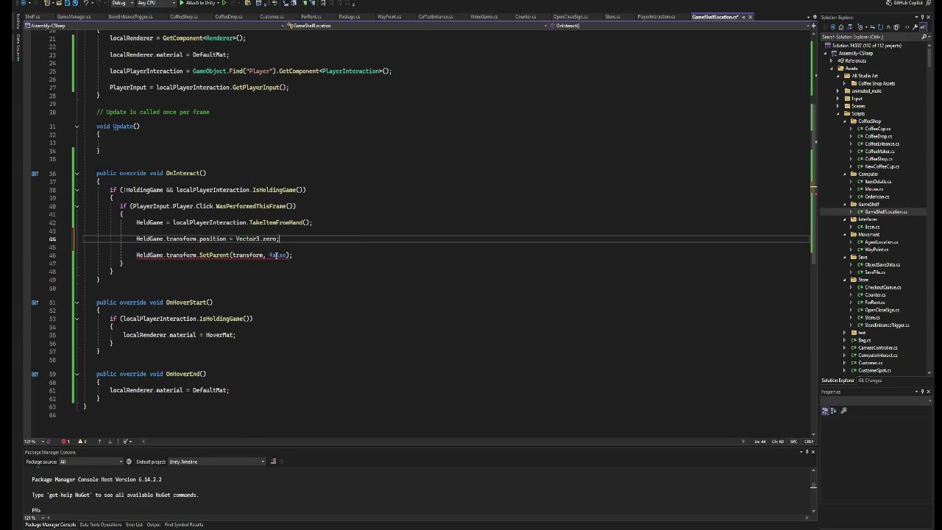
{"action": "key", "text": "Return"}
Add a line resetting HeldGame.transform.rotation below the position reset.
{"action": "type", "text": "he"}
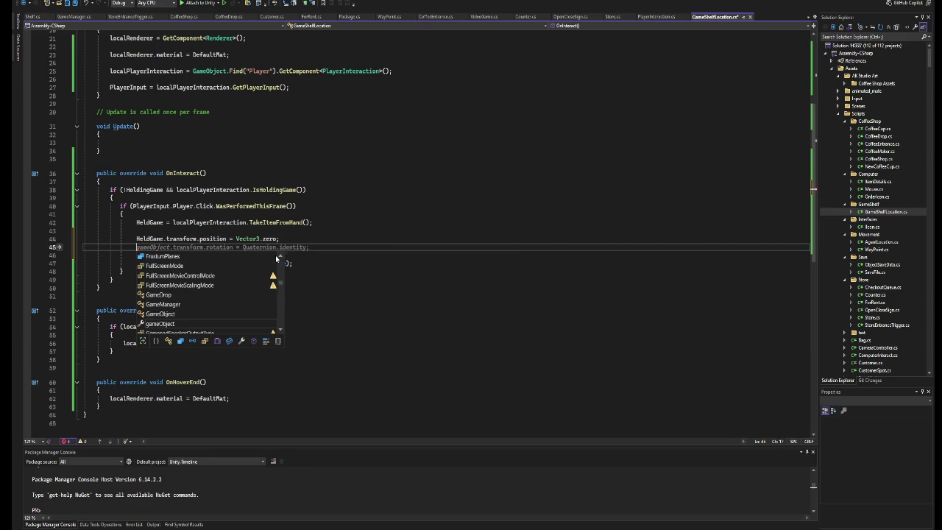
{"action": "key", "text": "Tab"}
{"action": "type", "text": ".transform.r"}
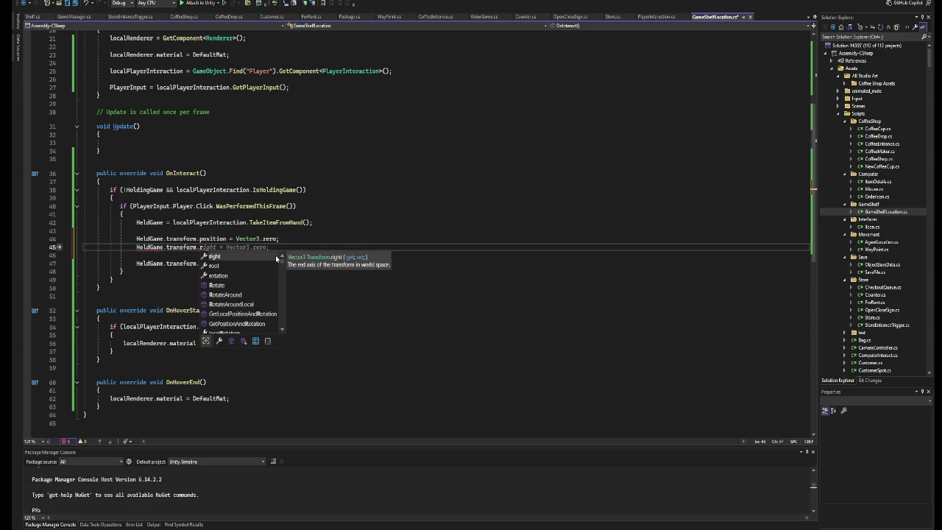
{"action": "type", "text": "ot"}
{"action": "key", "text": "Tab"}
{"action": "key", "text": "Tab"}
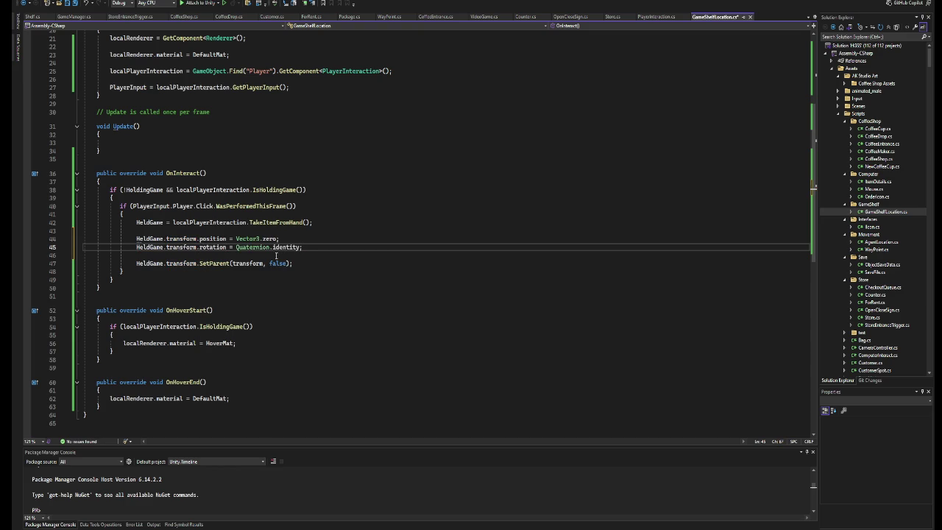
Change the SetParent call's second argument from false to true.
{"action": "key", "text": "Down"}
{"action": "key", "text": "Down"}
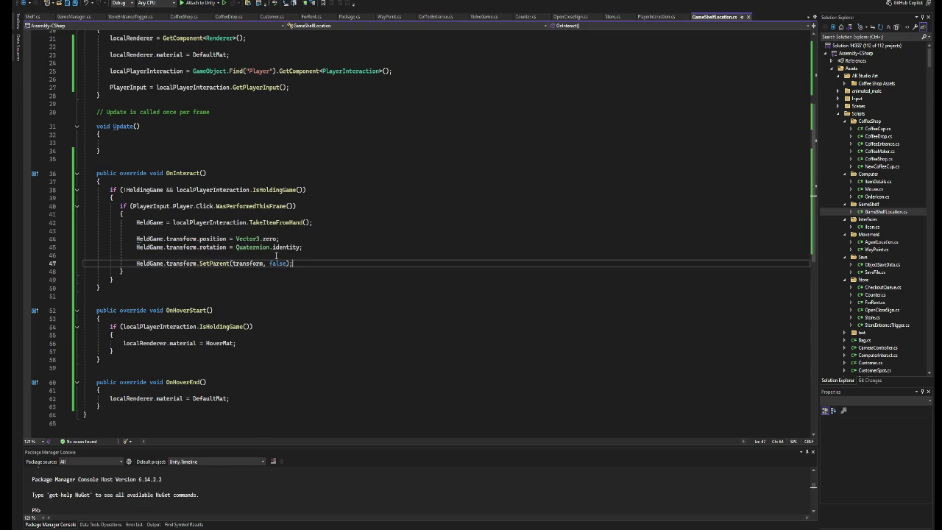
{"action": "key", "text": "Left"}
{"action": "key", "text": "Left"}
{"action": "key", "text": "ctrl+shift+Left"}
{"action": "type", "text": "tre"}
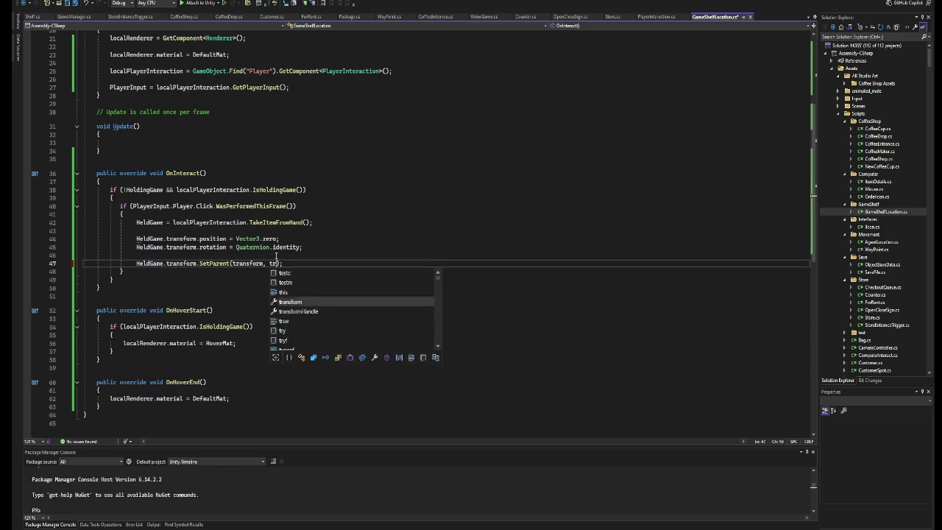
{"action": "key", "text": "BackSpace"}
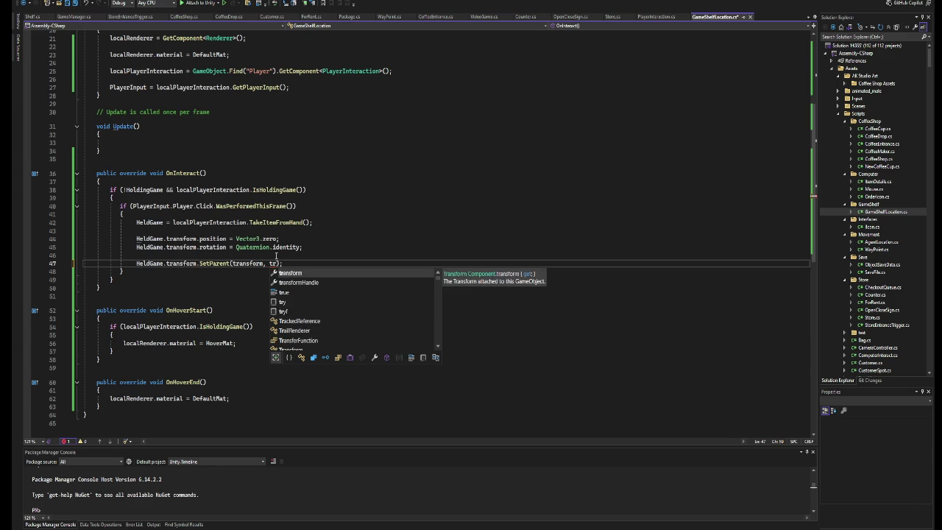
{"action": "type", "text": "ue"}
Remove the blank lines above SetParent and after TakeItemFromHand, then return to Unity.
{"action": "key", "text": "Up"}
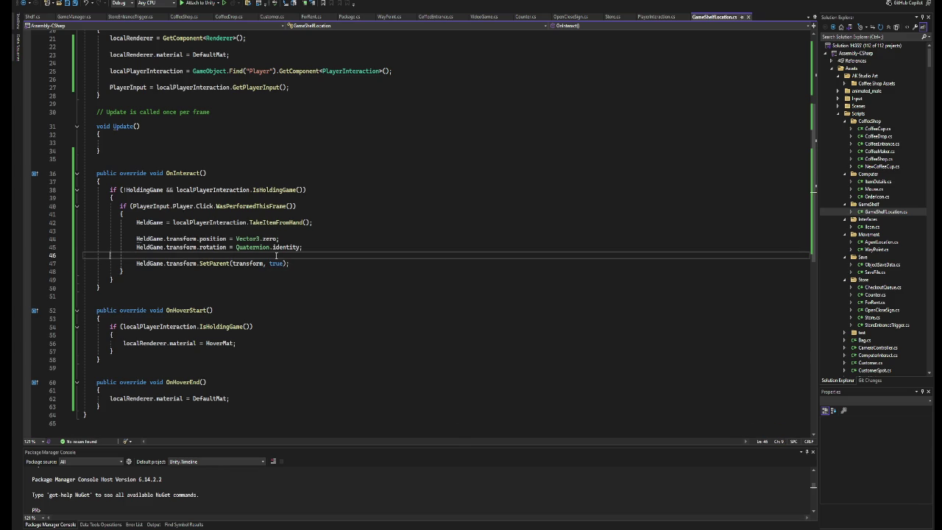
{"action": "key", "text": "BackSpace"}
{"action": "key", "text": "Up"}
{"action": "key", "text": "Up"}
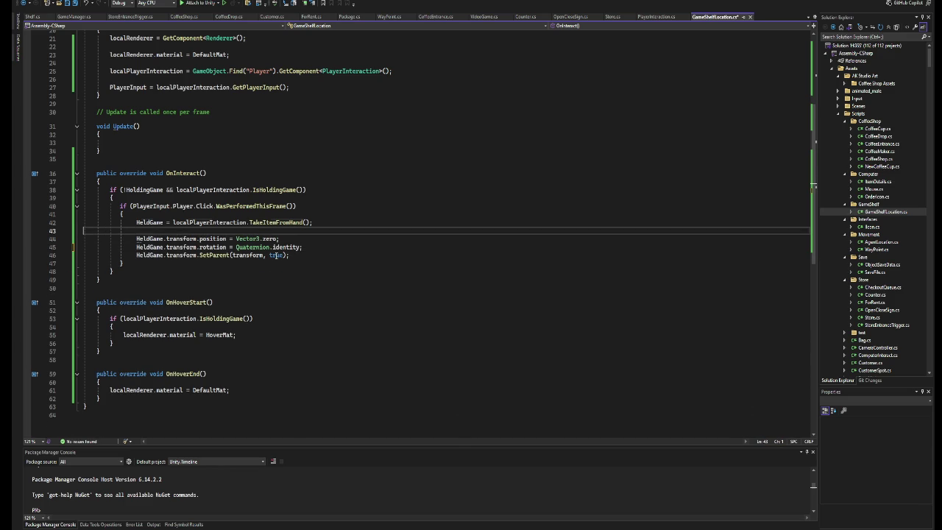
{"action": "key", "text": "BackSpace"}
{"action": "key", "text": "alt+Tab"}
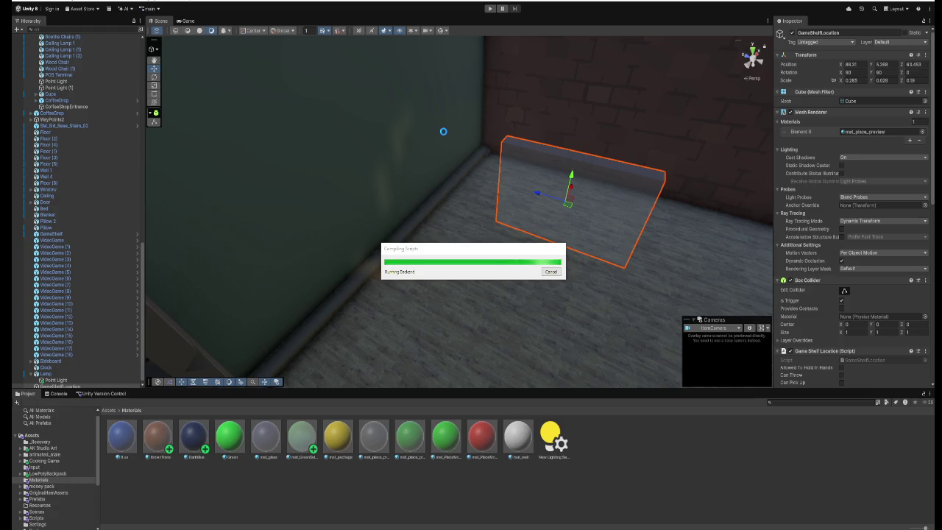
Play-test by walking into the room, picking up a game box and carrying it to the shelf spot.
{"action": "left_click", "coordinate": [495, 9]}
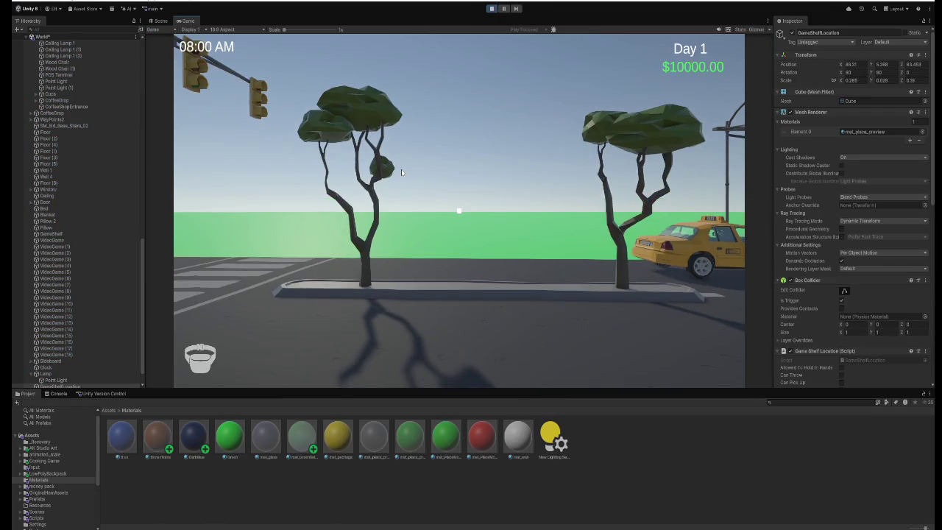
{"action": "left_click", "coordinate": [402, 172]}
{"action": "key", "text": "w"}
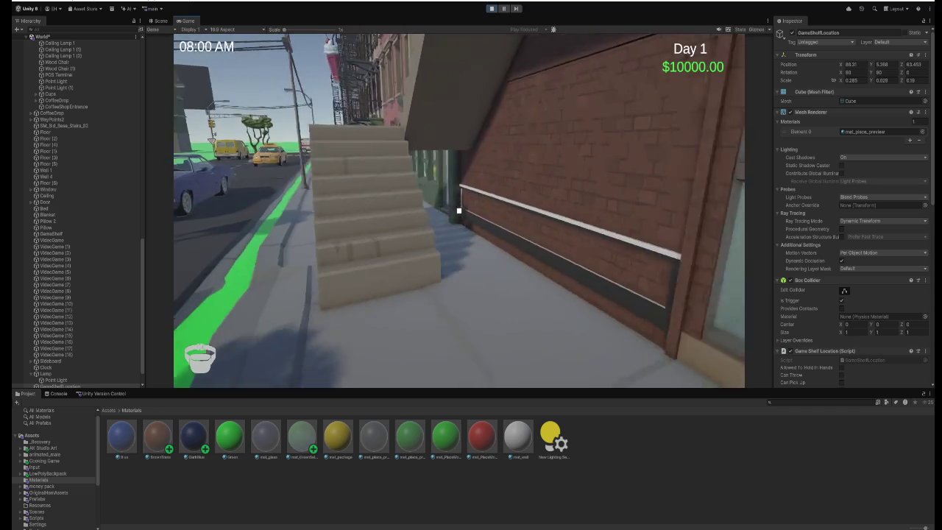
{"action": "key", "text": "w"}
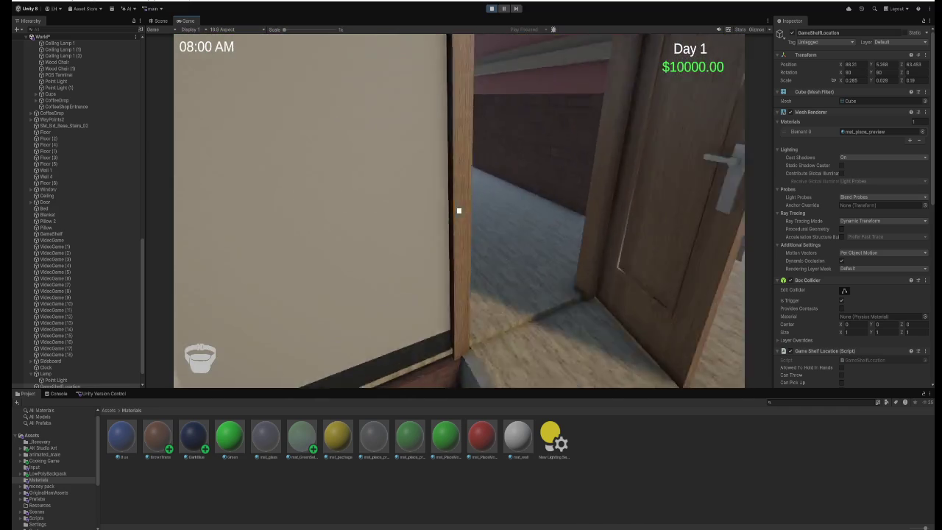
{"action": "key", "text": "w"}
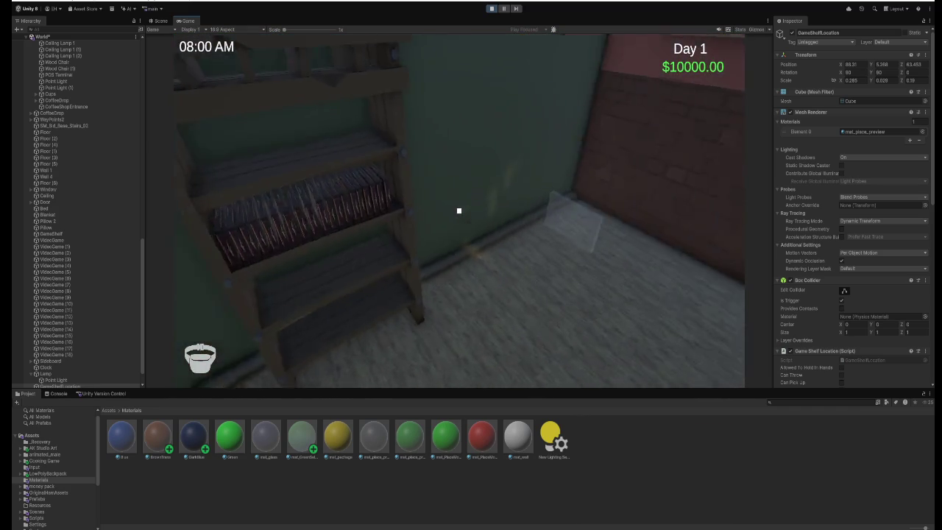
{"action": "key", "text": "e"}
{"action": "key", "text": "e"}
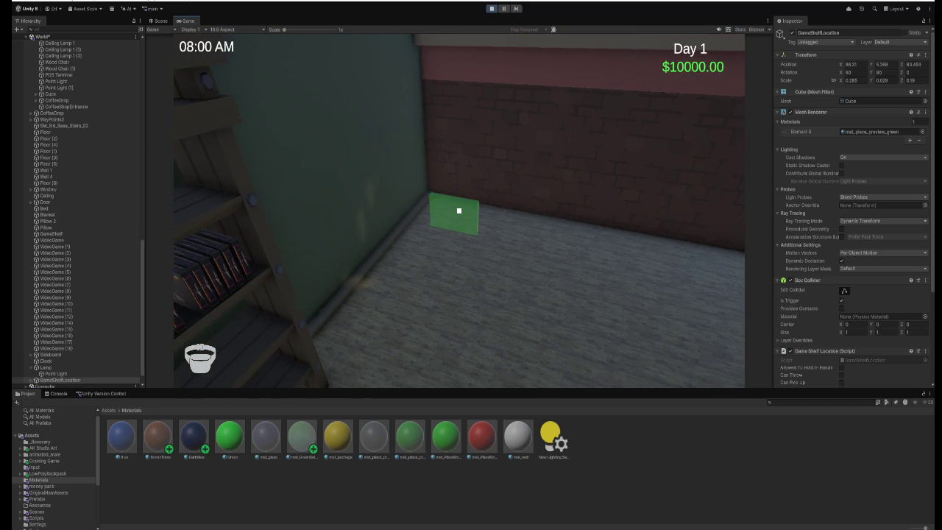
{"action": "key", "text": "s"}
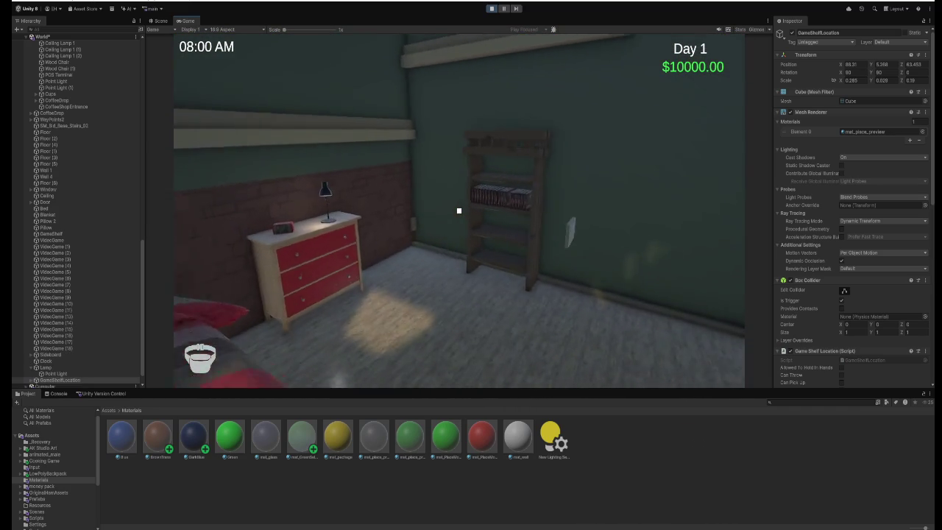
{"action": "key", "text": "w"}
{"action": "key", "text": "Escape"}
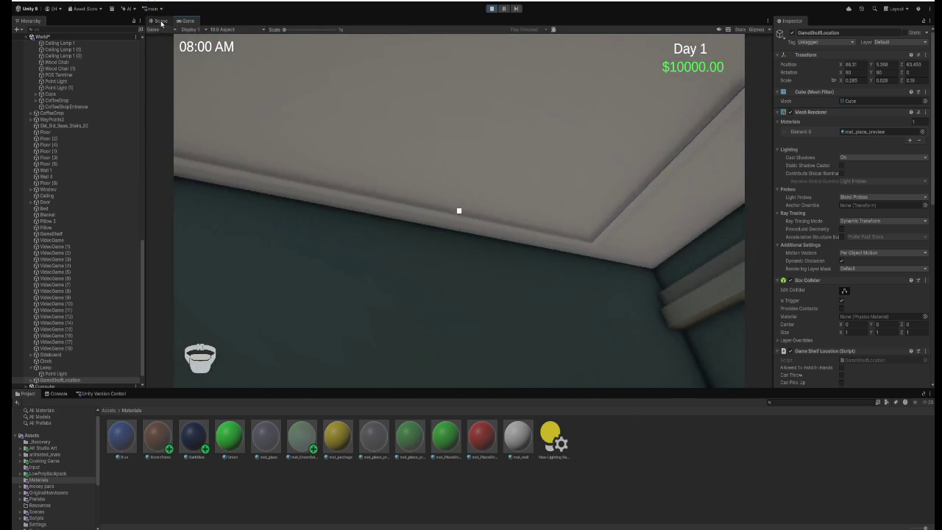
{"action": "left_click", "coordinate": [160, 21]}
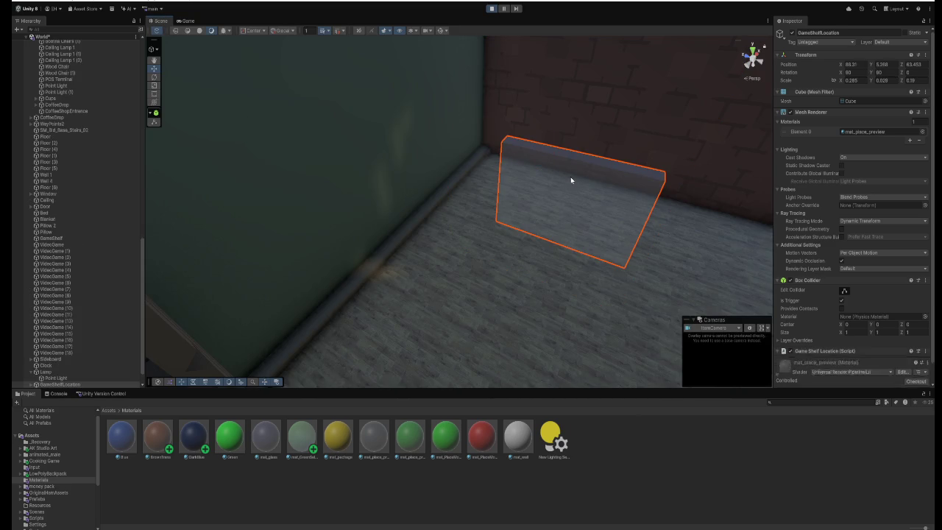
Frame the game under GameShelfLocation in the Scene view, find it far from the shelf, and stop Play.
{"action": "scroll", "coordinate": [79, 252], "scroll_direction": "down", "scroll_amount": 1}
{"action": "left_click", "coordinate": [34, 366]}
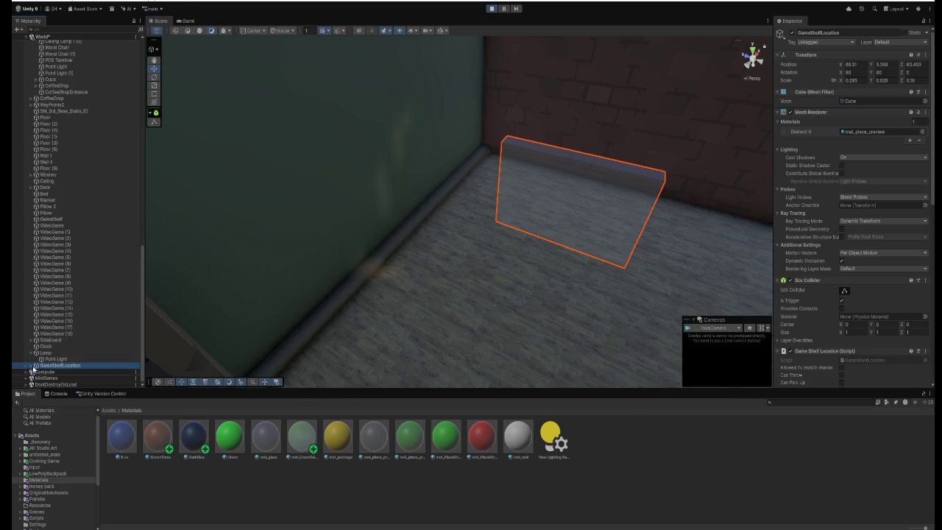
{"action": "mouse_move", "coordinate": [55, 302]}
{"action": "left_mouse_down"}
{"action": "mouse_move", "coordinate": [78, 327]}
{"action": "mouse_move", "coordinate": [59, 361]}
{"action": "left_mouse_up"}
{"action": "key", "text": "f"}
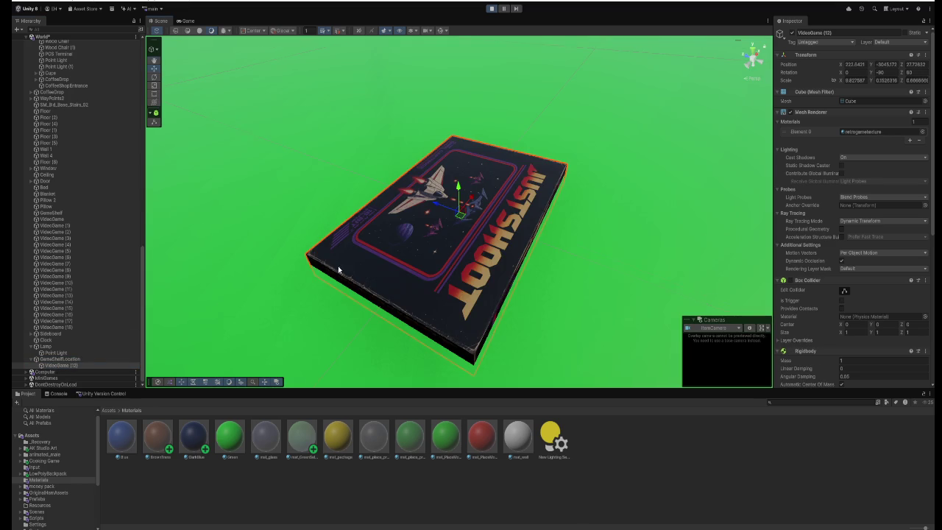
{"action": "scroll", "coordinate": [332, 273], "scroll_direction": "down", "scroll_amount": 5}
{"action": "scroll", "coordinate": [335, 277], "scroll_direction": "down", "scroll_amount": 5}
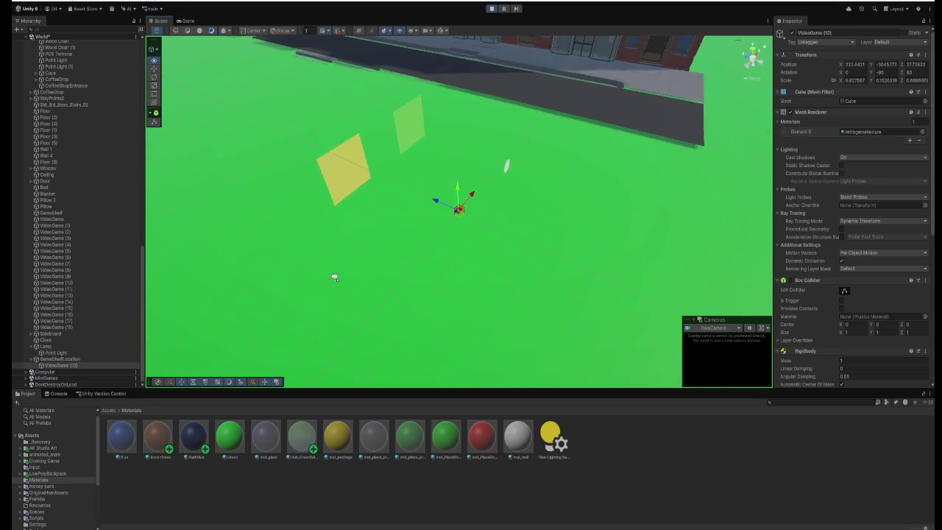
{"action": "mouse_move", "coordinate": [335, 277]}
{"action": "left_mouse_down"}
{"action": "mouse_move", "coordinate": [324, 254]}
{"action": "mouse_move", "coordinate": [290, 252]}
{"action": "left_mouse_up"}
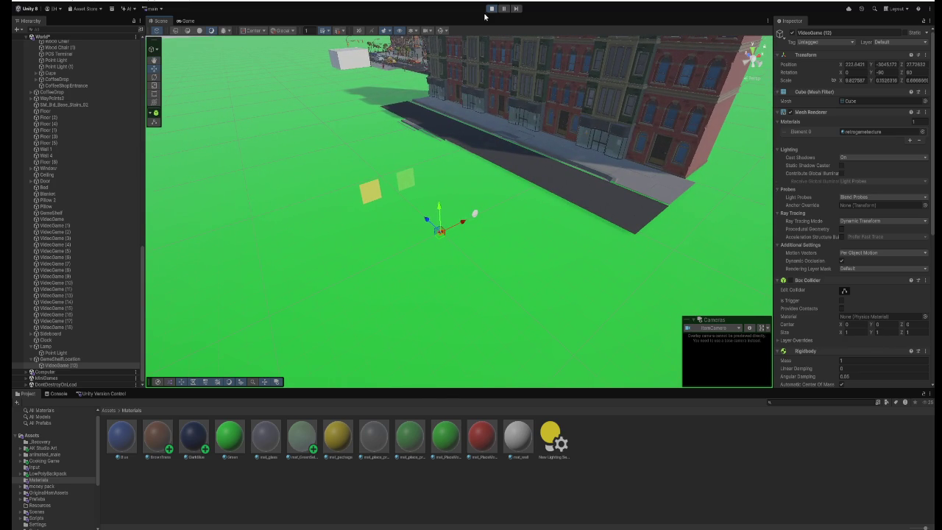
{"action": "left_click", "coordinate": [492, 9]}
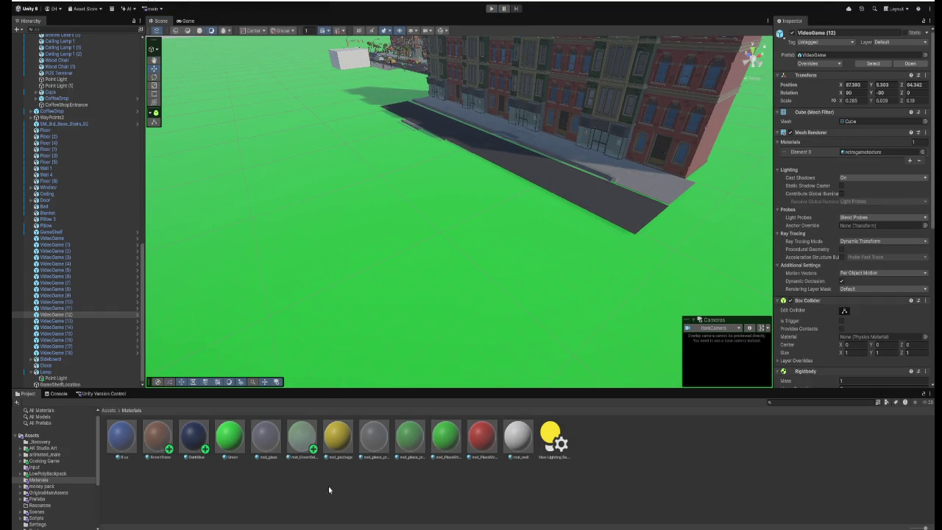
{"action": "key", "text": "alt+Tab"}
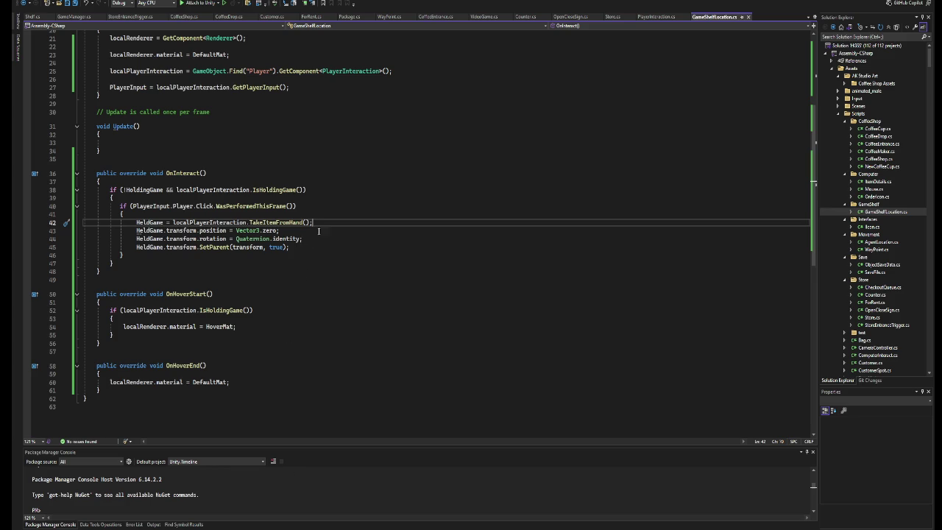
Change SetParent's second argument to false and move the position/rotation resets below it.
{"action": "left_click_drag", "start_coordinate": [303, 238], "coordinate": [138, 234]}
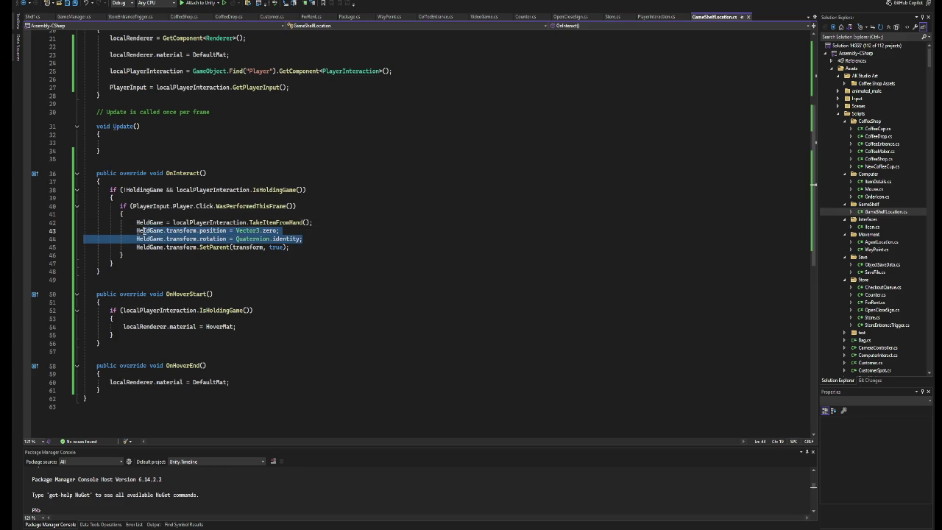
{"action": "key", "text": "Delete"}
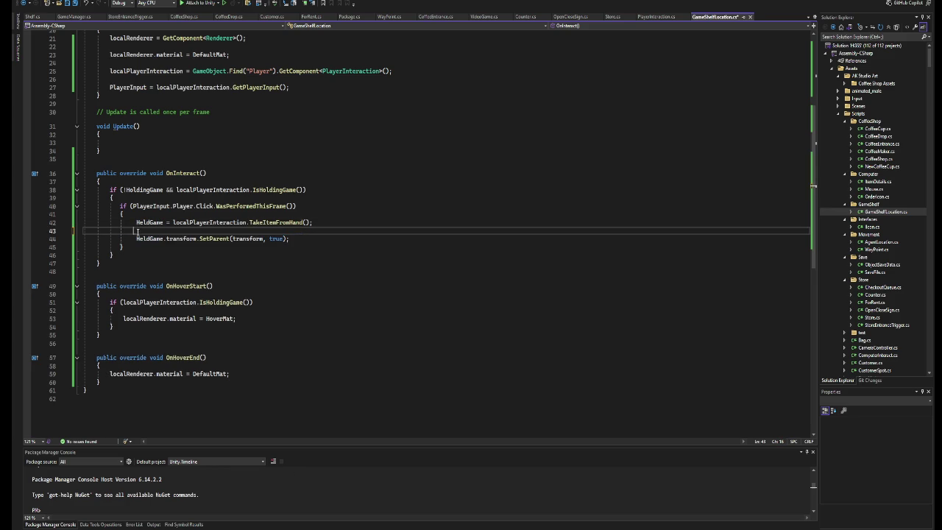
{"action": "key", "text": "BackSpace"}
{"action": "key", "text": "Delete"}
{"action": "key", "text": "End"}
{"action": "key", "text": "Left"}
{"action": "key", "text": "Left"}
{"action": "key", "text": "ctrl+shift+Left"}
{"action": "type", "text": "false"}
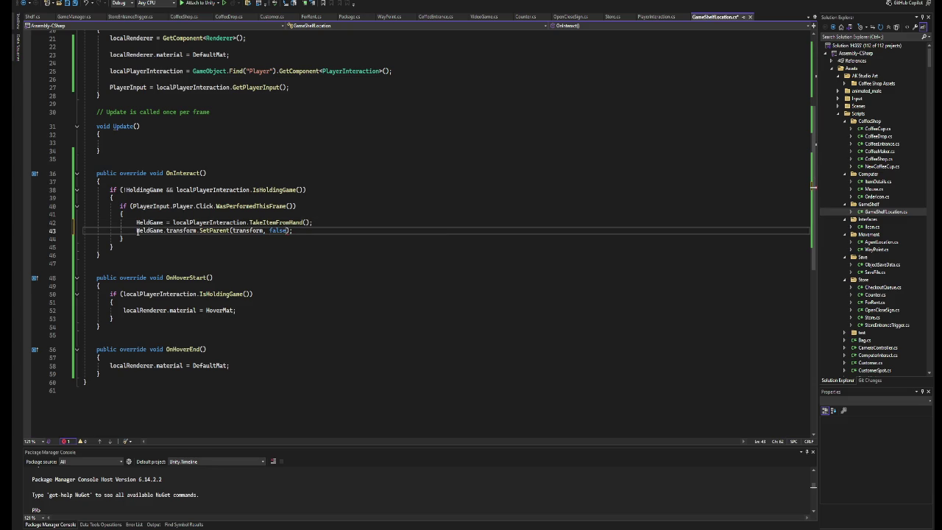
{"action": "key", "text": "Return"}
{"action": "key", "text": "Tab"}
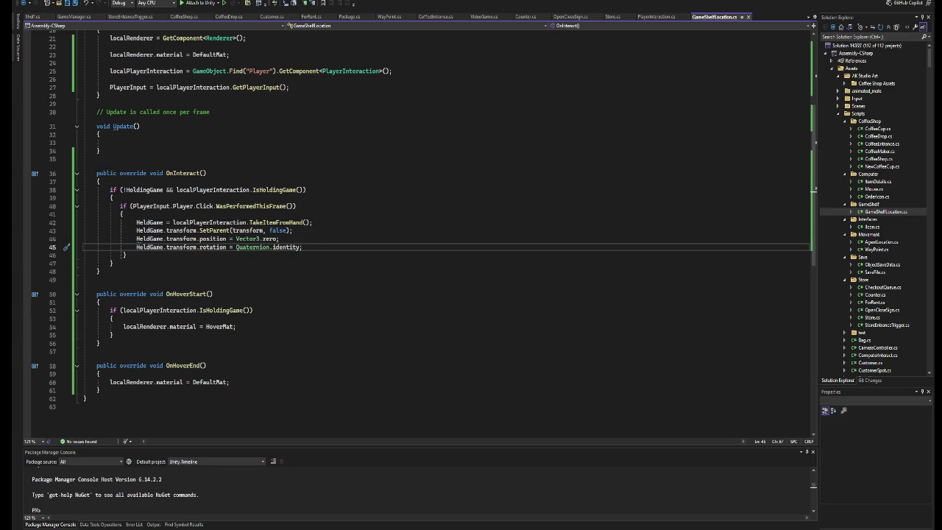
{"action": "mouse_move", "coordinate": [318, 529]}
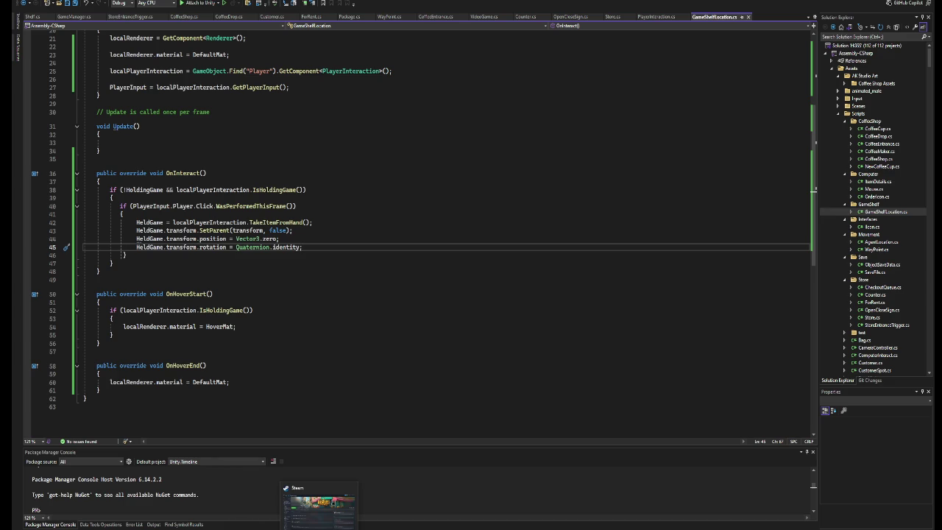
{"action": "key", "text": "alt+Tab"}
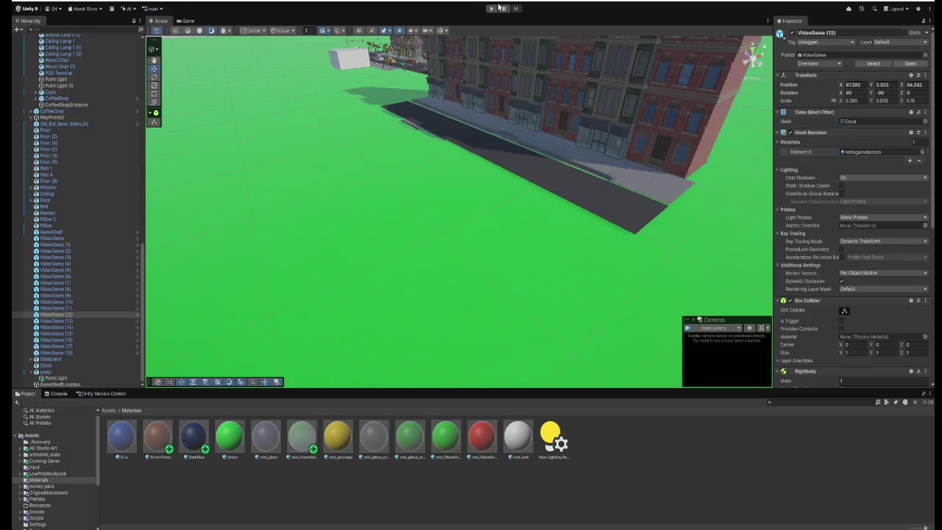
Retest placing a game, frame it in the Scene view far from the shelf, then stop Play.
{"action": "left_click", "coordinate": [491, 8]}
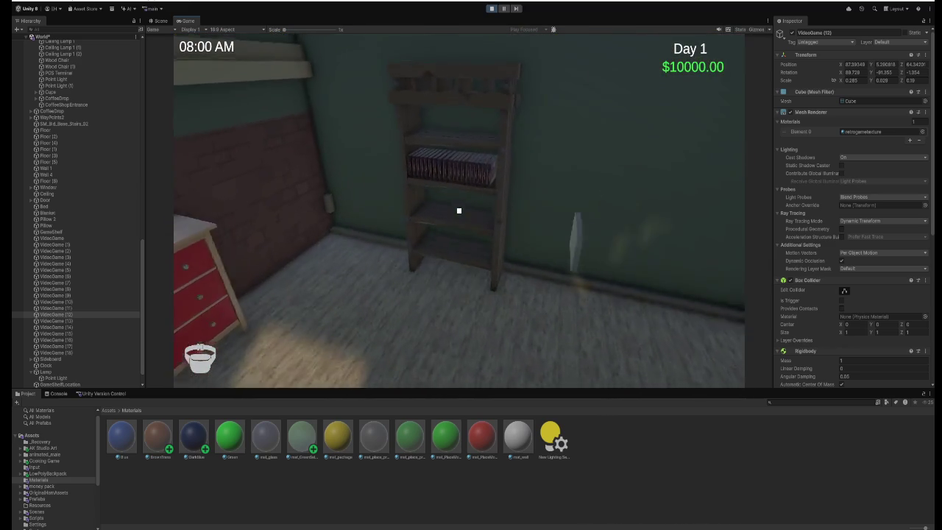
{"action": "key", "text": "e"}
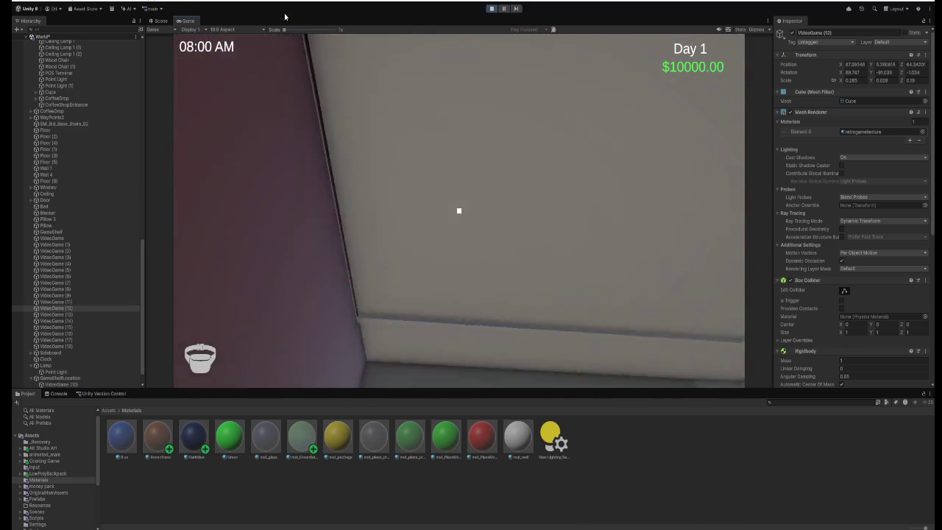
{"action": "key", "text": "ctrl+1"}
{"action": "scroll", "coordinate": [415, 198], "scroll_direction": "down", "scroll_amount": 2}
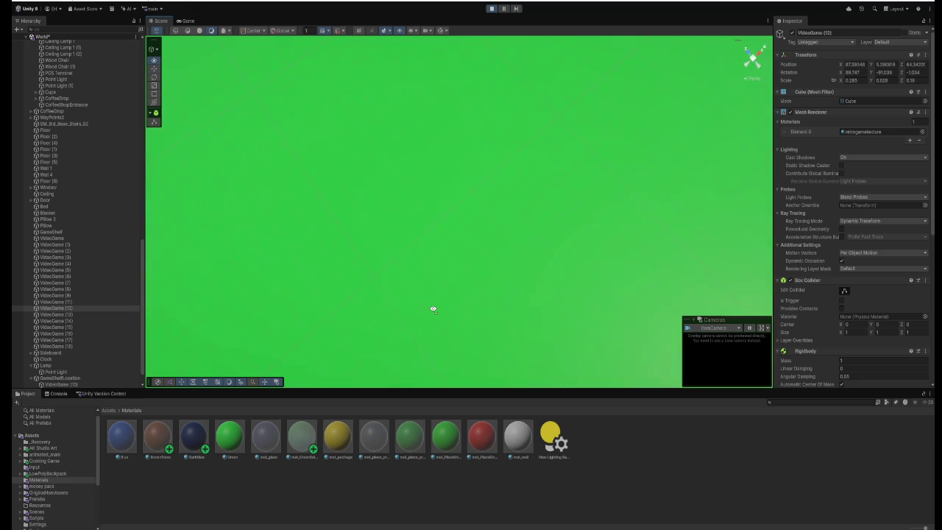
{"action": "scroll", "coordinate": [80, 359], "scroll_direction": "down", "scroll_amount": 1}
{"action": "left_click", "coordinate": [80, 359]}
{"action": "double_click", "coordinate": [74, 366]}
{"action": "mouse_move", "coordinate": [189, 347]}
{"action": "left_mouse_down"}
{"action": "mouse_move", "coordinate": [334, 270]}
{"action": "mouse_move", "coordinate": [376, 223]}
{"action": "mouse_move", "coordinate": [398, 153]}
{"action": "mouse_move", "coordinate": [284, 231]}
{"action": "mouse_move", "coordinate": [206, 226]}
{"action": "mouse_move", "coordinate": [251, 205]}
{"action": "left_mouse_up"}
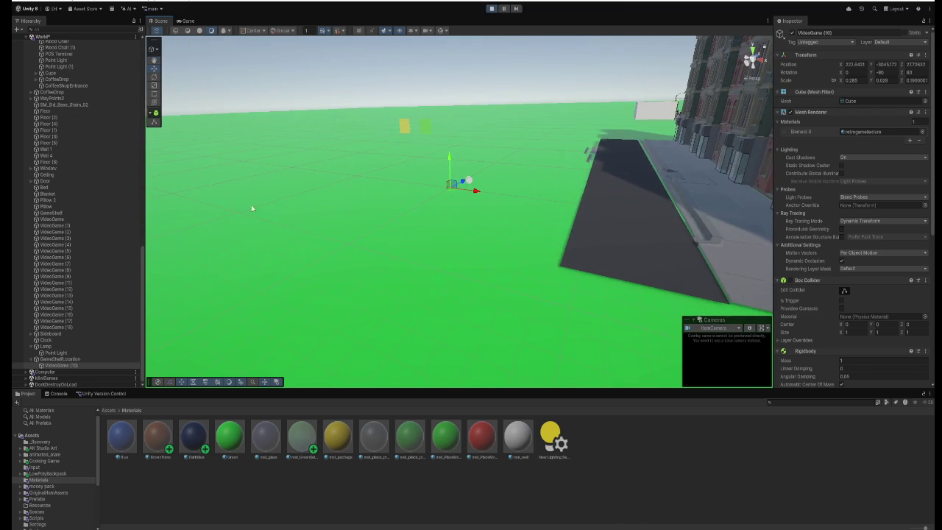
{"action": "key", "text": "ctrl+p"}
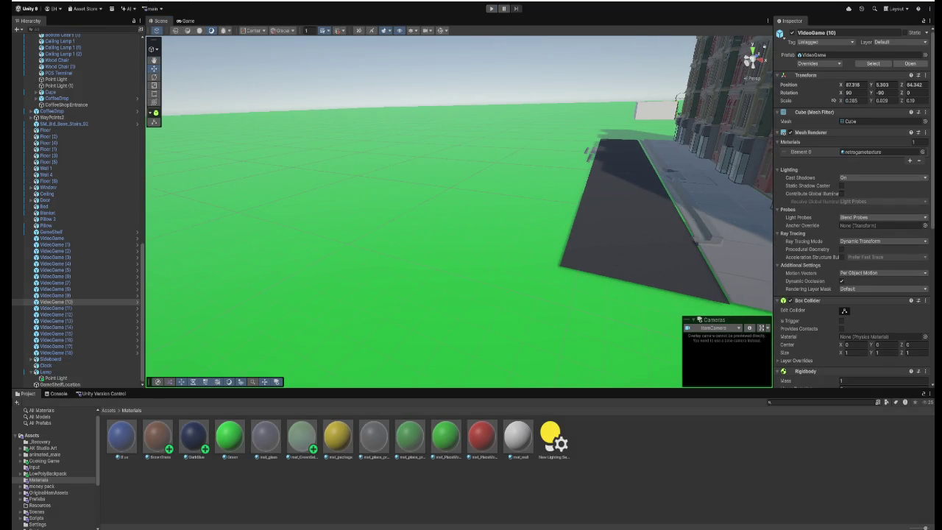
{"action": "key", "text": "alt+Tab"}
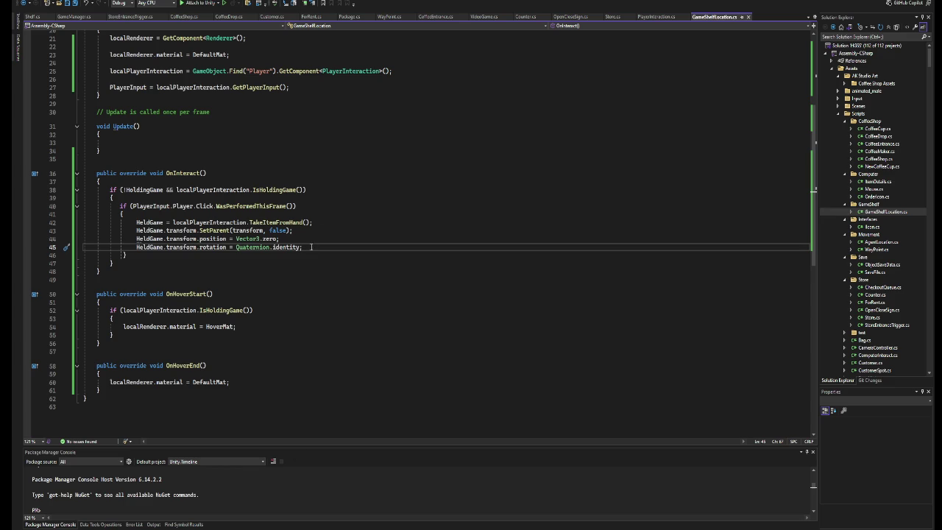
Cut the position and rotation reset lines and remove the empty line they leave.
{"action": "key", "text": "shift+Home"}
{"action": "key", "text": "shift+Up"}
{"action": "key", "text": "ctrl+c"}
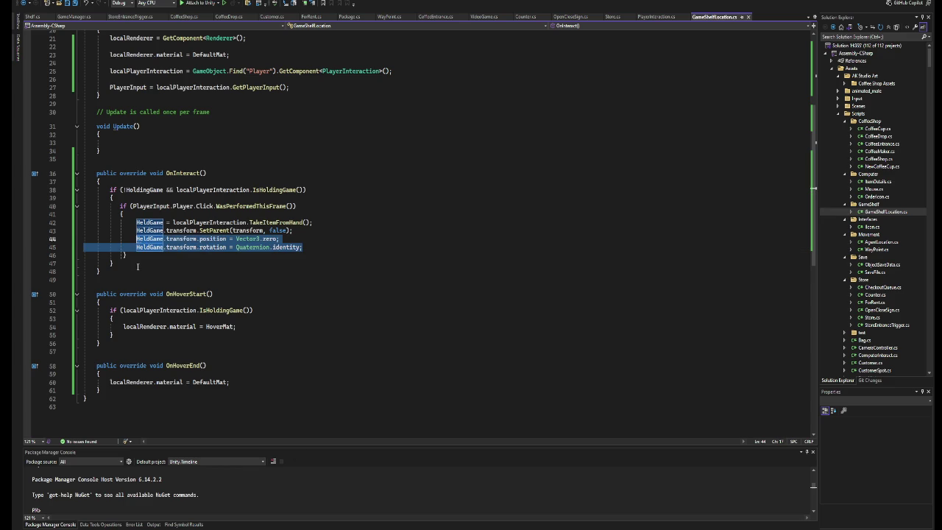
{"action": "key", "text": "Delete"}
{"action": "key", "text": "BackSpace"}
{"action": "key", "text": "BackSpace"}
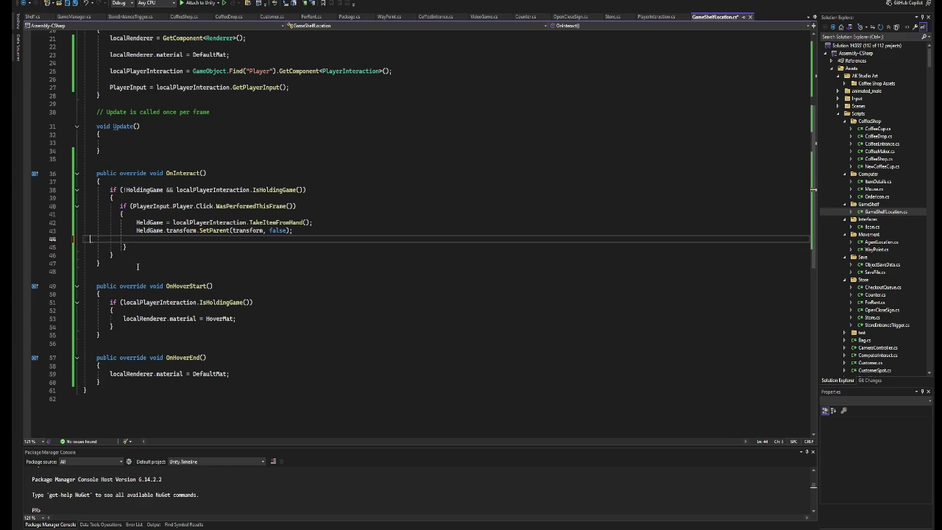
{"action": "key", "text": "BackSpace"}
Paste those lines after TakeItemFromHand, above SetParent, then start Play mode in Unity.
{"action": "key", "text": "Up"}
{"action": "key", "text": "End"}
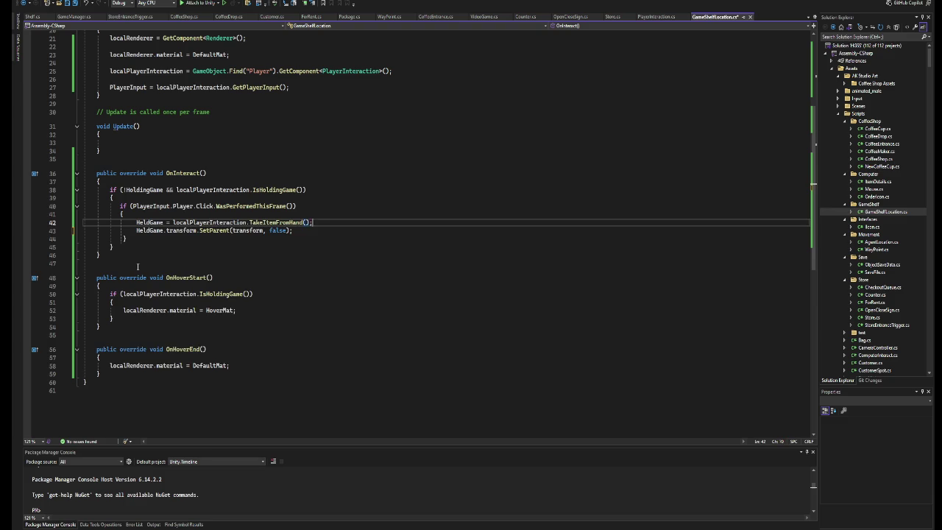
{"action": "key", "text": "ctrl+v"}
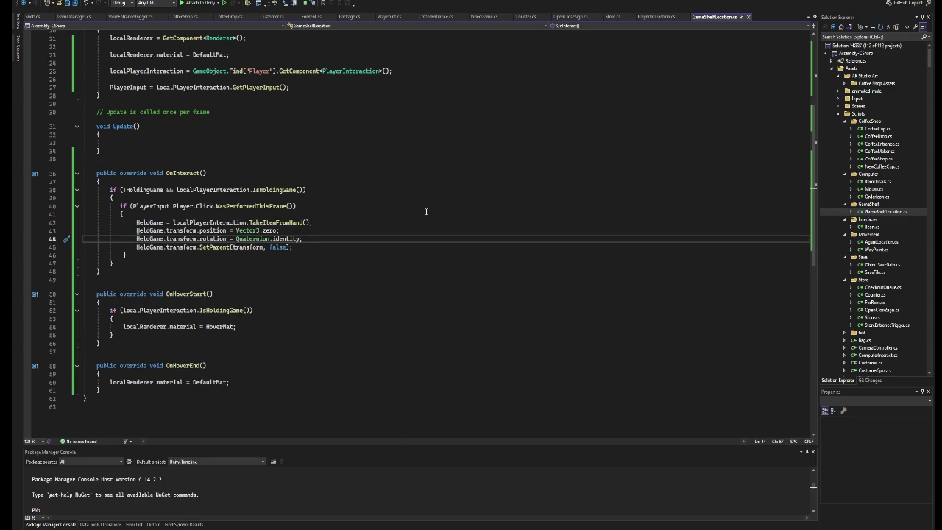
{"action": "key", "text": "alt+Tab"}
{"action": "left_click", "coordinate": [491, 8]}
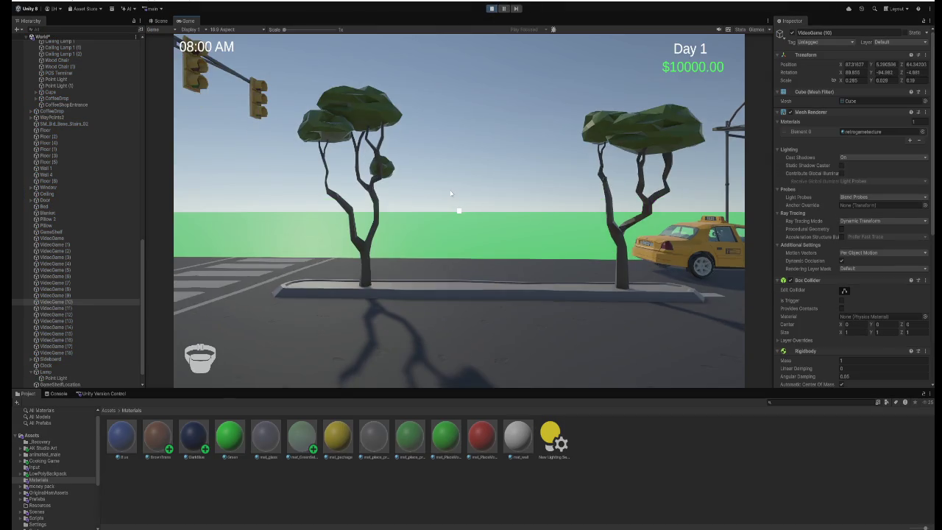
Walk to the game shelf, pick up the JUSTSHOOT game and place it on the shelf spot.
{"action": "left_click", "coordinate": [451, 194]}
{"action": "key", "text": "w"}
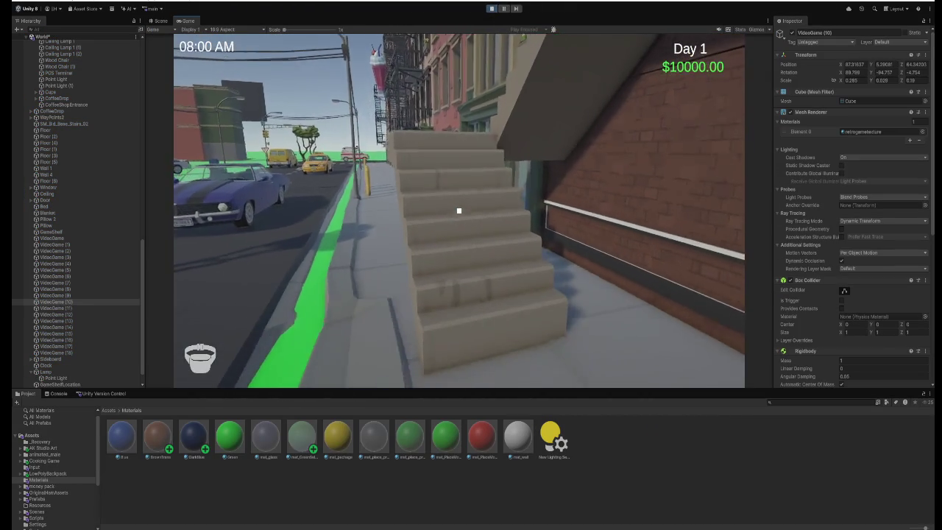
{"action": "key", "text": "w"}
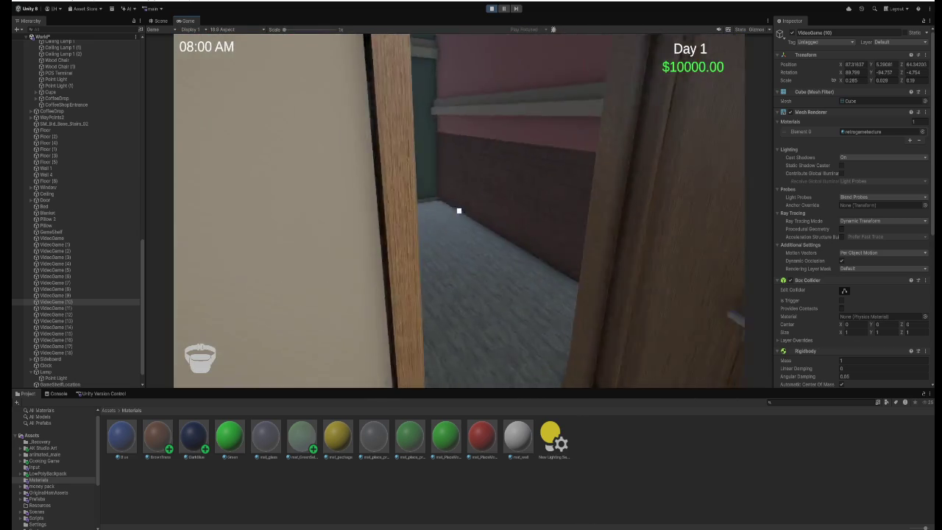
{"action": "key", "text": "w"}
{"action": "left_click", "coordinate": [459, 211]}
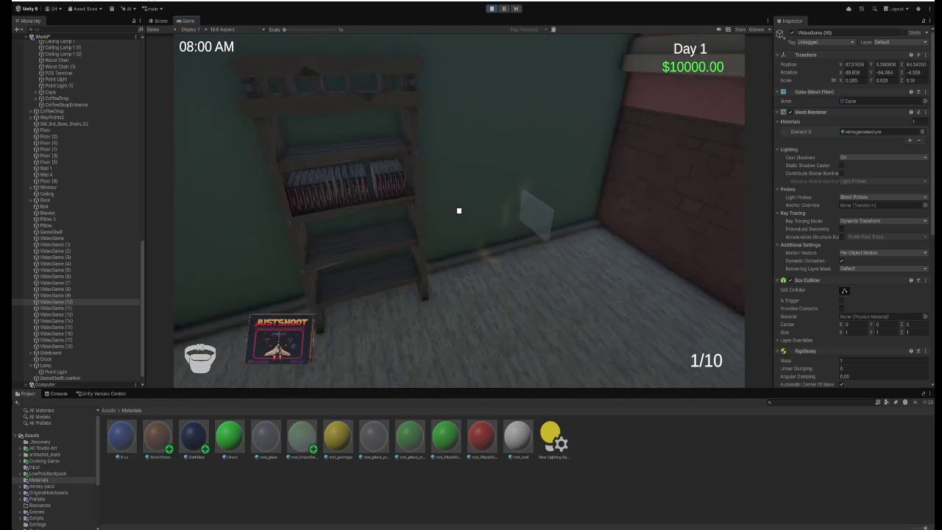
{"action": "left_click", "coordinate": [459, 211]}
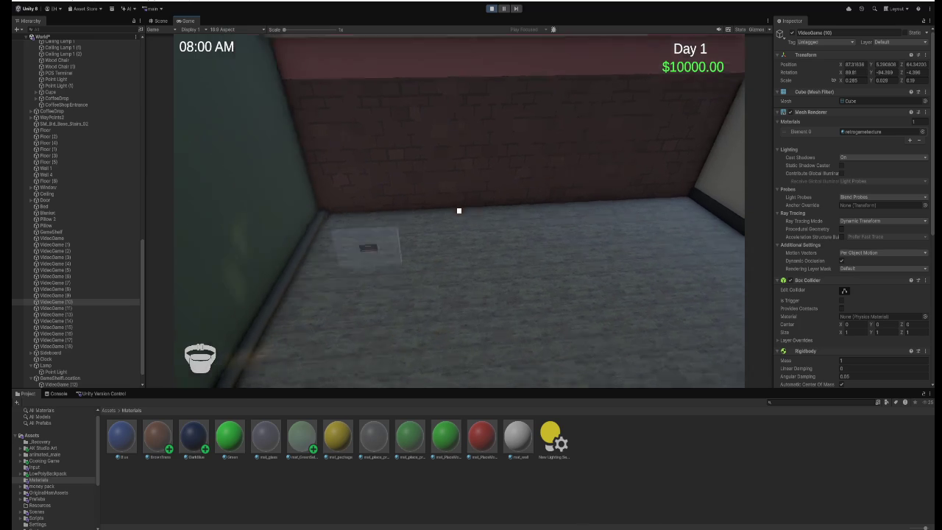
Stop play mode and go to SetParent's false argument in the script.
{"action": "key", "text": "w"}
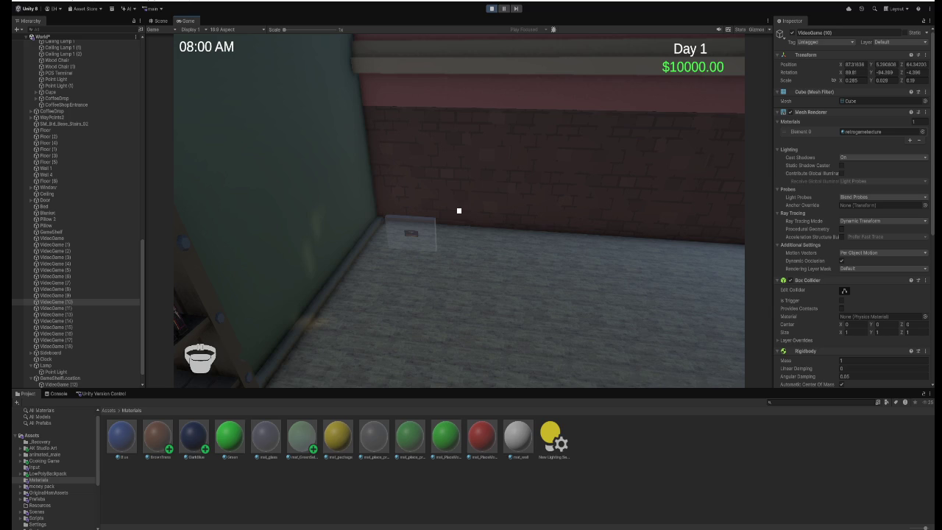
{"action": "key", "text": "ctrl+p"}
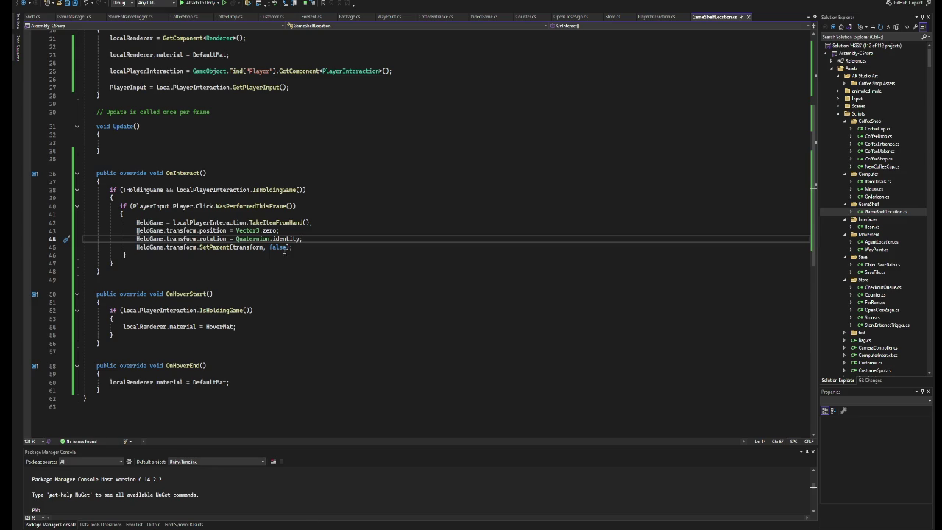
{"action": "left_click", "coordinate": [287, 248]}
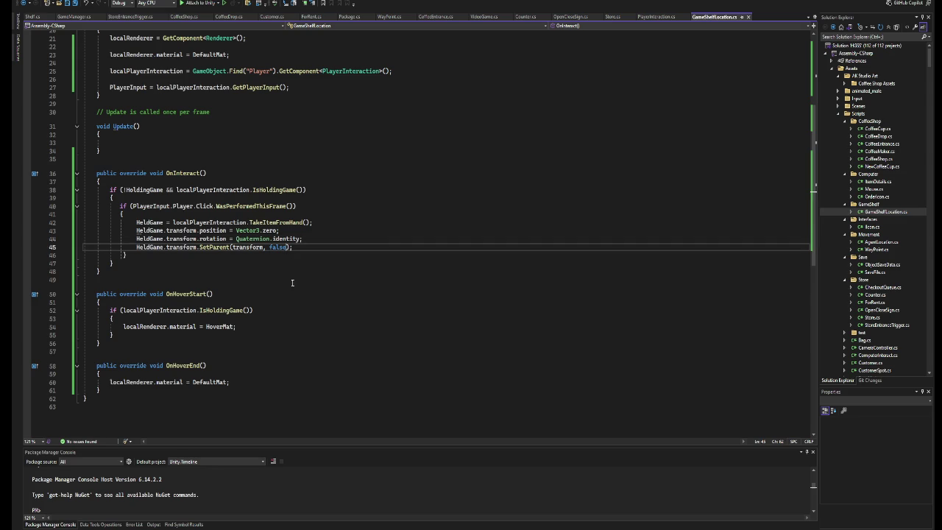
Change SetParent's second argument from false to true, save, and return to Unity.
{"action": "key", "text": "BackSpace"}
{"action": "key", "text": "BackSpace"}
{"action": "key", "text": "BackSpace"}
{"action": "type", "text": "true"}
{"action": "key", "text": "ctrl+s"}
{"action": "left_click", "coordinate": [284, 527]}
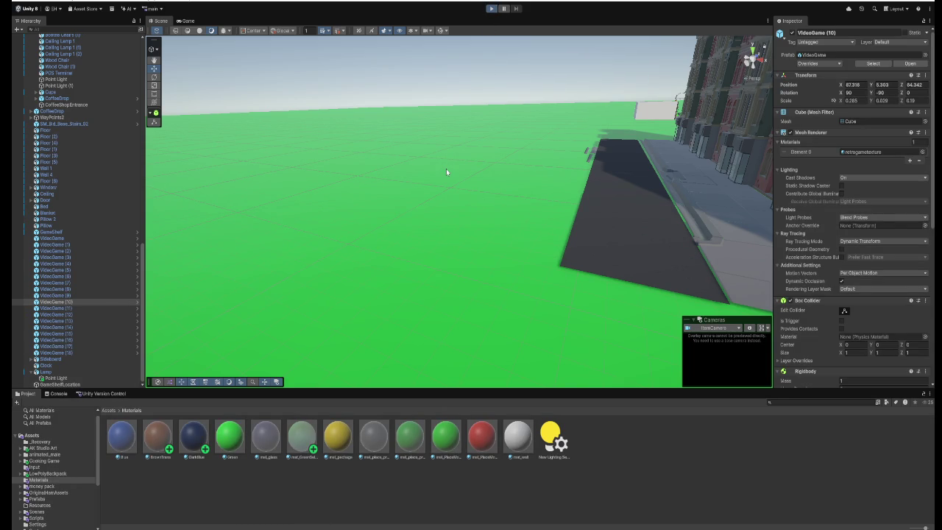
Pick up the JUSTSHOOT game, place it on the shelf spot, and inspect VideoGame (15) and GameShelfLocation.
{"action": "key", "text": "w"}
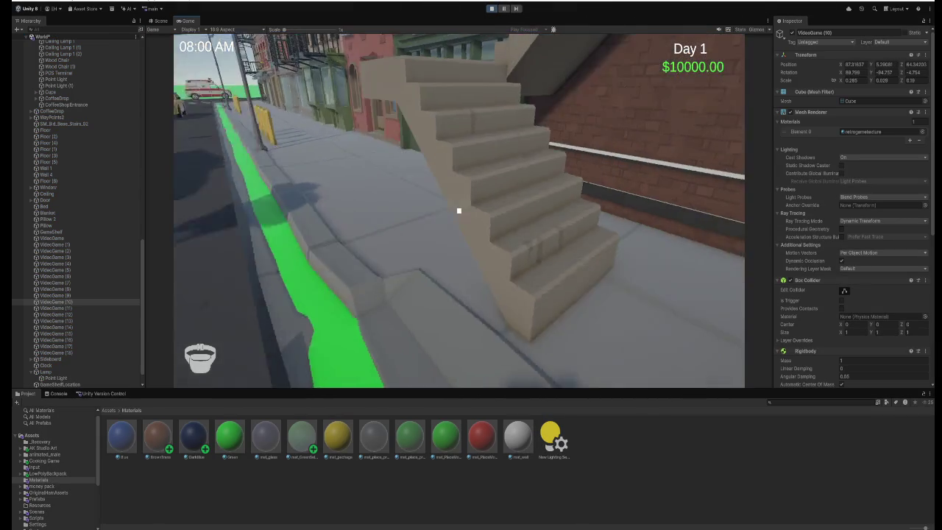
{"action": "key", "text": "w"}
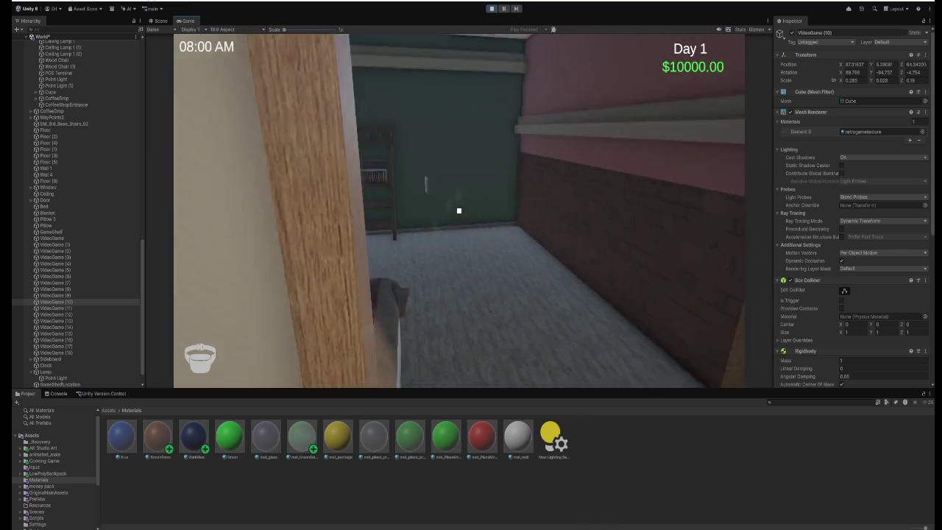
{"action": "key", "text": "e"}
{"action": "left_click", "coordinate": [458, 211]}
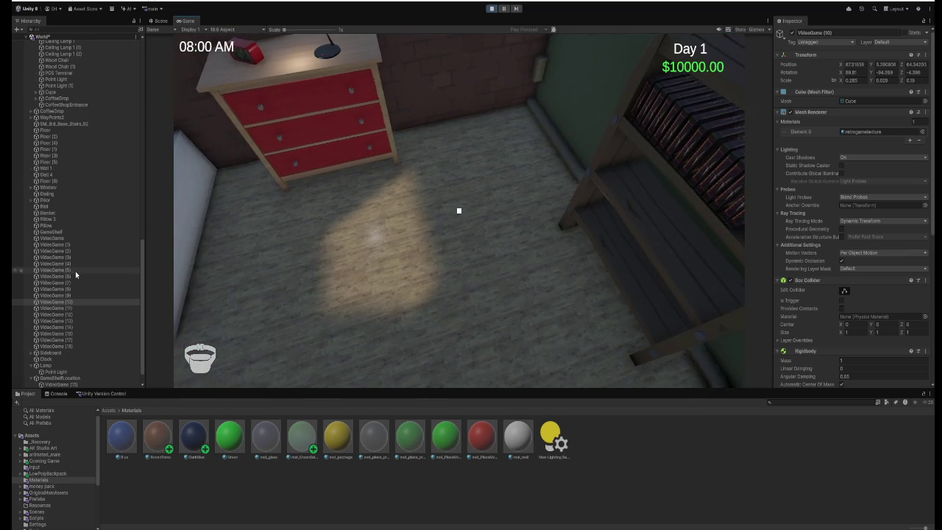
{"action": "scroll", "coordinate": [75, 270], "scroll_direction": "down", "scroll_amount": 1}
{"action": "left_click", "coordinate": [83, 364]}
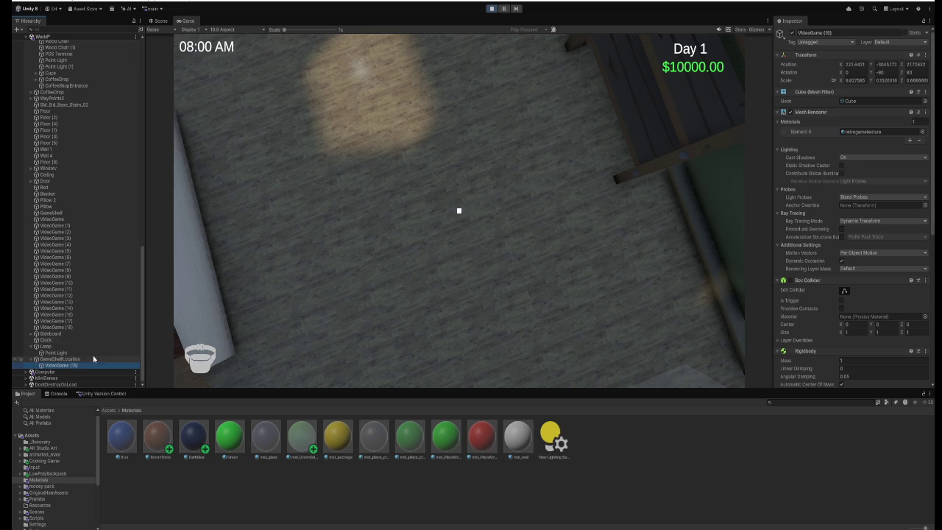
{"action": "left_click", "coordinate": [73, 359]}
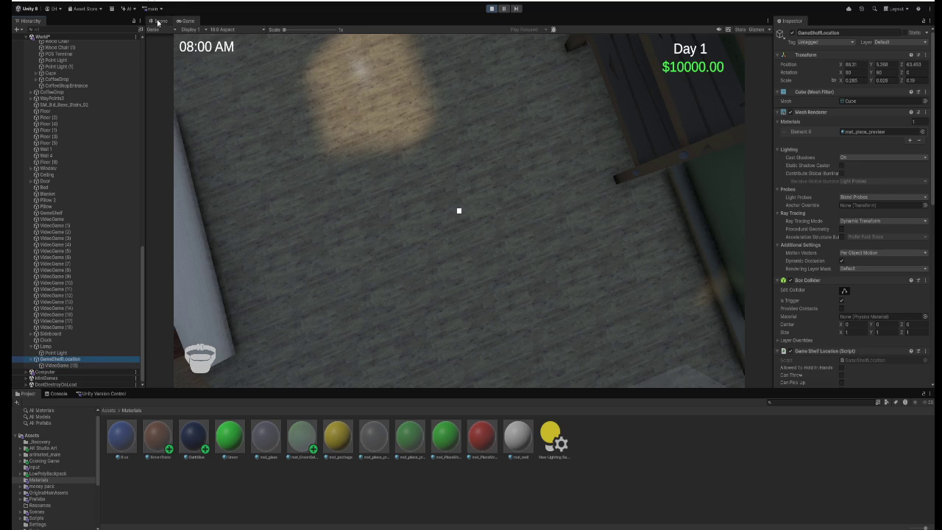
In Scene view, frame VideoGame (15), set its position to 0, 0, 0, inspect it, then stop play.
{"action": "left_click", "coordinate": [158, 20]}
{"action": "left_click", "coordinate": [62, 366]}
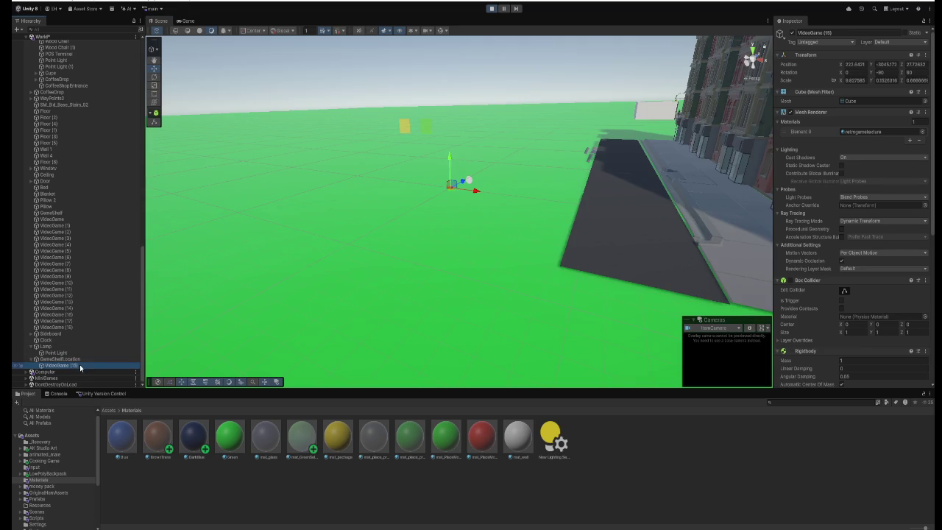
{"action": "key", "text": "f"}
{"action": "mouse_move", "coordinate": [334, 274]}
{"action": "left_mouse_down"}
{"action": "mouse_move", "coordinate": [437, 269]}
{"action": "mouse_move", "coordinate": [420, 282]}
{"action": "mouse_move", "coordinate": [471, 306]}
{"action": "mouse_move", "coordinate": [450, 272]}
{"action": "mouse_move", "coordinate": [475, 210]}
{"action": "left_mouse_up"}
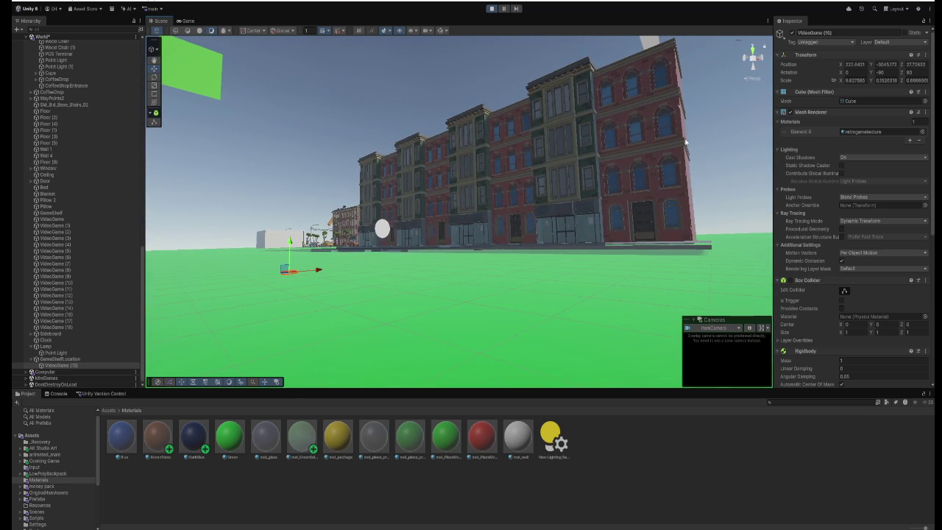
{"action": "left_click", "coordinate": [849, 65]}
{"action": "type", "text": "0"}
{"action": "key", "text": "Tab"}
{"action": "type", "text": "0"}
{"action": "key", "text": "Tab"}
{"action": "type", "text": "0"}
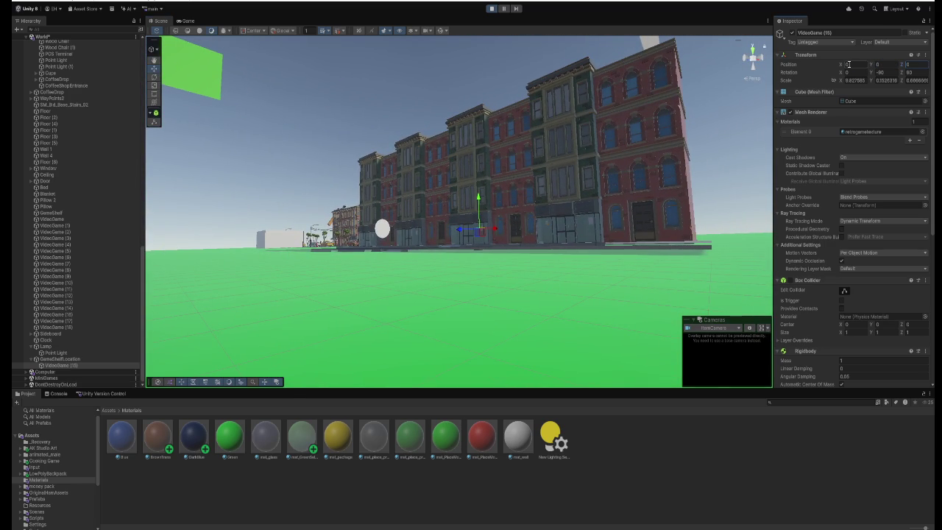
{"action": "type", "text": "f"}
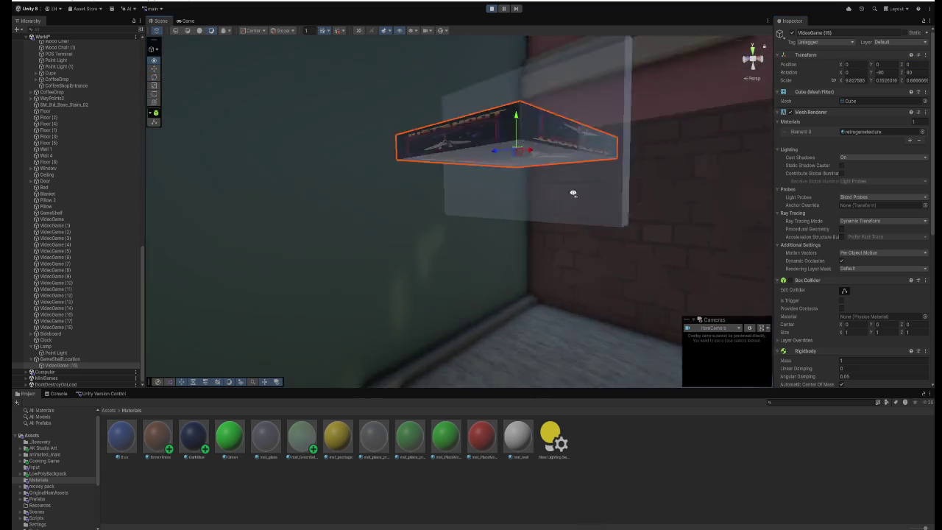
{"action": "mouse_move", "coordinate": [574, 193]}
{"action": "left_mouse_down"}
{"action": "mouse_move", "coordinate": [631, 177]}
{"action": "mouse_move", "coordinate": [606, 238]}
{"action": "mouse_move", "coordinate": [579, 202]}
{"action": "mouse_move", "coordinate": [525, 250]}
{"action": "mouse_move", "coordinate": [533, 257]}
{"action": "mouse_move", "coordinate": [660, 253]}
{"action": "mouse_move", "coordinate": [549, 231]}
{"action": "left_mouse_up"}
{"action": "left_click", "coordinate": [492, 8]}
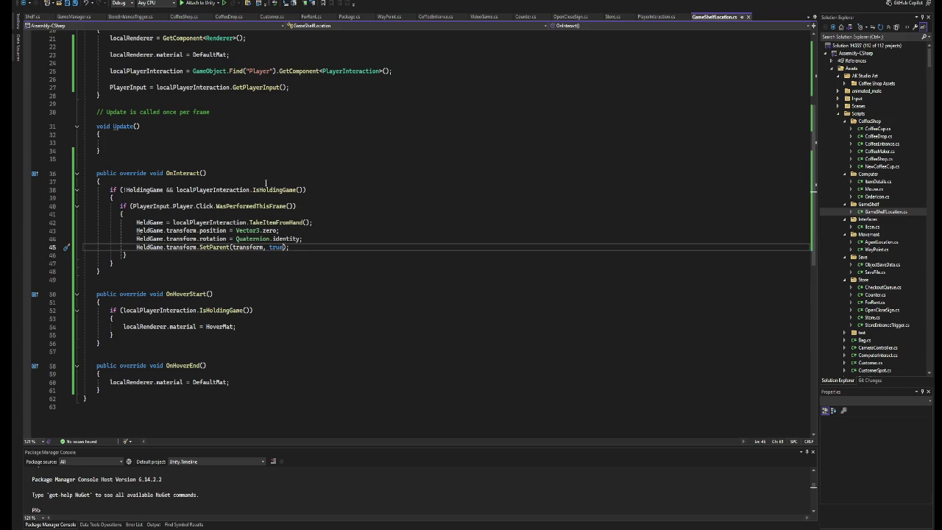
Paste the SetParent(transform, true) call on a new line right after TakeItemFromHand.
{"action": "key", "text": "End"}
{"action": "key", "text": "ctrl+shift+Left"}
{"action": "key", "text": "ctrl+shift+Left"}
{"action": "key", "text": "ctrl+shift+Left"}
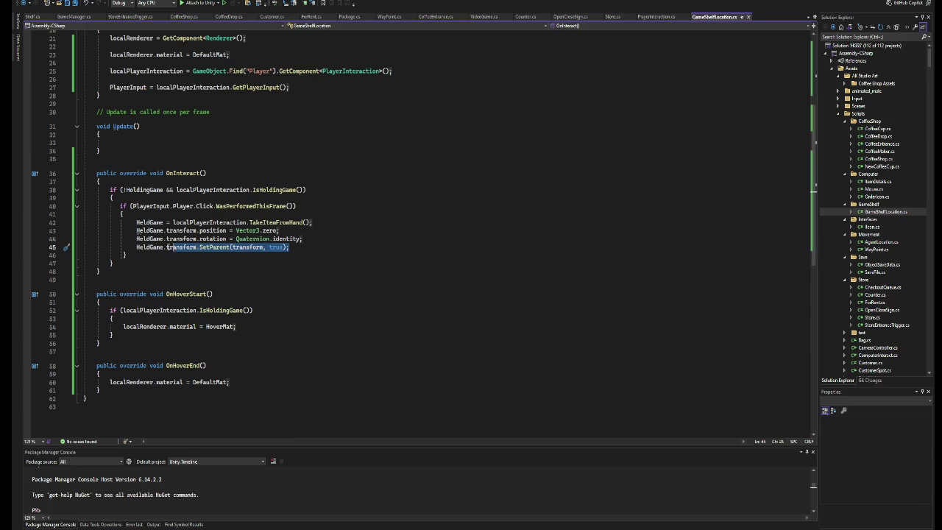
{"action": "left_click", "coordinate": [328, 224]}
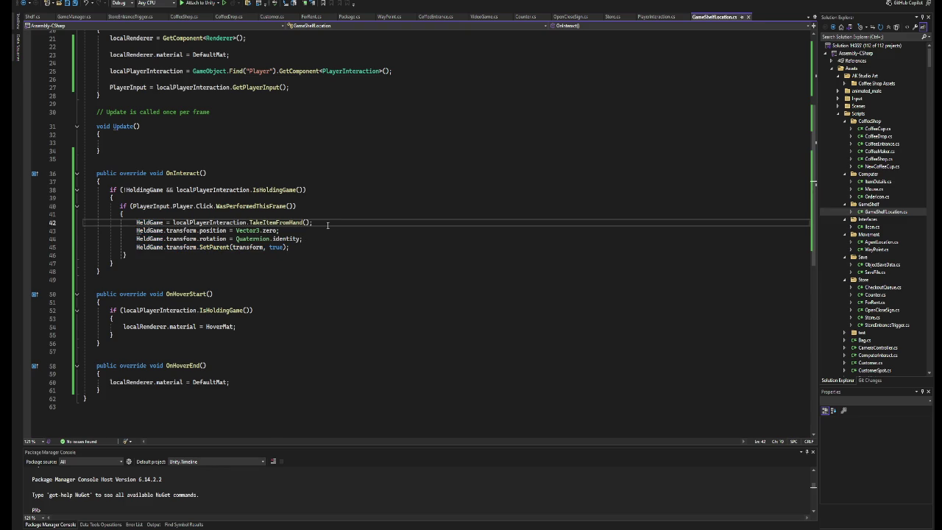
{"action": "key", "text": "Return"}
{"action": "type", "text": "HeldGame.transform.SetParent(transform, true);"}
Delete the original SetParent line and its leftover blank line.
{"action": "left_click_drag", "start_coordinate": [291, 254], "coordinate": [135, 255]}
{"action": "key", "text": "BackSpace"}
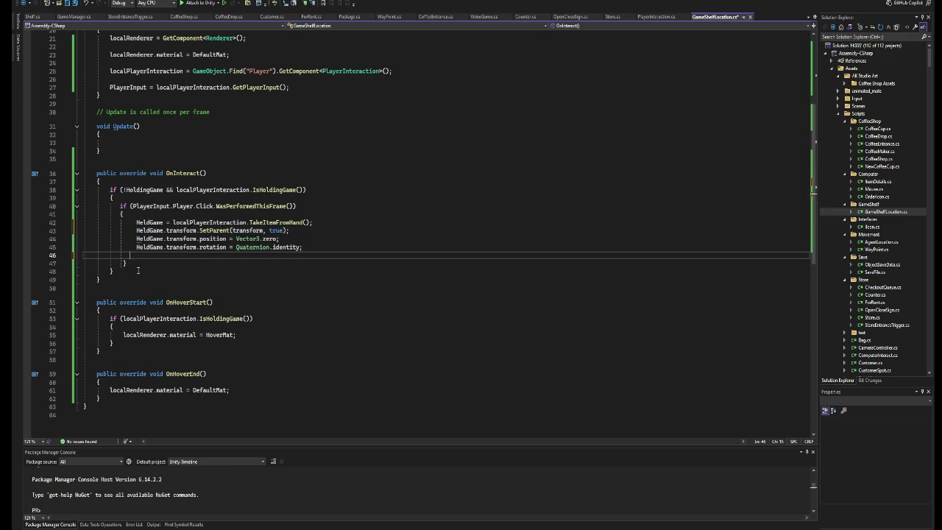
{"action": "key", "text": "BackSpace"}
{"action": "key", "text": "BackSpace"}
{"action": "key", "text": "BackSpace"}
{"action": "key", "text": "BackSpace"}
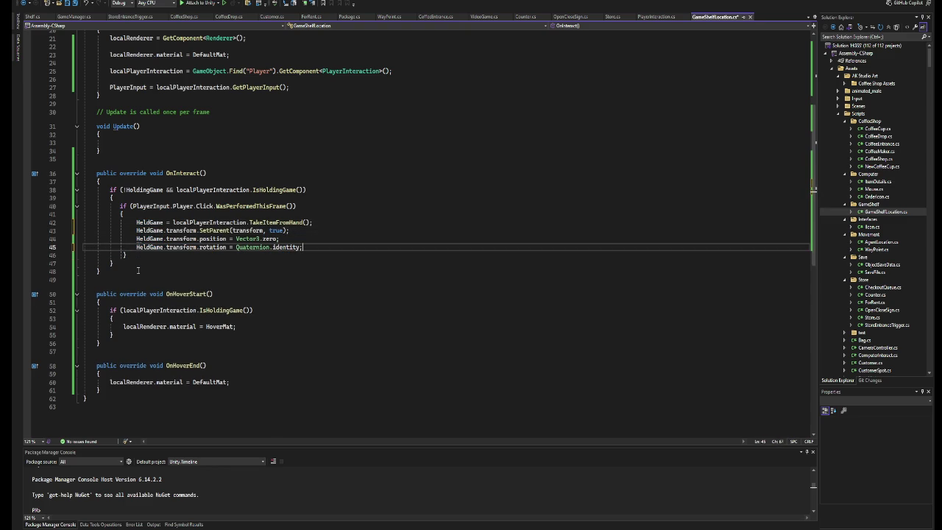
{"action": "key", "text": "Up"}
{"action": "key", "text": "Up"}
{"action": "key", "text": "Down"}
{"action": "key", "text": "Down"}
Start Play in Unity, pick up the JUSTSHOOT game and place it in the shelf spot.
{"action": "left_click", "coordinate": [294, 516]}
{"action": "left_click", "coordinate": [491, 9]}
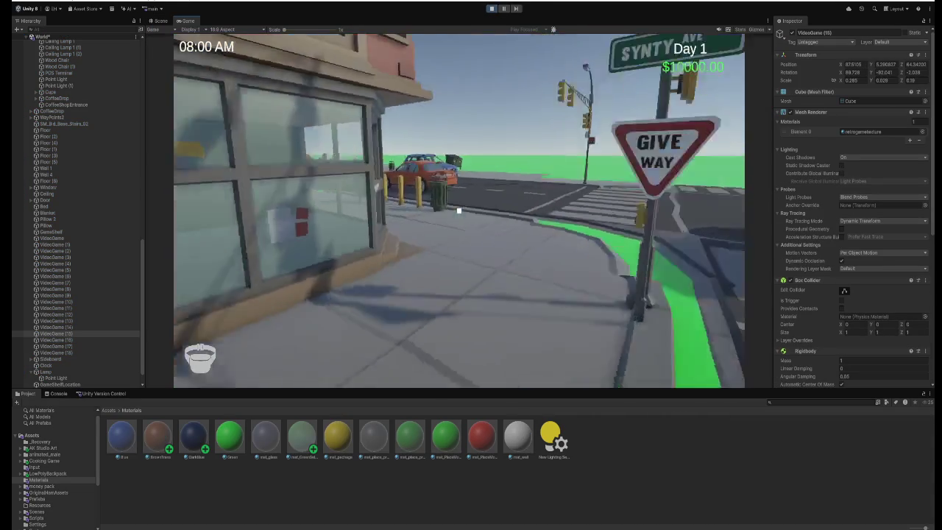
{"action": "key", "text": "w"}
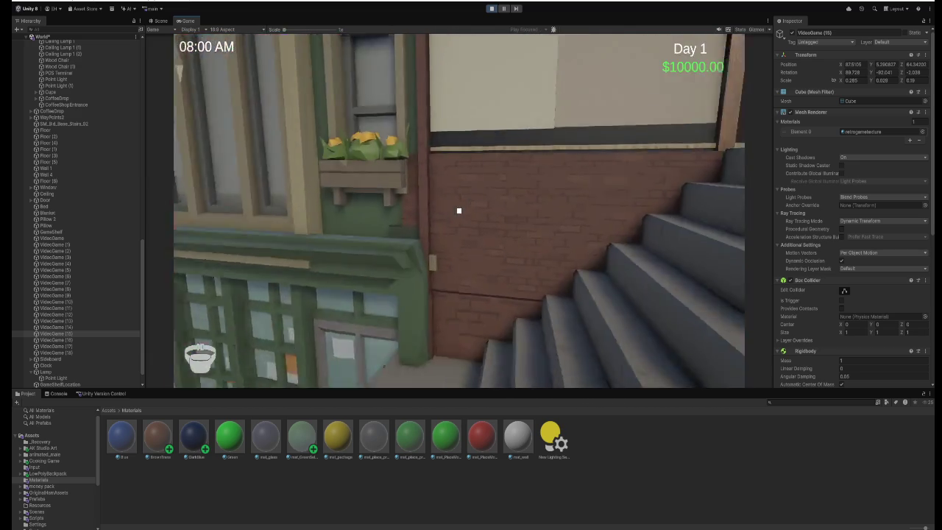
{"action": "key", "text": "w"}
{"action": "key", "text": "e"}
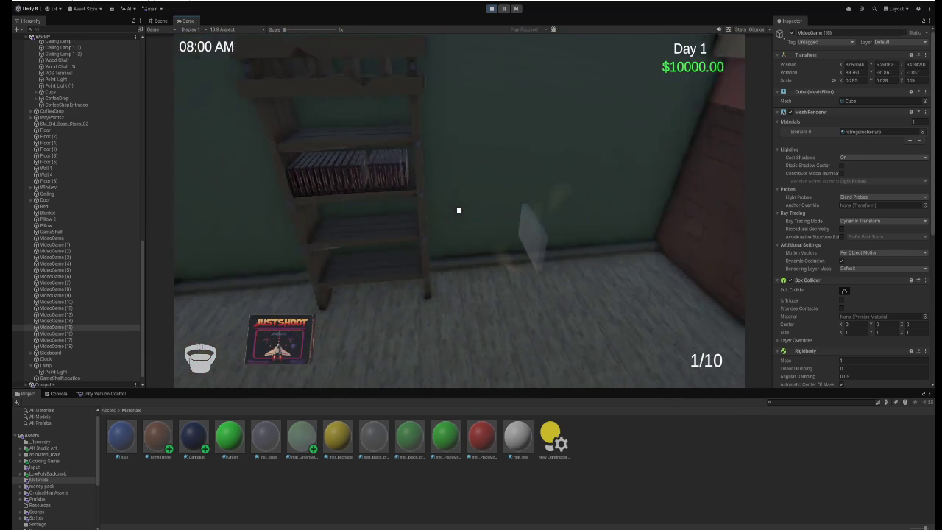
{"action": "left_click", "coordinate": [459, 210]}
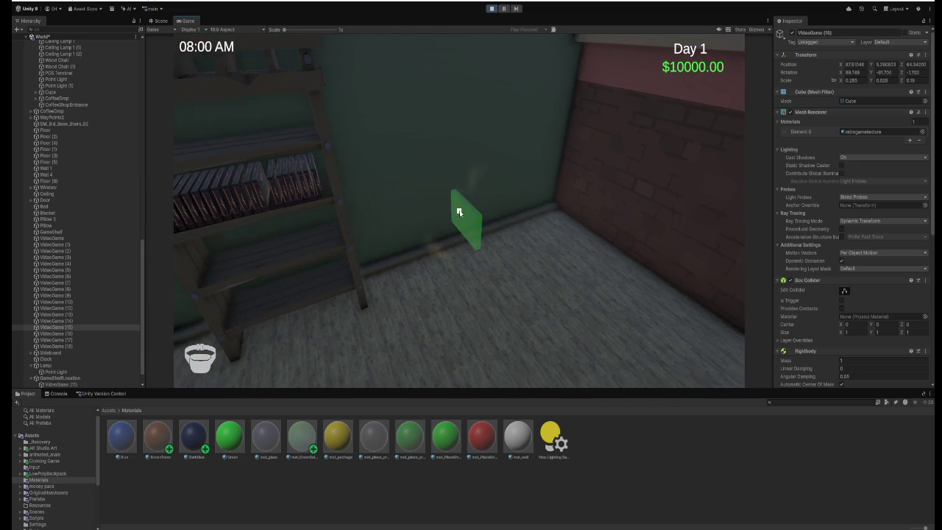
Select VideoGame (11) under GameShelfLocation and switch to Scene view.
{"action": "scroll", "coordinate": [81, 368], "scroll_direction": "down", "scroll_amount": 1}
{"action": "left_click", "coordinate": [81, 367]}
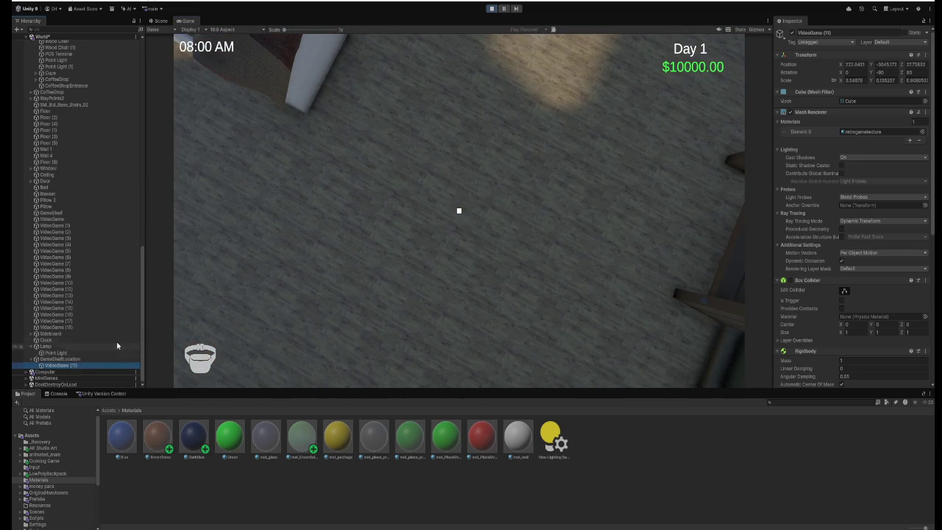
{"action": "left_click", "coordinate": [158, 22]}
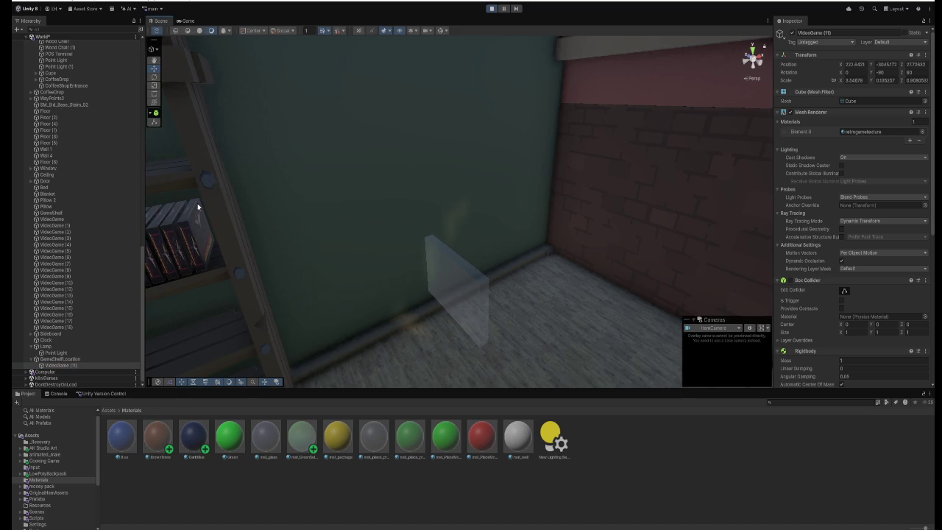
Select and frame the shelf placement spot and the placed game box in the Scene view.
{"action": "double_click", "coordinate": [81, 359]}
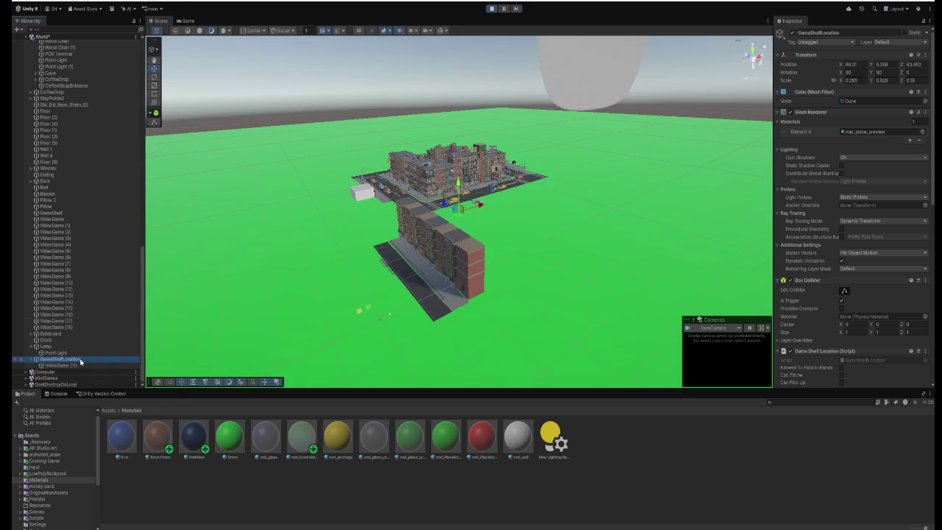
{"action": "double_click", "coordinate": [80, 365]}
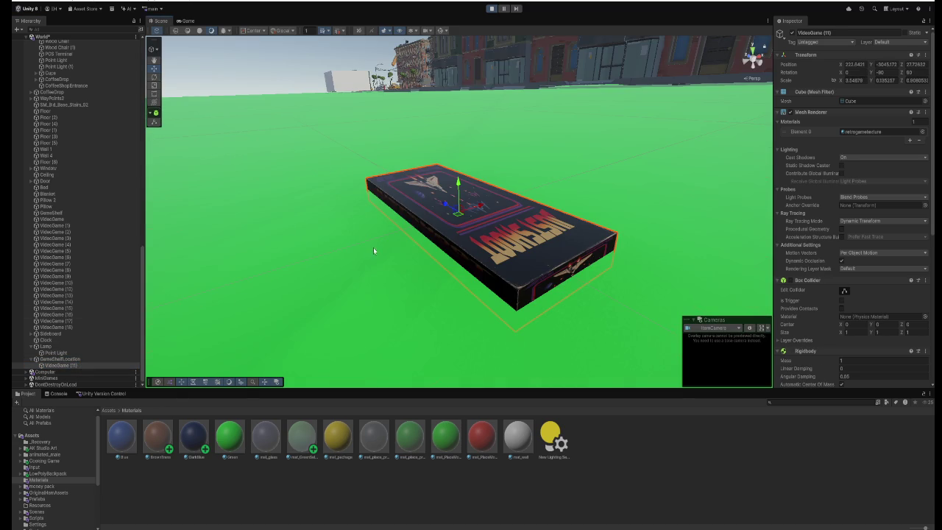
{"action": "scroll", "coordinate": [373, 251], "scroll_direction": "down", "scroll_amount": 5}
{"action": "left_click", "coordinate": [100, 360]}
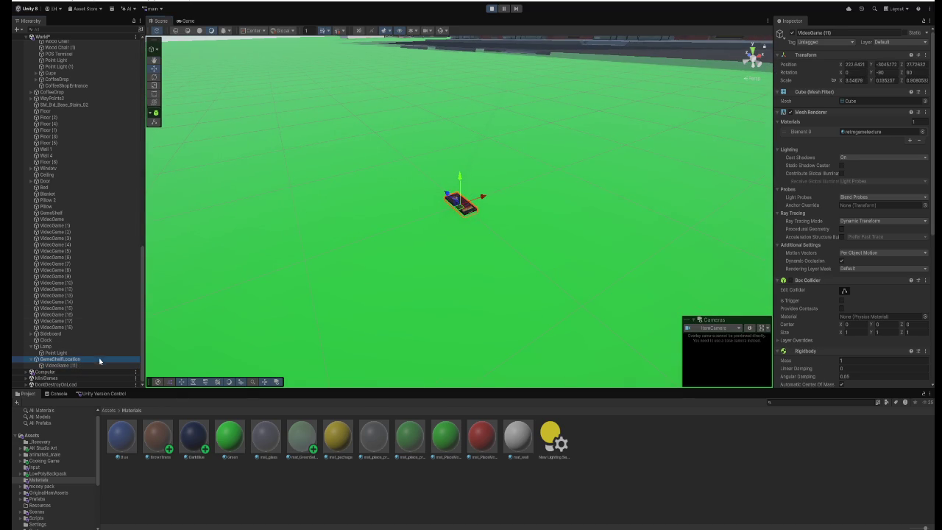
{"action": "double_click", "coordinate": [100, 359]}
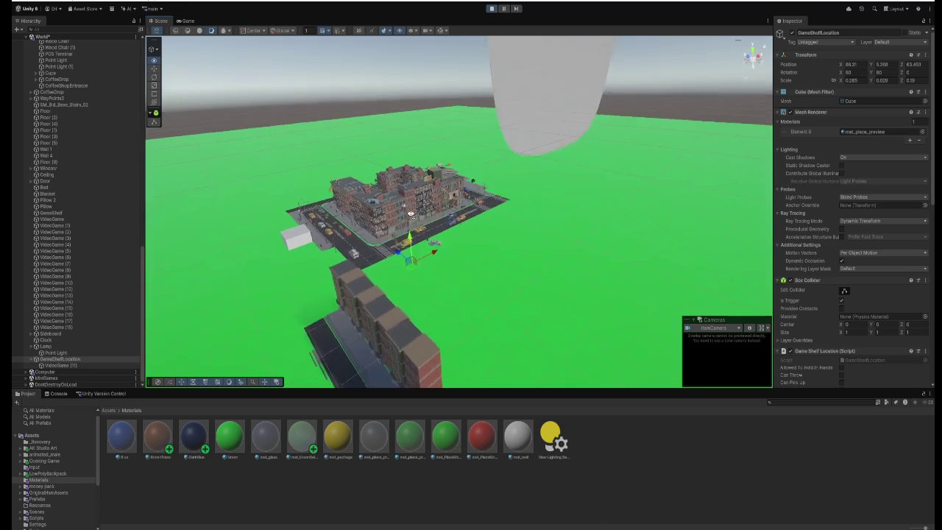
{"action": "scroll", "coordinate": [411, 214], "scroll_direction": "up", "scroll_amount": 5}
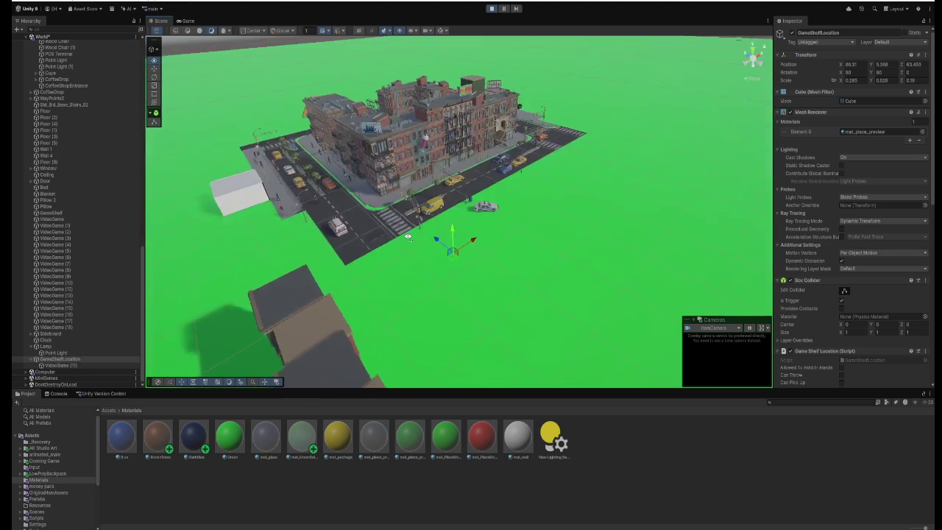
{"action": "scroll", "coordinate": [409, 237], "scroll_direction": "up", "scroll_amount": 5}
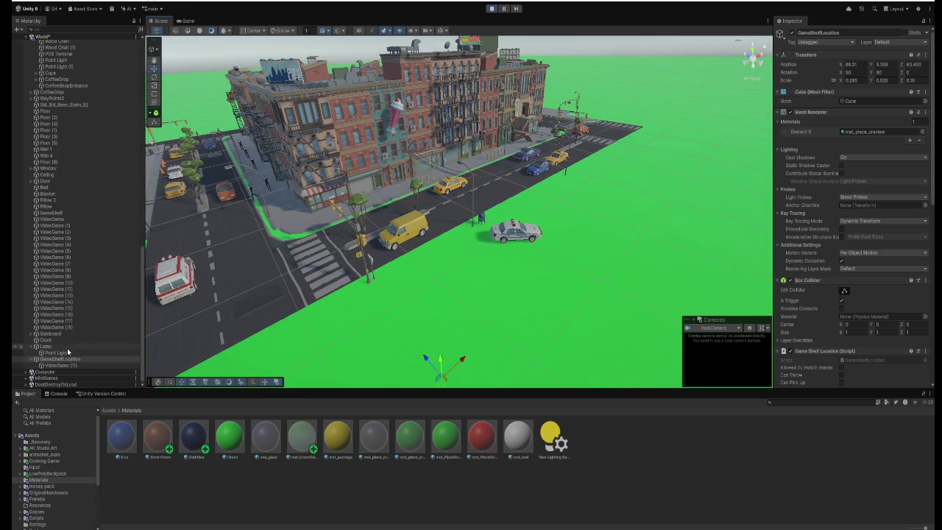
{"action": "left_click", "coordinate": [30, 346]}
{"action": "left_click", "coordinate": [48, 354]}
{"action": "left_click", "coordinate": [51, 360]}
{"action": "key", "text": "f"}
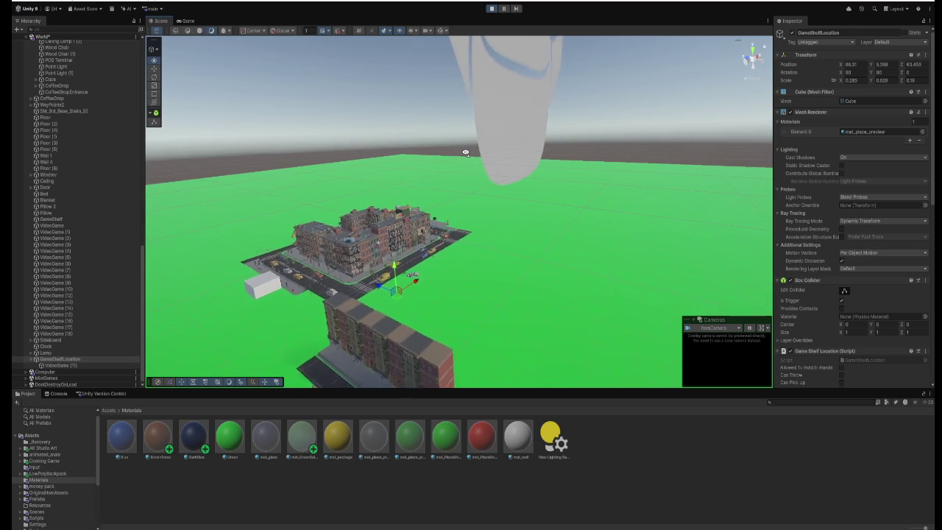
Turn the view toward the brick wall and reselect the shelf placement spot.
{"action": "scroll", "coordinate": [465, 152], "scroll_direction": "up", "scroll_amount": 5}
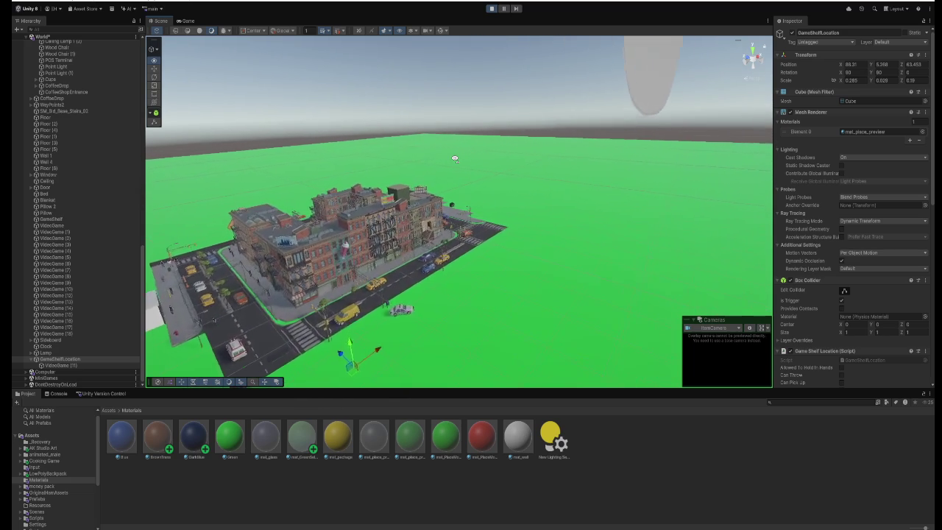
{"action": "scroll", "coordinate": [455, 159], "scroll_direction": "up", "scroll_amount": 5}
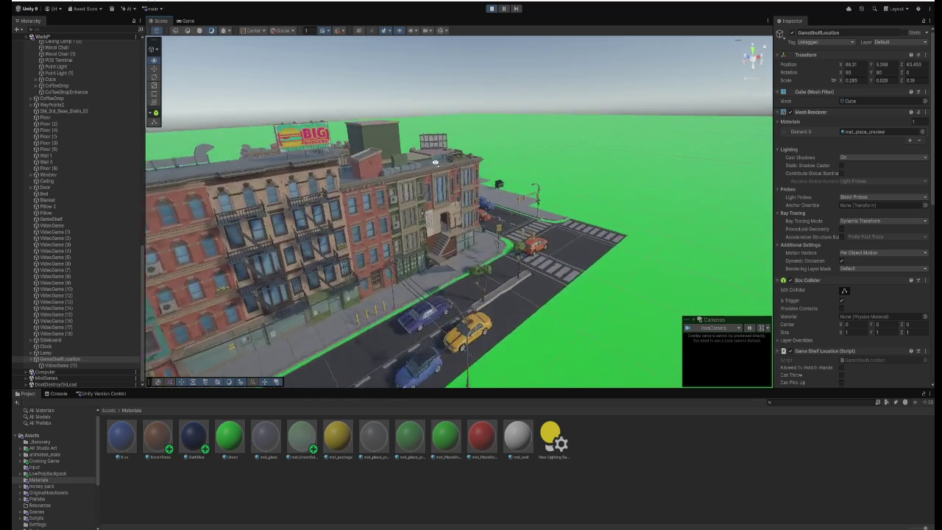
{"action": "scroll", "coordinate": [435, 163], "scroll_direction": "up", "scroll_amount": 10}
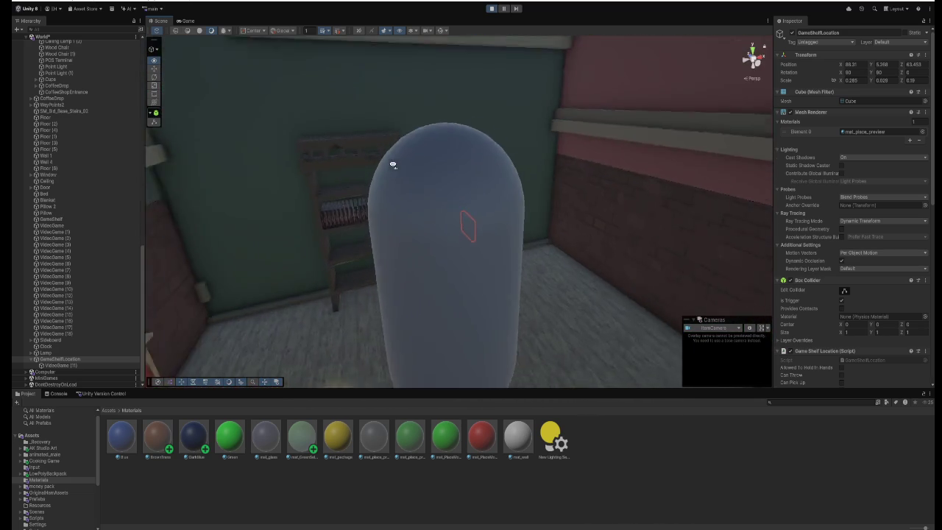
{"action": "left_click_drag", "start_coordinate": [392, 164], "coordinate": [515, 169]}
{"action": "left_click", "coordinate": [484, 214]}
{"action": "left_click", "coordinate": [484, 214]}
{"action": "scroll", "coordinate": [484, 221], "scroll_direction": "down", "scroll_amount": 10}
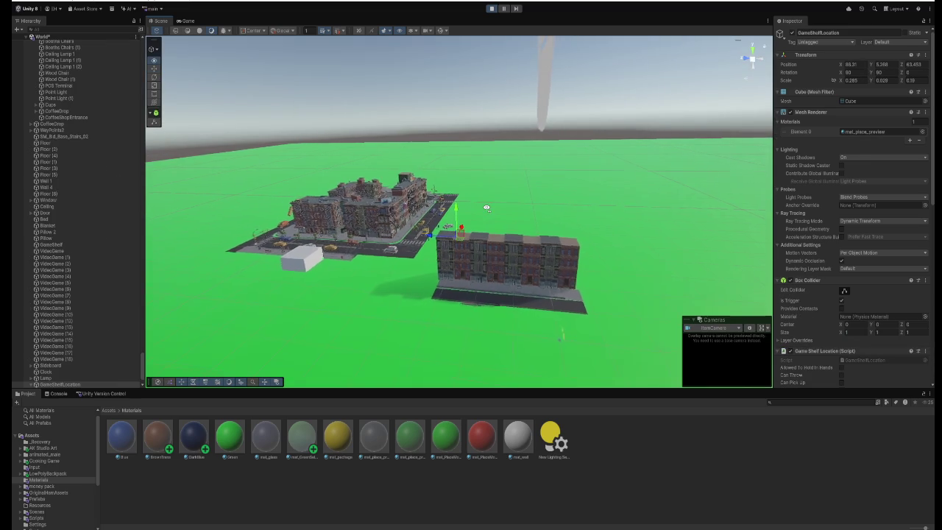
Set the shelf spot's X and Y position to 0, then stop the running game.
{"action": "left_click", "coordinate": [858, 67]}
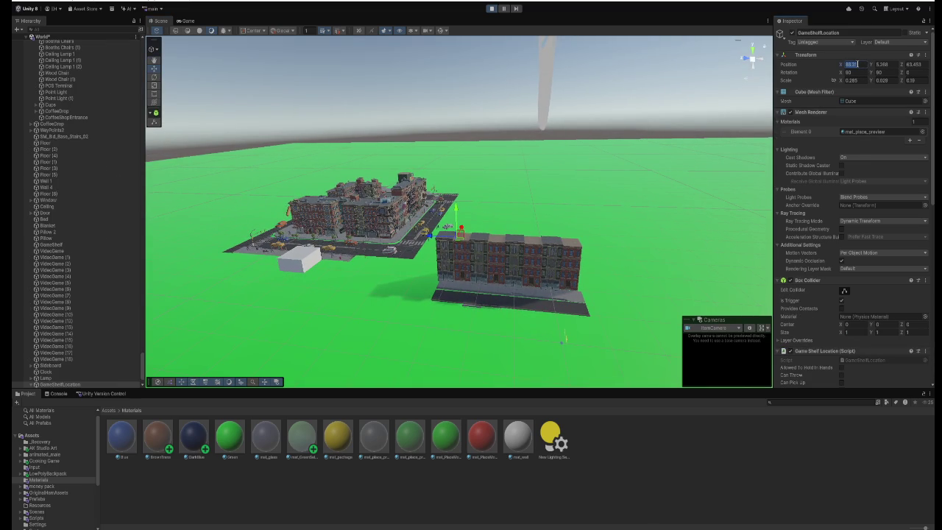
{"action": "type", "text": "0"}
{"action": "key", "text": "Tab"}
{"action": "type", "text": "0"}
{"action": "key", "text": "Tab"}
{"action": "type", "text": "0"}
{"action": "mouse_move", "coordinate": [606, 189]}
{"action": "left_mouse_down"}
{"action": "mouse_move", "coordinate": [580, 244]}
{"action": "mouse_move", "coordinate": [599, 243]}
{"action": "mouse_move", "coordinate": [558, 253]}
{"action": "mouse_move", "coordinate": [436, 51]}
{"action": "left_mouse_up"}
{"action": "left_click", "coordinate": [491, 8]}
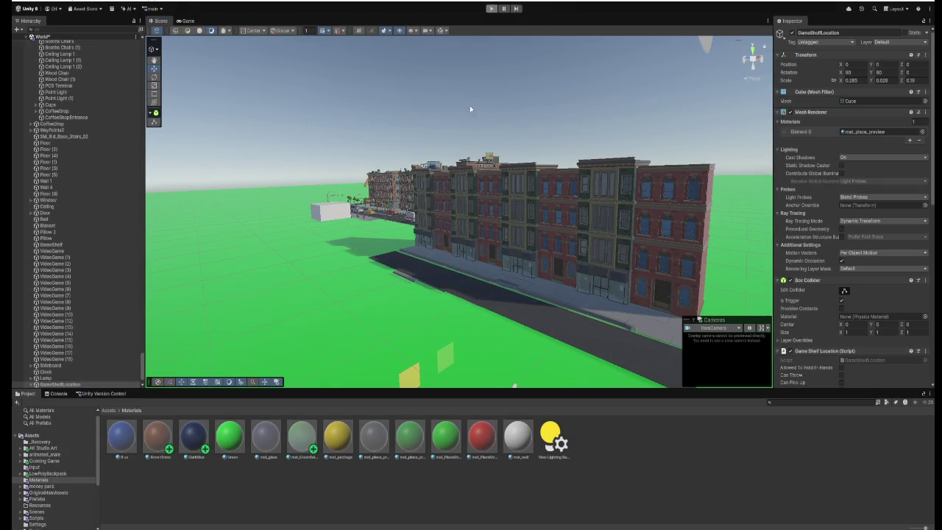
Back in Scene view, set GameShelfLocation's position to 0, 0, 0.
{"action": "left_click", "coordinate": [188, 21]}
{"action": "left_click", "coordinate": [159, 21]}
{"action": "scroll", "coordinate": [431, 204], "scroll_direction": "up", "scroll_amount": 5}
{"action": "key", "text": "f"}
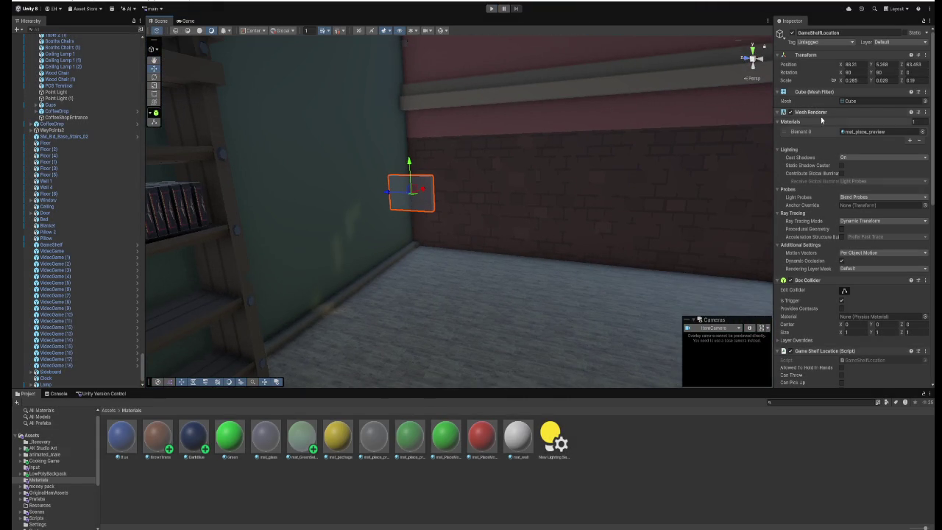
{"action": "left_click", "coordinate": [858, 64]}
{"action": "type", "text": "0"}
{"action": "key", "text": "Tab"}
{"action": "type", "text": "0"}
{"action": "key", "text": "Tab"}
{"action": "type", "text": "0"}
{"action": "key", "text": "Return"}
Frame and orbit around the placement spot at the world origin.
{"action": "key", "text": "f"}
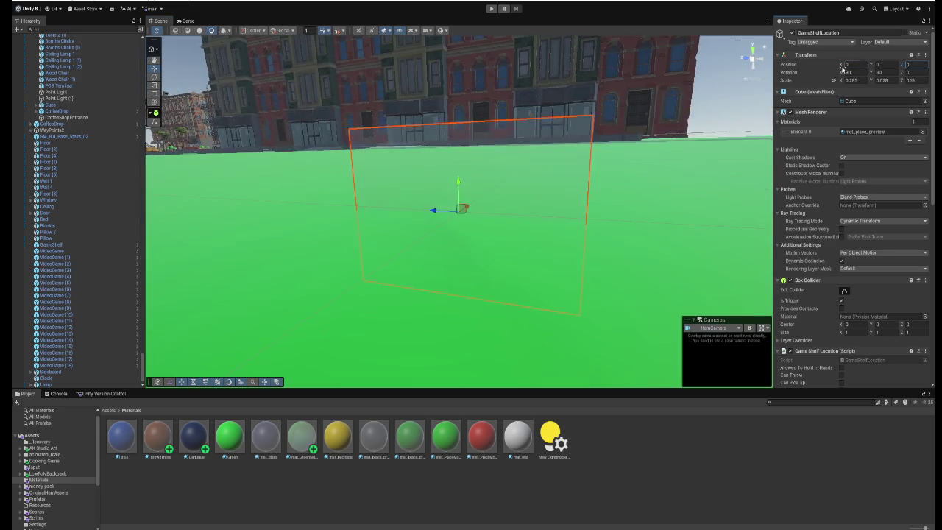
{"action": "scroll", "coordinate": [646, 162], "scroll_direction": "down", "scroll_amount": 3}
{"action": "mouse_move", "coordinate": [516, 156]}
{"action": "left_mouse_down"}
{"action": "mouse_move", "coordinate": [523, 173]}
{"action": "mouse_move", "coordinate": [546, 113]}
{"action": "mouse_move", "coordinate": [534, 183]}
{"action": "mouse_move", "coordinate": [547, 181]}
{"action": "left_mouse_up"}
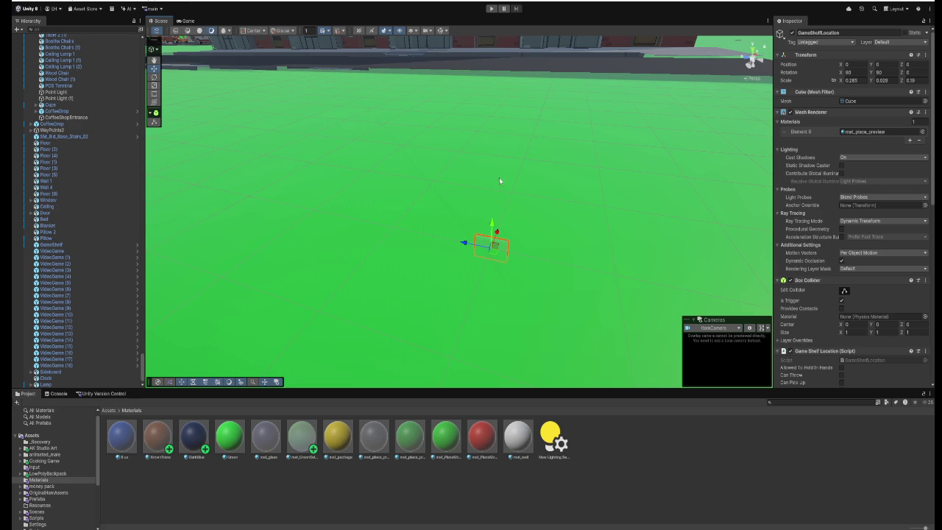
{"action": "scroll", "coordinate": [98, 291], "scroll_direction": "down", "scroll_amount": 1}
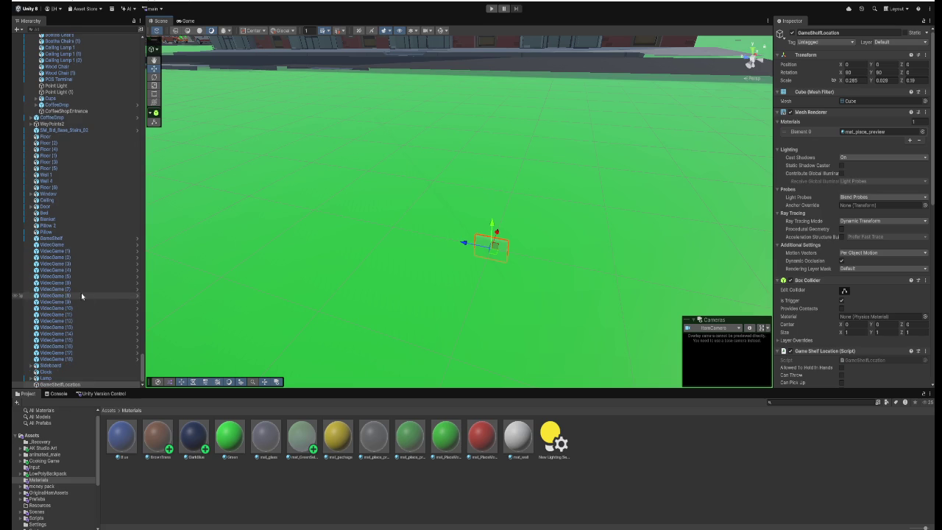
Test the placement in Play mode, then create a new folder inside Prefabs.
{"action": "left_click", "coordinate": [492, 8]}
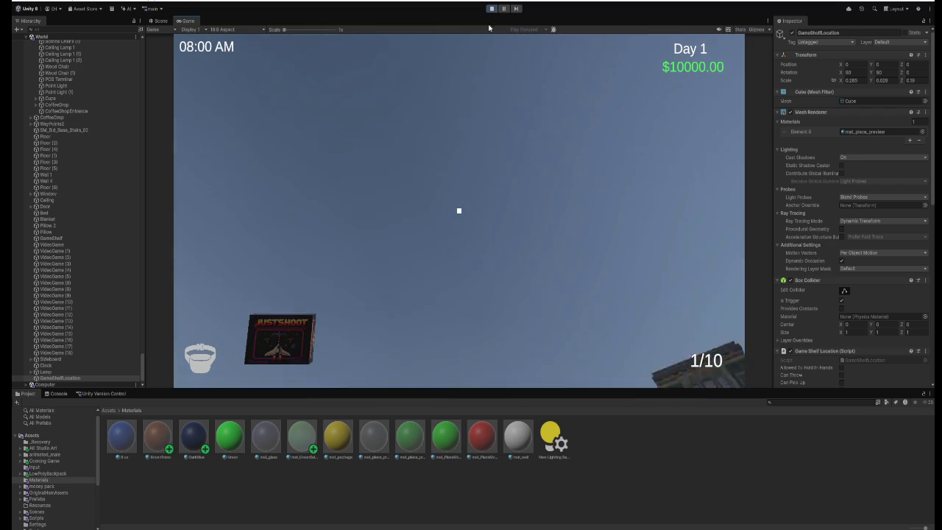
{"action": "key", "text": "ctrl+p"}
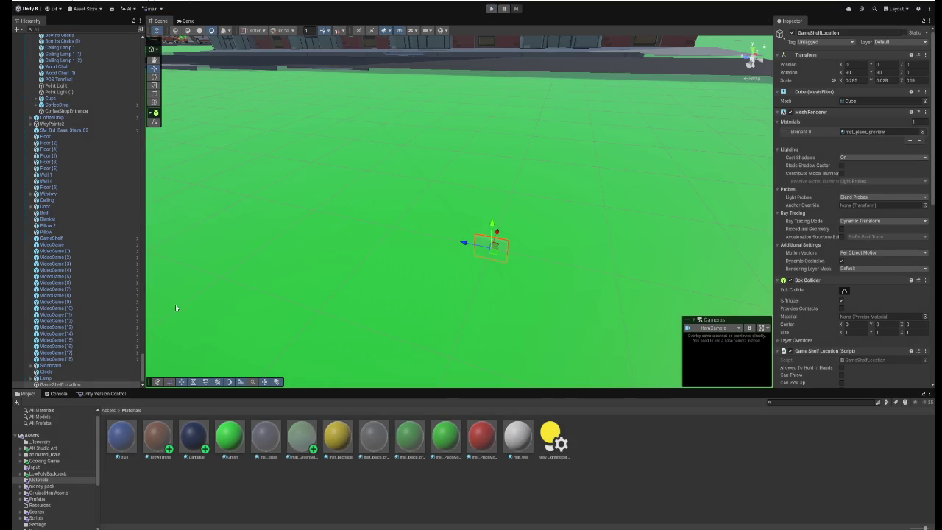
{"action": "left_click", "coordinate": [37, 500]}
{"action": "right_click", "coordinate": [403, 486]}
{"action": "mouse_move", "coordinate": [442, 255]}
{"action": "left_click", "coordinate": [538, 254]}
{"action": "type", "text": "GameShelf"}
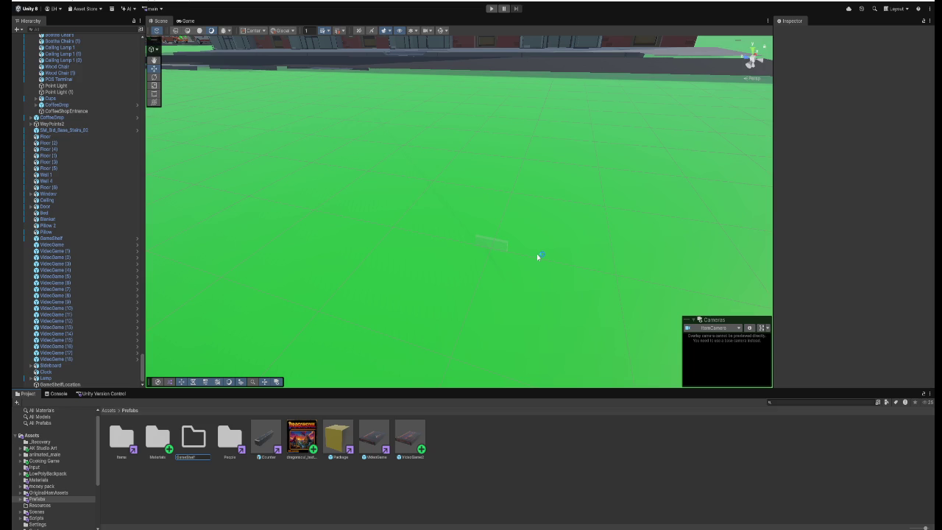
Name the folder GameShelf, drag GameShelfLocation into it as a prefab, and delete the scene instance.
{"action": "key", "text": "Return"}
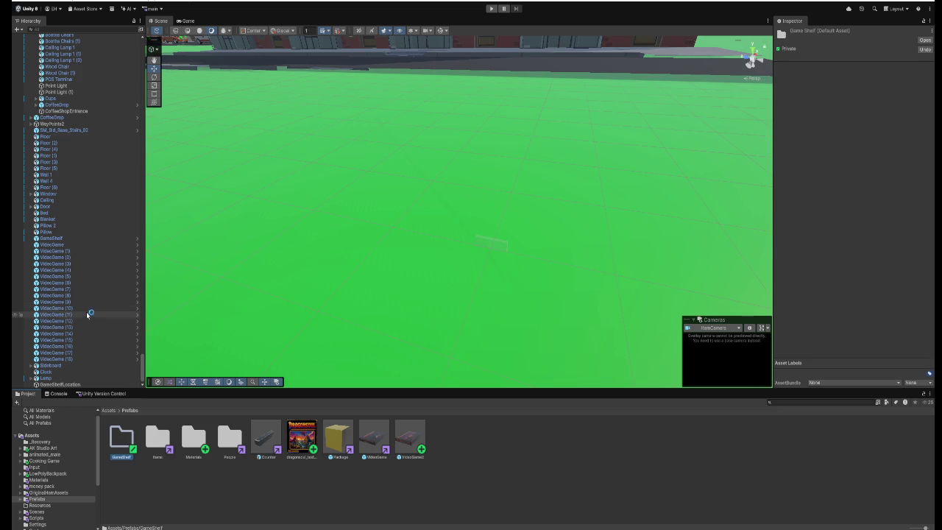
{"action": "left_click", "coordinate": [75, 385]}
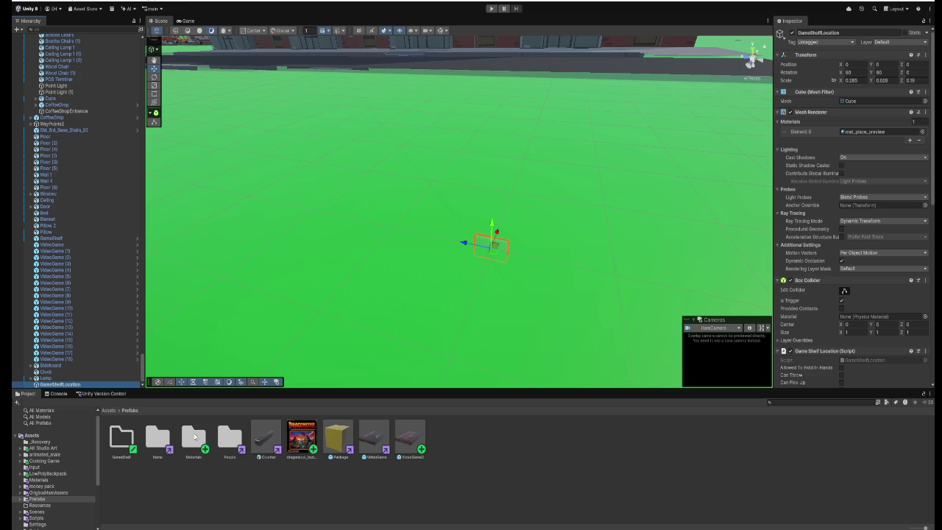
{"action": "double_click", "coordinate": [121, 442]}
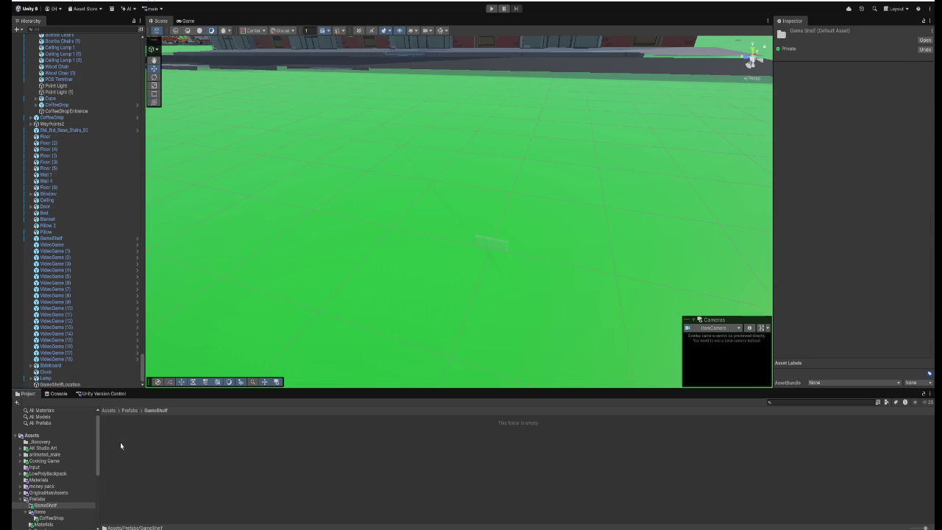
{"action": "left_click", "coordinate": [66, 385]}
{"action": "mouse_move", "coordinate": [122, 413]}
{"action": "left_mouse_down"}
{"action": "mouse_move", "coordinate": [144, 440]}
{"action": "mouse_move", "coordinate": [136, 446]}
{"action": "left_mouse_up"}
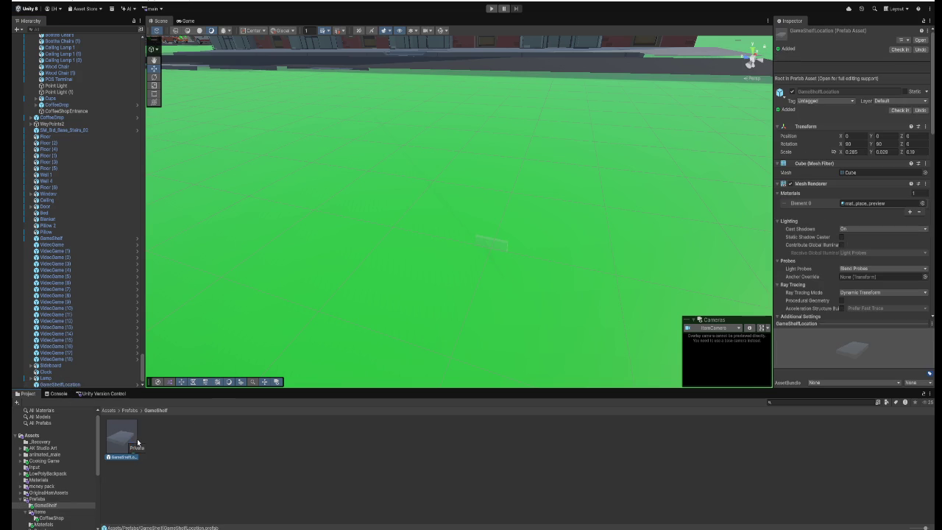
{"action": "left_click", "coordinate": [88, 384]}
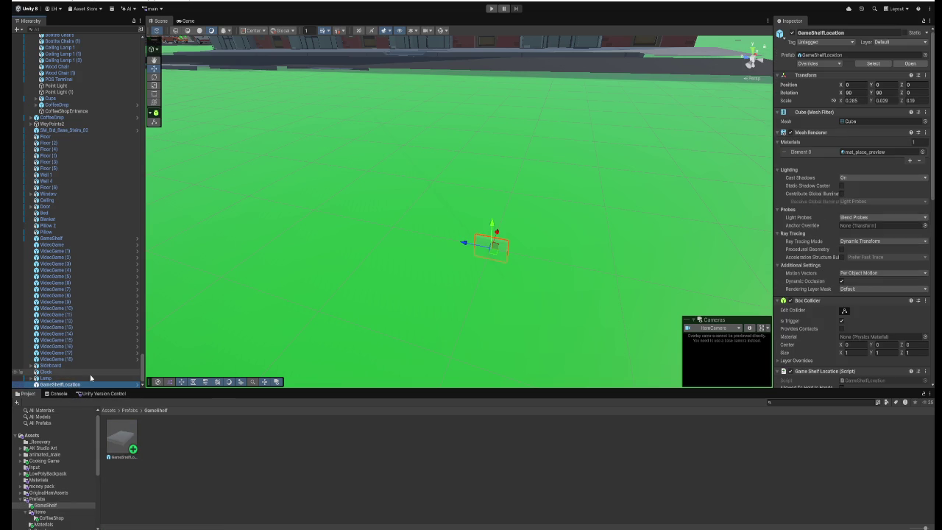
{"action": "key", "text": "Delete"}
{"action": "mouse_move", "coordinate": [397, 301]}
{"action": "left_mouse_down"}
{"action": "mouse_move", "coordinate": [414, 170]}
{"action": "mouse_move", "coordinate": [390, 221]}
{"action": "mouse_move", "coordinate": [349, 243]}
{"action": "mouse_move", "coordinate": [279, 249]}
{"action": "mouse_move", "coordinate": [331, 280]}
{"action": "left_mouse_up"}
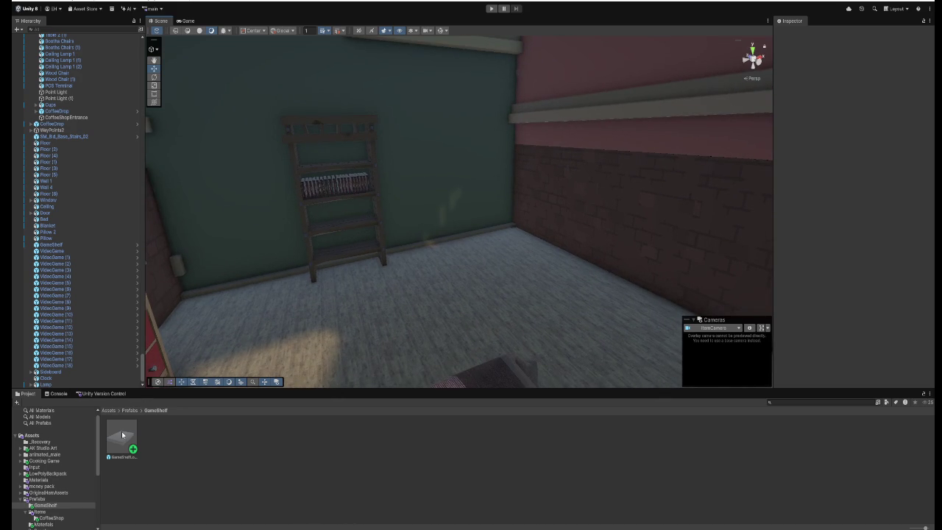
Drop a GameShelfLocation prefab instance into the room, raise it toward the shelf, and start Play.
{"action": "double_click", "coordinate": [121, 432]}
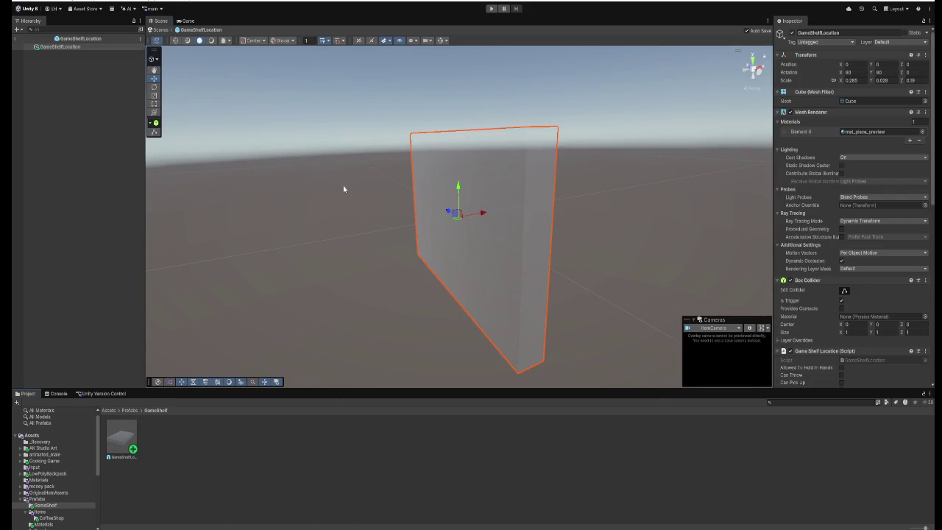
{"action": "left_click", "coordinate": [159, 32]}
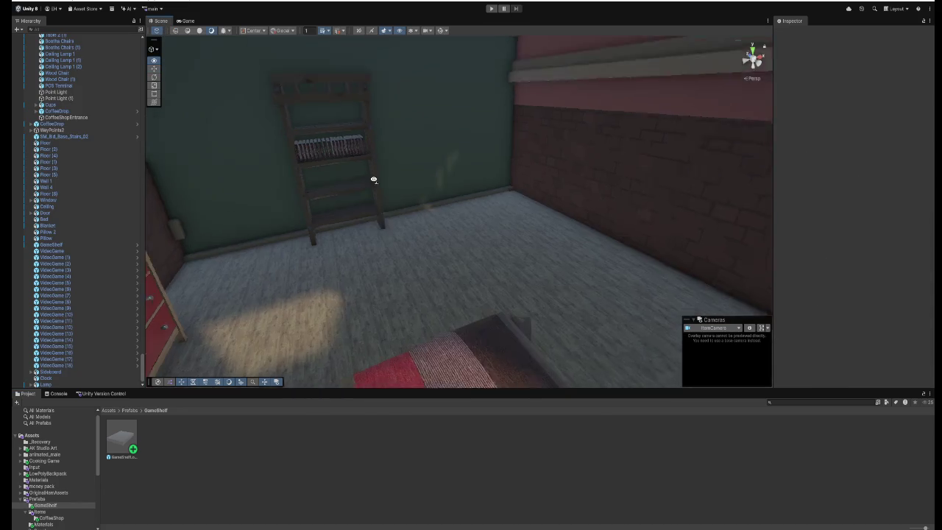
{"action": "mouse_move", "coordinate": [122, 438]}
{"action": "left_mouse_down"}
{"action": "mouse_move", "coordinate": [176, 393]}
{"action": "mouse_move", "coordinate": [490, 231]}
{"action": "mouse_move", "coordinate": [488, 210]}
{"action": "left_mouse_up"}
{"action": "left_click_drag", "start_coordinate": [498, 156], "coordinate": [496, 134]}
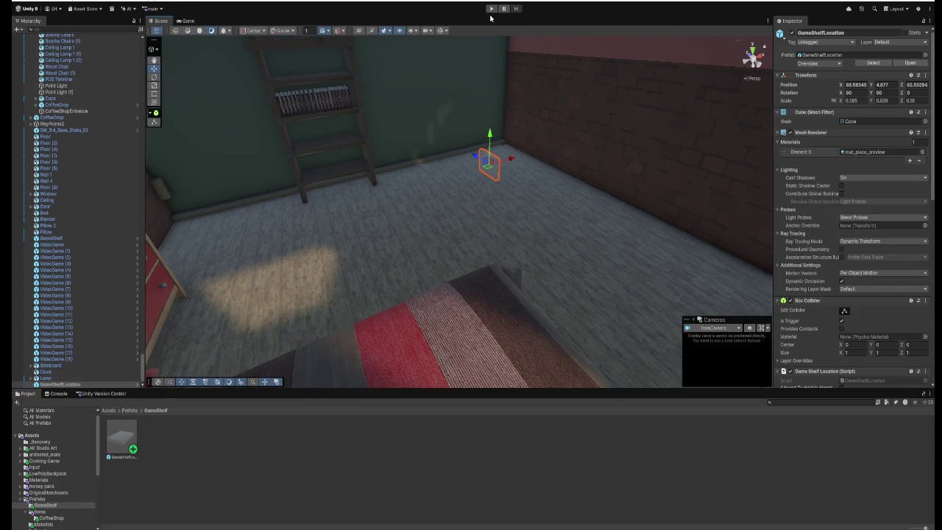
{"action": "left_click", "coordinate": [491, 8]}
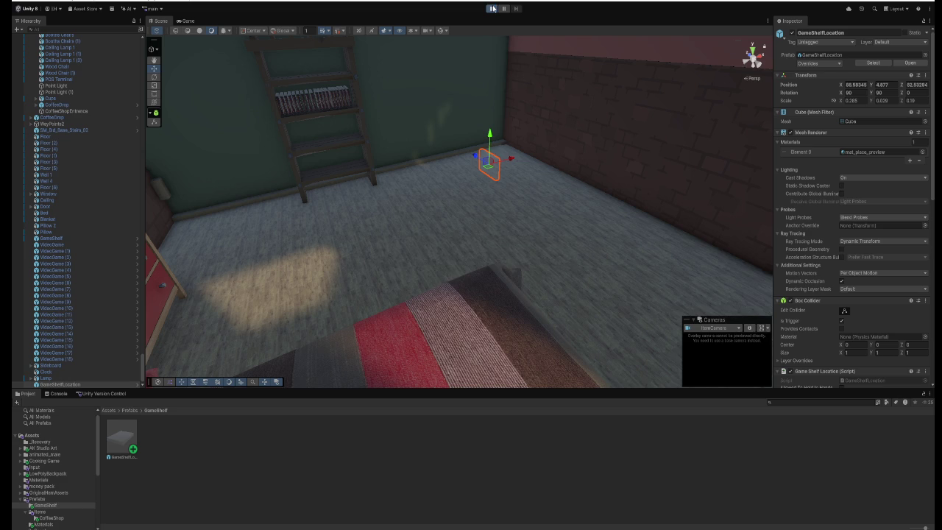
Walk into the room, pick up the JUSTSHOOT game and place it in the shelf spot.
{"action": "key", "text": "w"}
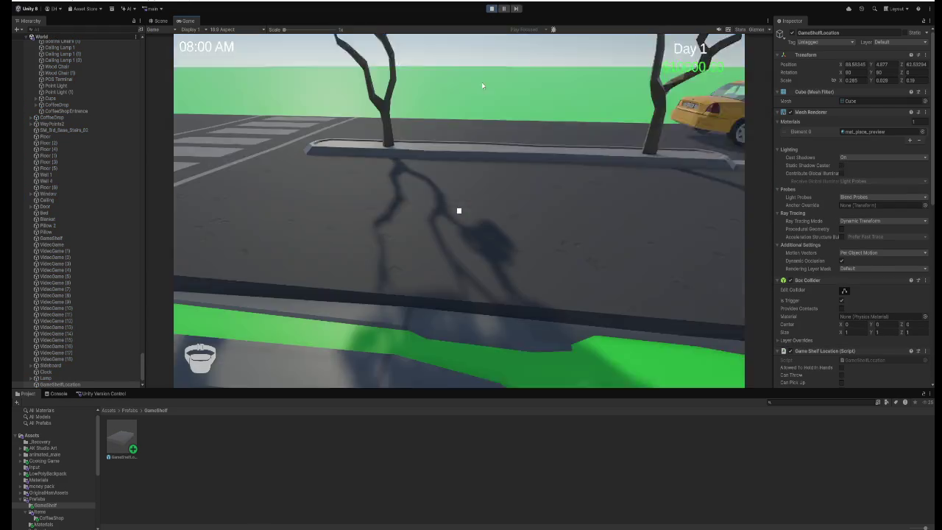
{"action": "key", "text": "w"}
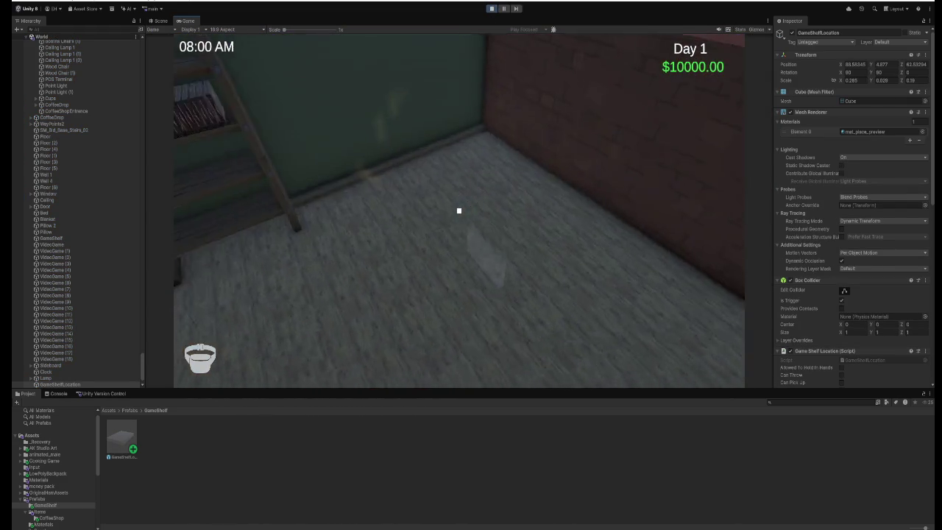
{"action": "left_click", "coordinate": [459, 210]}
{"action": "left_click", "coordinate": [459, 210]}
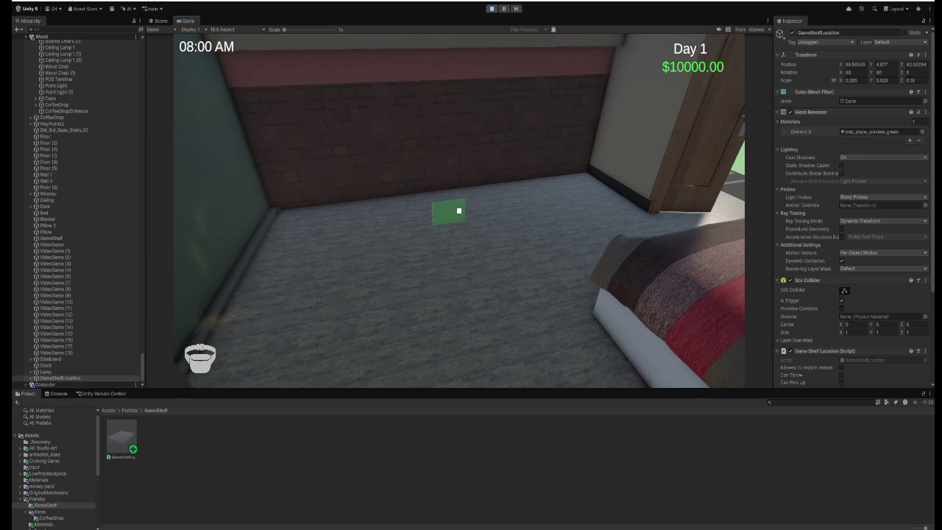
{"action": "left_click", "coordinate": [458, 211]}
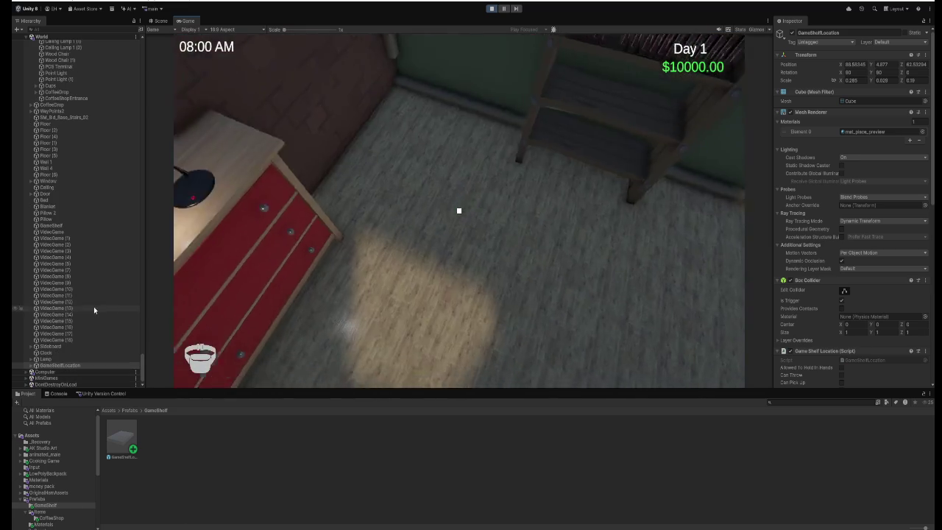
Inspect VideoGame (8) and GameShelfLocation in the Hierarchy from the Scene view.
{"action": "left_click", "coordinate": [51, 373]}
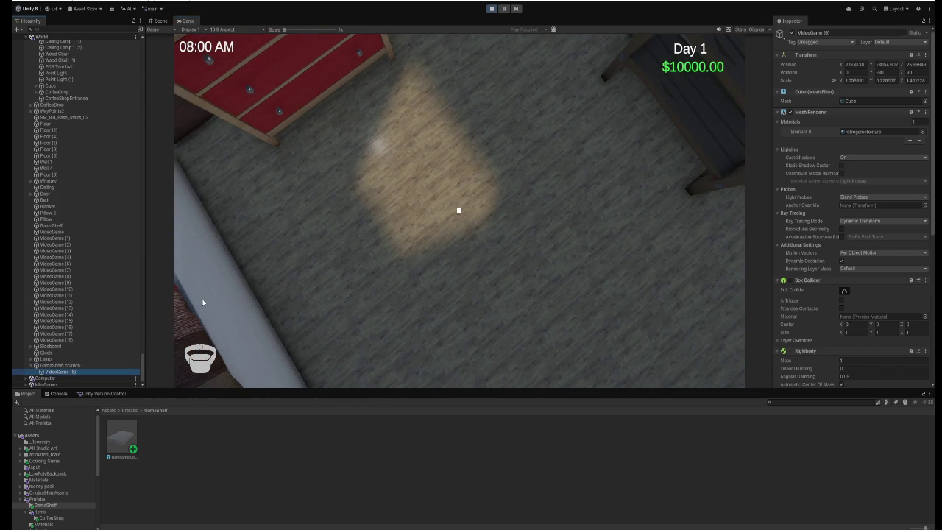
{"action": "left_click", "coordinate": [158, 20]}
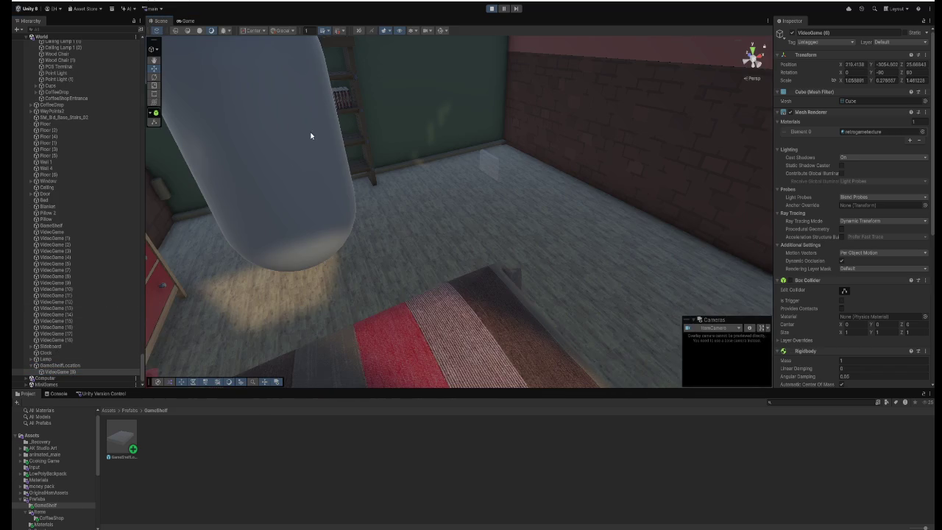
{"action": "left_click", "coordinate": [110, 365]}
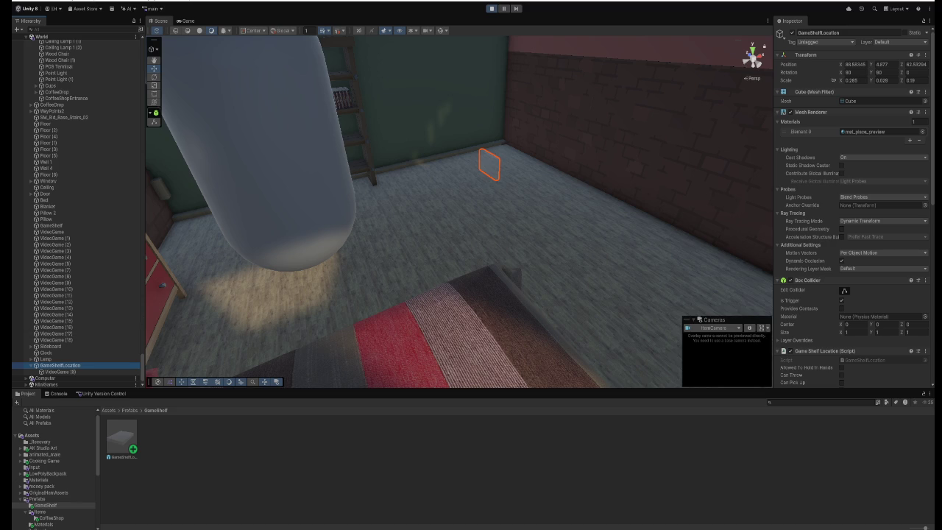
{"action": "left_click", "coordinate": [59, 372]}
{"action": "left_click", "coordinate": [63, 365]}
{"action": "scroll", "coordinate": [356, 248], "scroll_direction": "down", "scroll_amount": 10}
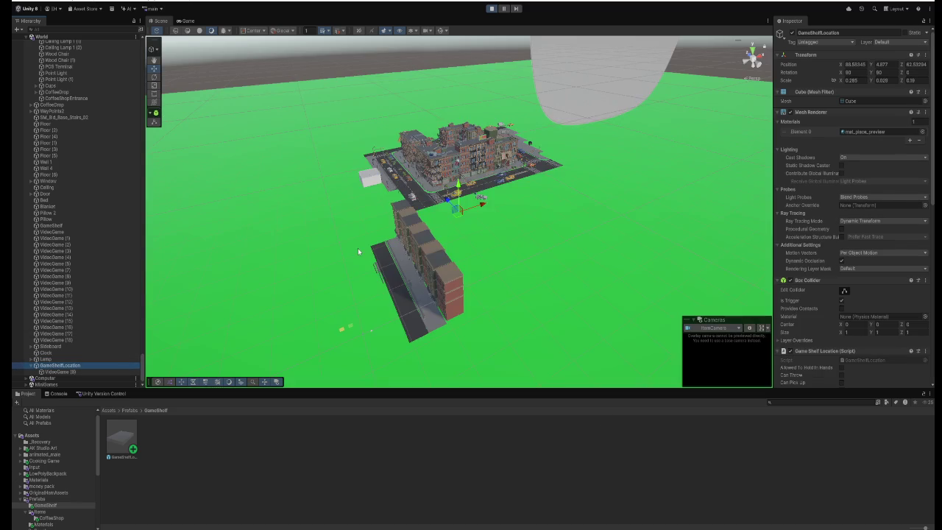
{"action": "double_click", "coordinate": [77, 373]}
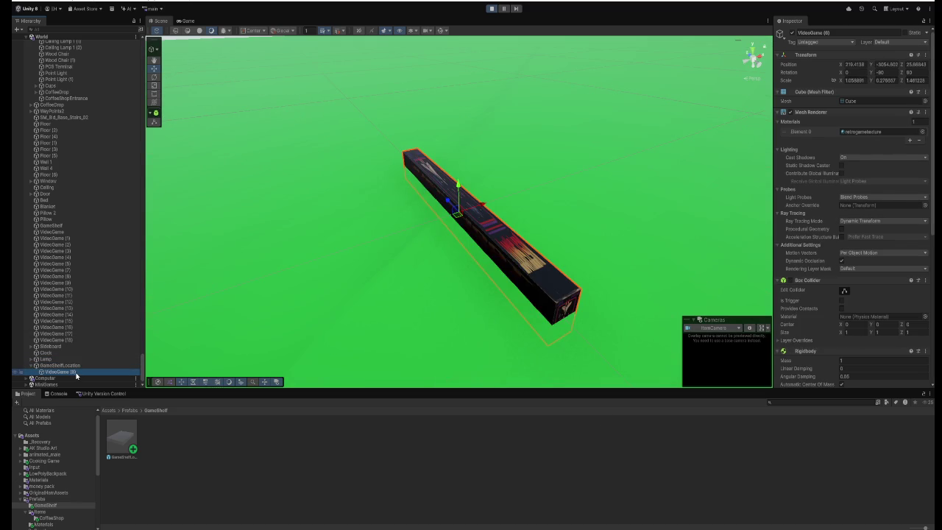
{"action": "double_click", "coordinate": [61, 366]}
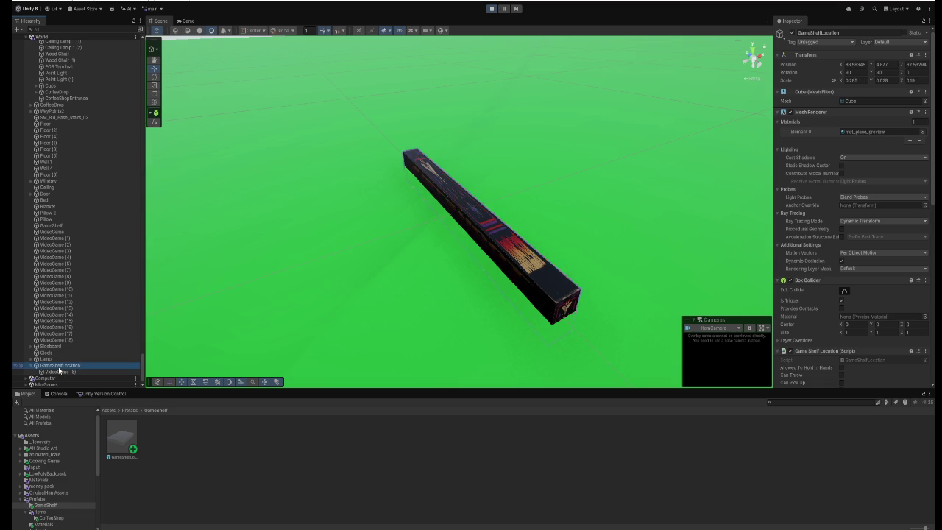
{"action": "left_click_drag", "start_coordinate": [387, 268], "coordinate": [464, 218]}
{"action": "scroll", "coordinate": [447, 231], "scroll_direction": "up", "scroll_amount": 10}
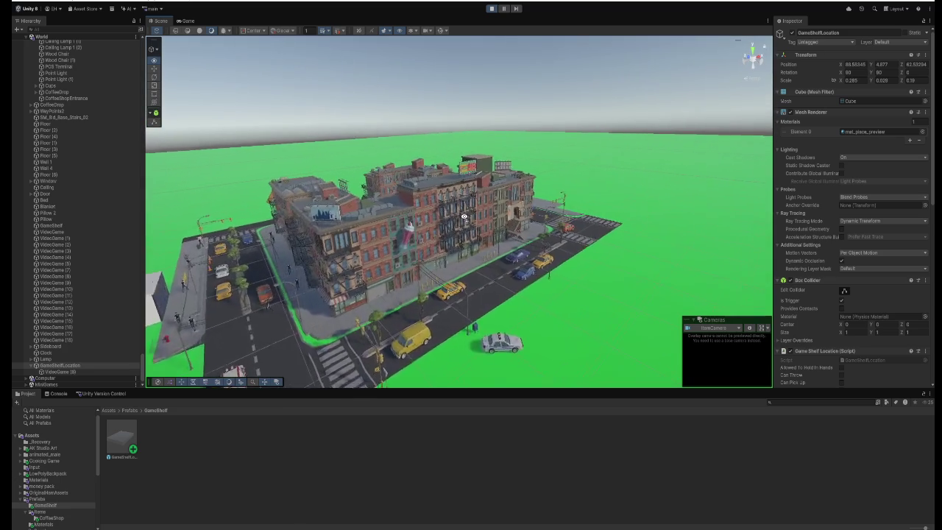
{"action": "scroll", "coordinate": [463, 218], "scroll_direction": "up", "scroll_amount": 10}
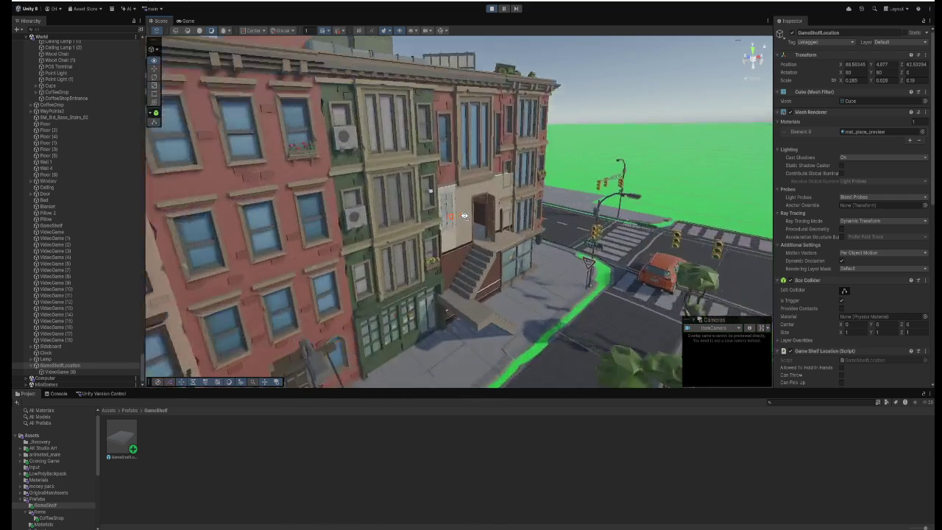
{"action": "scroll", "coordinate": [464, 215], "scroll_direction": "up", "scroll_amount": 10}
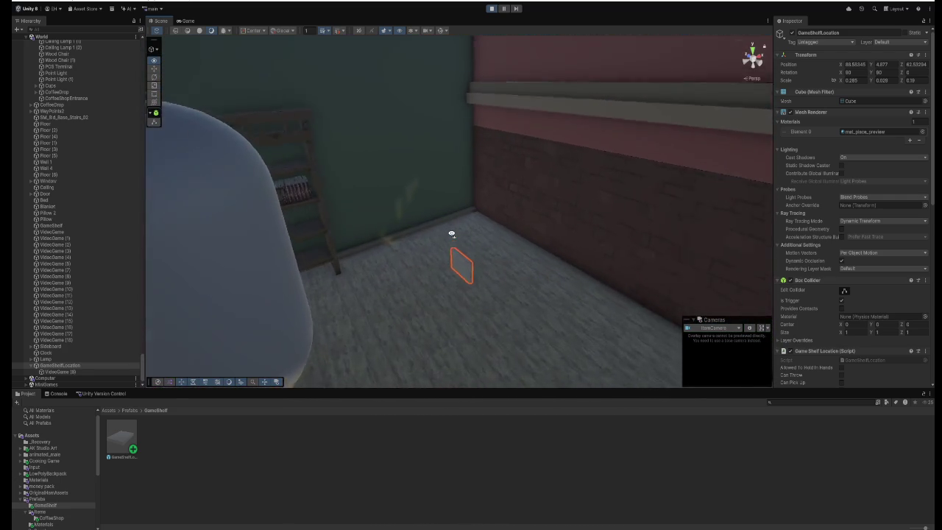
{"action": "scroll", "coordinate": [453, 234], "scroll_direction": "up", "scroll_amount": 3}
{"action": "left_click_drag", "start_coordinate": [450, 232], "coordinate": [442, 233]}
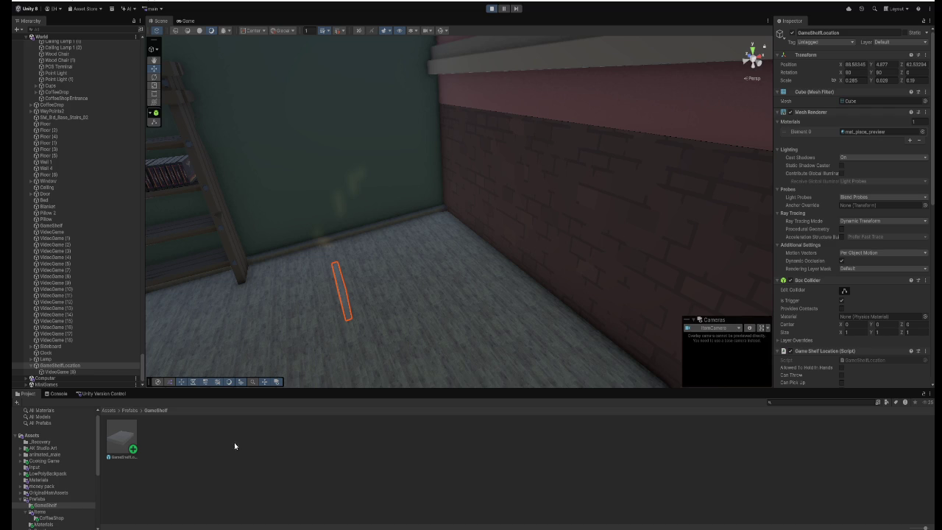
{"action": "double_click", "coordinate": [123, 437]}
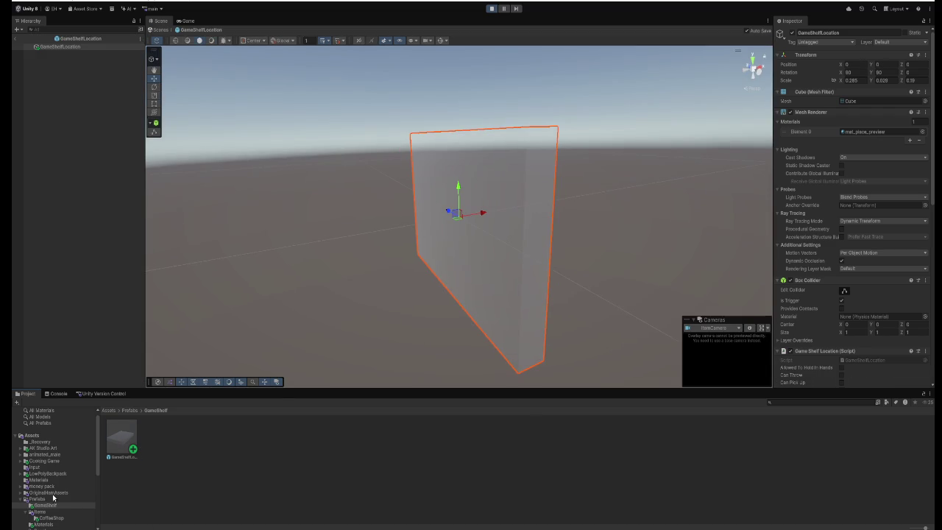
Set the GameShelfLocation prefab's Y rotation to 0 so the box lies flat.
{"action": "left_click", "coordinate": [889, 73]}
{"action": "type", "text": "0"}
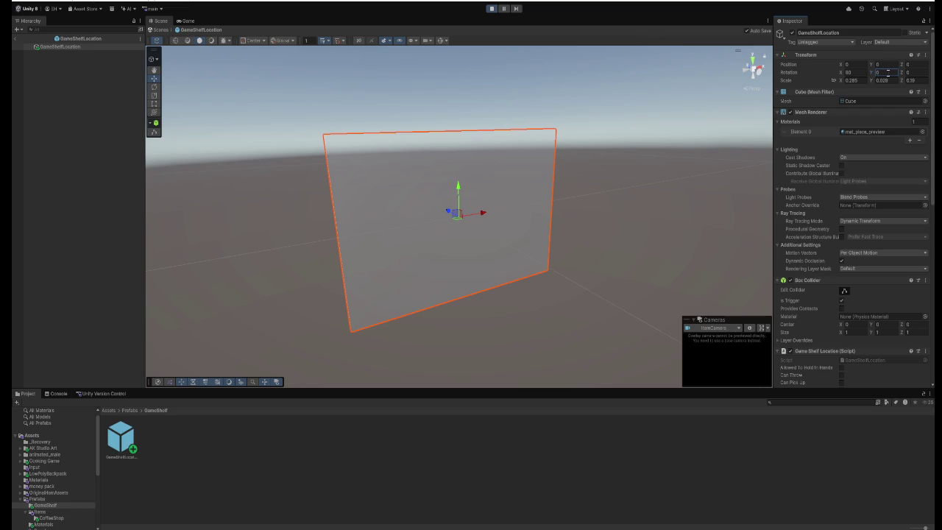
{"action": "type", "text": "0"}
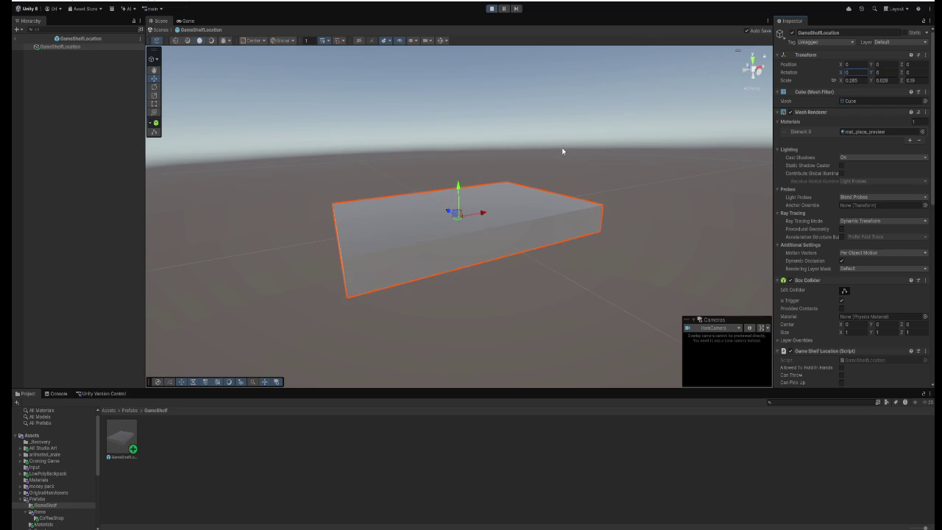
{"action": "mouse_move", "coordinate": [563, 151]}
{"action": "left_mouse_down"}
{"action": "mouse_move", "coordinate": [549, 210]}
{"action": "mouse_move", "coordinate": [533, 216]}
{"action": "left_mouse_up"}
{"action": "scroll", "coordinate": [549, 212], "scroll_direction": "down", "scroll_amount": 5}
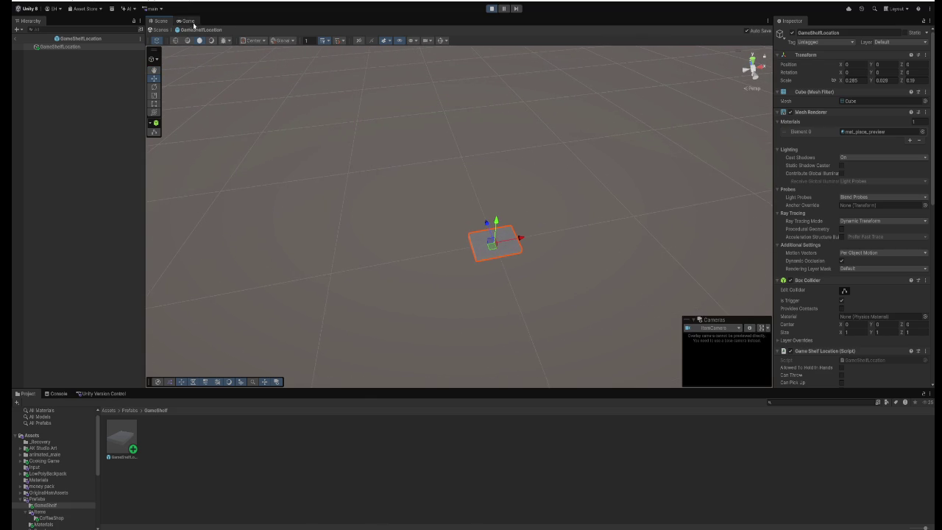
Back in the room scene, set the placed GameShelfLocation's X rotation to 0 and try saving.
{"action": "left_click", "coordinate": [161, 31]}
{"action": "mouse_move", "coordinate": [343, 171]}
{"action": "left_mouse_down"}
{"action": "mouse_move", "coordinate": [415, 243]}
{"action": "mouse_move", "coordinate": [420, 279]}
{"action": "left_mouse_up"}
{"action": "left_click", "coordinate": [417, 284]}
{"action": "type", "text": "0"}
{"action": "key", "text": "Tab"}
{"action": "key", "text": "ctrl+s"}
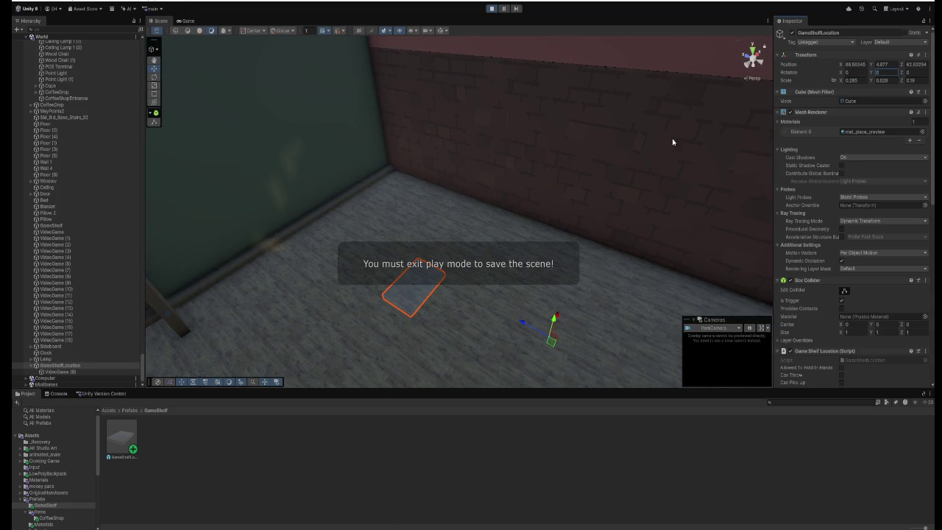
Exit Play mode and drag the GameShelfLocation to a new spot on the floor.
{"action": "left_click", "coordinate": [492, 9]}
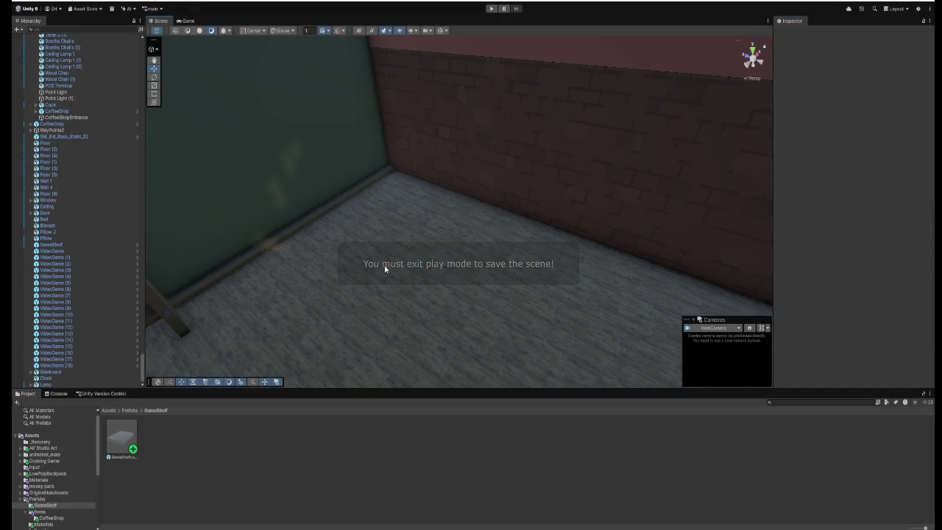
{"action": "left_click", "coordinate": [375, 294]}
{"action": "mouse_move", "coordinate": [375, 294]}
{"action": "left_mouse_down"}
{"action": "mouse_move", "coordinate": [340, 230]}
{"action": "mouse_move", "coordinate": [369, 258]}
{"action": "left_mouse_up"}
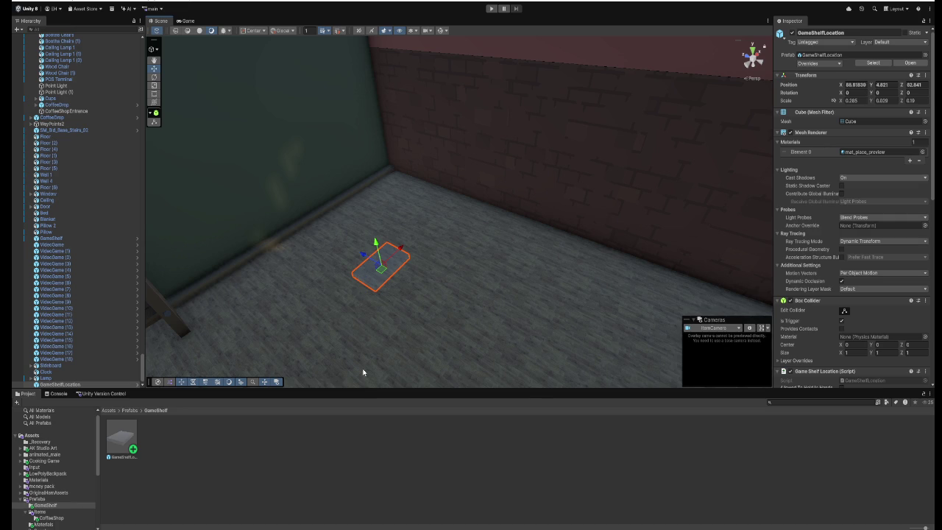
In GameShelfLocation.cs, put the cursor at the end of the SetParent line.
{"action": "key", "text": "alt+Tab"}
{"action": "left_click", "coordinate": [314, 223]}
{"action": "left_click", "coordinate": [308, 231]}
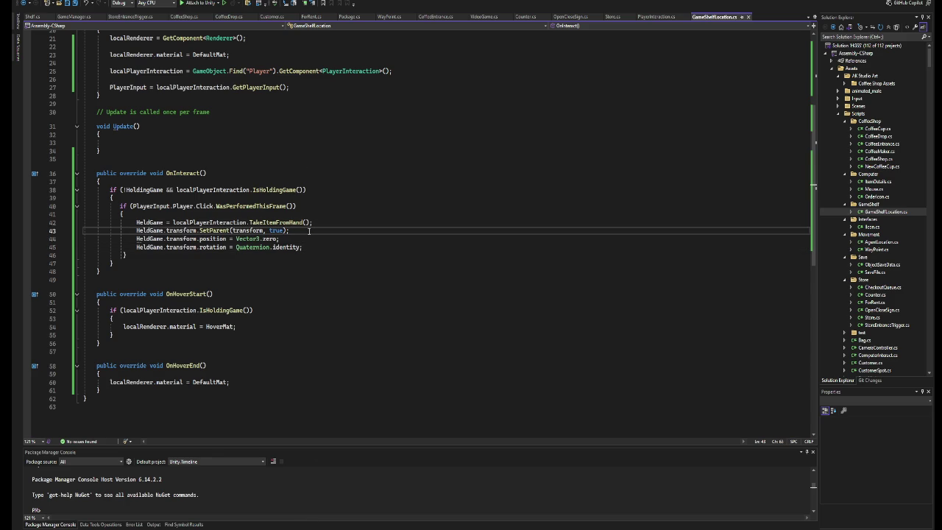
Move the position and rotation reset lines above SetParent, then start Play in Unity to test.
{"action": "key", "text": "Left"}
{"action": "key", "text": "Left"}
{"action": "left_click_drag", "start_coordinate": [302, 248], "coordinate": [137, 239]}
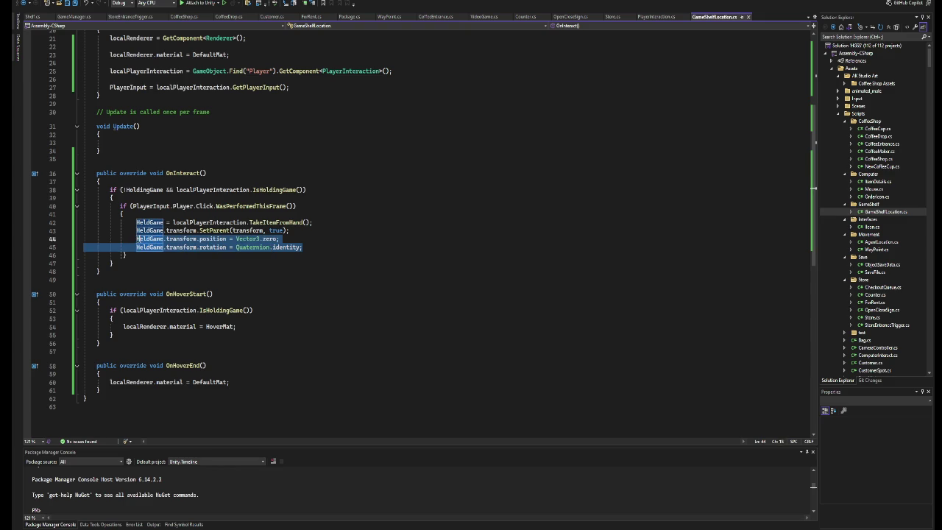
{"action": "key", "text": "Delete"}
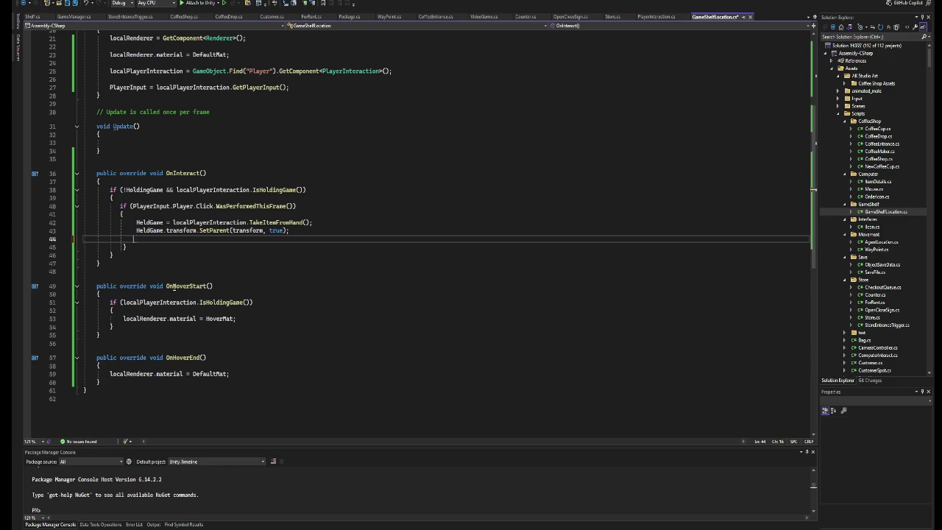
{"action": "key", "text": "BackSpace"}
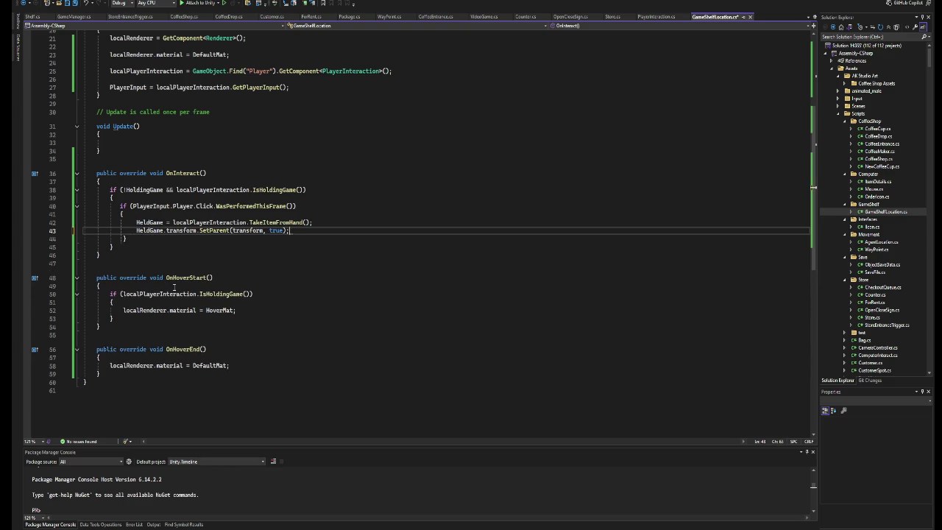
{"action": "left_click", "coordinate": [340, 222]}
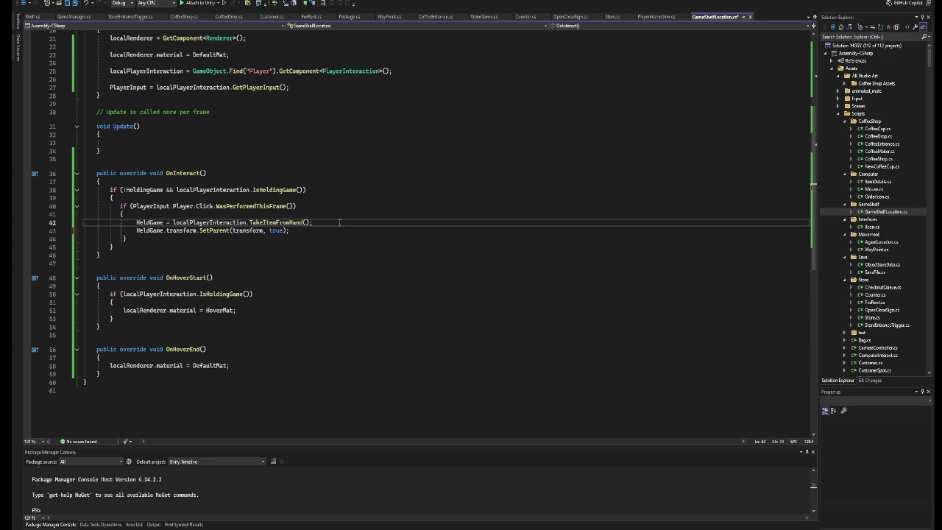
{"action": "type", "text": "HeldGame.transform.position = Vector3.zero; HeldGame.transform.rotation = Quaternion.identity;"}
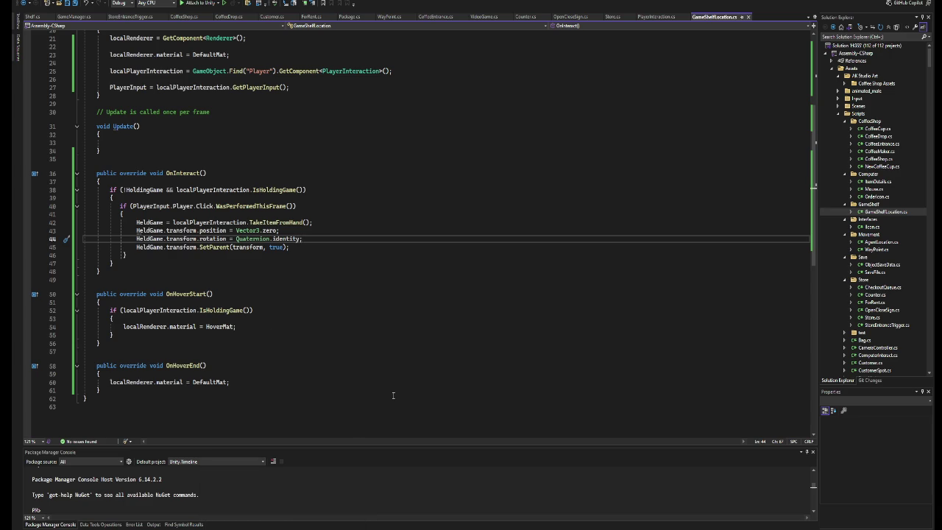
{"action": "key", "text": "alt+Tab"}
{"action": "left_click", "coordinate": [493, 10]}
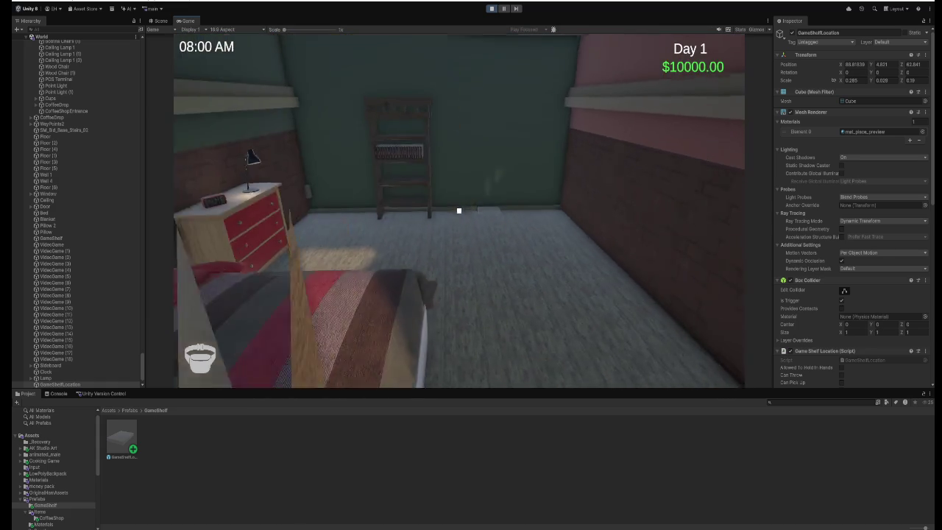
In Play mode, place a game on the spot and frame VideoGame (18) in the Scene view.
{"action": "key", "text": "e"}
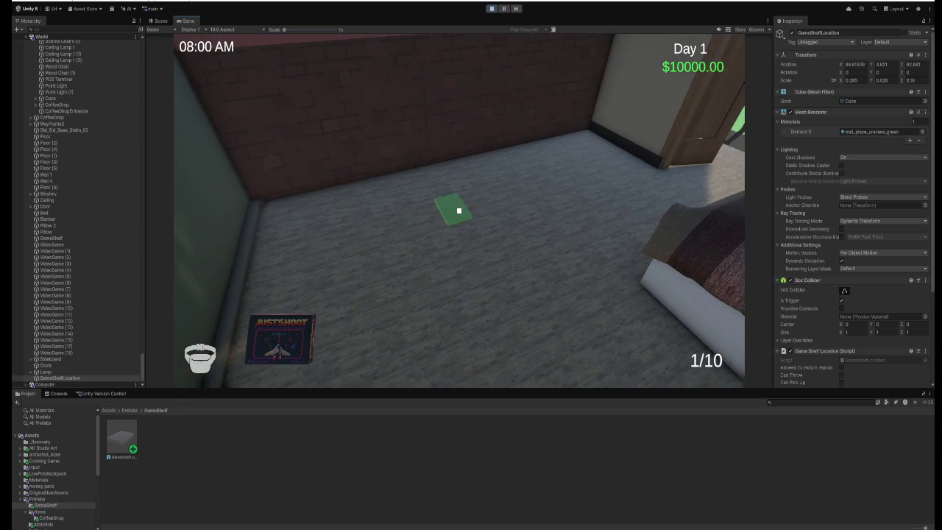
{"action": "key", "text": "e"}
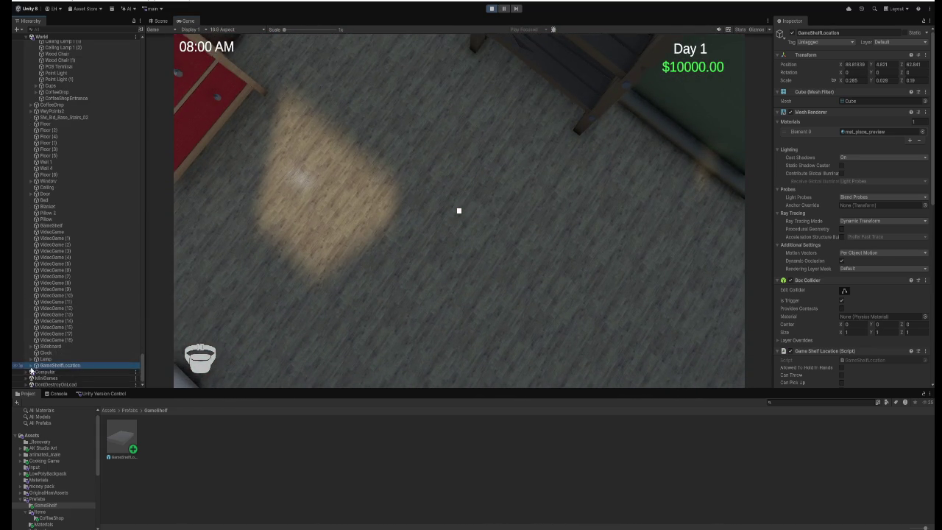
{"action": "left_click", "coordinate": [159, 20]}
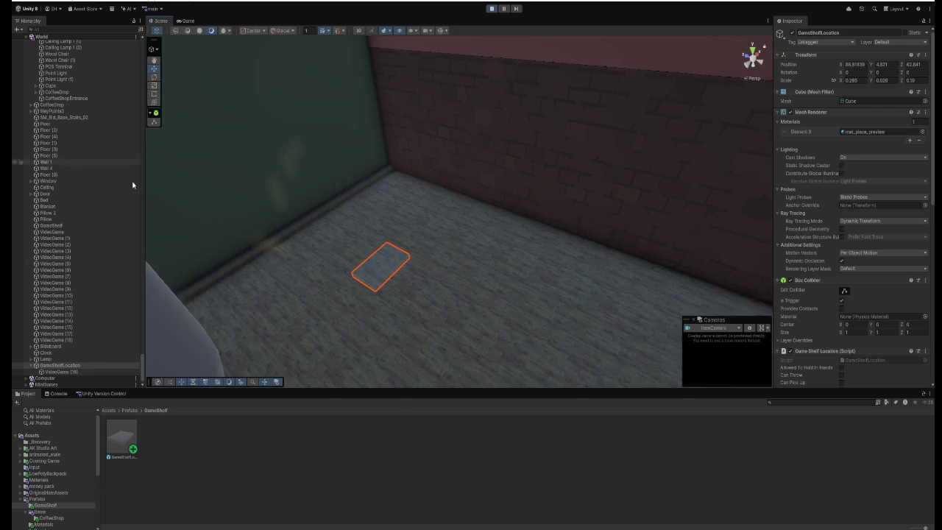
{"action": "double_click", "coordinate": [59, 371]}
{"action": "scroll", "coordinate": [311, 241], "scroll_direction": "down", "scroll_amount": 5}
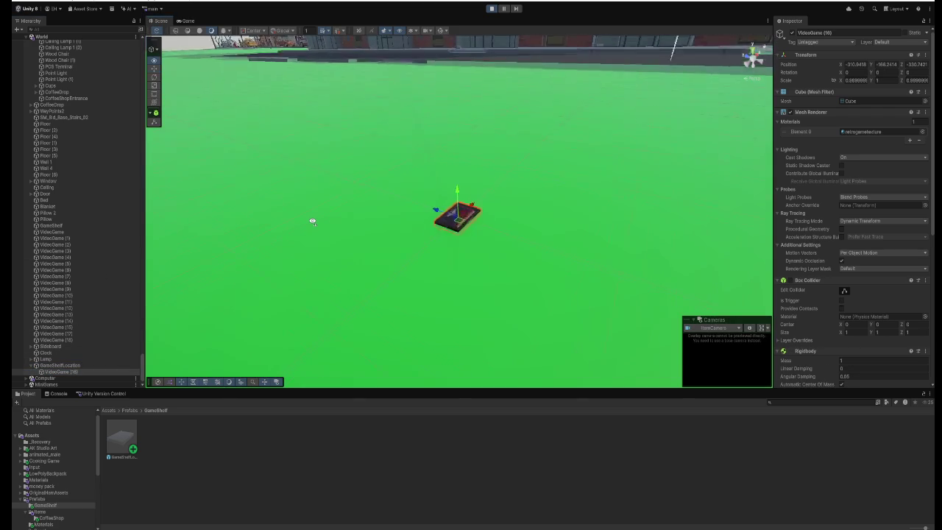
{"action": "mouse_move", "coordinate": [313, 219]}
{"action": "left_mouse_down"}
{"action": "mouse_move", "coordinate": [273, 211]}
{"action": "mouse_move", "coordinate": [277, 219]}
{"action": "left_mouse_up"}
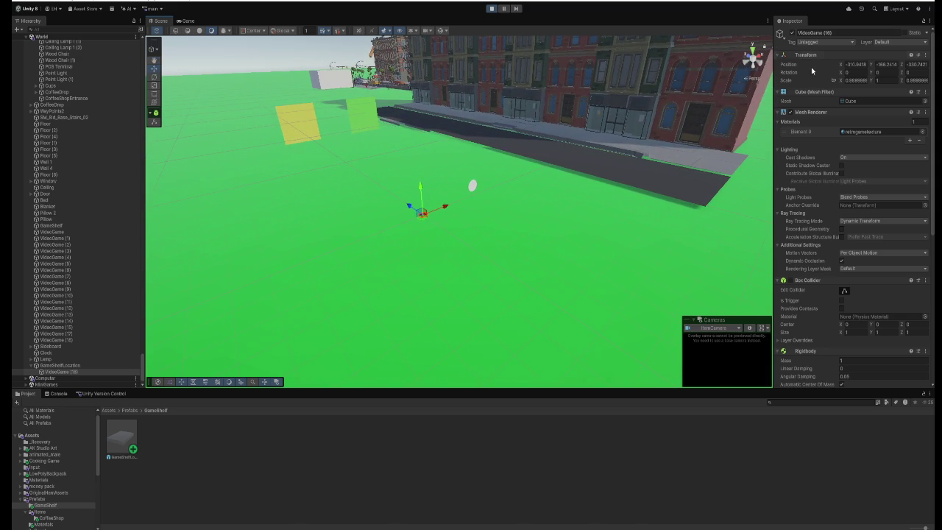
Set VideoGame (18)'s position to 0, 0, 0, view it in the room, and stop Play.
{"action": "left_click", "coordinate": [859, 64]}
{"action": "type", "text": "0"}
{"action": "key", "text": "Tab"}
{"action": "type", "text": "0"}
{"action": "key", "text": "Tab"}
{"action": "type", "text": "0f"}
{"action": "mouse_move", "coordinate": [611, 118]}
{"action": "left_mouse_down"}
{"action": "mouse_move", "coordinate": [580, 154]}
{"action": "mouse_move", "coordinate": [598, 27]}
{"action": "left_mouse_up"}
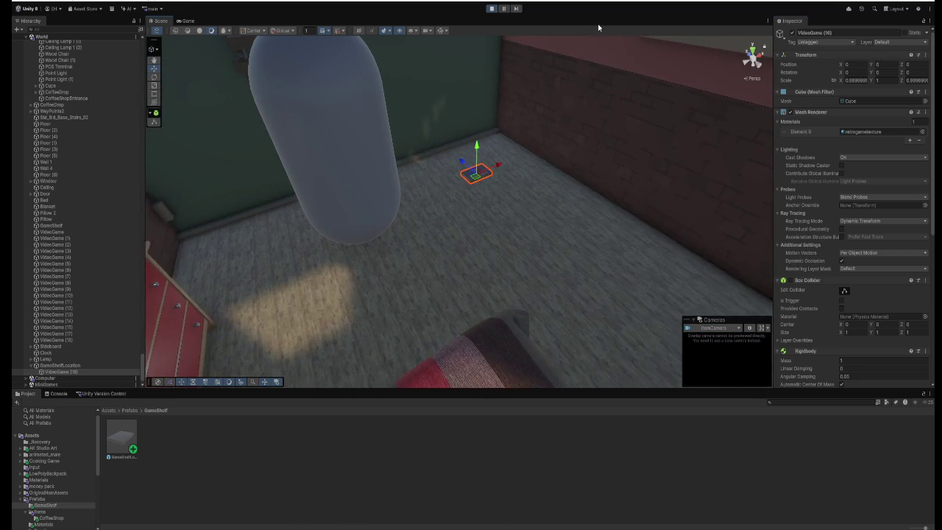
{"action": "left_click", "coordinate": [492, 9]}
Copy the position = Vector3.zero line, paste it below the SetParent call, and return to Unity.
{"action": "key", "text": "alt+Tab"}
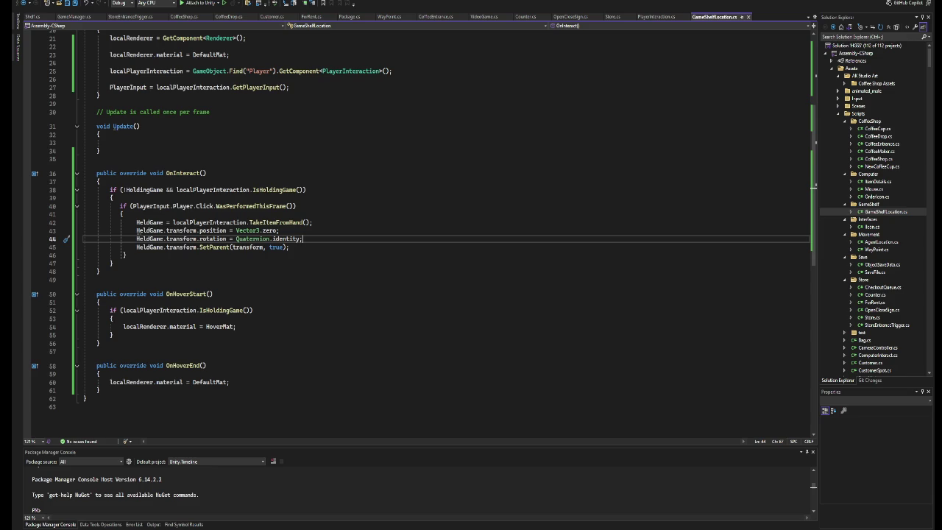
{"action": "left_click_drag", "start_coordinate": [279, 231], "coordinate": [136, 231]}
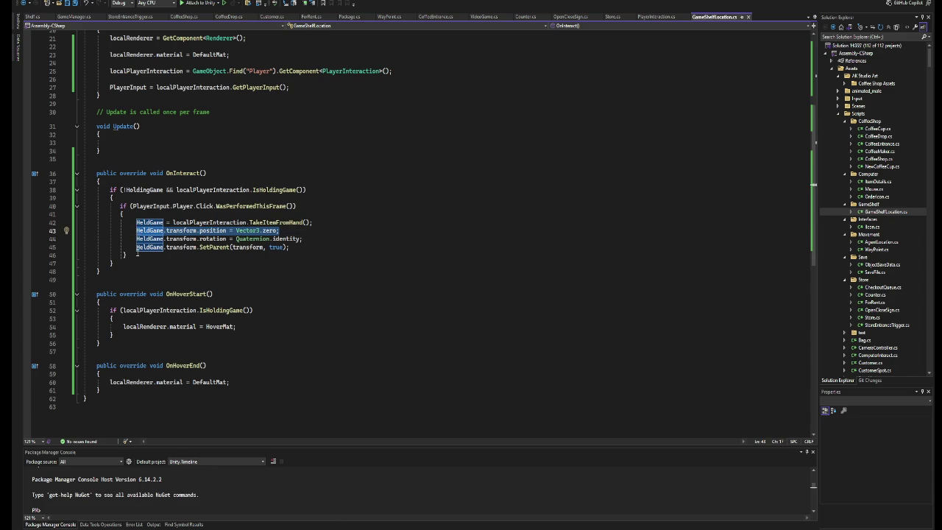
{"action": "key", "text": "ctrl+c"}
{"action": "left_click", "coordinate": [310, 248]}
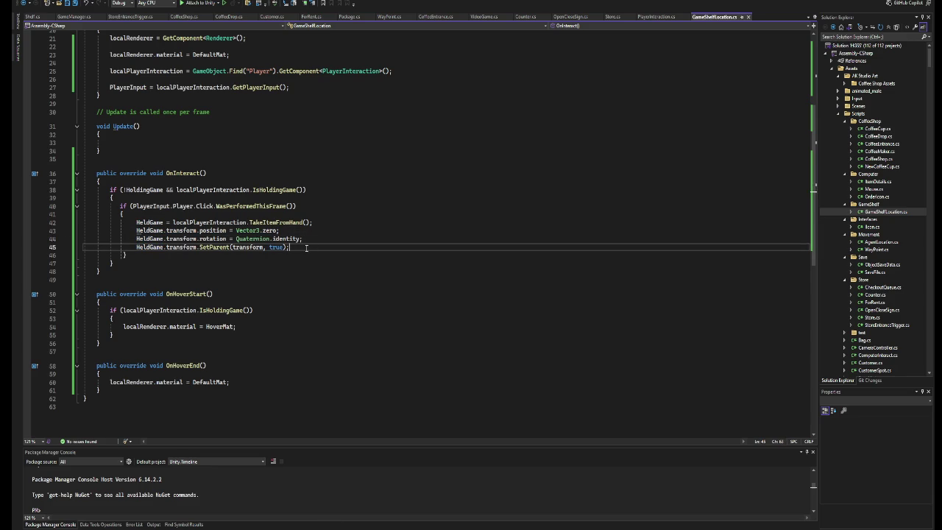
{"action": "key", "text": "Return"}
{"action": "key", "text": "ctrl+v"}
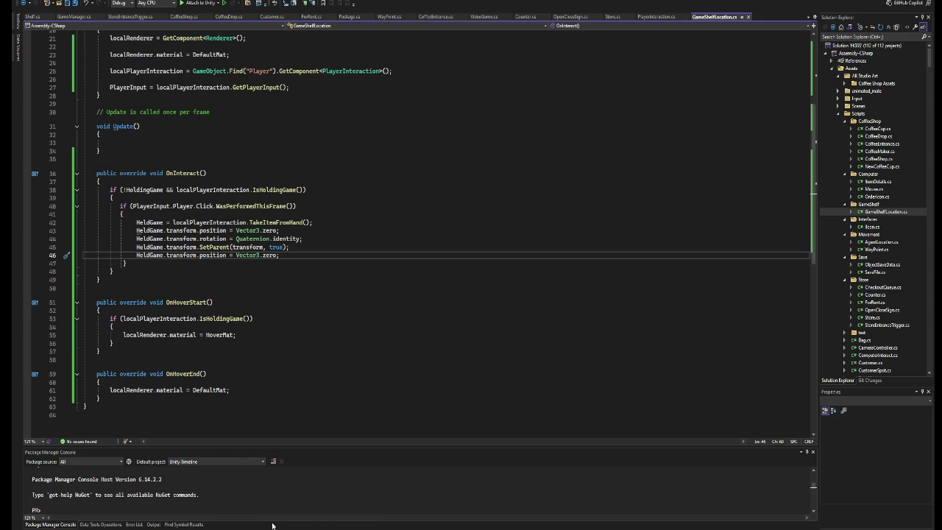
{"action": "key", "text": "alt+Tab"}
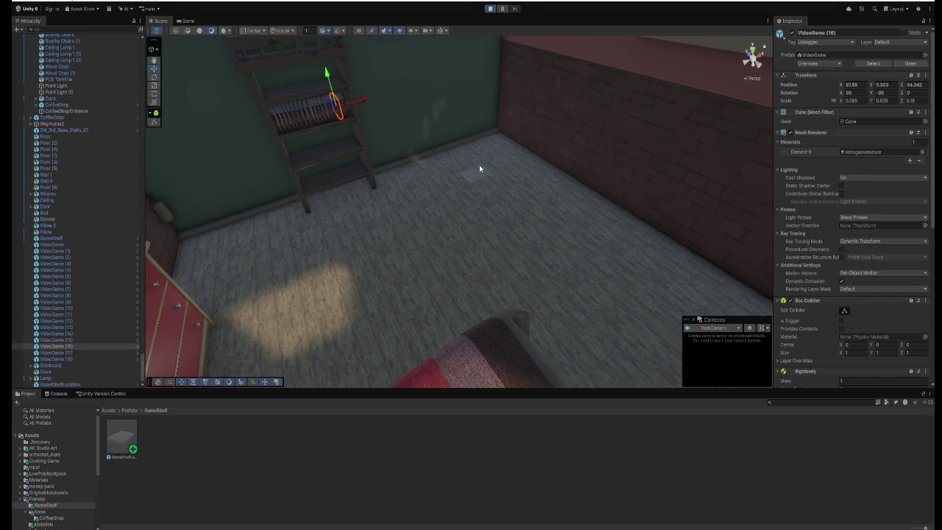
Walk into the bedroom, pick up the JUSTSHOOT game, and place it on the spot.
{"action": "key", "text": "w"}
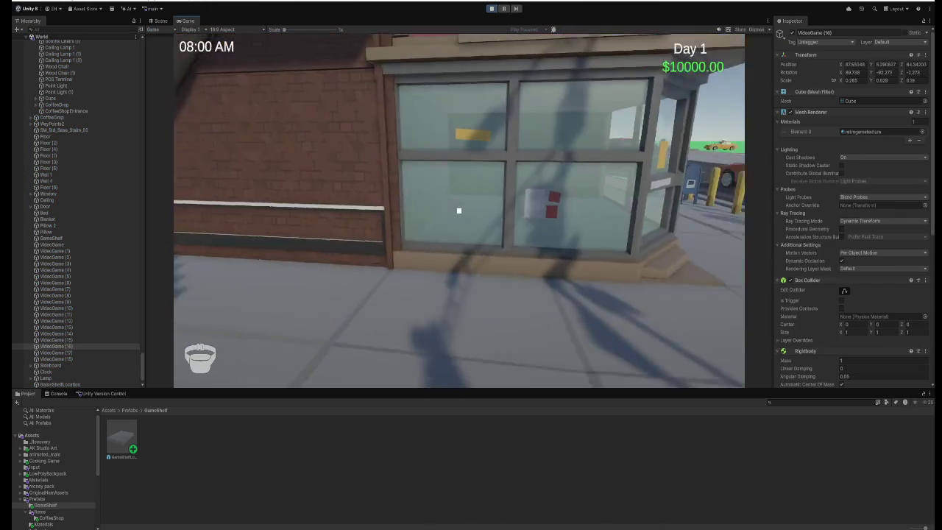
{"action": "key", "text": "w"}
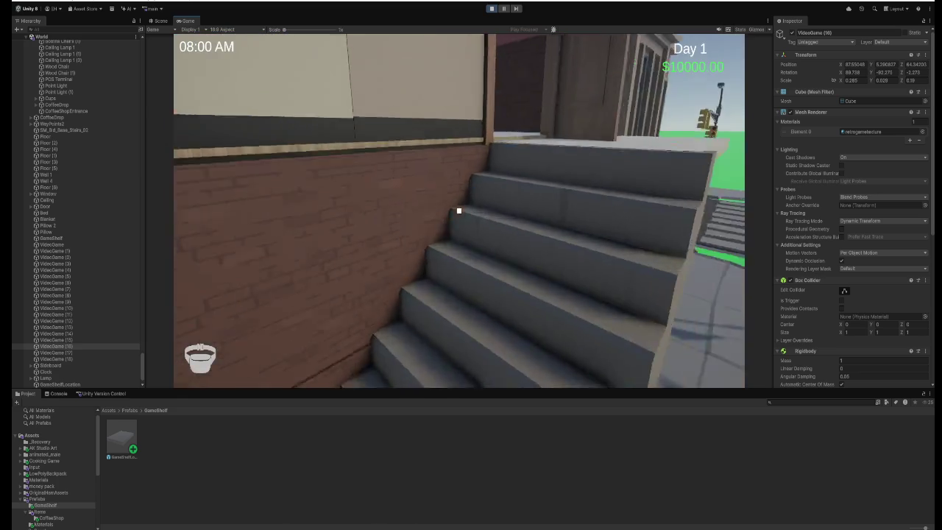
{"action": "key", "text": "e"}
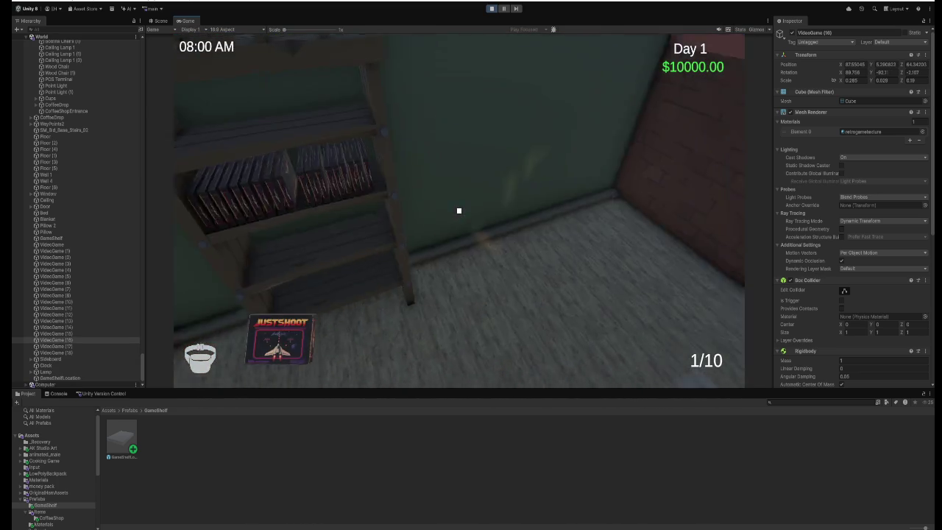
{"action": "key", "text": "e"}
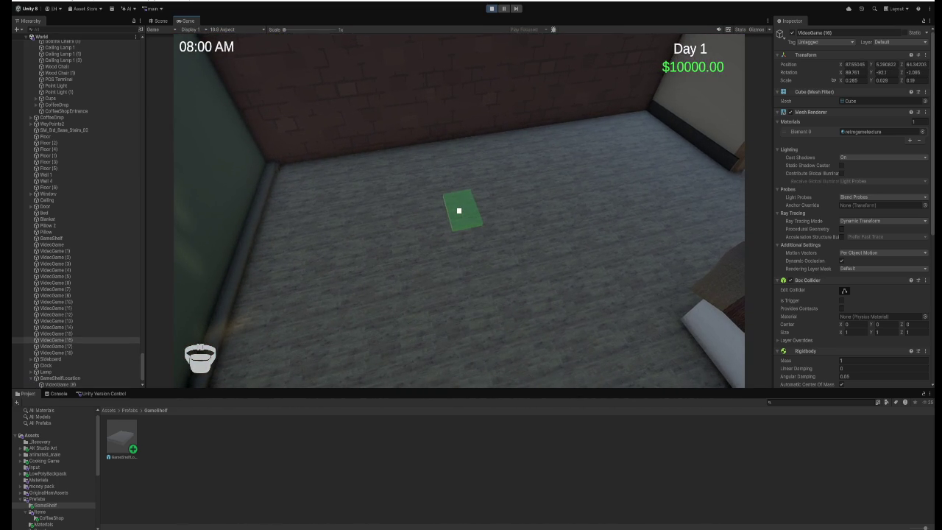
Frame the placed VideoGame (9), found far out on the ground, then stop Play.
{"action": "left_click", "coordinate": [55, 366]}
{"action": "left_click", "coordinate": [59, 359]}
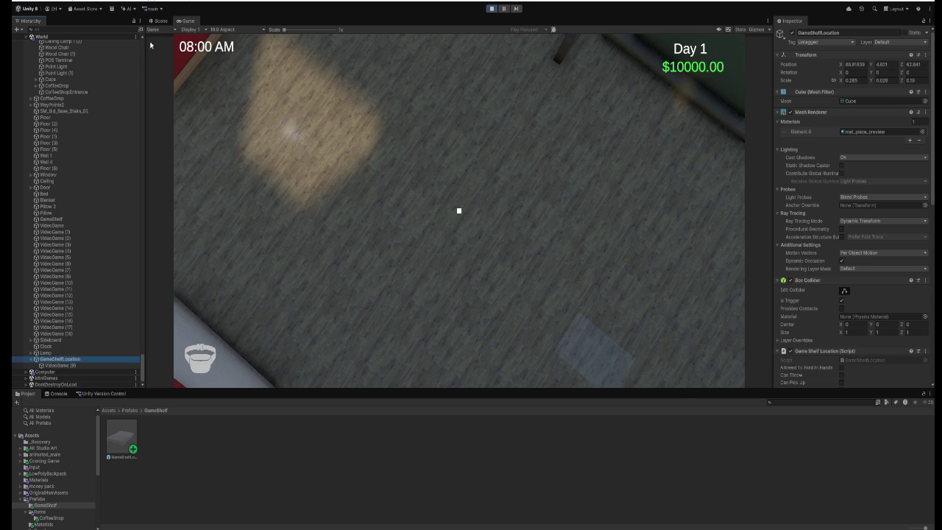
{"action": "left_click", "coordinate": [159, 21]}
{"action": "double_click", "coordinate": [66, 365]}
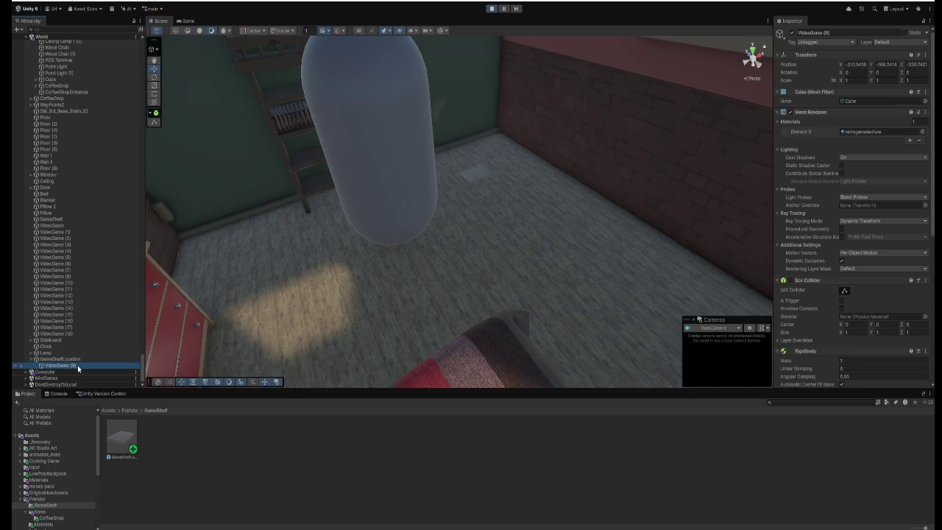
{"action": "scroll", "coordinate": [300, 255], "scroll_direction": "down", "scroll_amount": 5}
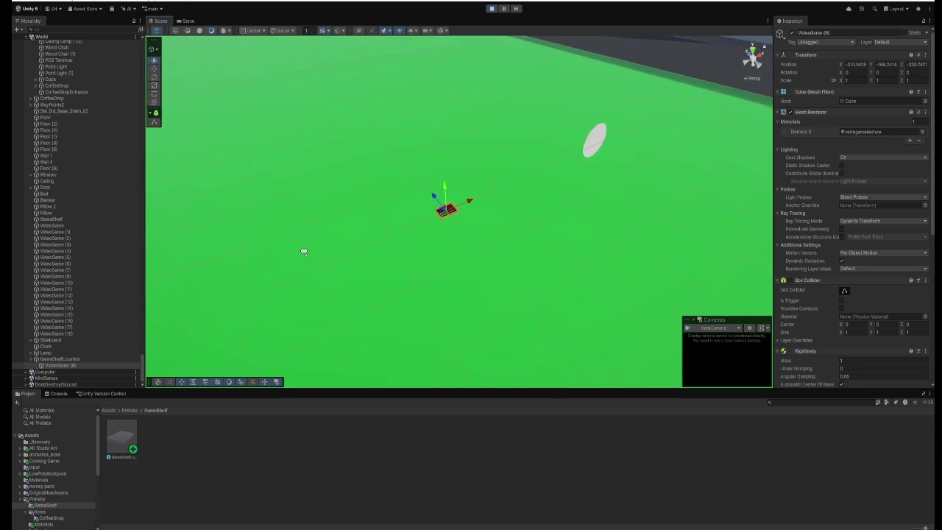
{"action": "left_click_drag", "start_coordinate": [304, 251], "coordinate": [421, 209]}
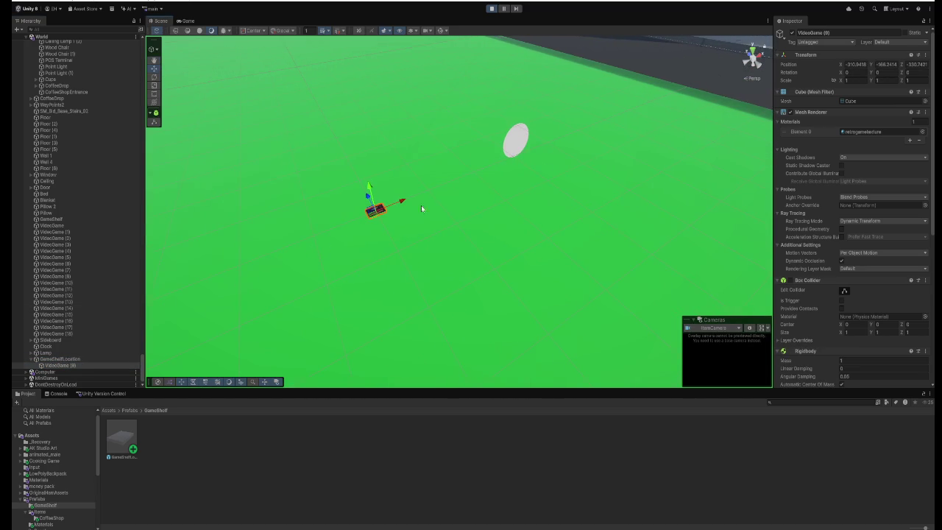
{"action": "left_click", "coordinate": [492, 9]}
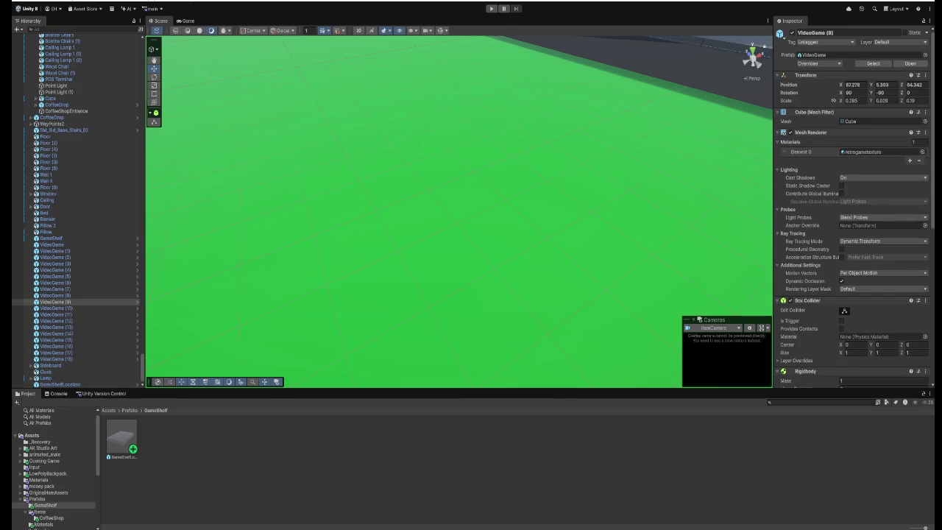
{"action": "key", "text": "alt+Tab"}
Move the SetParent call above the position reset, delete the duplicate reset line, and save.
{"action": "left_click", "coordinate": [304, 246]}
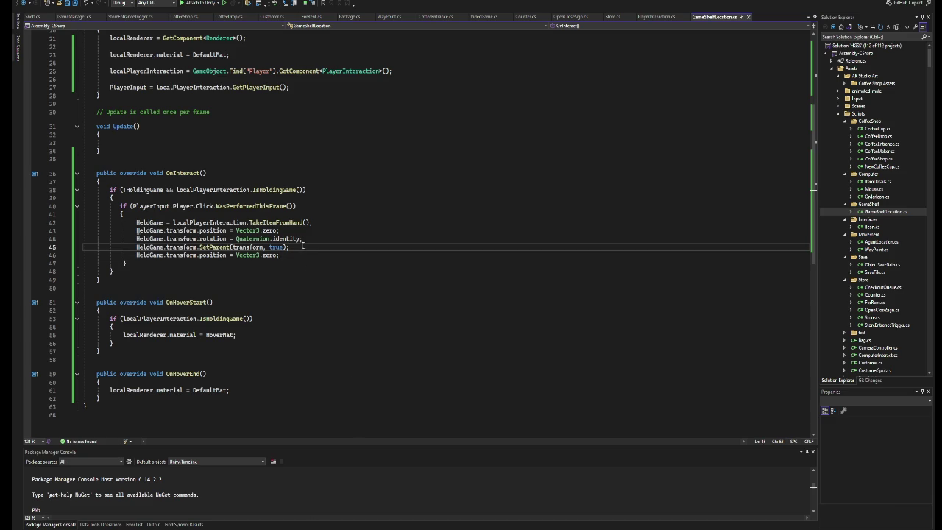
{"action": "left_click_drag", "start_coordinate": [301, 247], "coordinate": [133, 248]}
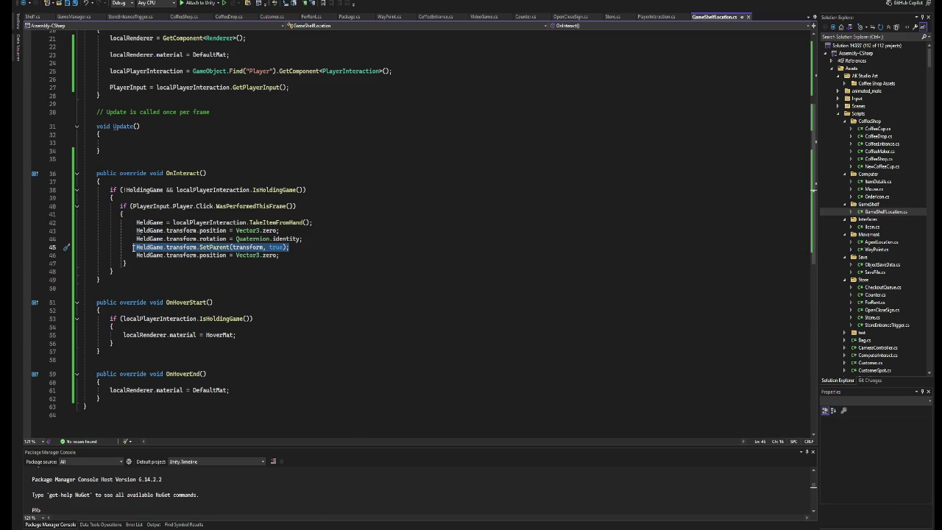
{"action": "key", "text": "Delete"}
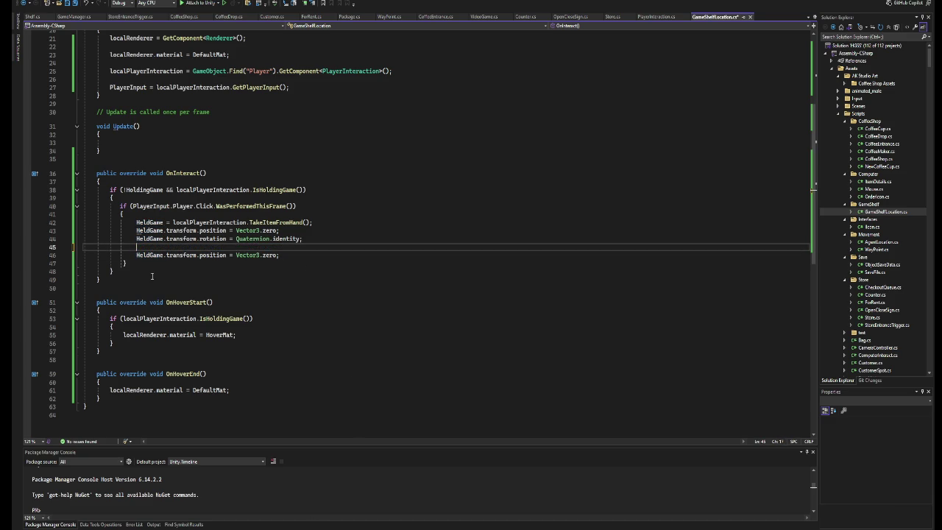
{"action": "key", "text": "BackSpace"}
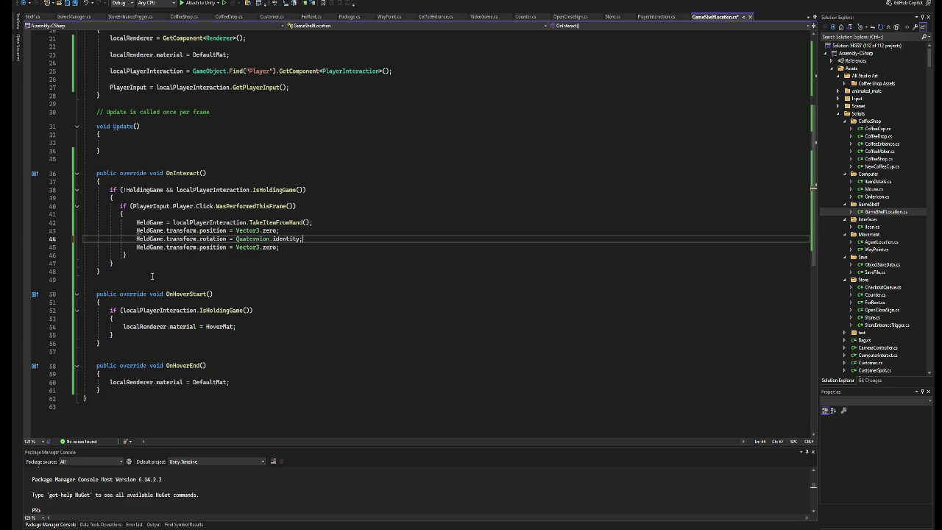
{"action": "left_click", "coordinate": [324, 223]}
{"action": "key", "text": "Return"}
{"action": "key", "text": "ctrl+v"}
{"action": "key", "text": "Down"}
{"action": "key", "text": "Down"}
{"action": "key", "text": "Down"}
{"action": "key", "text": "BackSpace"}
{"action": "key", "text": "BackSpace"}
{"action": "key", "text": "BackSpace"}
{"action": "key", "text": "BackSpace"}
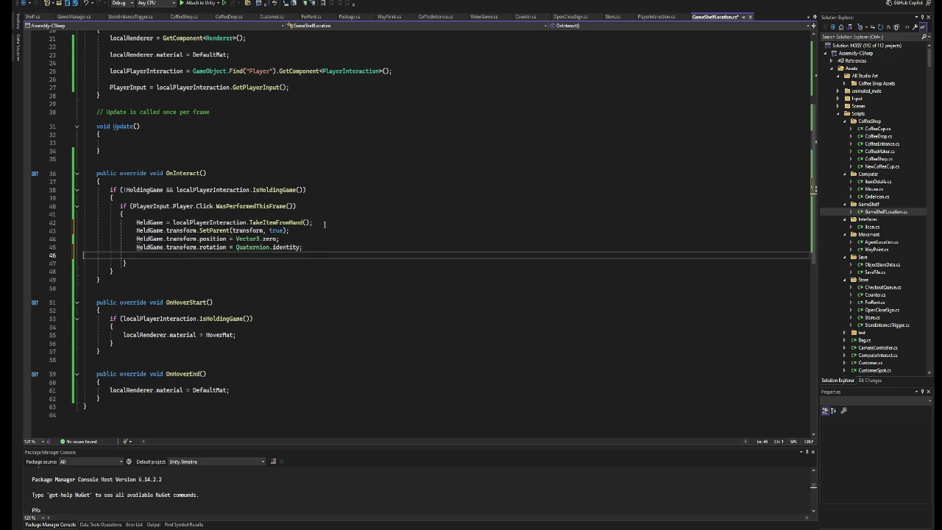
{"action": "key", "text": "BackSpace"}
{"action": "key", "text": "ctrl+s"}
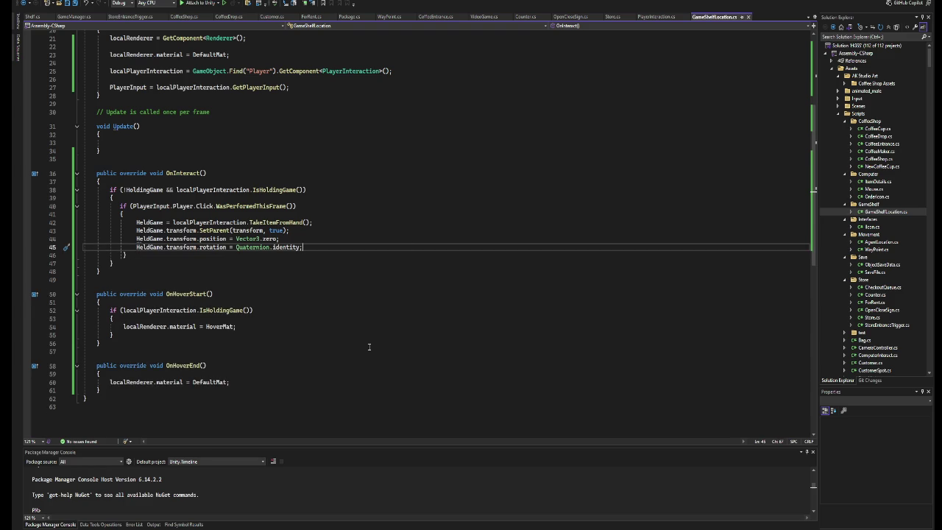
Change the position reset to localPosition = Vector3.zero and save.
{"action": "double_click", "coordinate": [215, 239]}
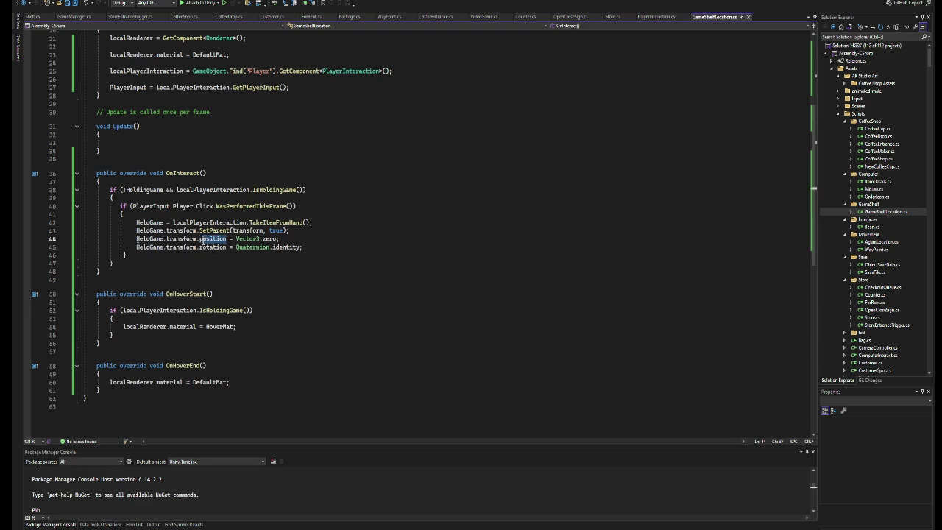
{"action": "type", "text": "lo"}
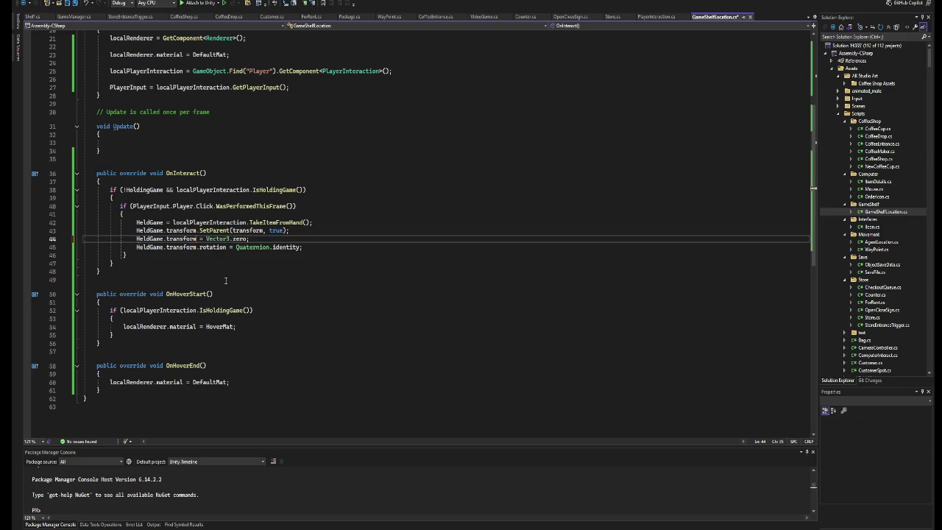
{"action": "key", "text": "Down"}
{"action": "key", "text": "Tab"}
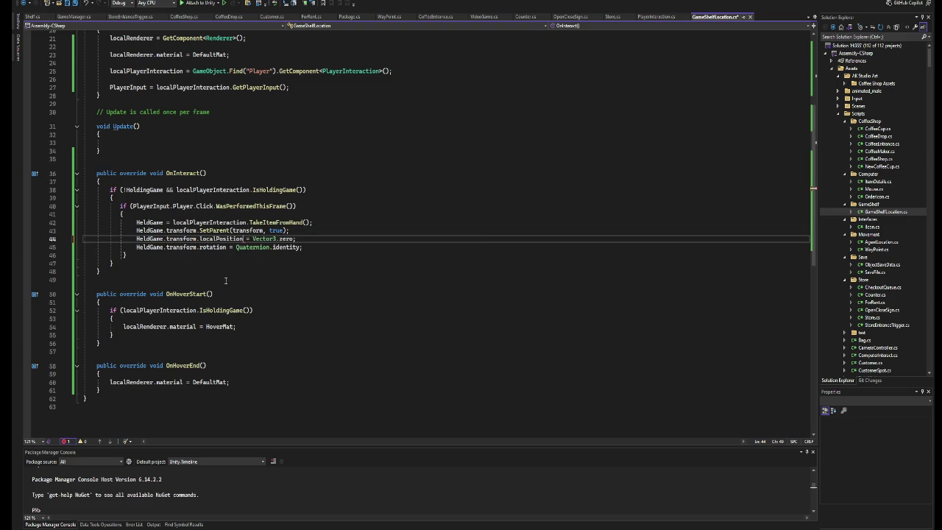
{"action": "key", "text": "ctrl+s"}
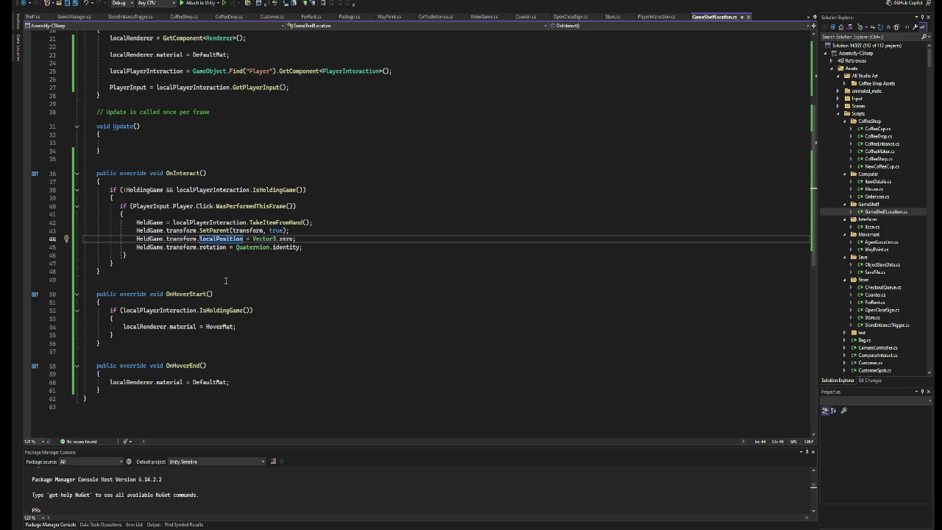
Change the rotation reset to localRotation, then start Play in Unity.
{"action": "key", "text": "Down"}
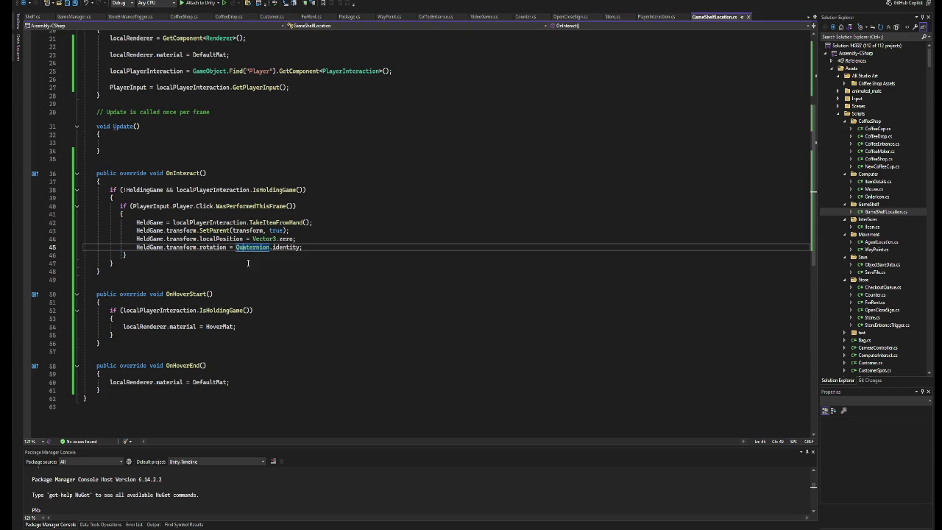
{"action": "key", "text": "BackSpace"}
{"action": "key", "text": "BackSpace"}
{"action": "key", "text": "BackSpace"}
{"action": "type", "text": ".localR"}
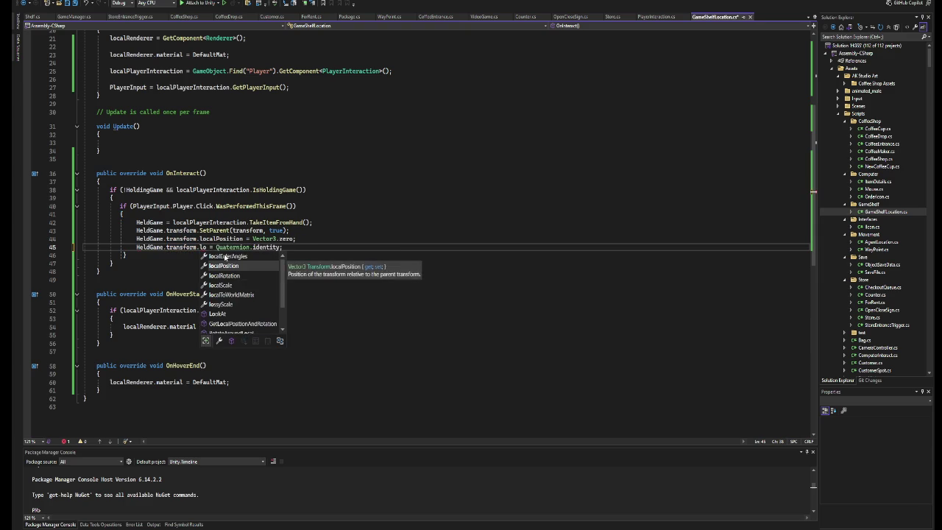
{"action": "key", "text": "Tab"}
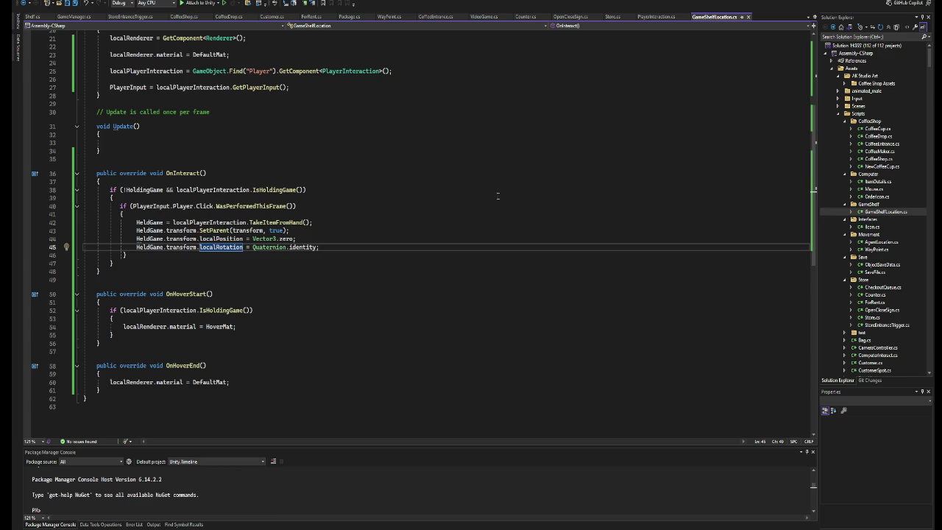
{"action": "key", "text": "alt+Tab"}
{"action": "left_click", "coordinate": [491, 9]}
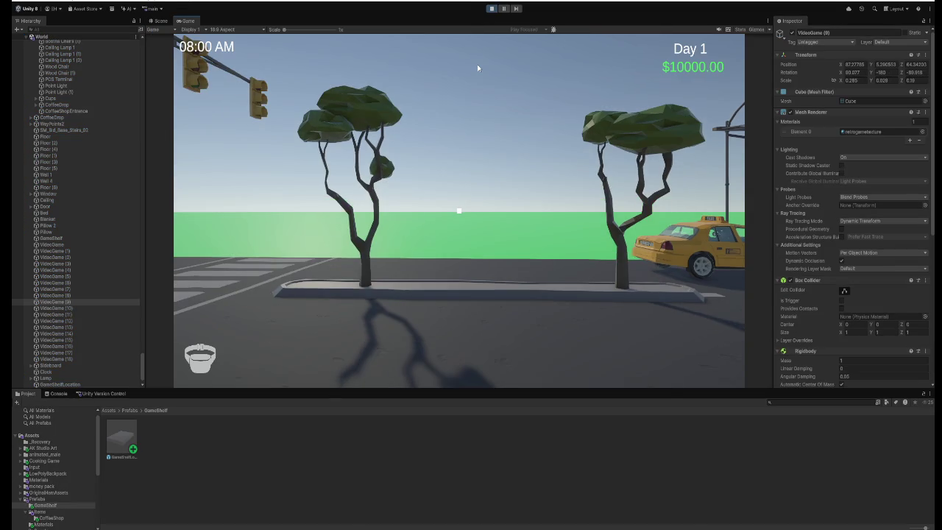
Walk into the room, pick up a game, place it on the spot, and stop Play.
{"action": "left_click", "coordinate": [477, 64]}
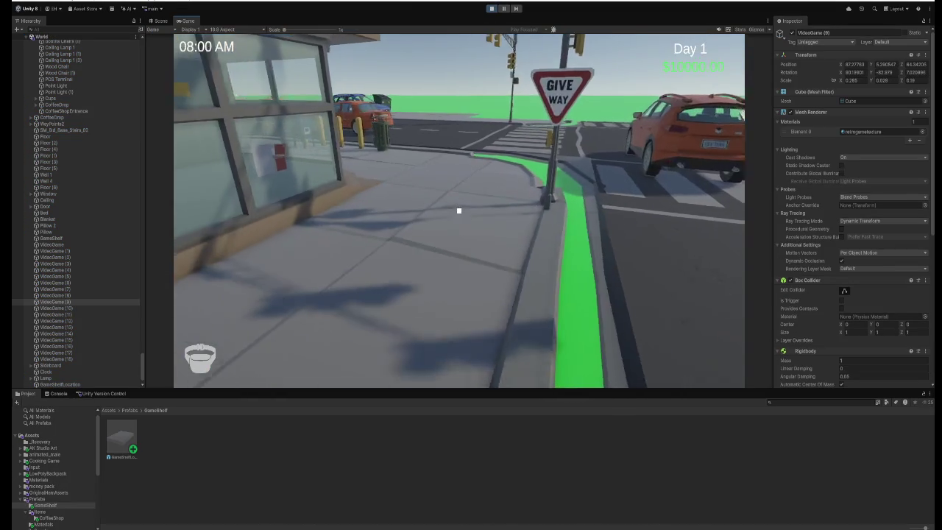
{"action": "key", "text": "w"}
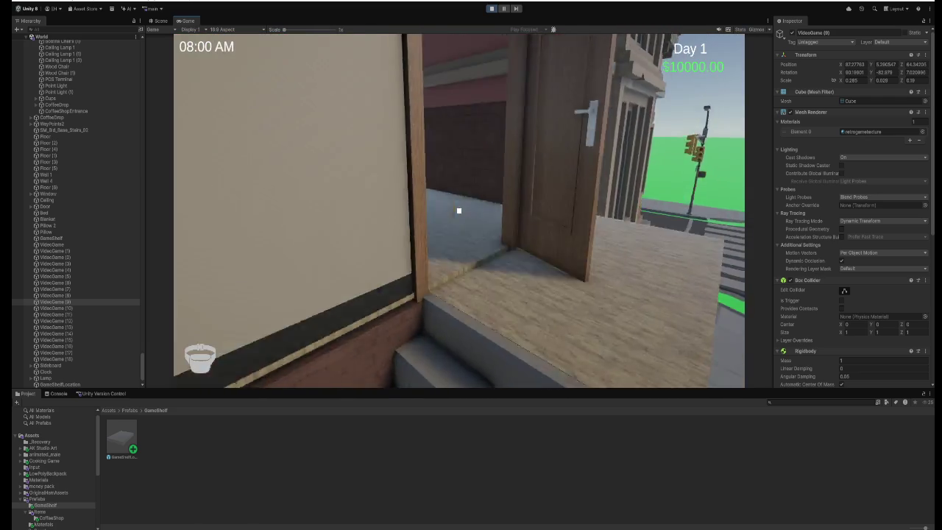
{"action": "key", "text": "e"}
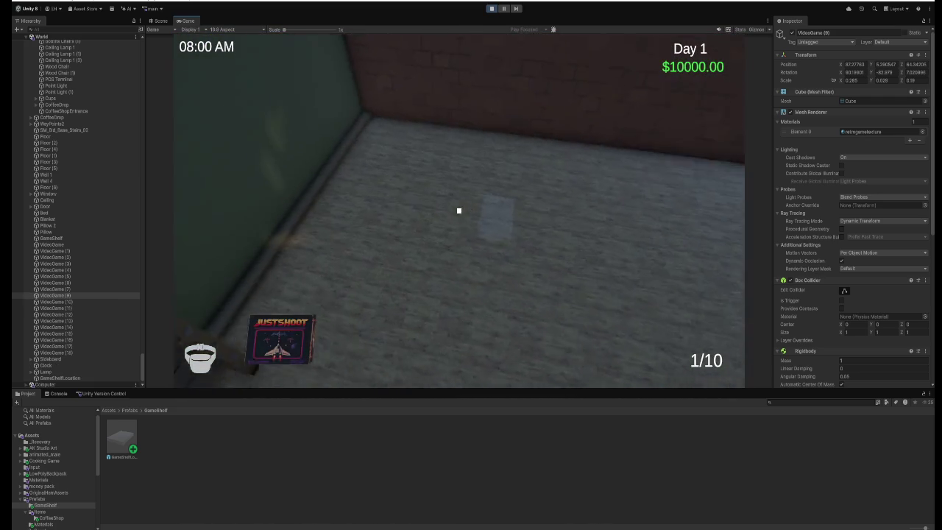
{"action": "left_click", "coordinate": [459, 211]}
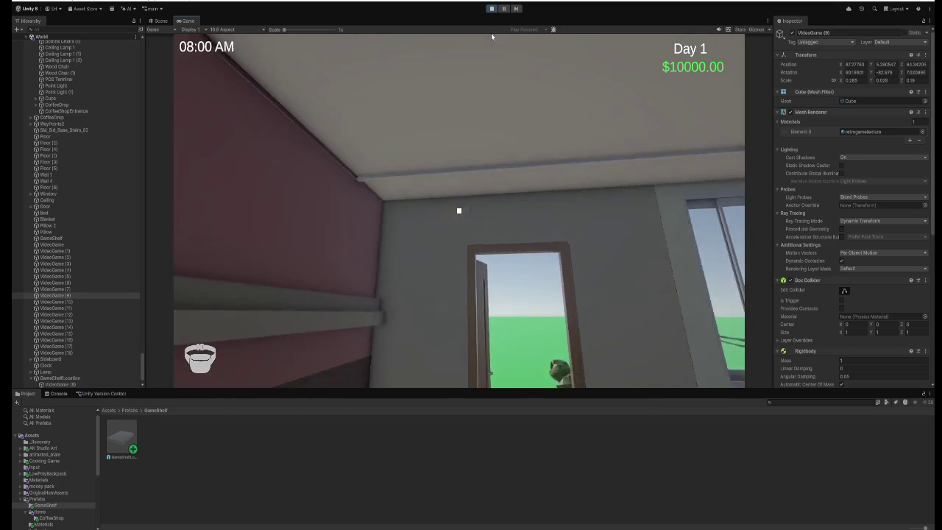
{"action": "left_click", "coordinate": [492, 8]}
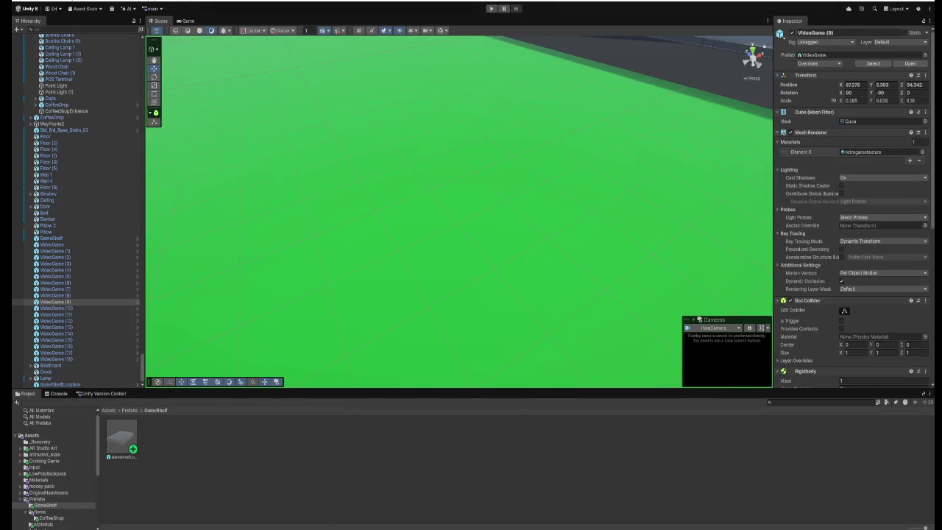
{"action": "key", "text": "alt+Tab"}
Duplicate the localRotation line onto line 46.
{"action": "left_click", "coordinate": [315, 238]}
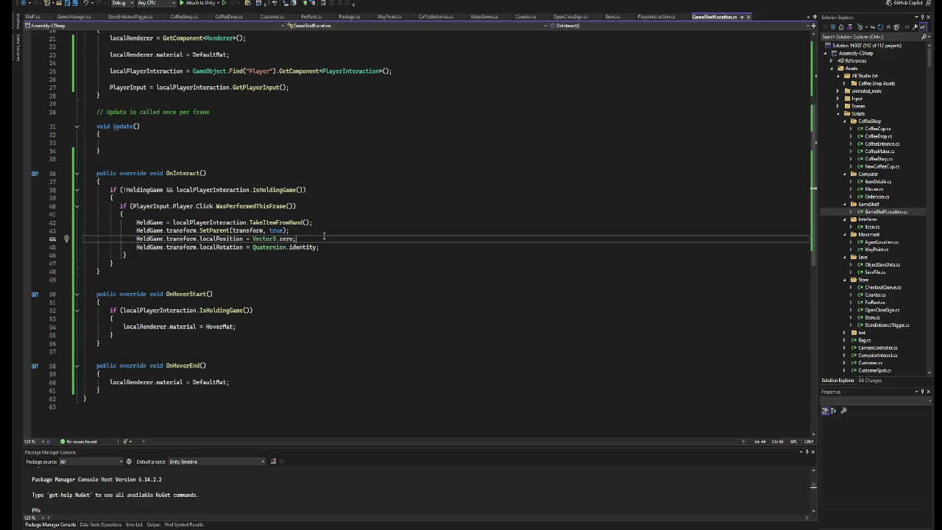
{"action": "mouse_move", "coordinate": [324, 247]}
{"action": "left_mouse_down"}
{"action": "mouse_move", "coordinate": [85, 251]}
{"action": "mouse_move", "coordinate": [137, 248]}
{"action": "left_mouse_up"}
{"action": "key", "text": "ctrl+c"}
{"action": "key", "text": "End"}
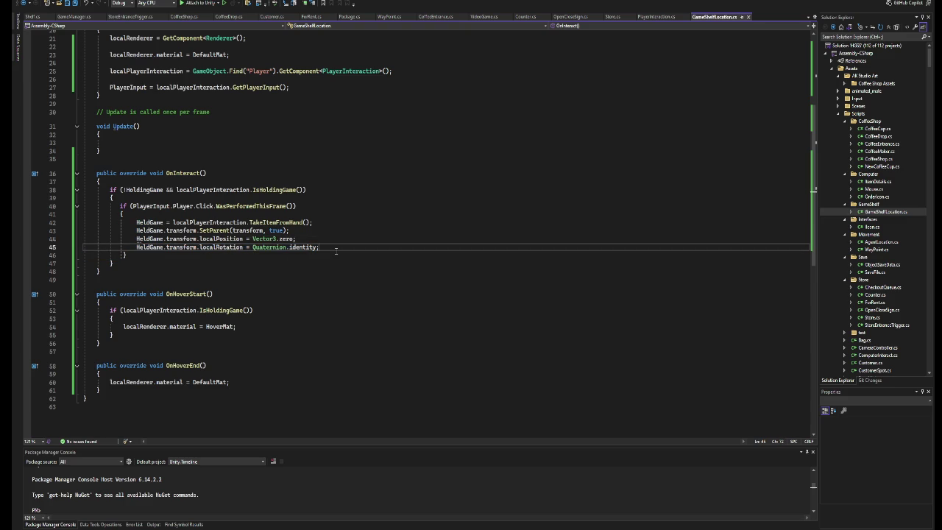
{"action": "key", "text": "Return"}
{"action": "key", "text": "ctrl+v"}
Change the duplicated line's property from localRotation to localScale.
{"action": "key", "text": "Left"}
{"action": "key", "text": "Left"}
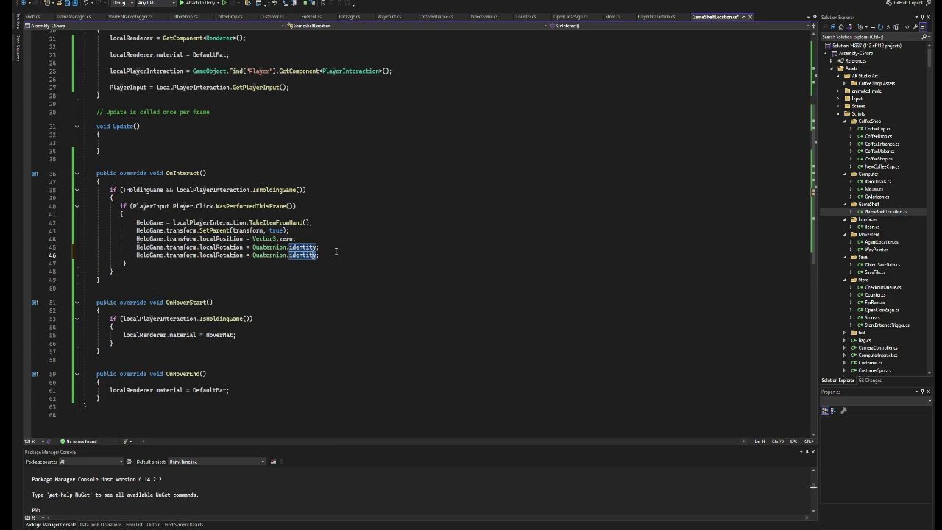
{"action": "key", "text": "Left"}
{"action": "key", "text": "Left"}
{"action": "key", "text": "Left"}
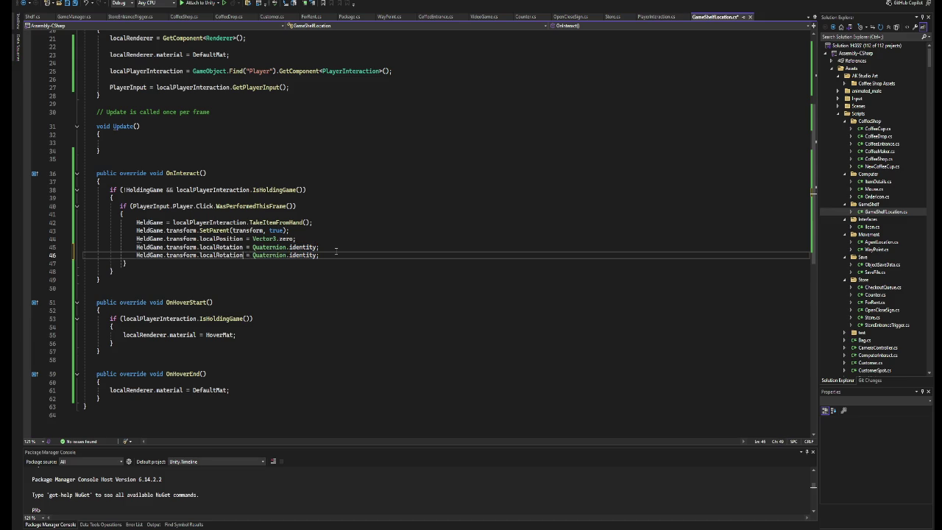
{"action": "key", "text": "ctrl+w"}
{"action": "key", "text": "Delete"}
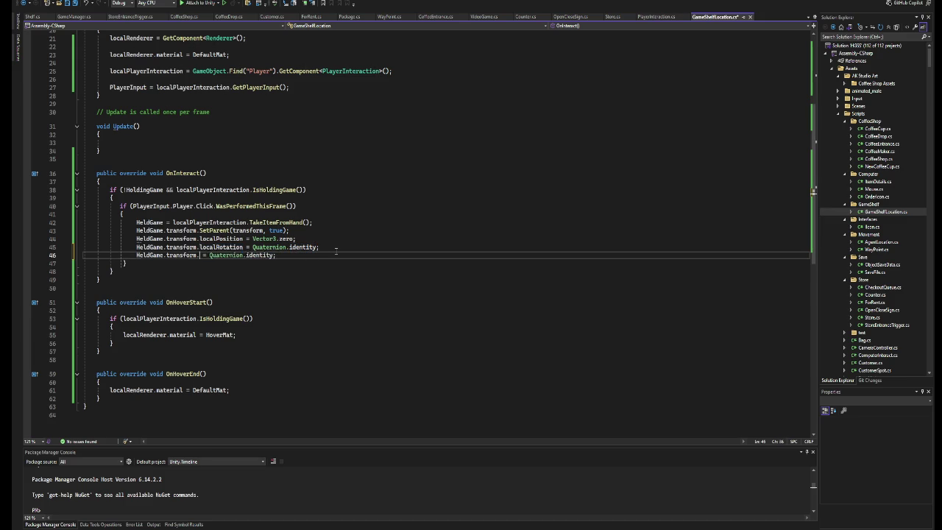
{"action": "key", "text": "ctrl+space"}
{"action": "type", "text": "sc"}
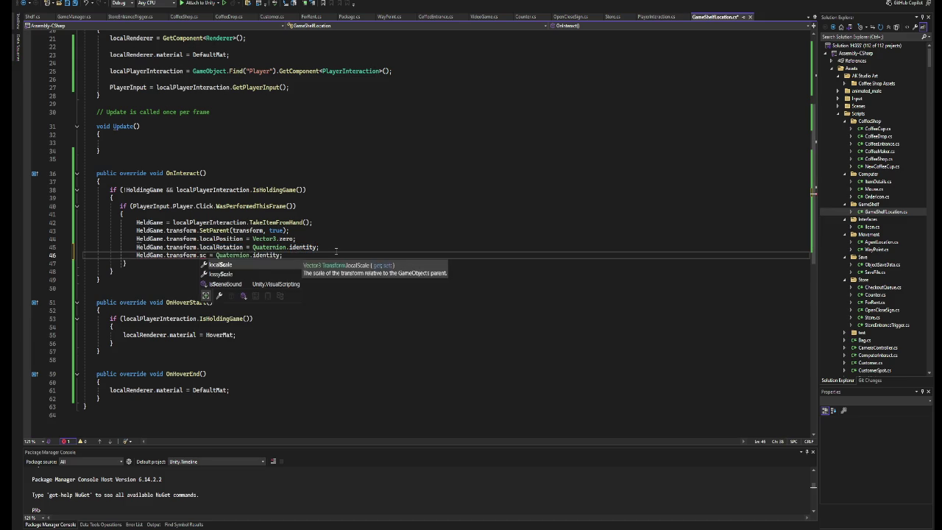
{"action": "key", "text": "Tab"}
{"action": "key", "text": "BackSpace"}
{"action": "key", "text": "BackSpace"}
{"action": "key", "text": "BackSpace"}
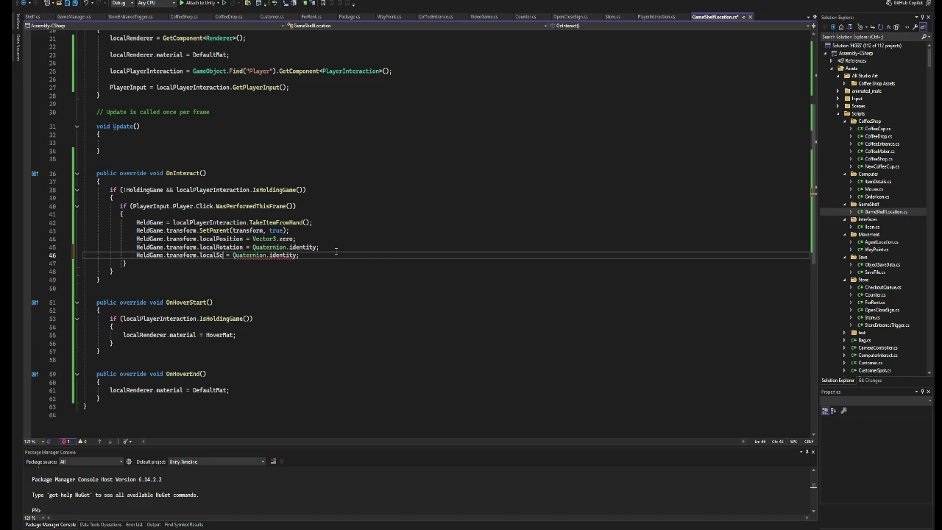
{"action": "type", "text": ".sc"}
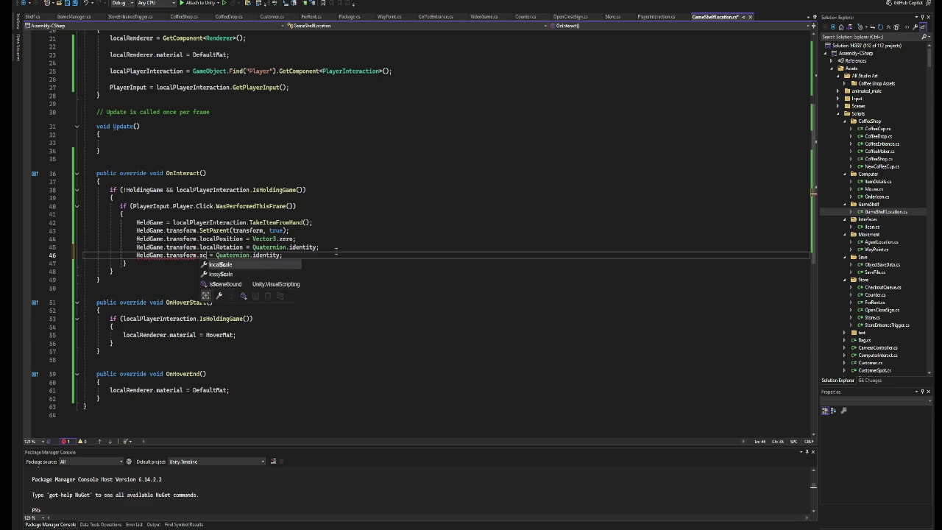
{"action": "key", "text": "Tab"}
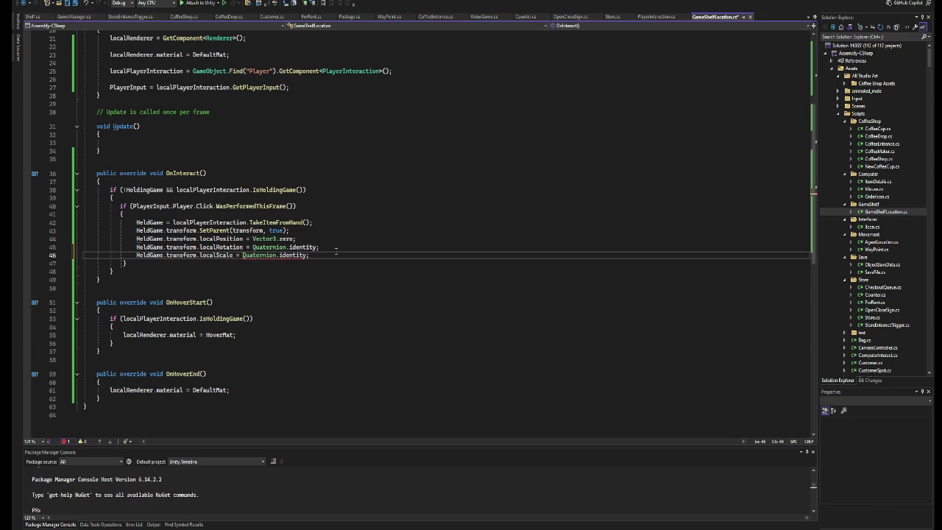
Begin a new Vector3 value, comment out the localScale line, and start Play in Unity.
{"action": "left_click_drag", "start_coordinate": [306, 255], "coordinate": [263, 255]}
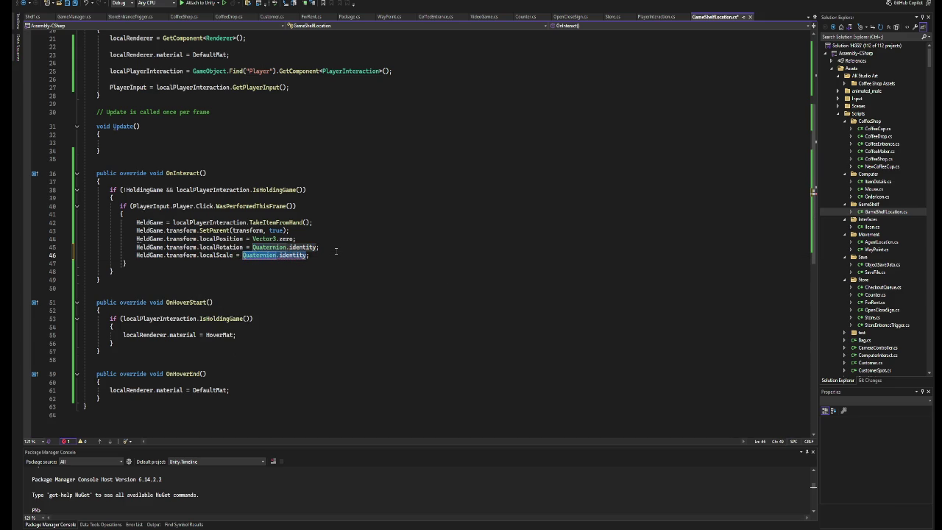
{"action": "type", "text": "new ve"}
{"action": "key", "text": "Escape"}
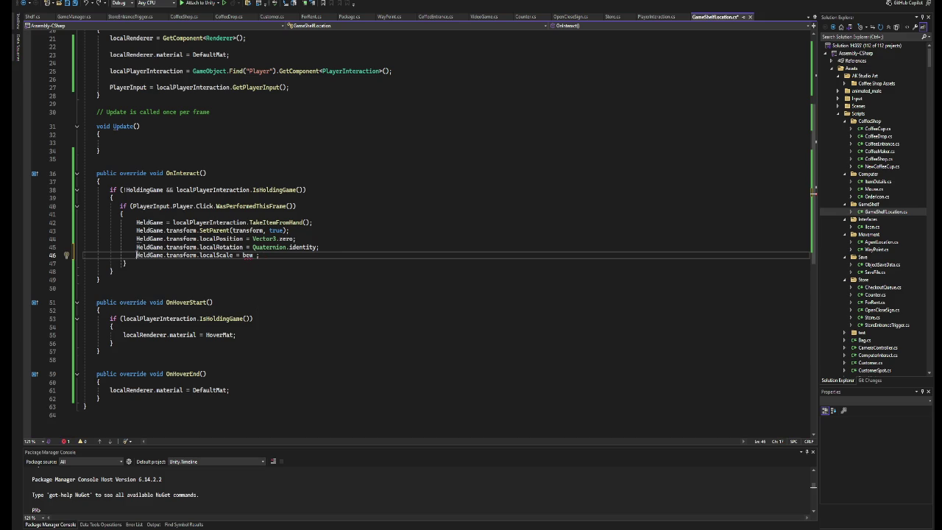
{"action": "key", "text": "ctrl+k"}
{"action": "key", "text": "ctrl+c"}
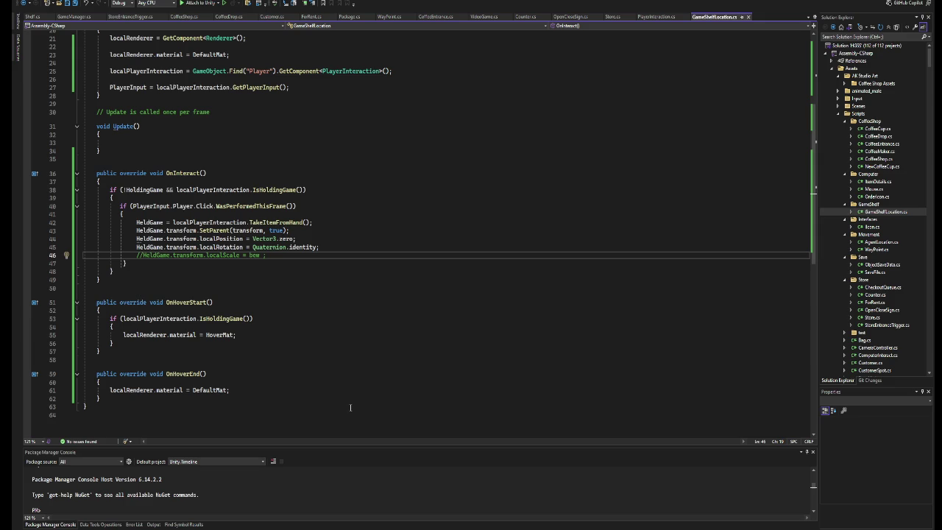
{"action": "key", "text": "alt+Tab"}
{"action": "left_click", "coordinate": [492, 8]}
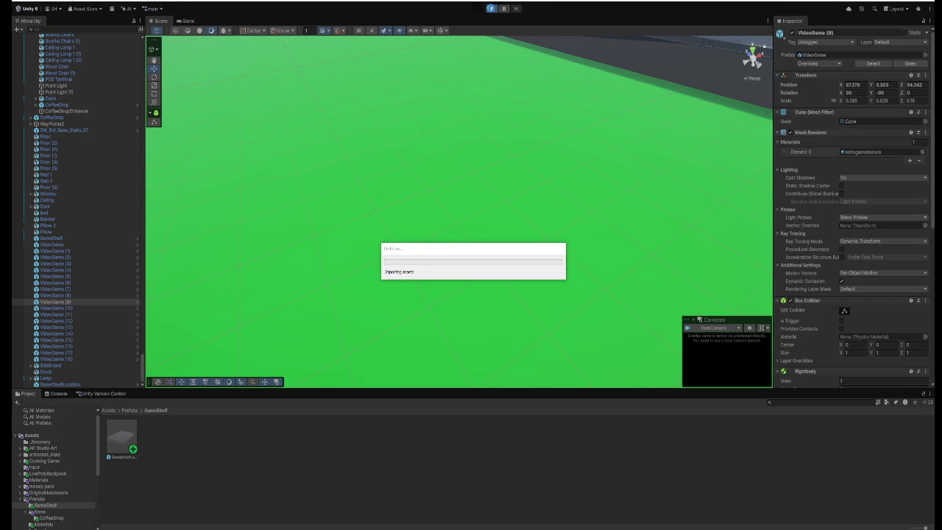
Play the game, walk into the room, and place a picked-up game box on the spot.
{"action": "left_click", "coordinate": [491, 9]}
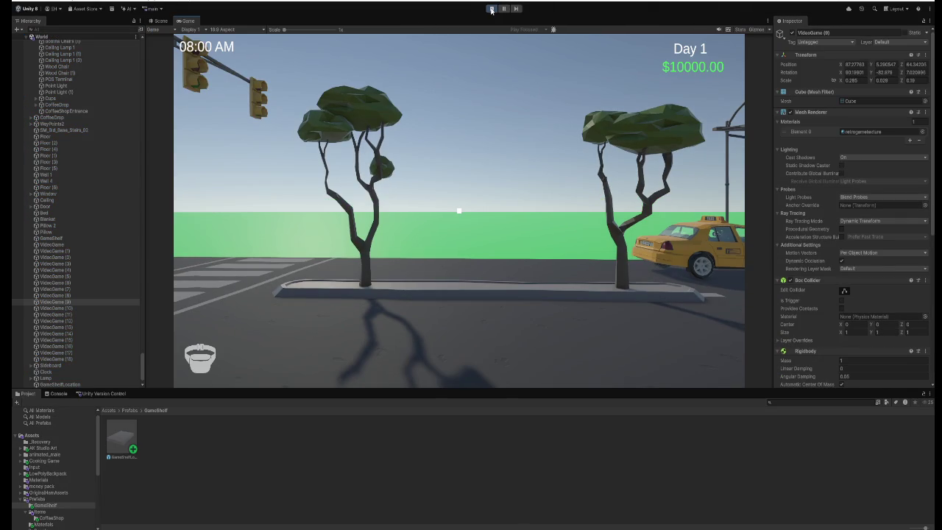
{"action": "key", "text": "w"}
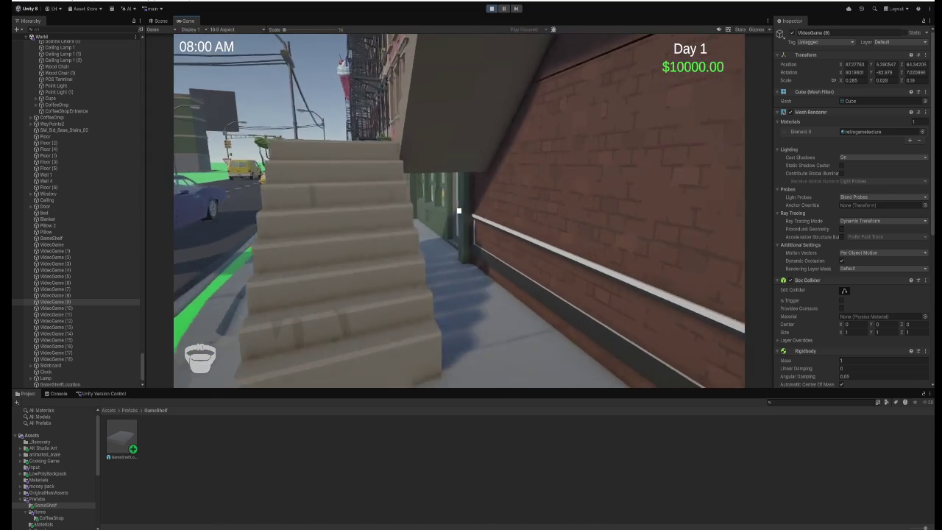
{"action": "key", "text": "w"}
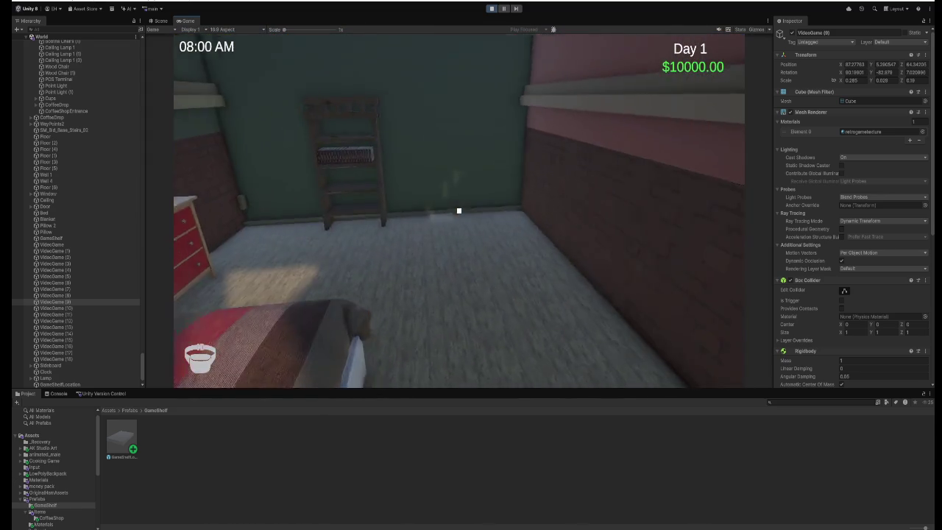
{"action": "key", "text": "e"}
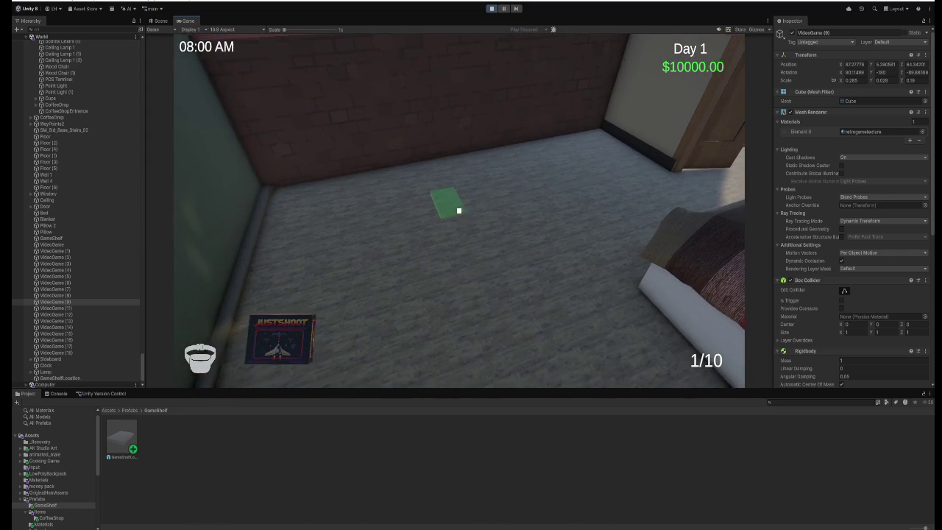
{"action": "left_click", "coordinate": [459, 211]}
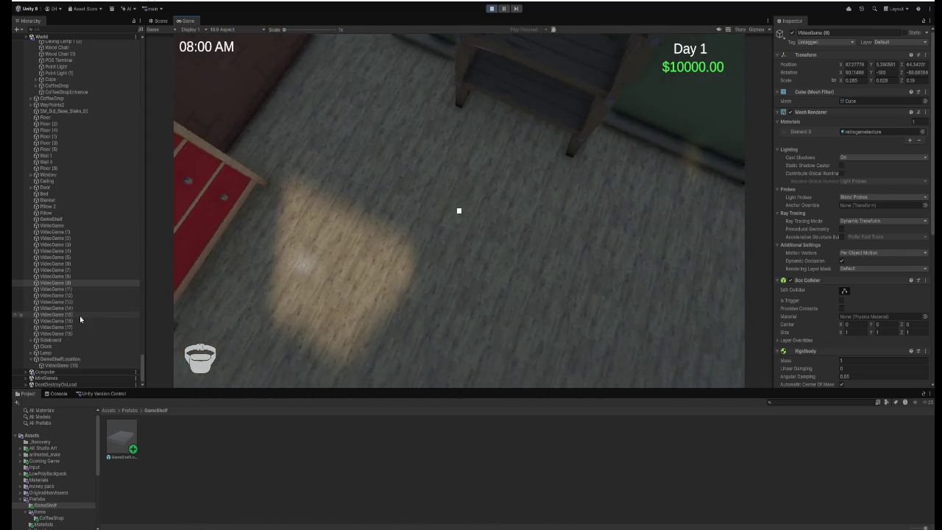
Frame the placed VideoGame (10), set its scale to 1, 1, 1, and stop Play.
{"action": "scroll", "coordinate": [67, 370], "scroll_direction": "down", "scroll_amount": 1}
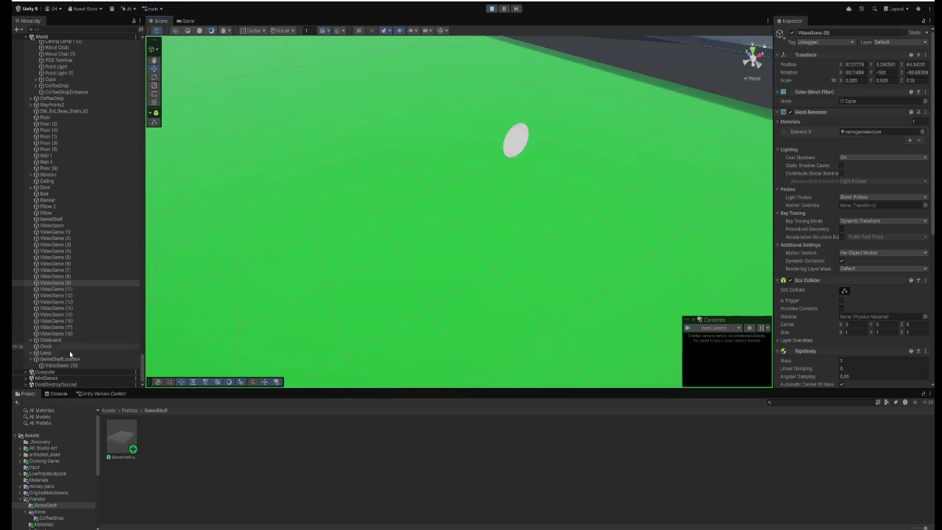
{"action": "left_click", "coordinate": [60, 366]}
{"action": "key", "text": "f"}
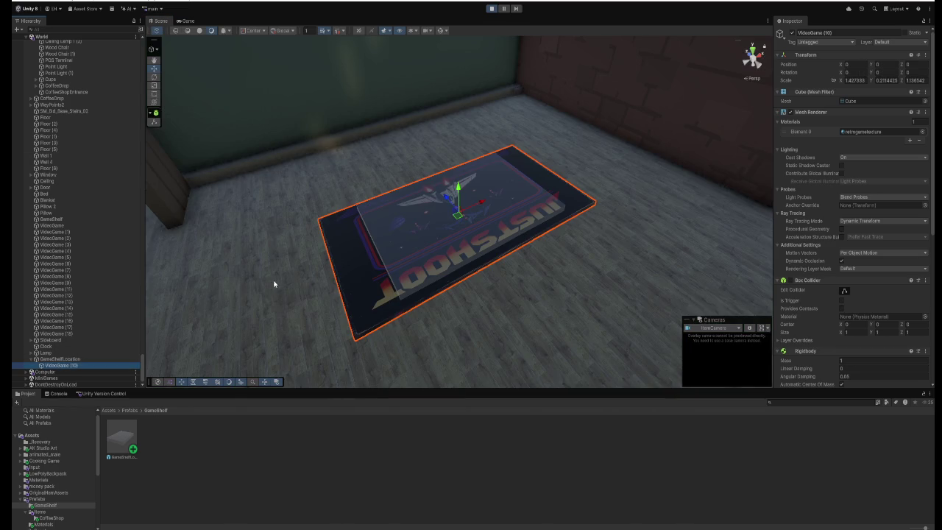
{"action": "left_click", "coordinate": [853, 80]}
{"action": "type", "text": "1.421"}
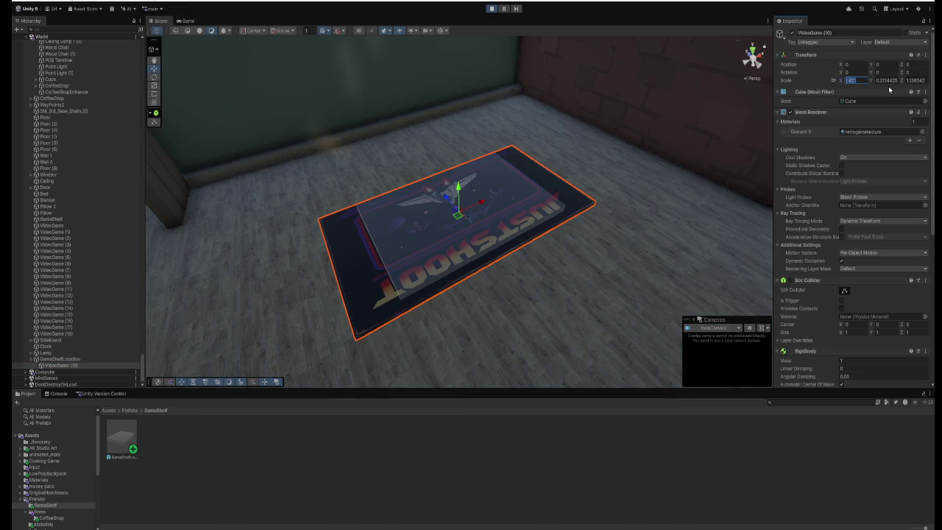
{"action": "type", "text": "1"}
{"action": "key", "text": "Tab"}
{"action": "type", "text": "1"}
{"action": "left_click", "coordinate": [920, 81]}
{"action": "type", "text": "1"}
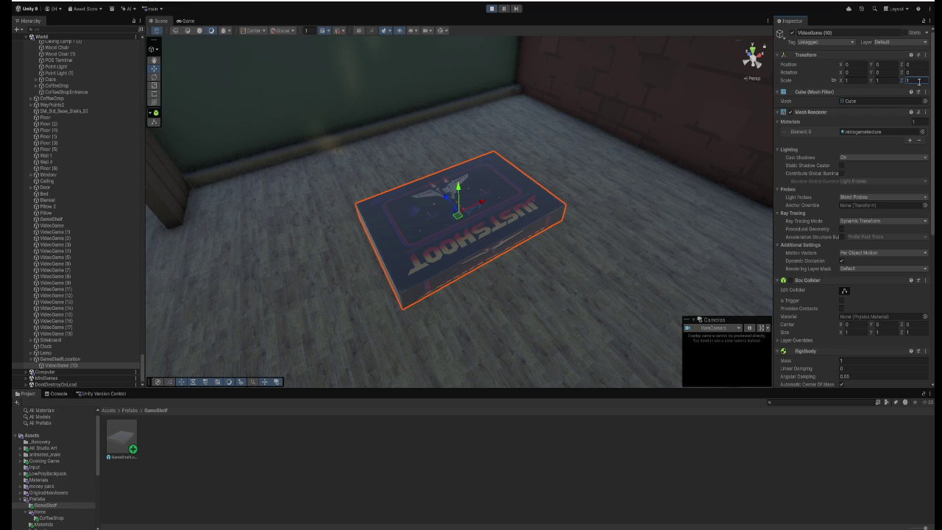
{"action": "left_click", "coordinate": [492, 8]}
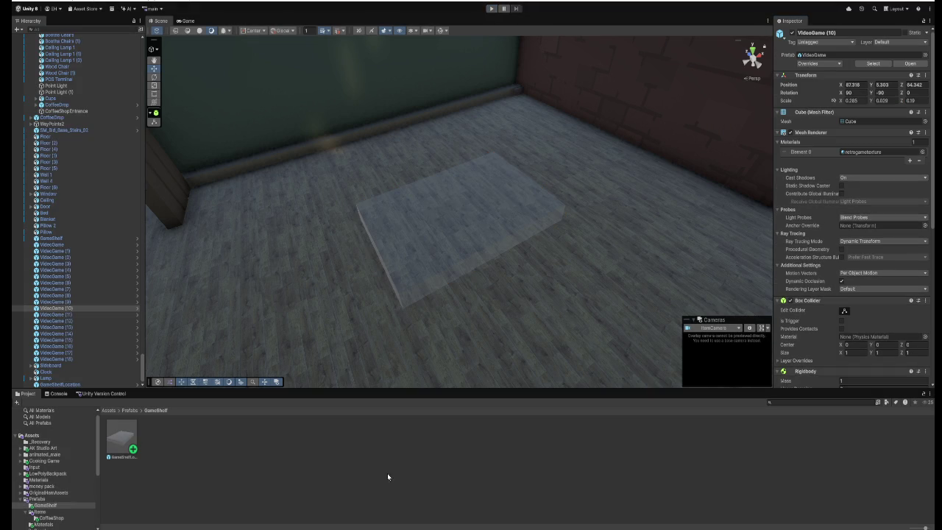
{"action": "key", "text": "alt+Tab"}
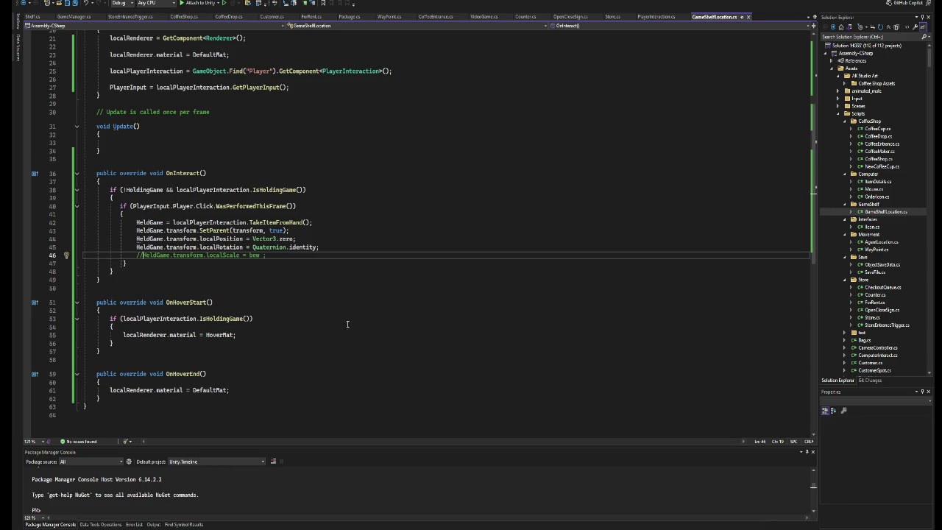
Change the SetParent call's second argument from true to false.
{"action": "double_click", "coordinate": [278, 230]}
{"action": "type", "text": "false"}
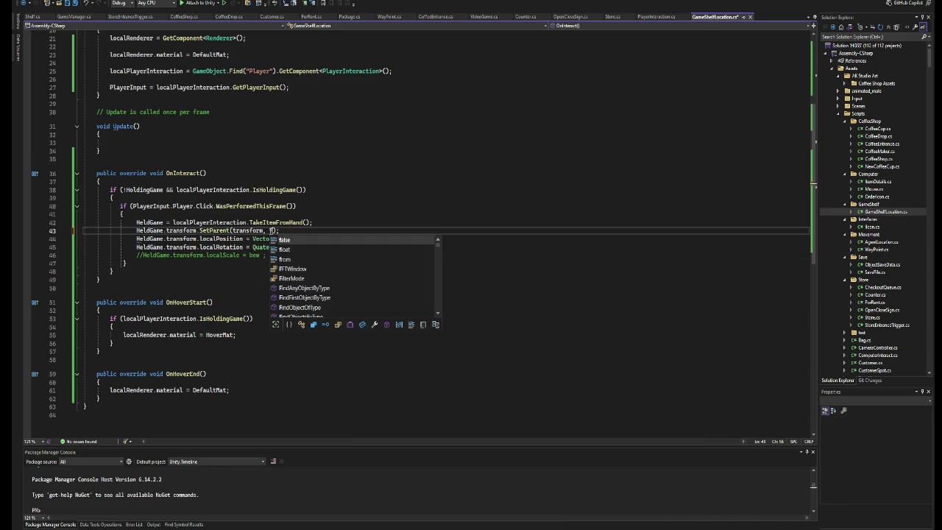
{"action": "key", "text": "Escape"}
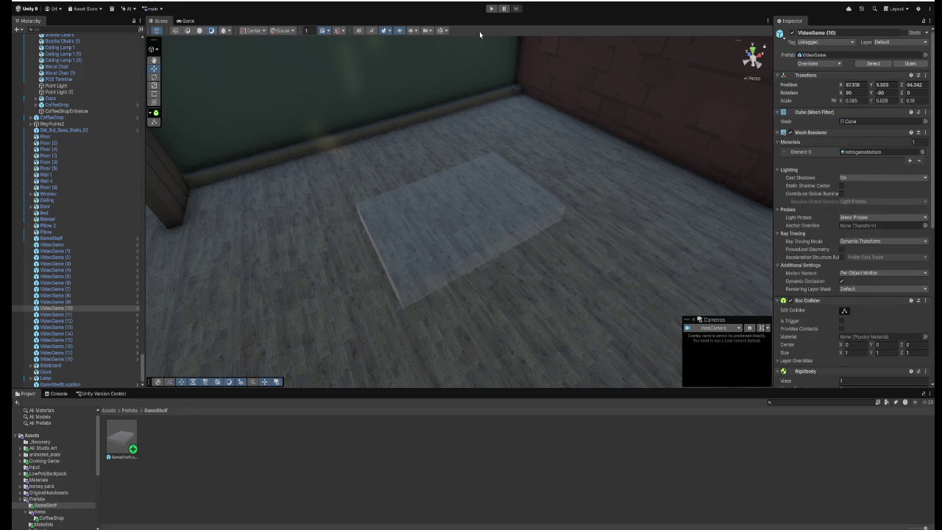
Play again, walk into the room, and place the picked-up JUSTSHOOT game in the shelf spot.
{"action": "left_click", "coordinate": [491, 8]}
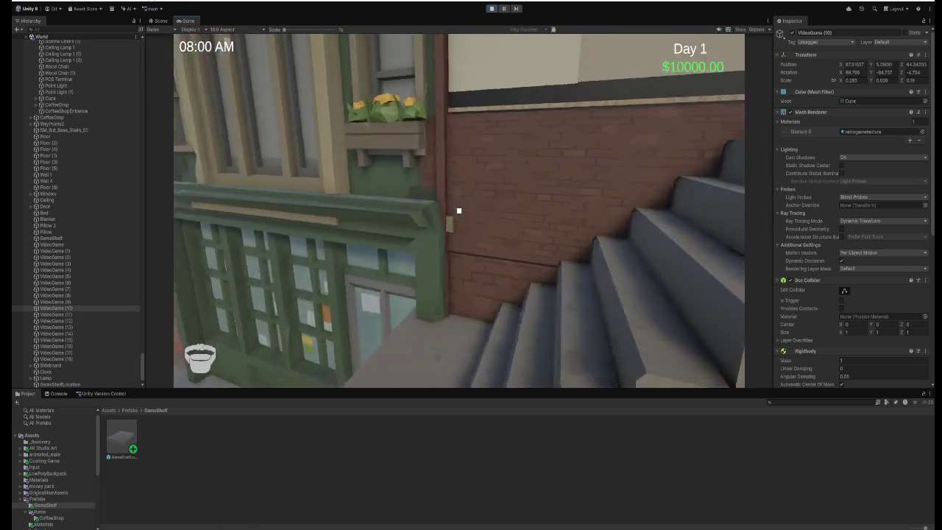
{"action": "key", "text": "w"}
{"action": "key", "text": "e"}
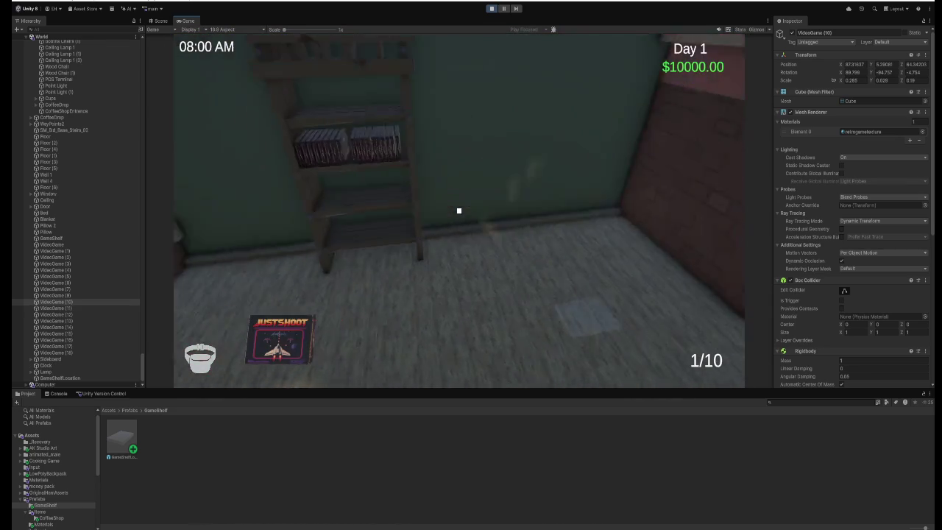
{"action": "left_click", "coordinate": [459, 211]}
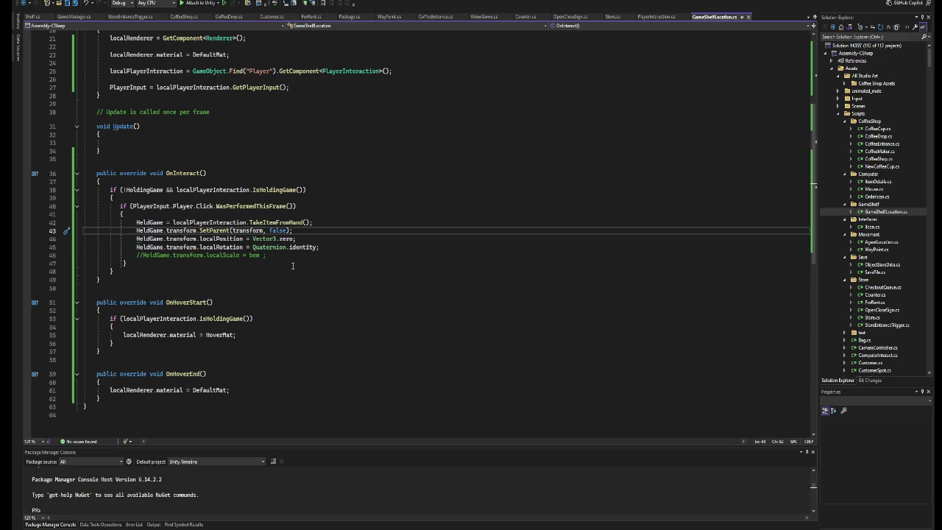
Restore SetParent's true argument and replace commented line 46 with a new Vector3(1.0f, 1.0f, 1.0f) assignment.
{"action": "type", "text": "true"}
{"action": "left_click_drag", "start_coordinate": [295, 255], "coordinate": [137, 248]}
{"action": "left_click_drag", "start_coordinate": [266, 255], "coordinate": [149, 255]}
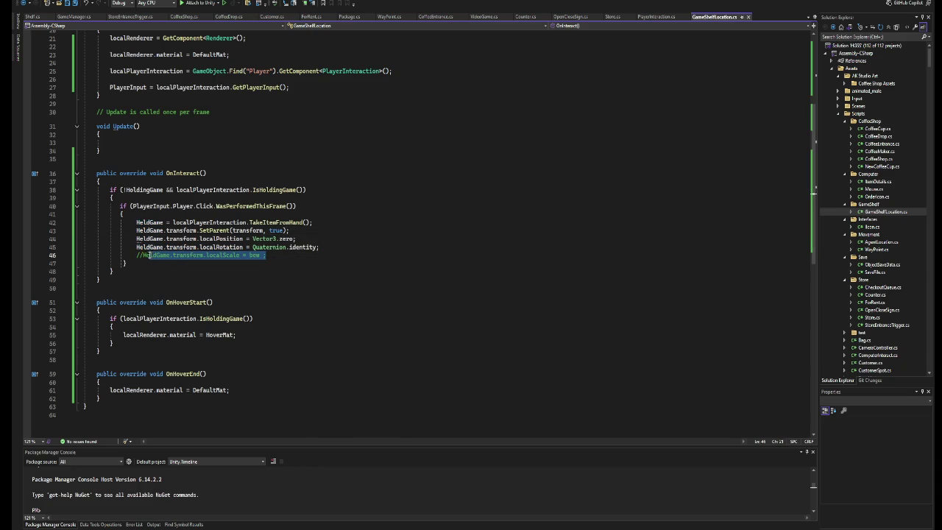
{"action": "key", "text": "ctrl+v"}
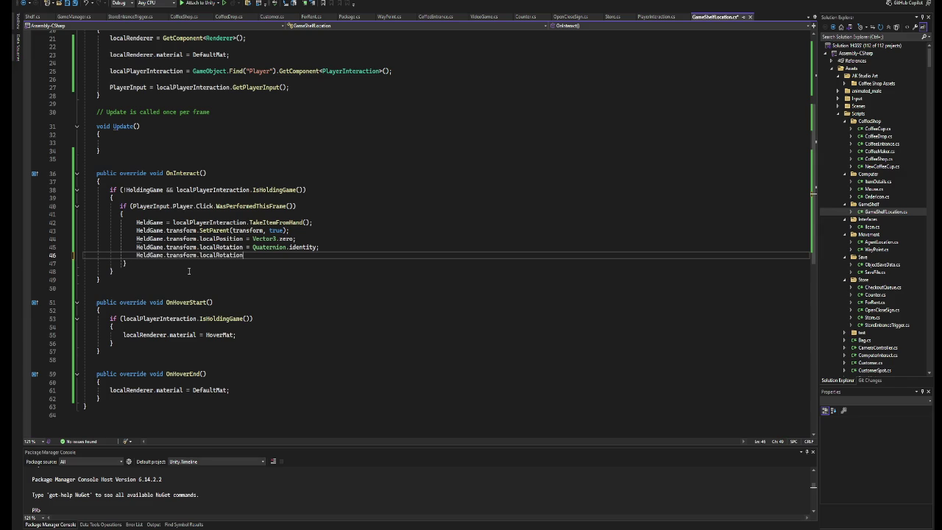
{"action": "type", "text": " = new v"}
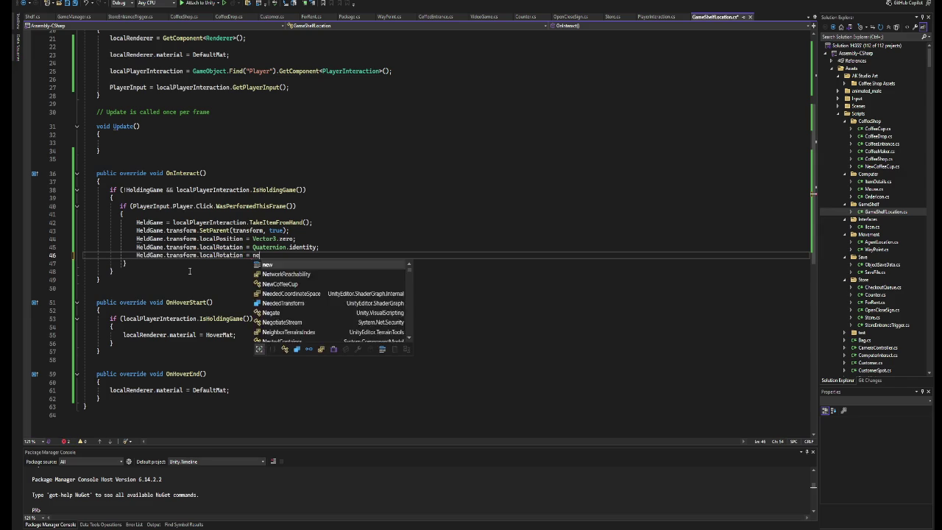
{"action": "key", "text": "Down"}
{"action": "key", "text": "Tab"}
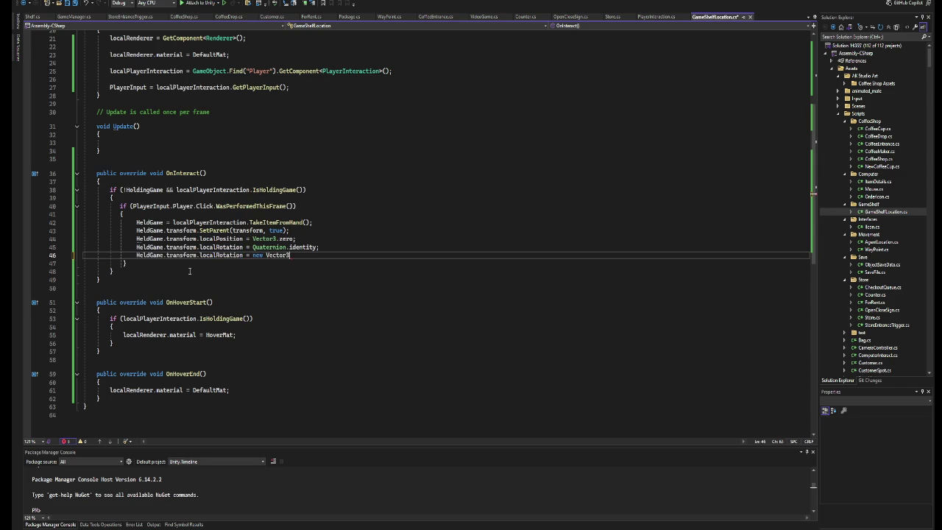
{"action": "type", "text": "(1."}
{"action": "type", "text": ")"}
{"action": "type", "text": ", 1"}
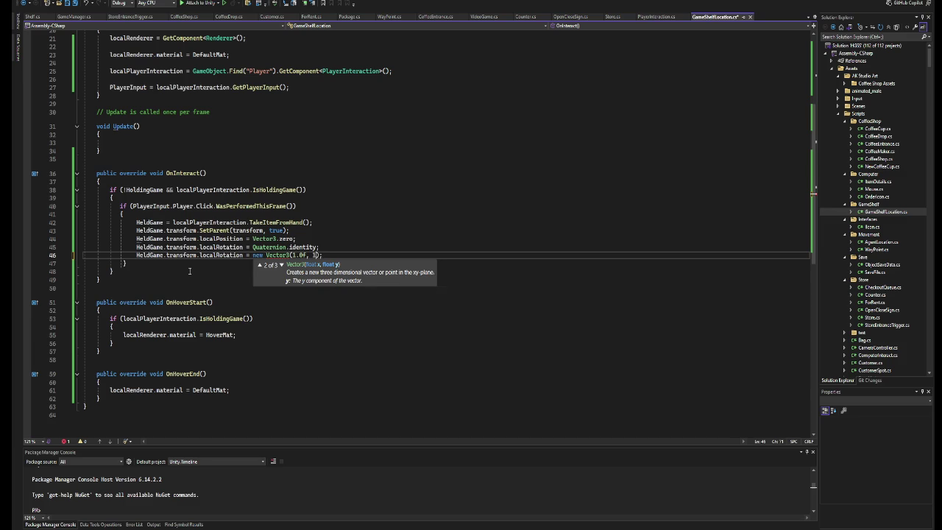
{"action": "type", "text": ", 1.0f"}
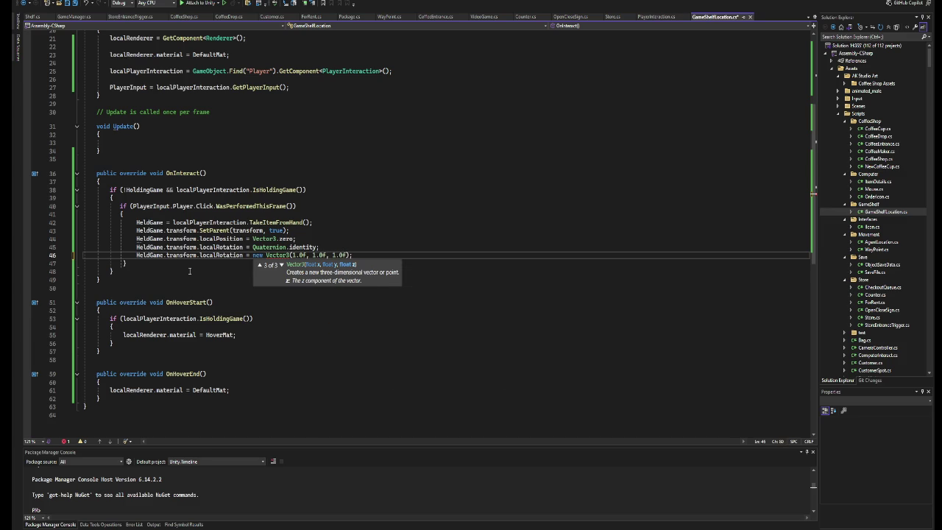
Change line 46's property from localRotation to localScale, then start play mode in Unity.
{"action": "left_click", "coordinate": [362, 206]}
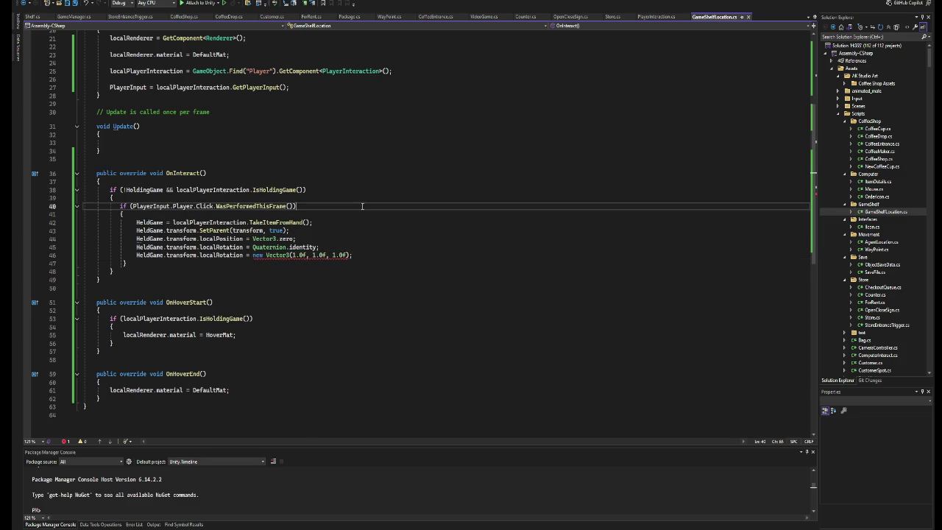
{"action": "left_click", "coordinate": [247, 255]}
{"action": "double_click", "coordinate": [200, 255]}
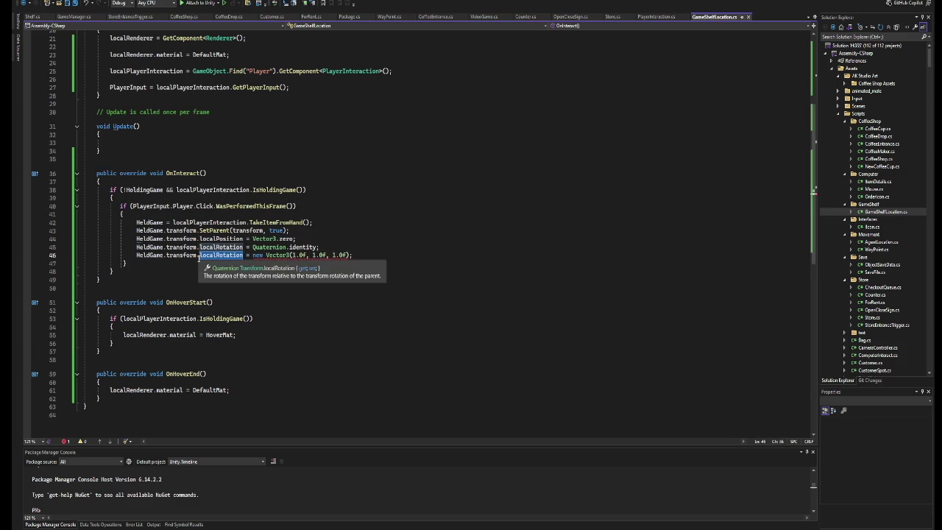
{"action": "key", "text": "BackSpace"}
{"action": "type", "text": "localScale"}
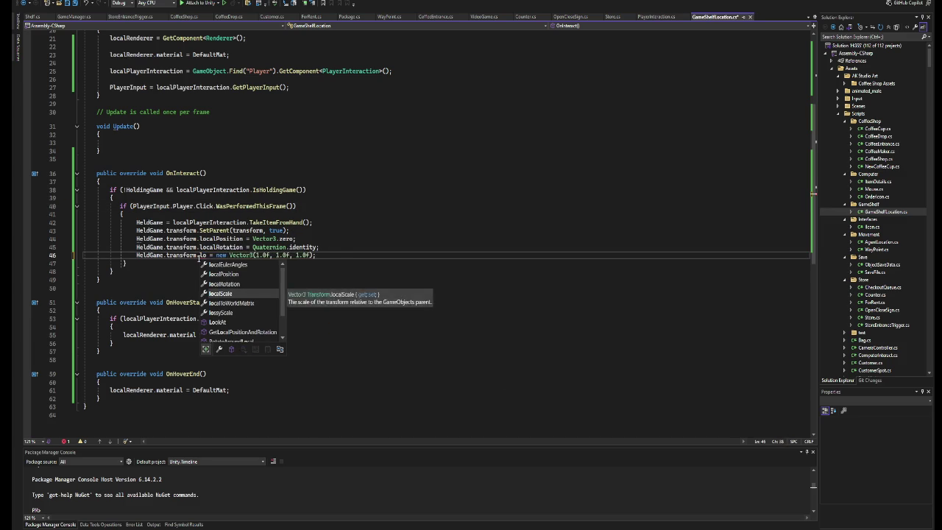
{"action": "key", "text": "Tab"}
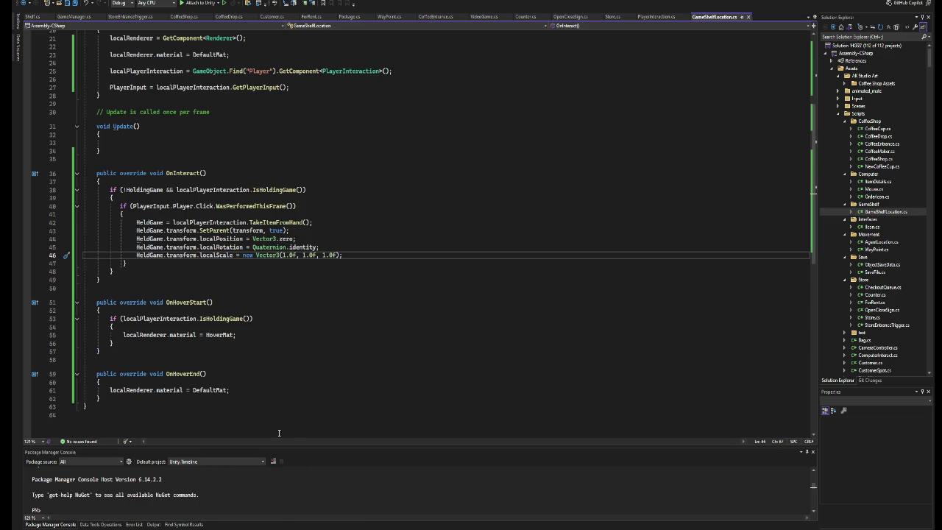
{"action": "key", "text": "alt+Tab"}
{"action": "left_click", "coordinate": [492, 9]}
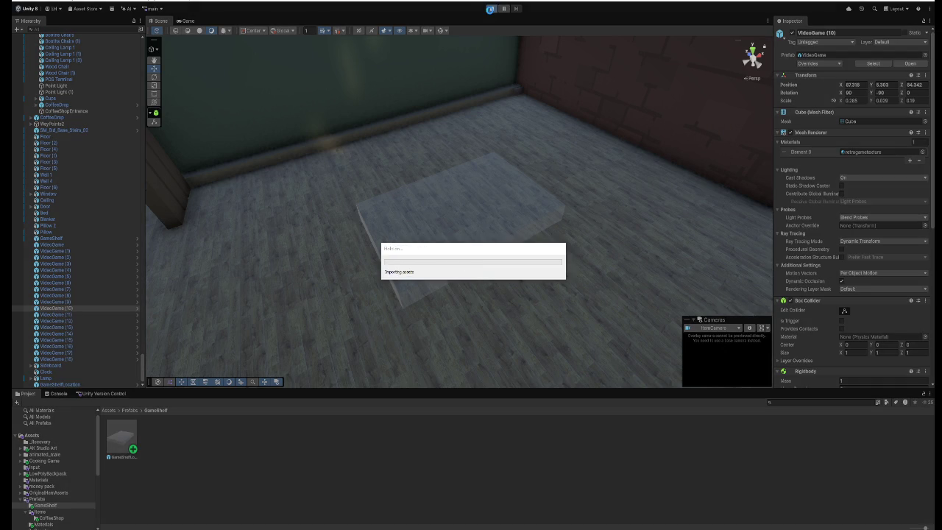
Play-test by picking up a video game, placing it in the spot, and walking outside and back.
{"action": "left_click", "coordinate": [492, 9]}
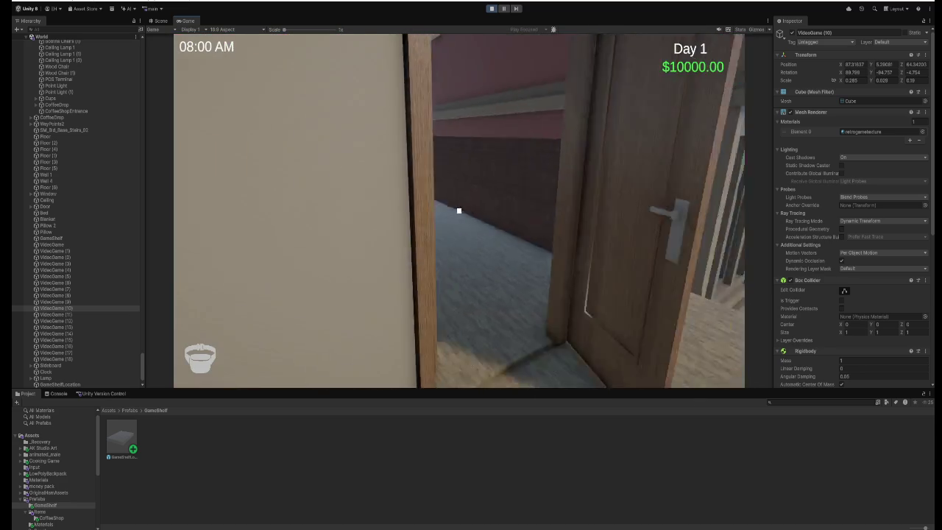
{"action": "left_click", "coordinate": [459, 212]}
{"action": "left_click", "coordinate": [459, 212]}
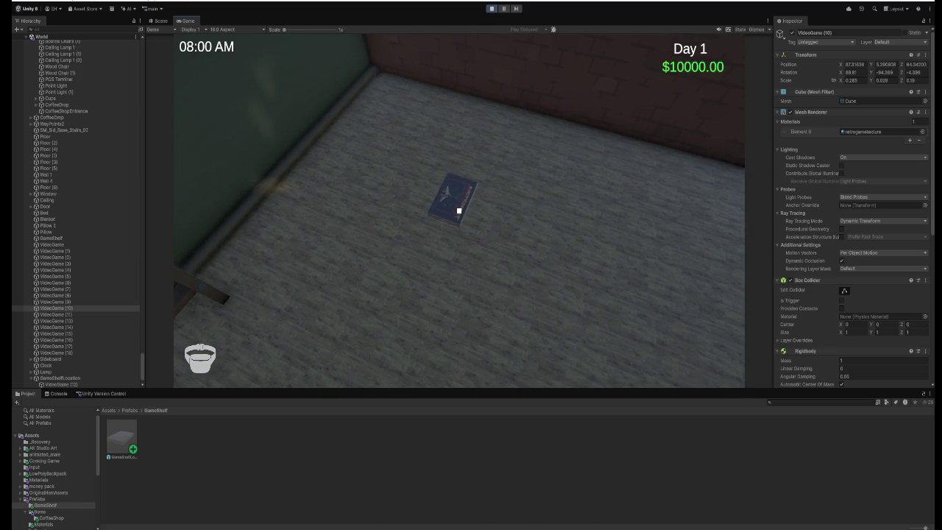
{"action": "key", "text": "w"}
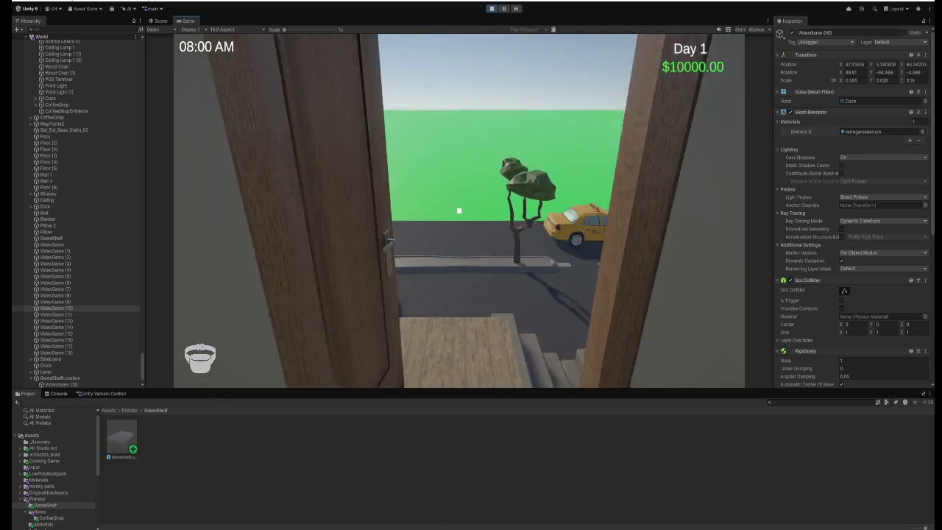
{"action": "key", "text": "w"}
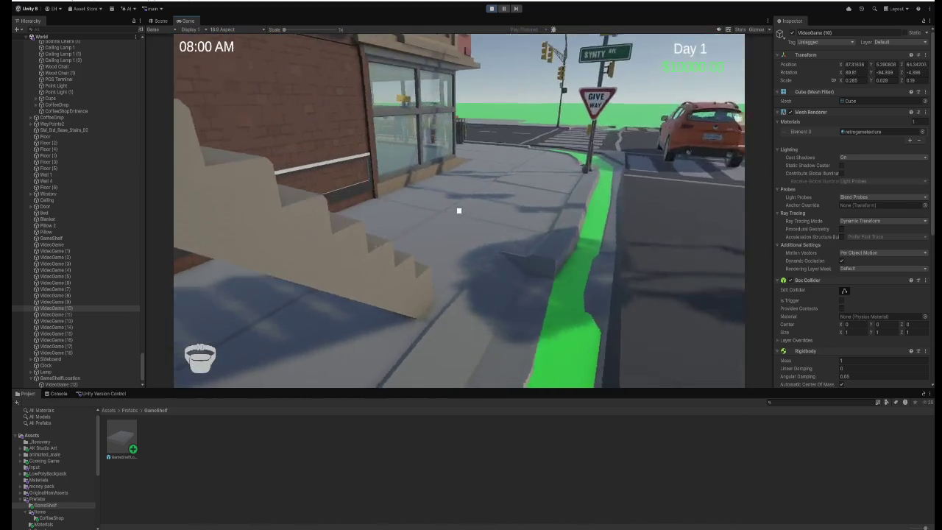
{"action": "key", "text": "w"}
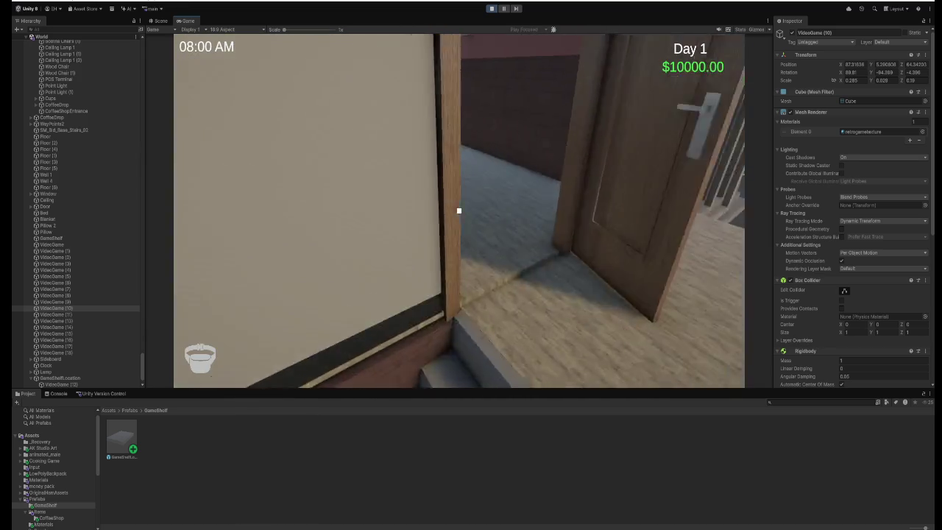
{"action": "key", "text": "w"}
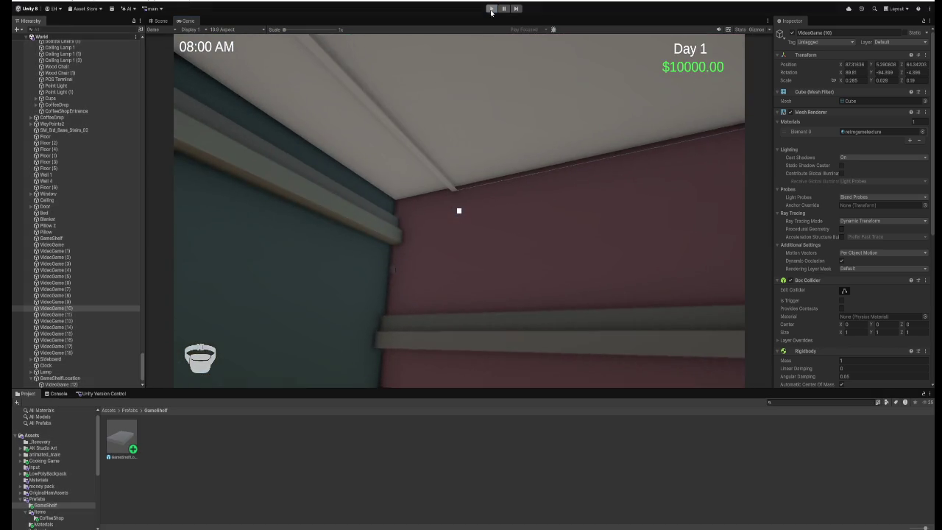
Stop play mode and select the GameShelfLocation placement box.
{"action": "key", "text": "ctrl+p"}
{"action": "left_click", "coordinate": [446, 216]}
{"action": "scroll", "coordinate": [410, 253], "scroll_direction": "down", "scroll_amount": 5}
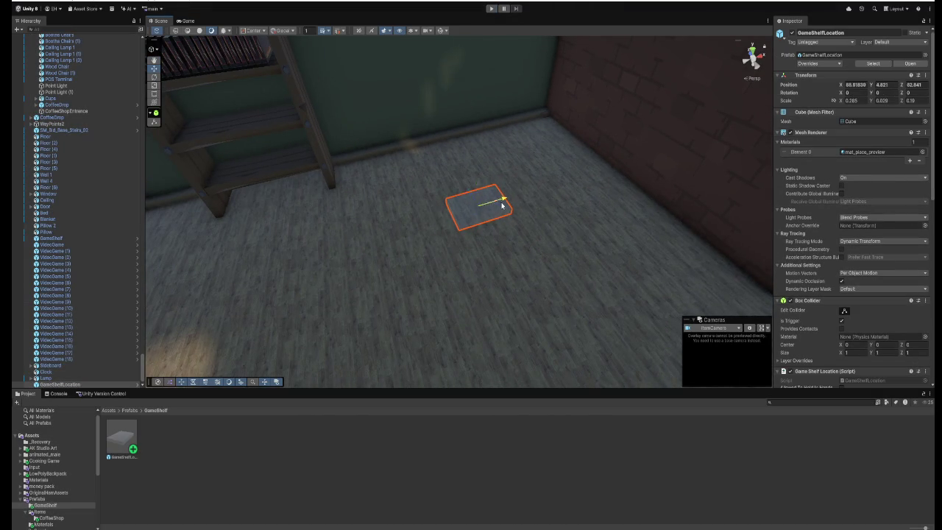
Lift the GameShelfLocation box onto the shelf and rotate it 90 degrees to stand upright.
{"action": "mouse_move", "coordinate": [502, 205]}
{"action": "left_mouse_down"}
{"action": "mouse_move", "coordinate": [322, 267]}
{"action": "mouse_move", "coordinate": [446, 280]}
{"action": "mouse_move", "coordinate": [495, 261]}
{"action": "mouse_move", "coordinate": [331, 236]}
{"action": "mouse_move", "coordinate": [236, 248]}
{"action": "mouse_move", "coordinate": [119, 207]}
{"action": "mouse_move", "coordinate": [126, 161]}
{"action": "mouse_move", "coordinate": [391, 277]}
{"action": "left_mouse_up"}
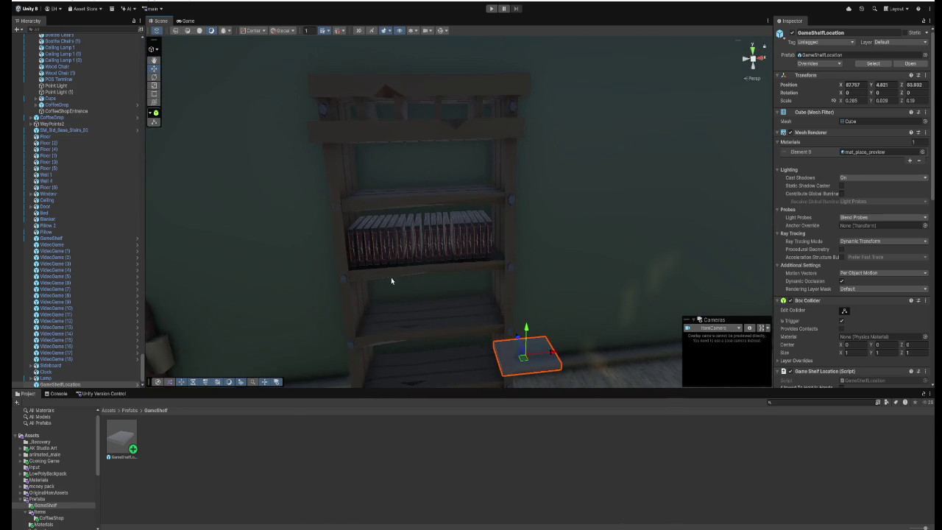
{"action": "mouse_move", "coordinate": [527, 334]}
{"action": "left_mouse_down"}
{"action": "mouse_move", "coordinate": [532, 166]}
{"action": "mouse_move", "coordinate": [515, 165]}
{"action": "mouse_move", "coordinate": [461, 212]}
{"action": "mouse_move", "coordinate": [545, 229]}
{"action": "mouse_move", "coordinate": [554, 248]}
{"action": "mouse_move", "coordinate": [574, 225]}
{"action": "mouse_move", "coordinate": [574, 248]}
{"action": "mouse_move", "coordinate": [443, 218]}
{"action": "left_mouse_up"}
{"action": "key", "text": "e"}
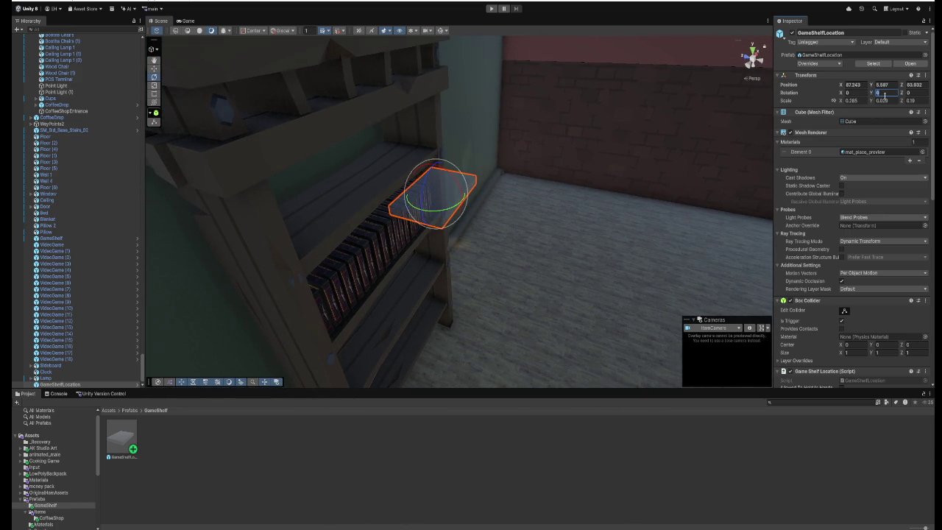
{"action": "type", "text": "90"}
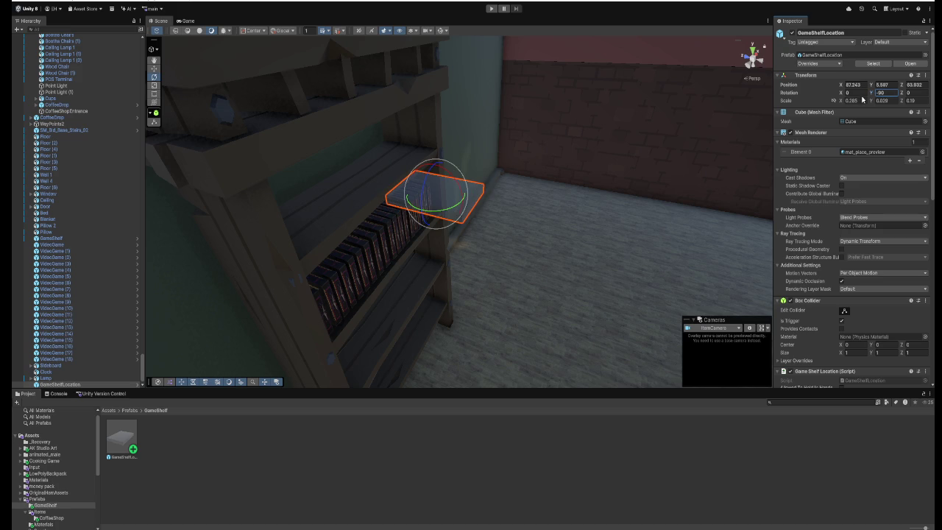
{"action": "left_click_drag", "start_coordinate": [425, 188], "coordinate": [419, 200]}
{"action": "key", "text": "ctrl+z"}
{"action": "type", "text": "90w"}
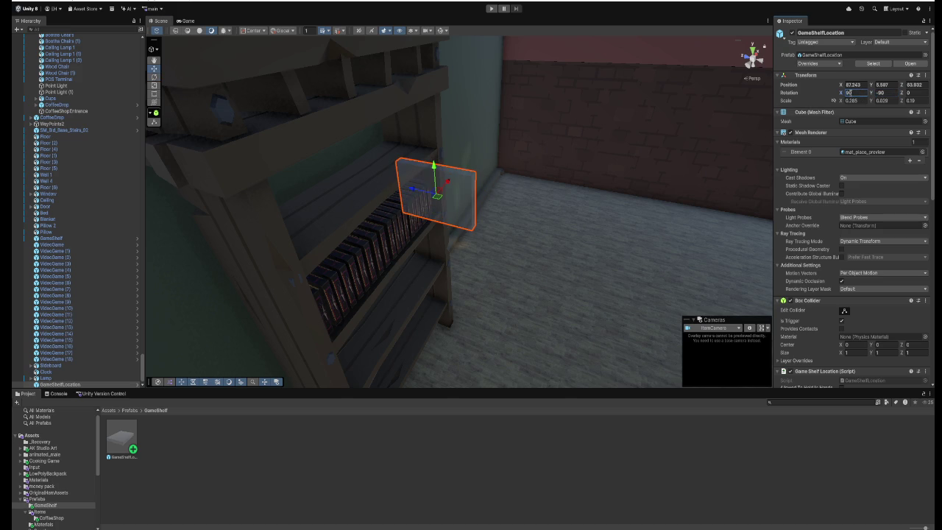
Slide the box into position along the shelf top and start play mode.
{"action": "mouse_move", "coordinate": [510, 148]}
{"action": "left_mouse_down"}
{"action": "mouse_move", "coordinate": [404, 122]}
{"action": "mouse_move", "coordinate": [363, 147]}
{"action": "mouse_move", "coordinate": [522, 169]}
{"action": "mouse_move", "coordinate": [454, 186]}
{"action": "left_mouse_up"}
{"action": "mouse_move", "coordinate": [459, 224]}
{"action": "left_mouse_down"}
{"action": "mouse_move", "coordinate": [532, 174]}
{"action": "mouse_move", "coordinate": [449, 174]}
{"action": "mouse_move", "coordinate": [496, 169]}
{"action": "mouse_move", "coordinate": [529, 184]}
{"action": "mouse_move", "coordinate": [532, 162]}
{"action": "left_mouse_up"}
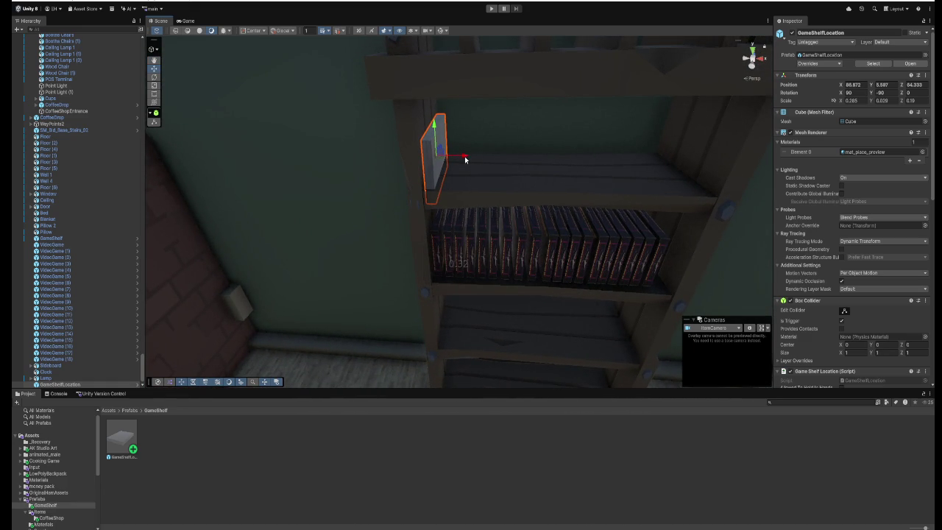
{"action": "left_click_drag", "start_coordinate": [465, 158], "coordinate": [464, 157]}
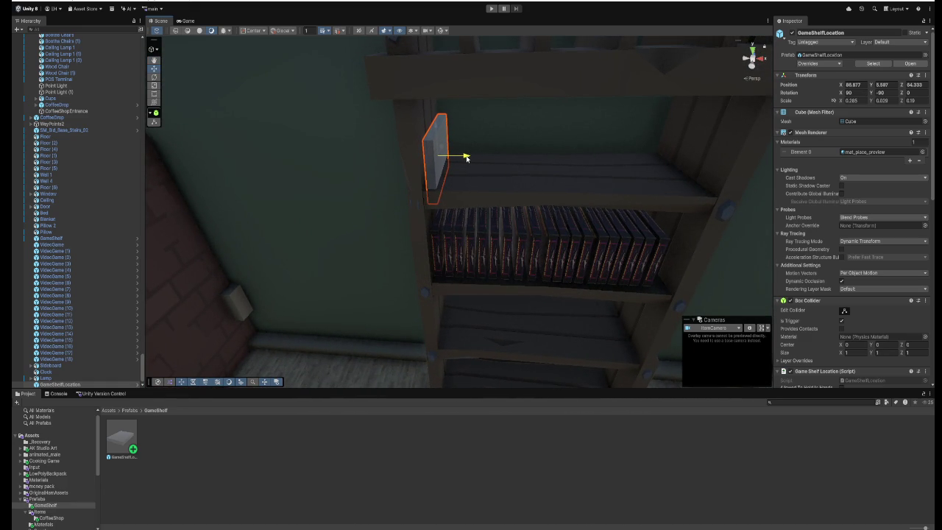
{"action": "right_click", "coordinate": [466, 157]}
{"action": "left_click", "coordinate": [486, 137]}
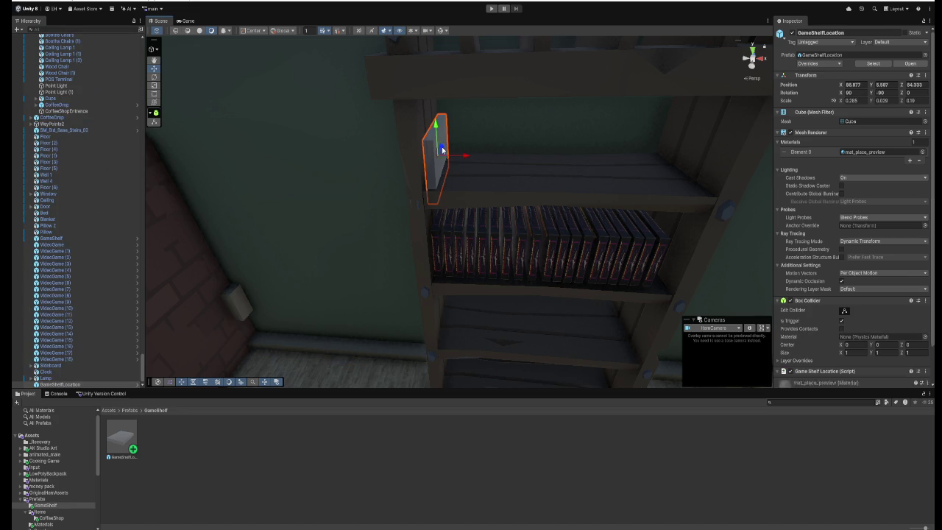
{"action": "left_click", "coordinate": [491, 9]}
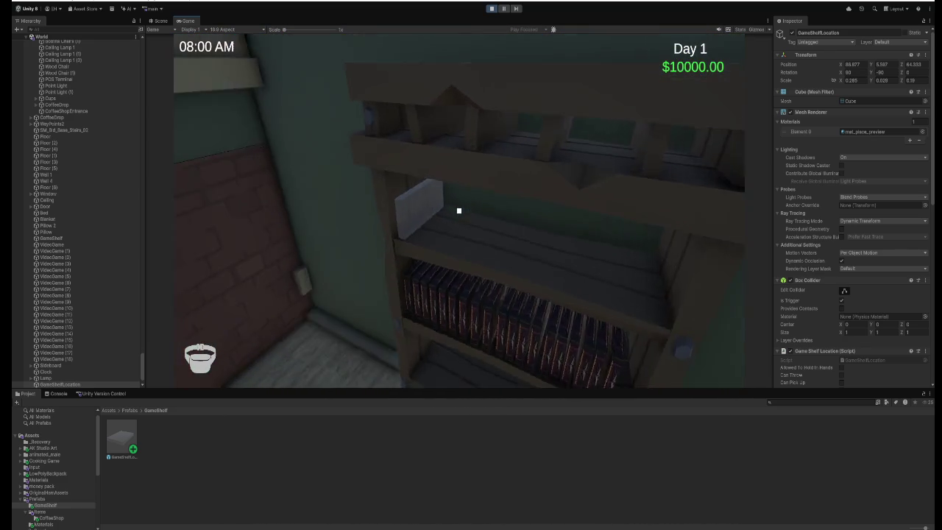
Pick up the Just Shoot game, place it in the shelf spot, and stop play mode.
{"action": "key", "text": "e"}
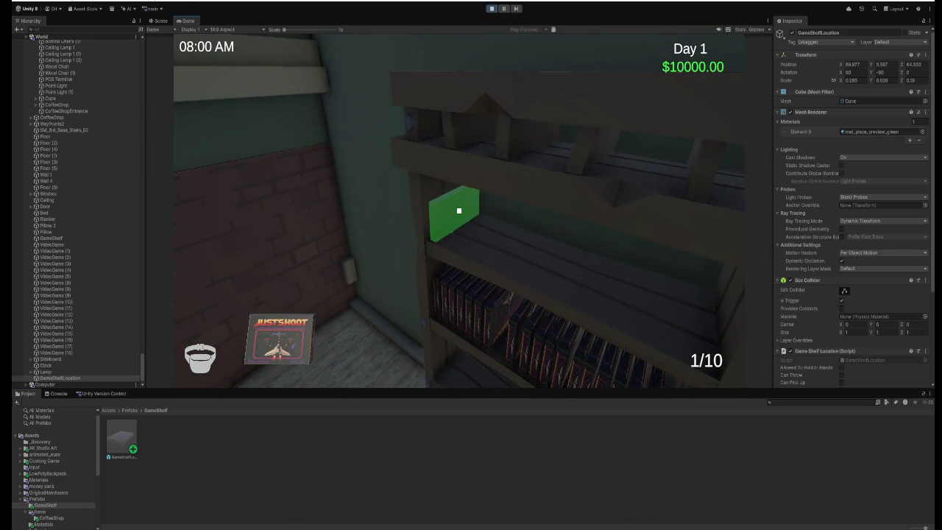
{"action": "left_click", "coordinate": [459, 211]}
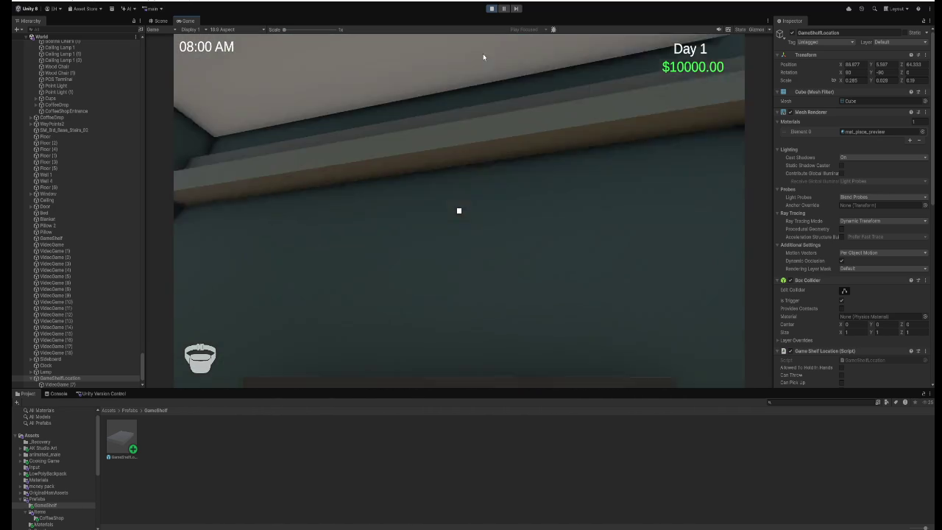
{"action": "key", "text": "ctrl+p"}
Set the spot's X rotation to -90, nudge it to X 86.8933, and play again.
{"action": "left_click_drag", "start_coordinate": [495, 172], "coordinate": [442, 117]}
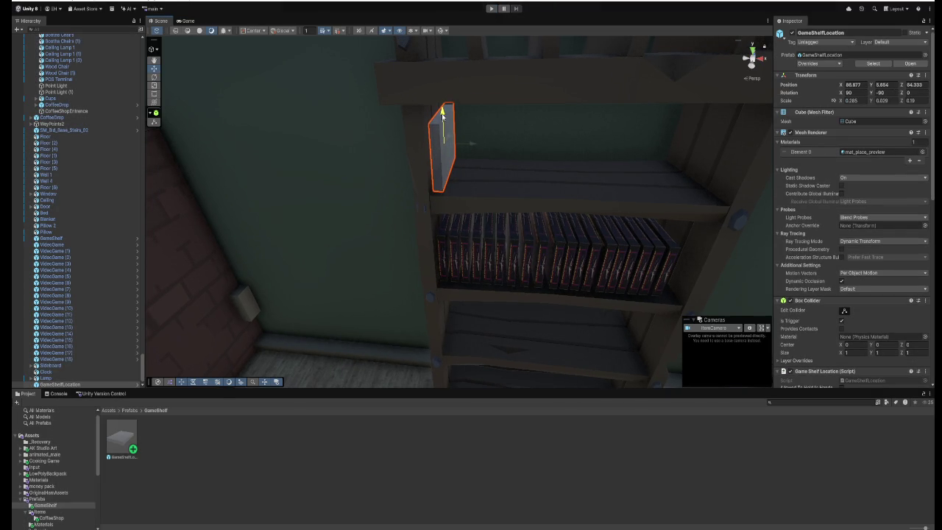
{"action": "key", "text": "e"}
{"action": "mouse_move", "coordinate": [455, 116]}
{"action": "left_mouse_down"}
{"action": "mouse_move", "coordinate": [513, 311]}
{"action": "mouse_move", "coordinate": [490, 356]}
{"action": "mouse_move", "coordinate": [656, 270]}
{"action": "left_mouse_up"}
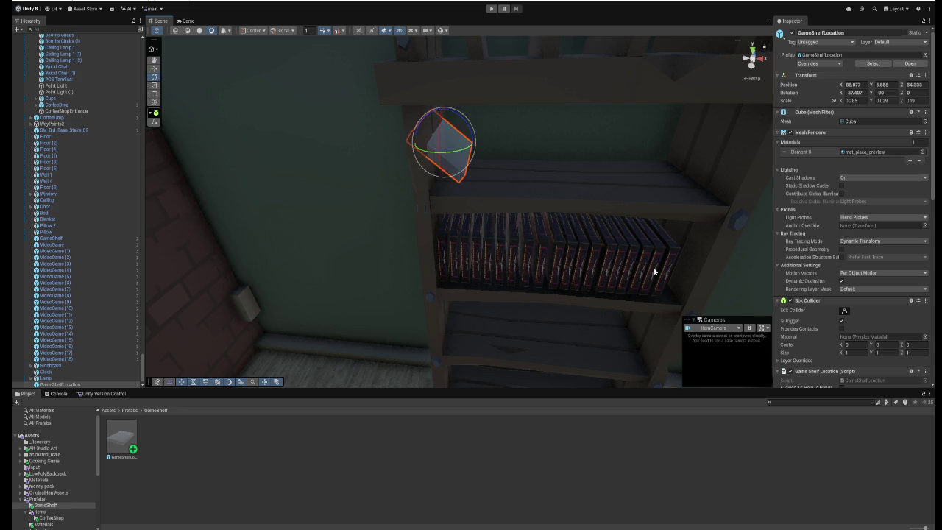
{"action": "type", "text": "-90"}
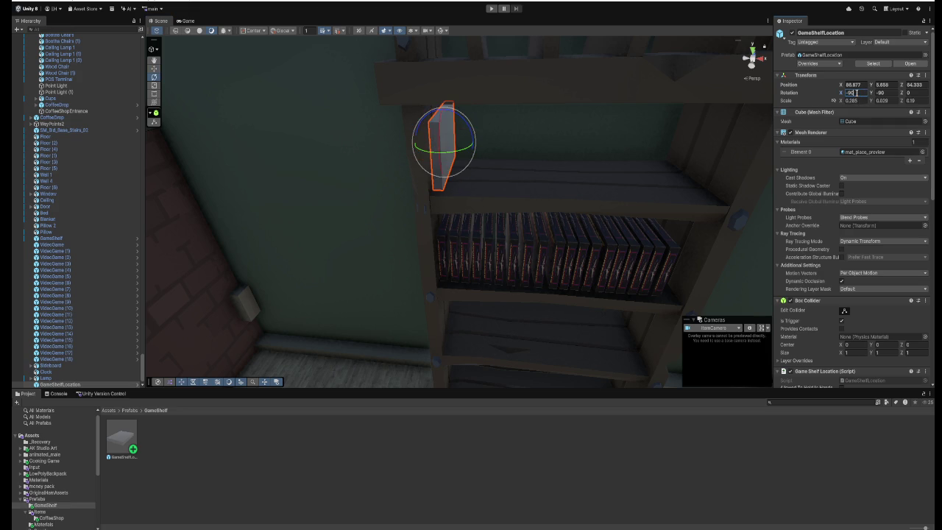
{"action": "type", "text": "w"}
{"action": "scroll", "coordinate": [599, 139], "scroll_direction": "down", "scroll_amount": 5}
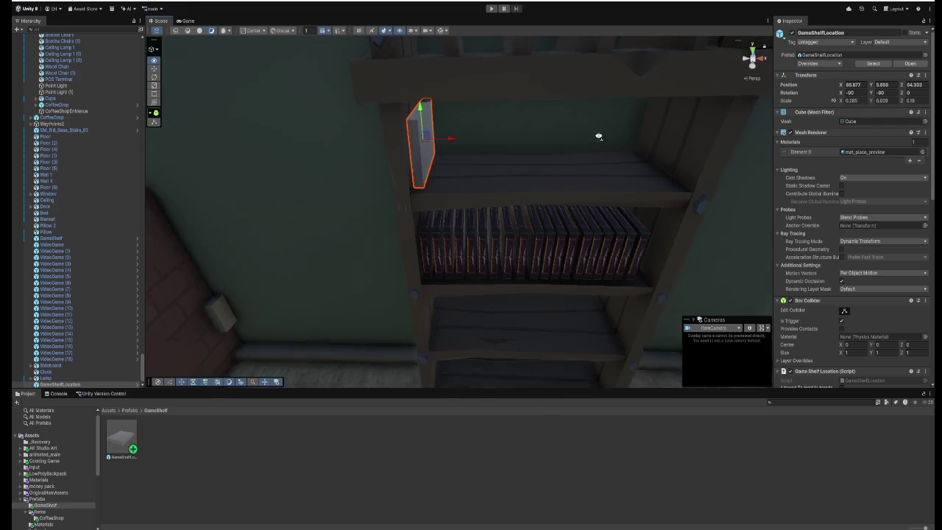
{"action": "key", "text": "w"}
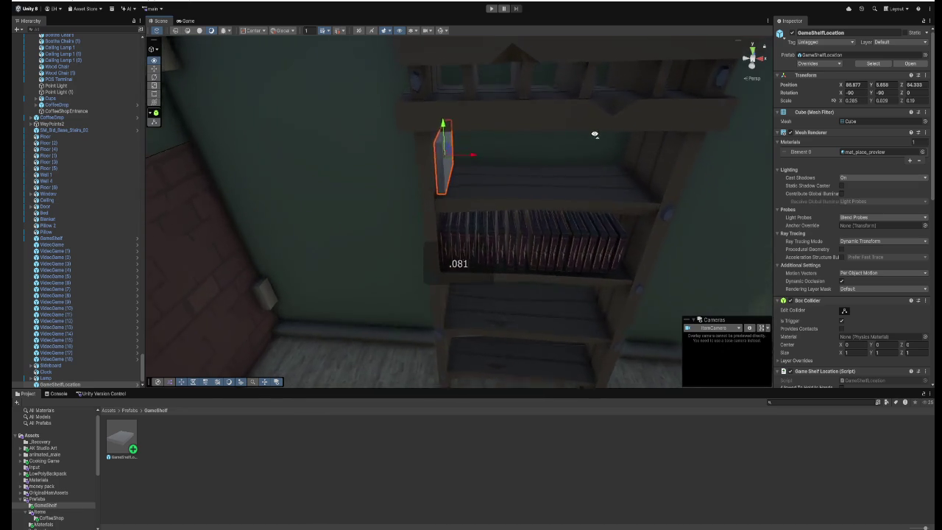
{"action": "left_click_drag", "start_coordinate": [451, 144], "coordinate": [457, 148]}
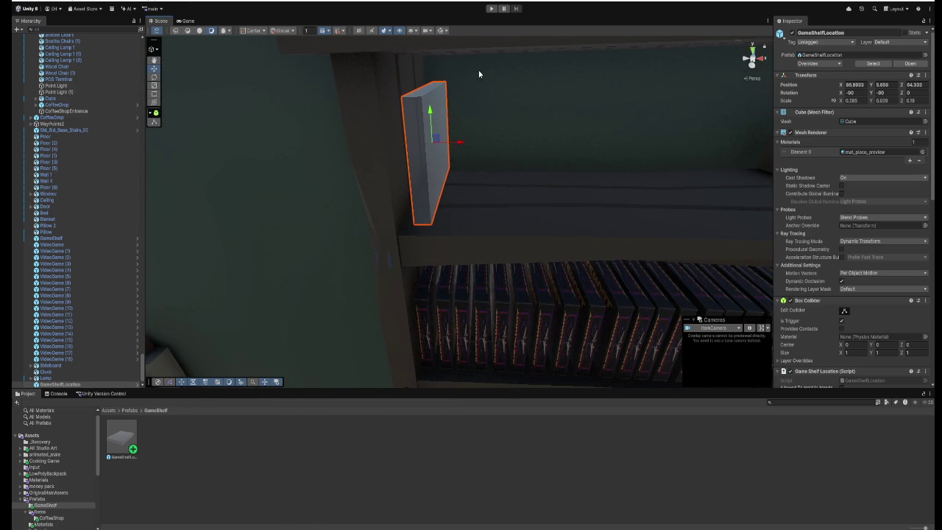
{"action": "left_click", "coordinate": [492, 9]}
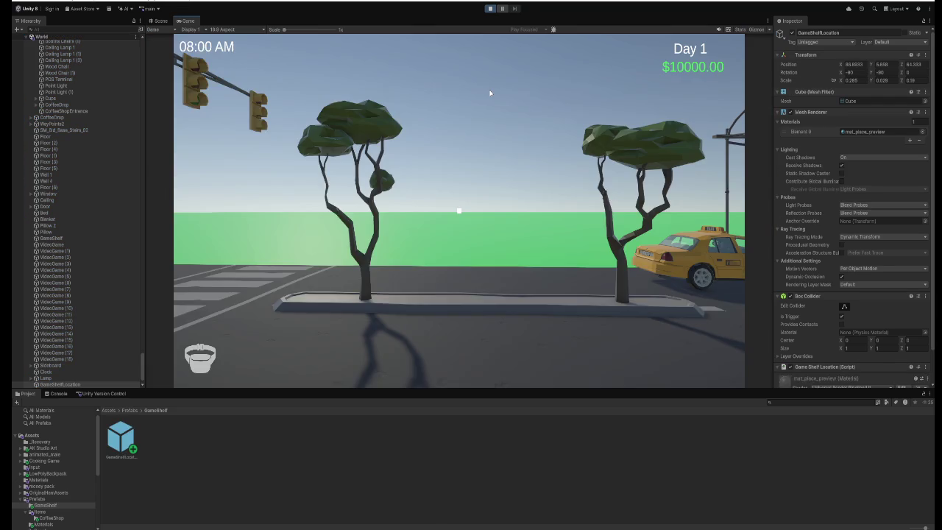
{"action": "left_click", "coordinate": [489, 93]}
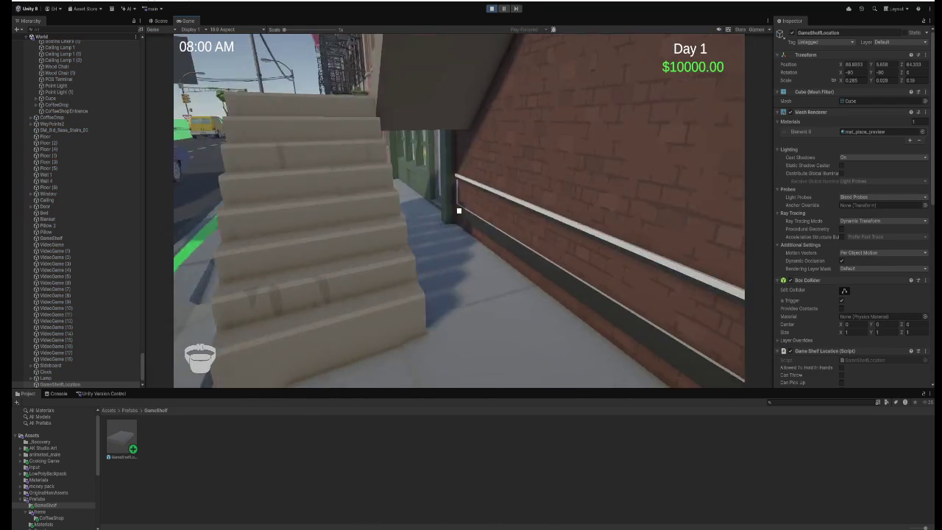
Place the JUSTSHOOT game in the shelf spot, then view GameShelfLocation in the Scene tab.
{"action": "key", "text": "w"}
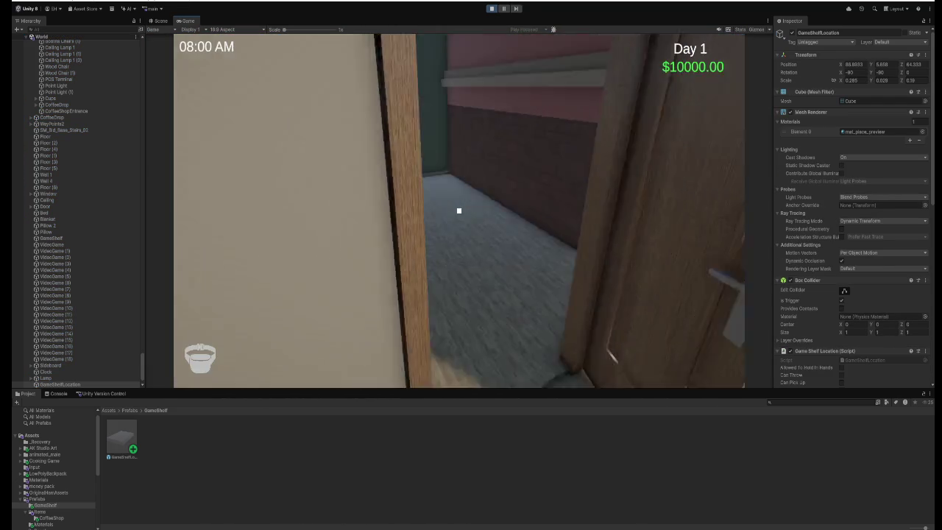
{"action": "key", "text": "w"}
{"action": "key", "text": "e"}
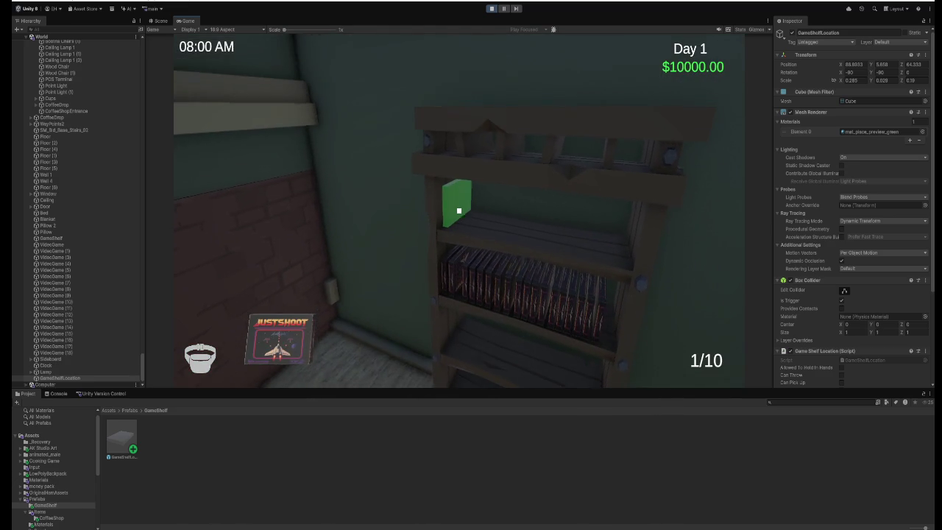
{"action": "key", "text": "e"}
{"action": "key", "text": "w"}
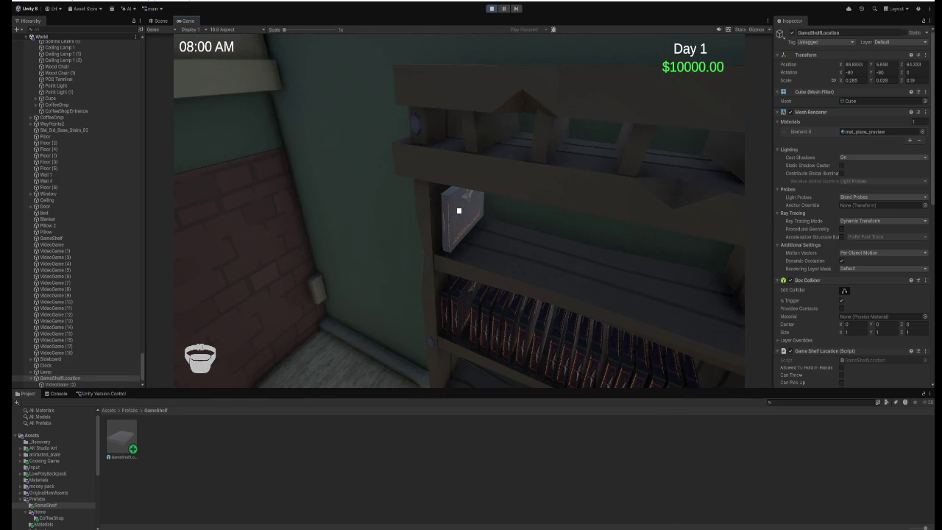
{"action": "left_click", "coordinate": [72, 360]}
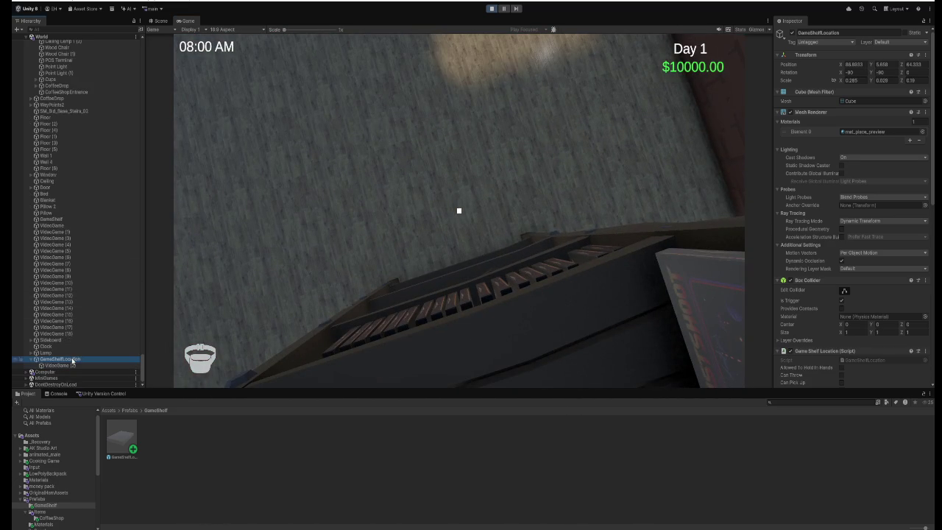
{"action": "left_click", "coordinate": [160, 21]}
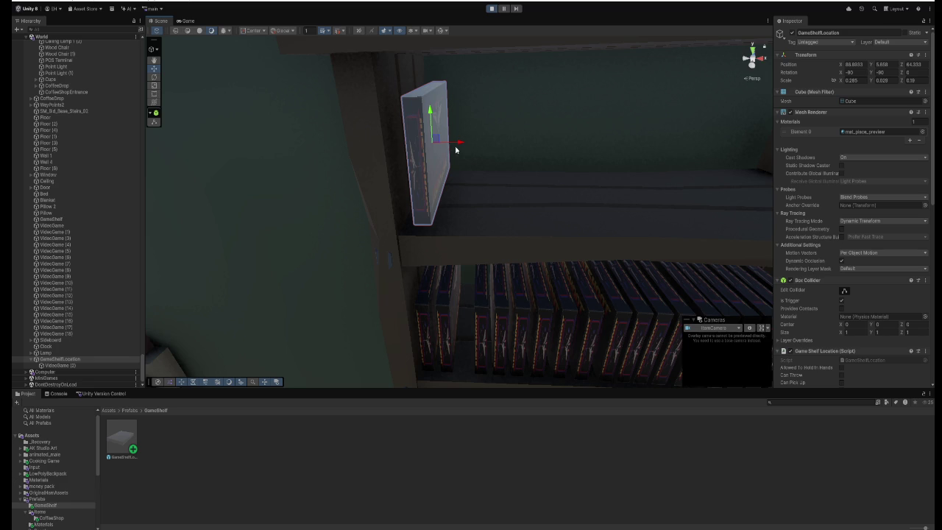
Experiment with the shelf spot's Y rotation during play to make the game face outward.
{"action": "left_click_drag", "start_coordinate": [493, 156], "coordinate": [456, 147]}
{"action": "key", "text": "e"}
{"action": "key", "text": "r"}
{"action": "key", "text": "e"}
{"action": "mouse_move", "coordinate": [411, 123]}
{"action": "left_mouse_down"}
{"action": "mouse_move", "coordinate": [458, 284]}
{"action": "mouse_move", "coordinate": [396, 129]}
{"action": "mouse_move", "coordinate": [396, 156]}
{"action": "mouse_move", "coordinate": [535, 122]}
{"action": "left_mouse_up"}
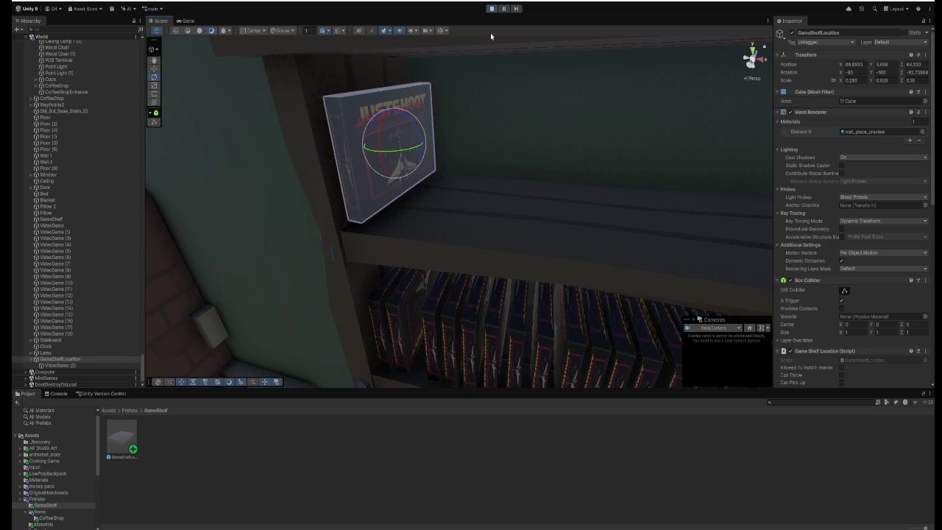
{"action": "key", "text": "ctrl+z"}
{"action": "left_click", "coordinate": [886, 74]}
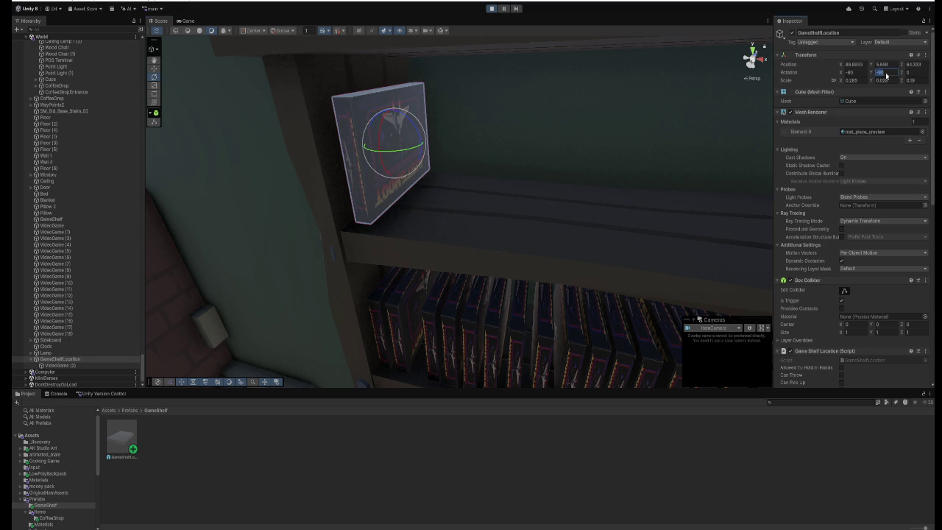
{"action": "type", "text": "180"}
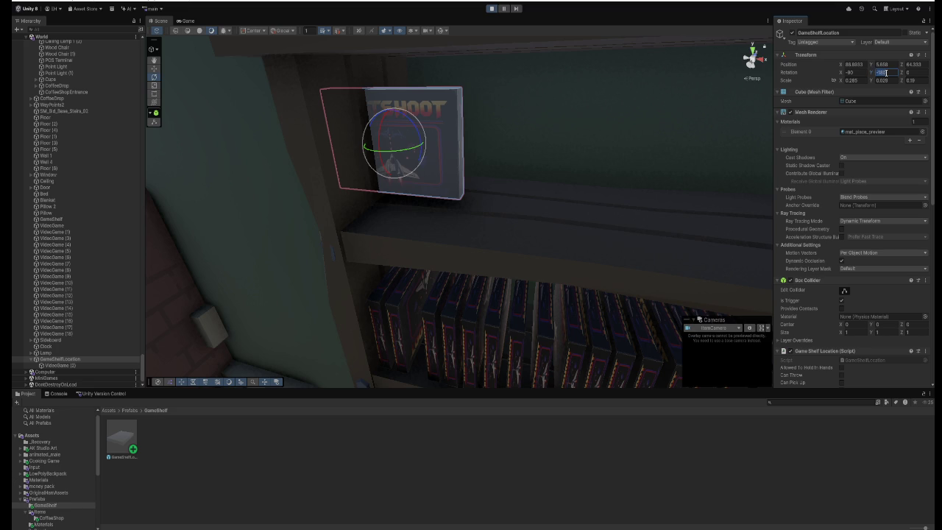
{"action": "type", "text": "0"}
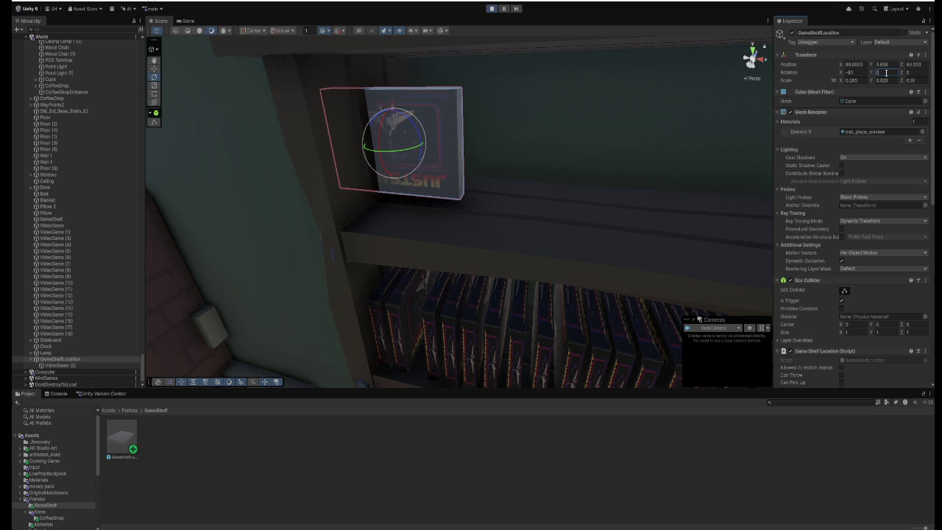
{"action": "type", "text": "-90"}
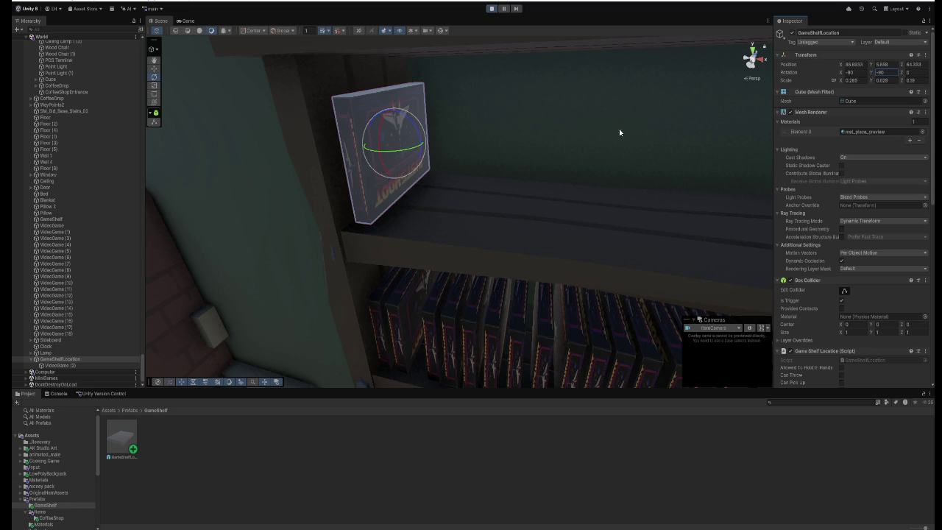
{"action": "mouse_move", "coordinate": [873, 75]}
{"action": "left_mouse_down"}
{"action": "mouse_move", "coordinate": [231, 91]}
{"action": "mouse_move", "coordinate": [881, 72]}
{"action": "mouse_move", "coordinate": [309, 93]}
{"action": "mouse_move", "coordinate": [199, 109]}
{"action": "mouse_move", "coordinate": [759, 136]}
{"action": "mouse_move", "coordinate": [543, 131]}
{"action": "left_mouse_up"}
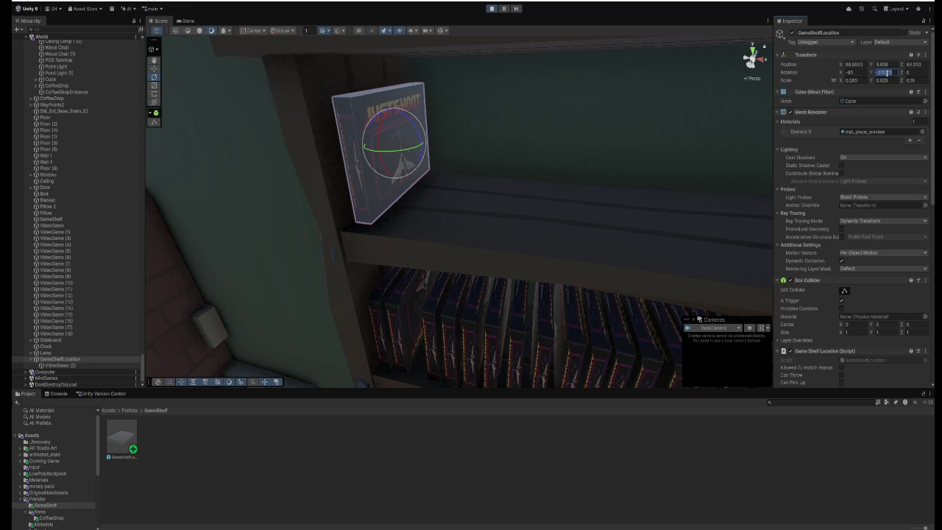
{"action": "type", "text": "0"}
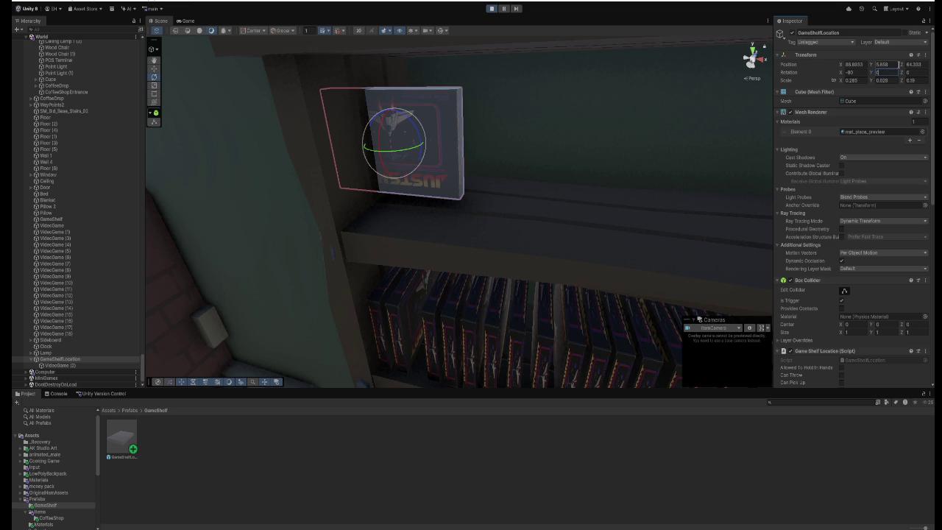
{"action": "type", "text": "270"}
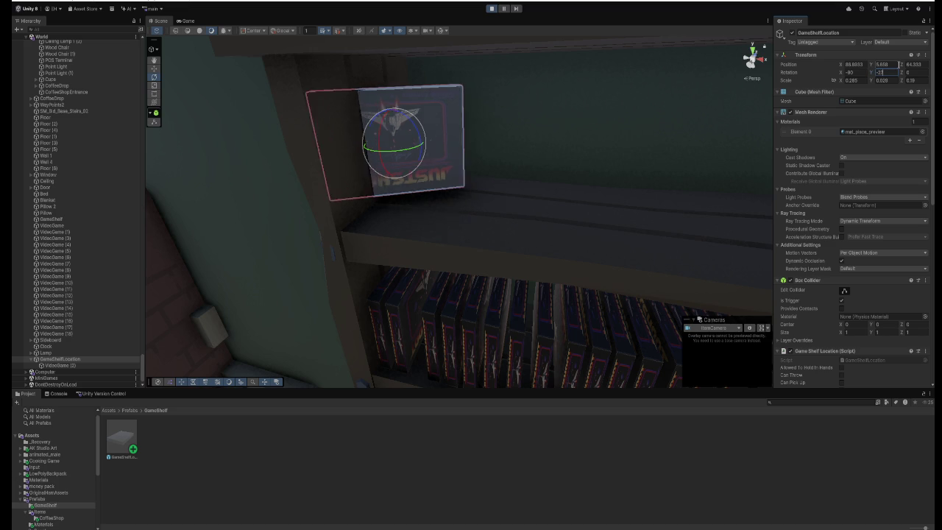
{"action": "mouse_move", "coordinate": [713, 80]}
{"action": "left_mouse_down"}
{"action": "mouse_move", "coordinate": [625, 105]}
{"action": "mouse_move", "coordinate": [657, 104]}
{"action": "mouse_move", "coordinate": [551, 113]}
{"action": "mouse_move", "coordinate": [593, 122]}
{"action": "left_mouse_up"}
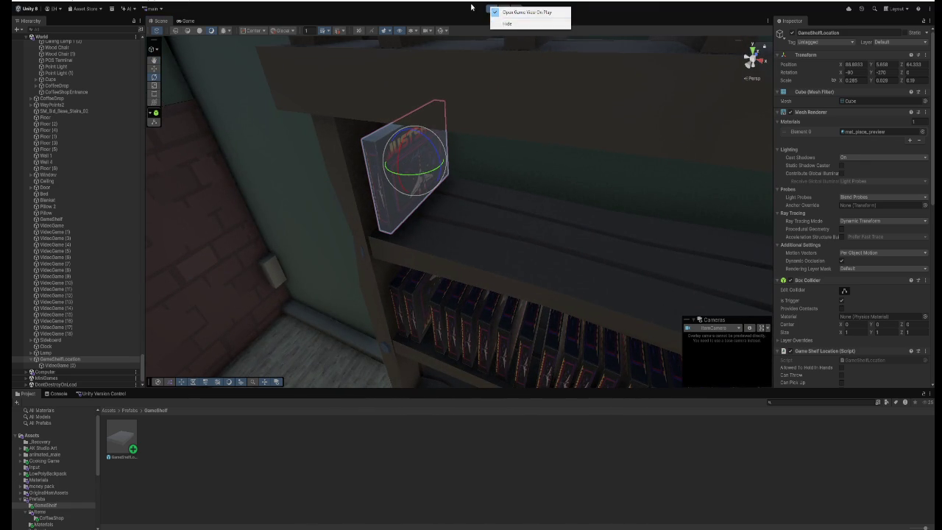
In edit mode, set the spot's Y rotation to -270 and start play mode.
{"action": "left_click", "coordinate": [492, 8]}
{"action": "left_click", "coordinate": [886, 93]}
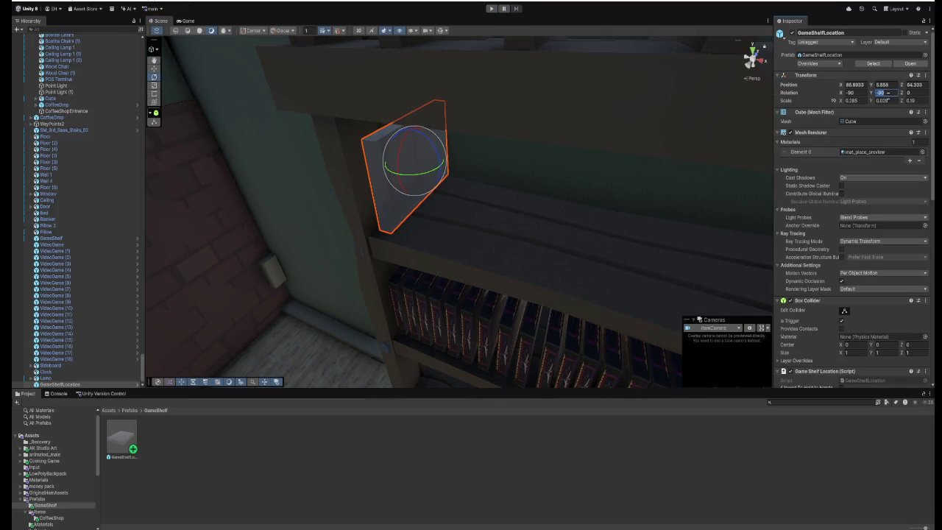
{"action": "type", "text": "-270"}
{"action": "type", "text": "w"}
{"action": "left_click", "coordinate": [491, 8]}
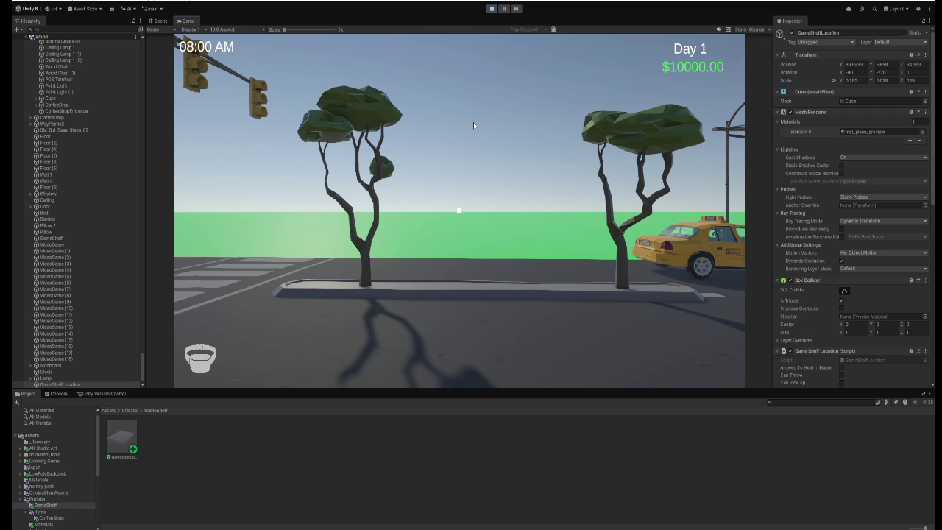
Walk into the shop and place the held game into the shelf spot.
{"action": "left_click", "coordinate": [473, 122]}
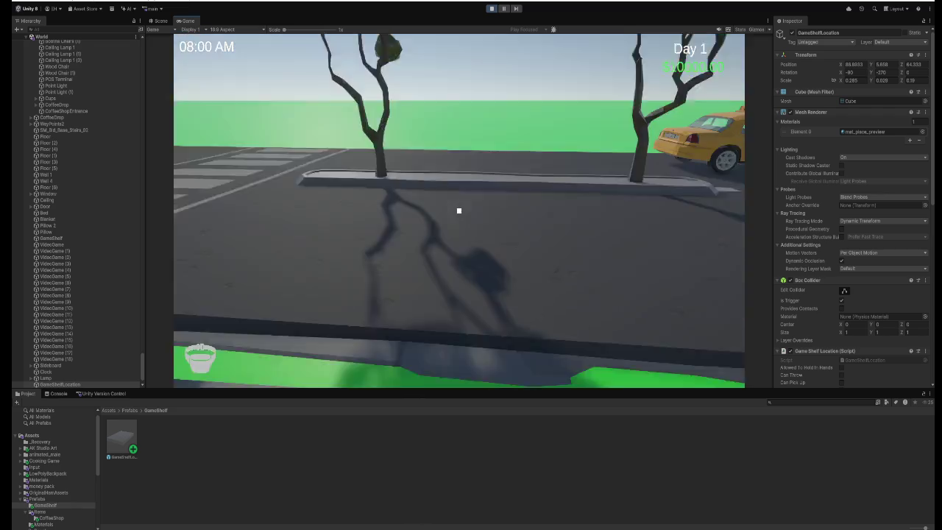
{"action": "key", "text": "w"}
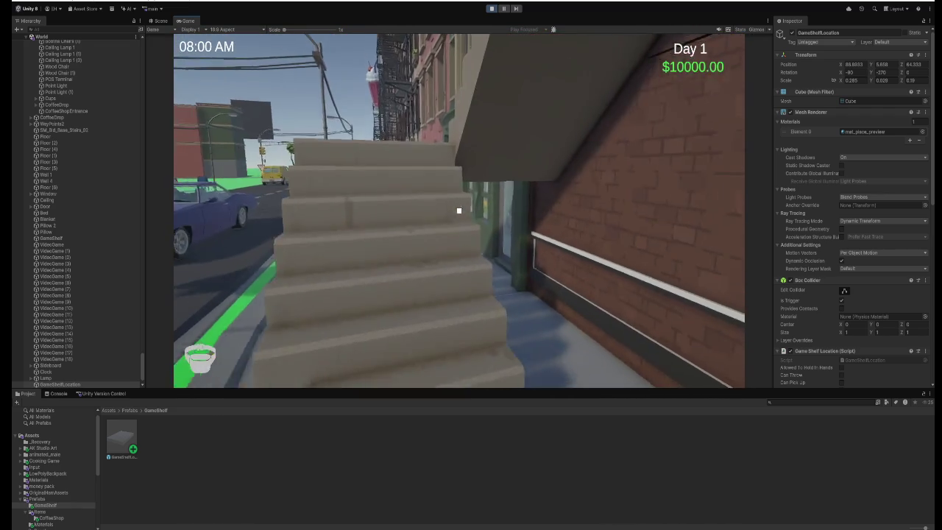
{"action": "key", "text": "w"}
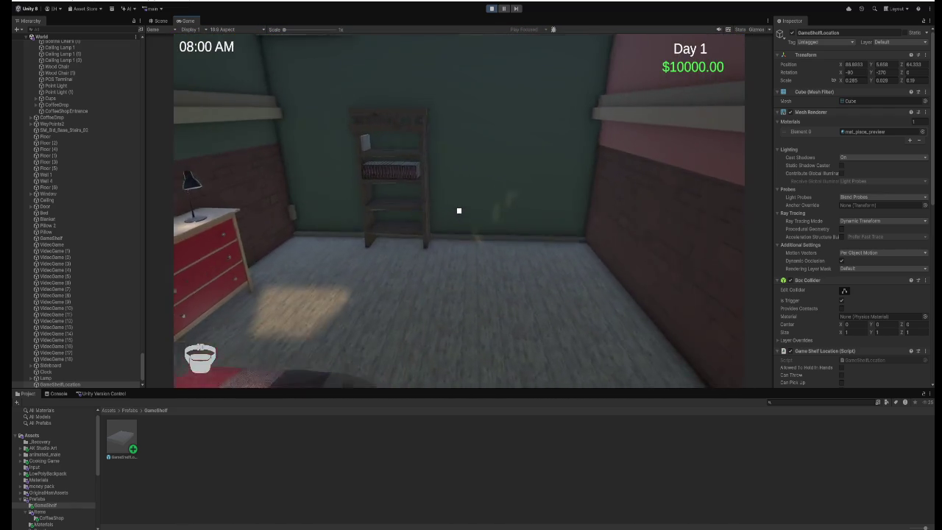
{"action": "left_click", "coordinate": [459, 211]}
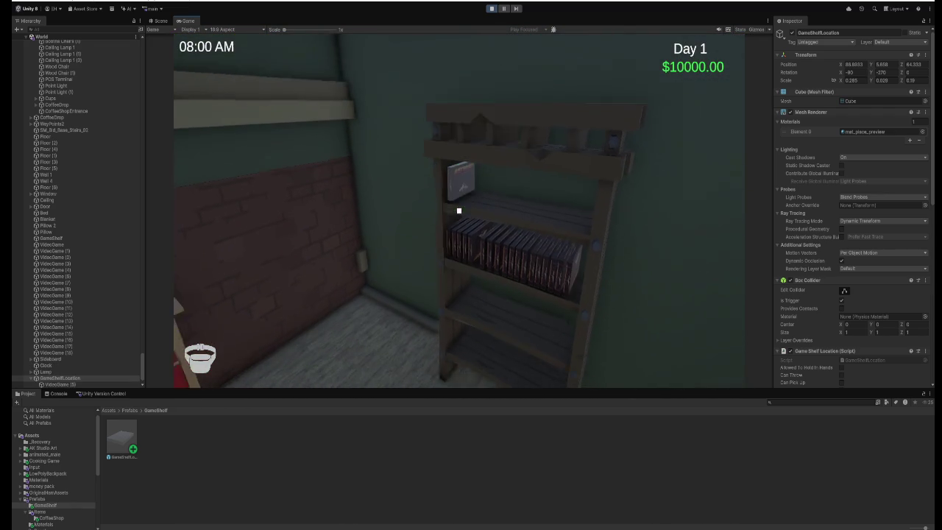
Walk around the shelf to inspect the upright game box, then stop play mode.
{"action": "key", "text": "s"}
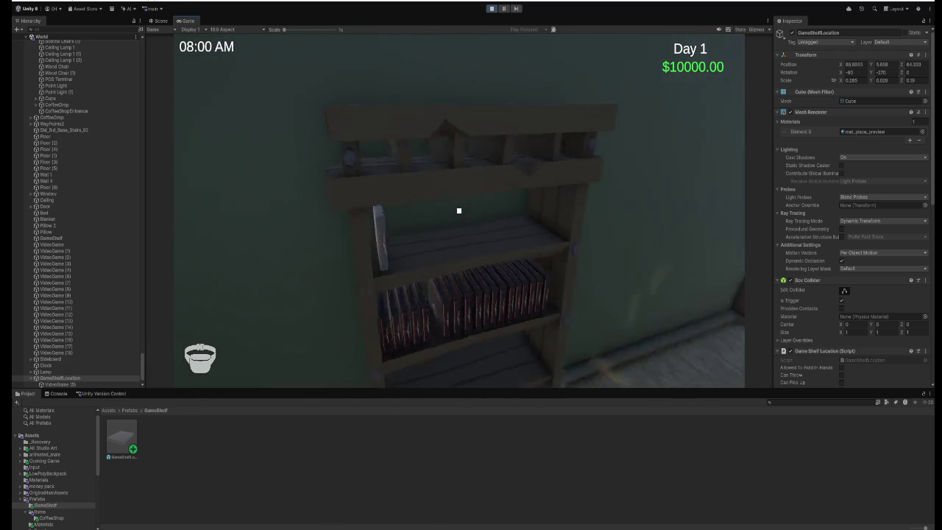
{"action": "key", "text": "w"}
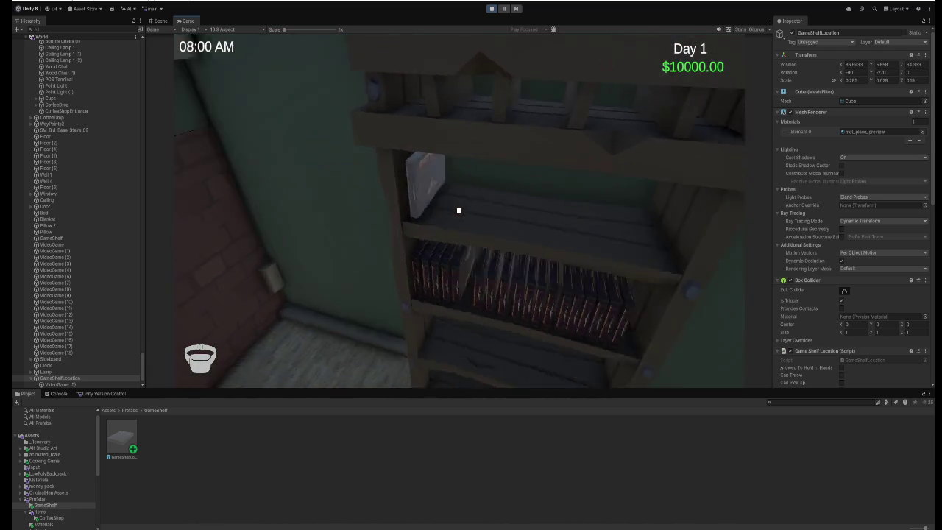
{"action": "key", "text": "s"}
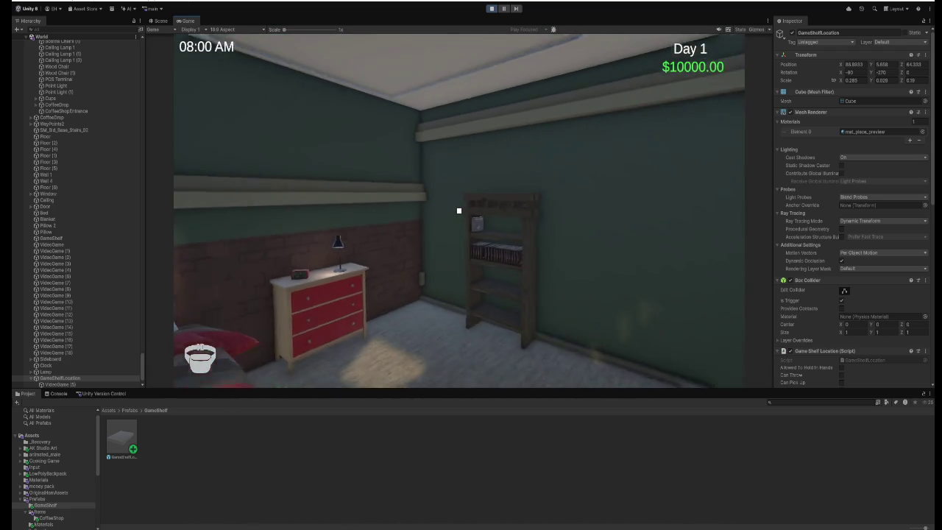
{"action": "key", "text": "w"}
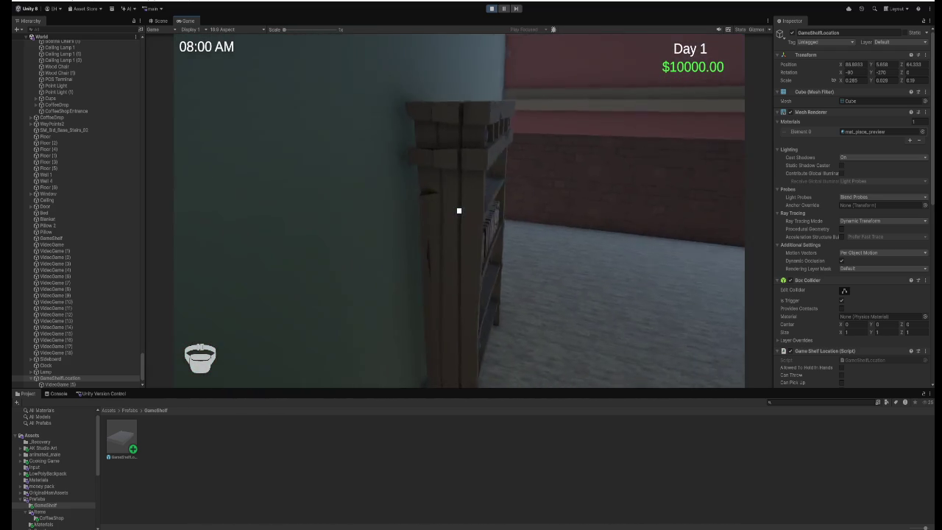
{"action": "key", "text": "s"}
{"action": "key", "text": "s"}
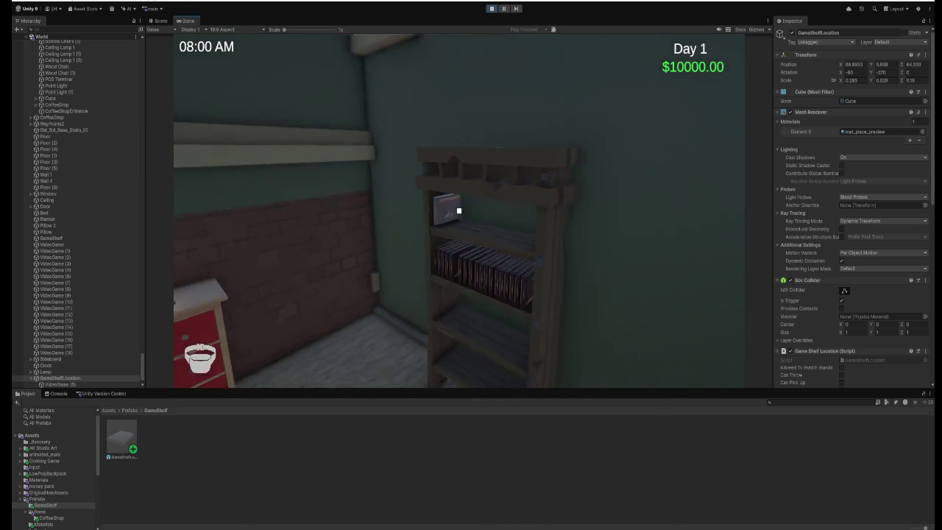
{"action": "key", "text": "w"}
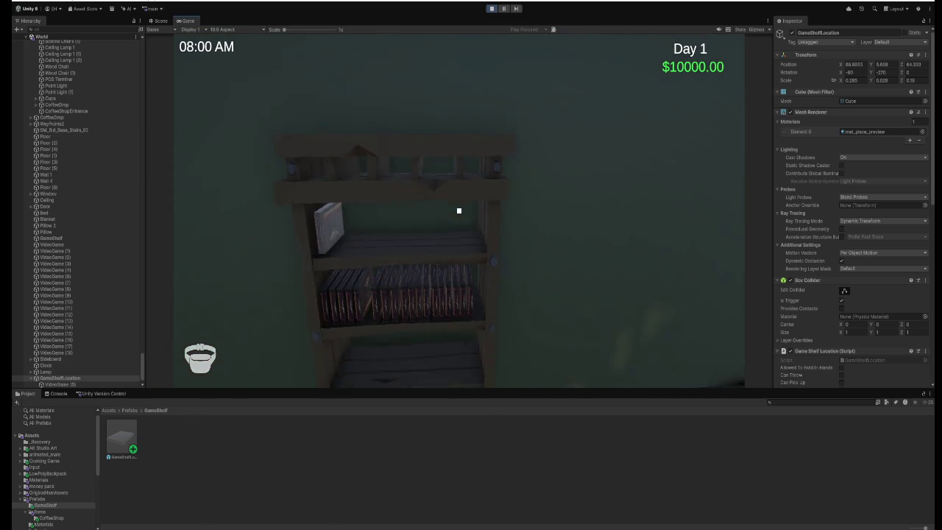
{"action": "key", "text": "a"}
{"action": "key", "text": "w"}
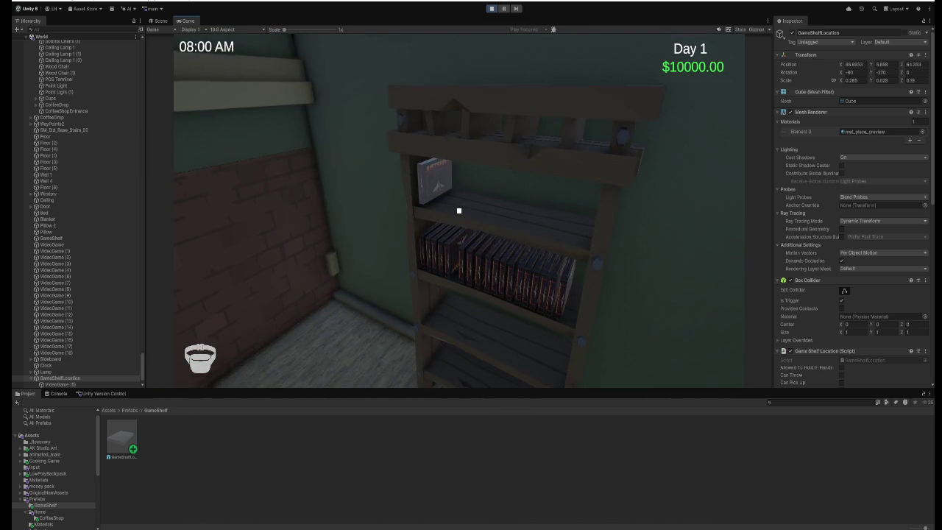
{"action": "key", "text": "s"}
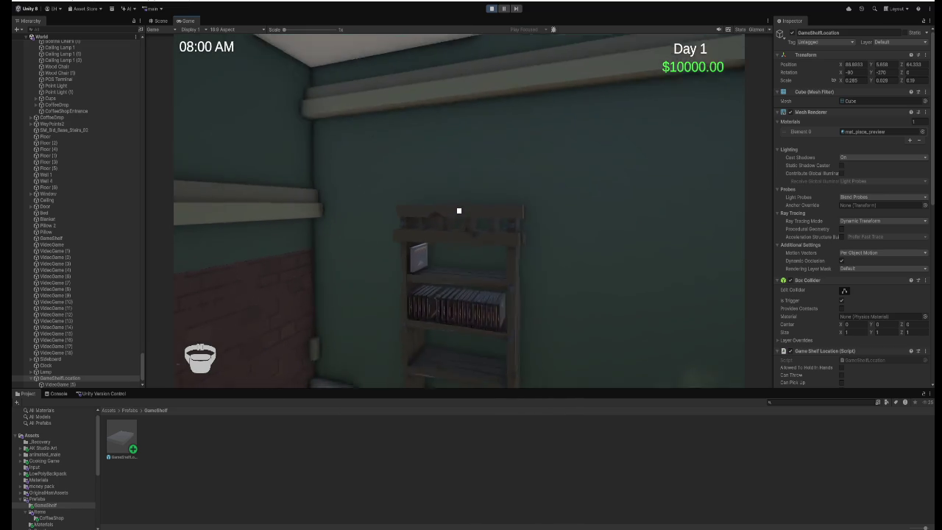
{"action": "key", "text": "w"}
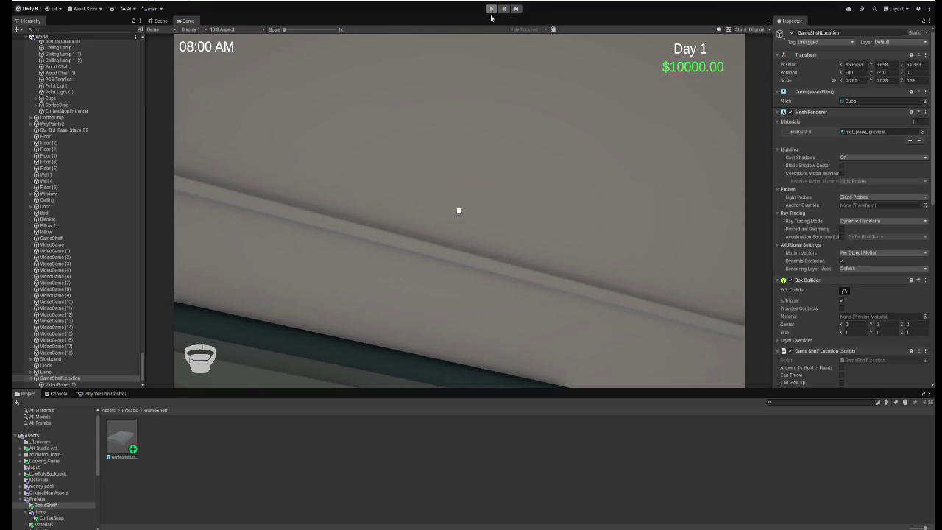
{"action": "key", "text": "ctrl+p"}
Select the GameShelf and stretch it wider along X with the scale handle.
{"action": "left_click", "coordinate": [479, 231]}
{"action": "key", "text": "f"}
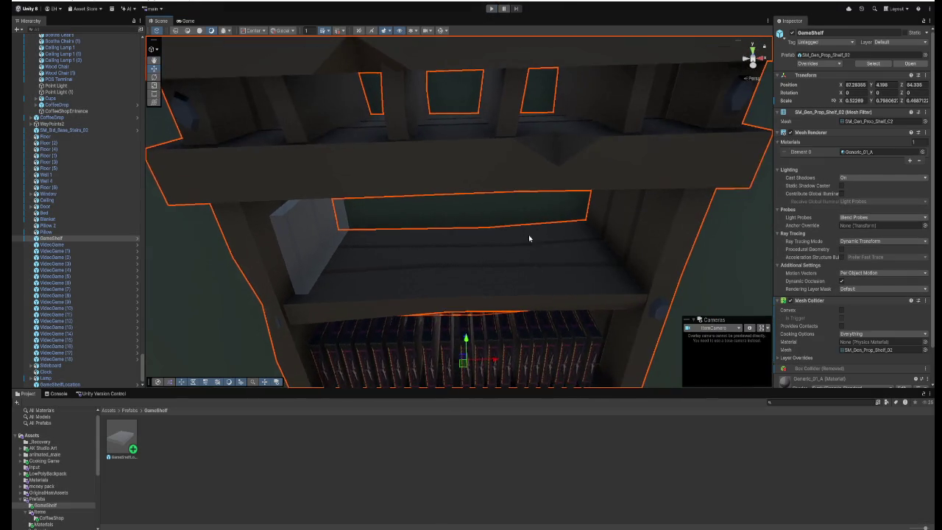
{"action": "key", "text": "e"}
{"action": "key", "text": "r"}
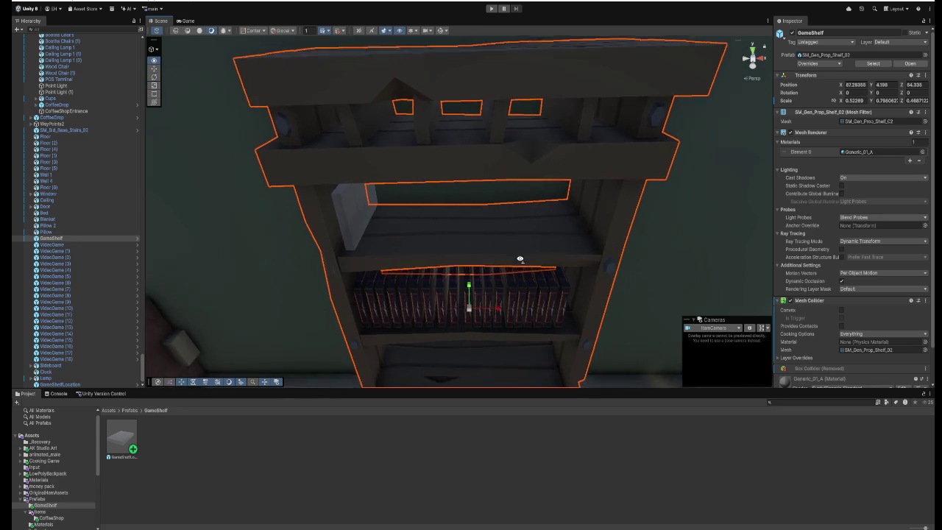
{"action": "scroll", "coordinate": [516, 280], "scroll_direction": "down", "scroll_amount": 2}
{"action": "left_click", "coordinate": [502, 309]}
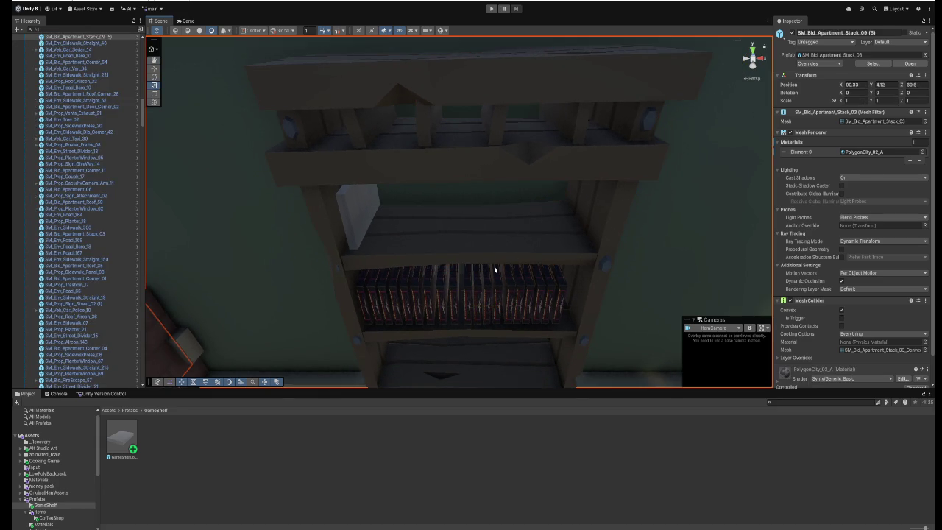
{"action": "left_click", "coordinate": [494, 271]}
{"action": "key", "text": "e"}
{"action": "key", "text": "r"}
{"action": "key", "text": "e"}
{"action": "key", "text": "r"}
{"action": "left_click_drag", "start_coordinate": [498, 308], "coordinate": [505, 313]}
{"action": "scroll", "coordinate": [508, 276], "scroll_direction": "down", "scroll_amount": 6}
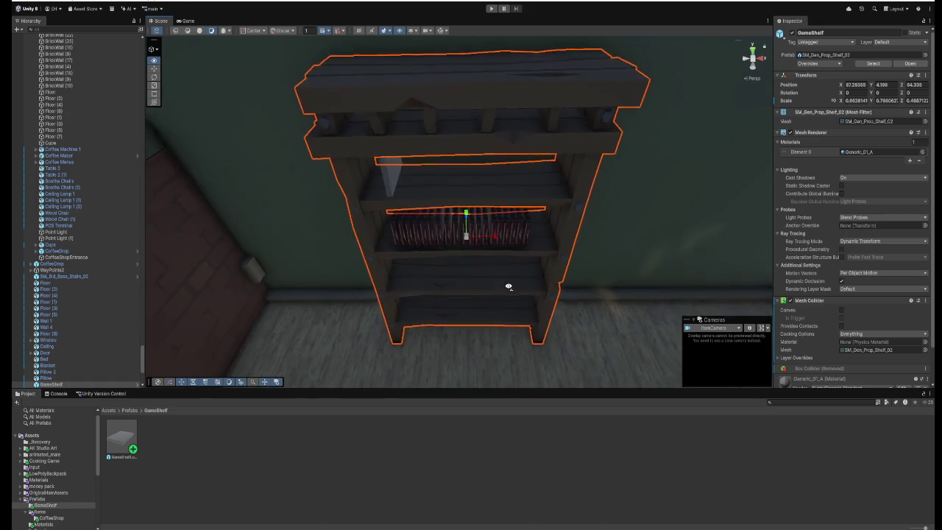
{"action": "scroll", "coordinate": [507, 274], "scroll_direction": "up", "scroll_amount": 2}
Slide the GameShelfLocation spot slightly left to X 86.773 and return to Visual Studio.
{"action": "key", "text": "w"}
{"action": "scroll", "coordinate": [484, 242], "scroll_direction": "up", "scroll_amount": 2}
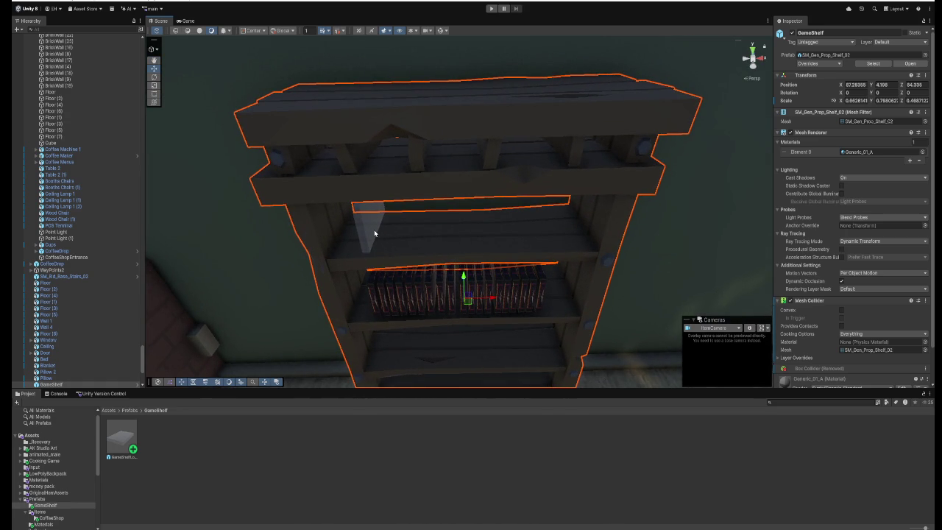
{"action": "left_click", "coordinate": [374, 233]}
{"action": "mouse_move", "coordinate": [397, 211]}
{"action": "left_mouse_down"}
{"action": "mouse_move", "coordinate": [371, 213]}
{"action": "mouse_move", "coordinate": [398, 255]}
{"action": "mouse_move", "coordinate": [470, 249]}
{"action": "mouse_move", "coordinate": [315, 199]}
{"action": "mouse_move", "coordinate": [227, 198]}
{"action": "mouse_move", "coordinate": [418, 218]}
{"action": "left_mouse_up"}
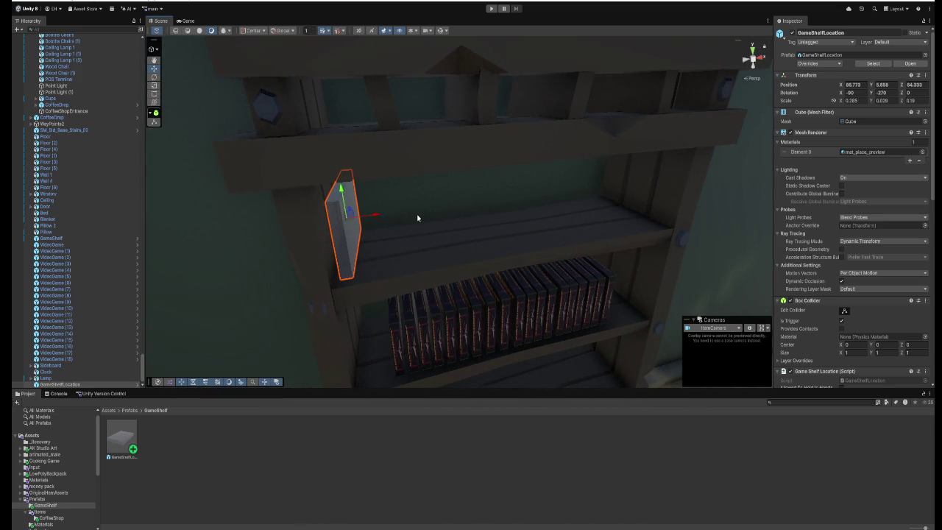
{"action": "key", "text": "alt+Tab"}
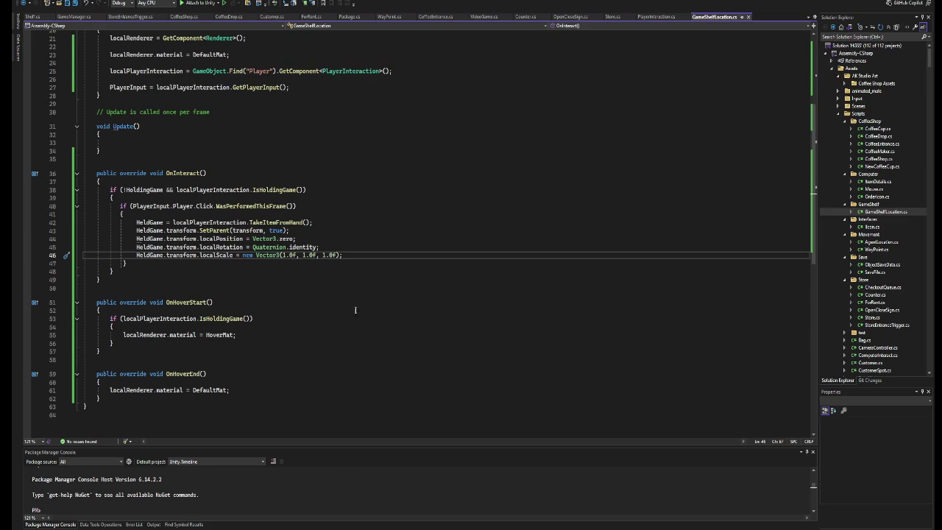
Insert empty lines after line 46's localScale assignment in OnInteract.
{"action": "key", "text": "Return"}
{"action": "key", "text": "Return"}
{"action": "key", "text": "Return"}
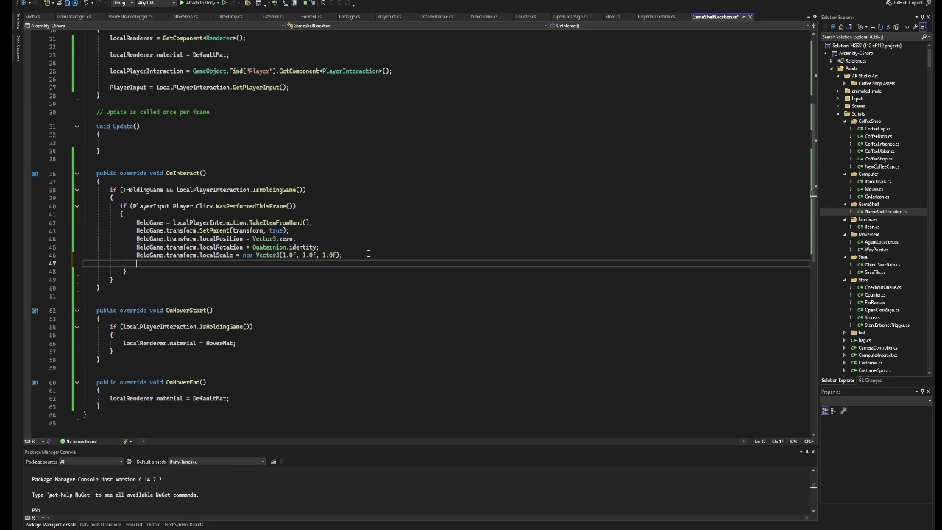
{"action": "key", "text": "Up"}
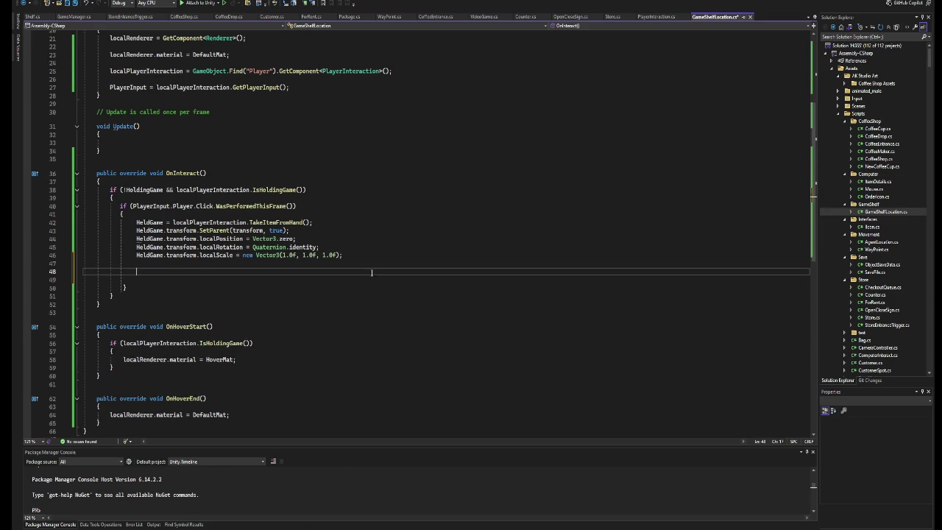
{"action": "scroll", "coordinate": [371, 273], "scroll_direction": "up", "scroll_amount": 3}
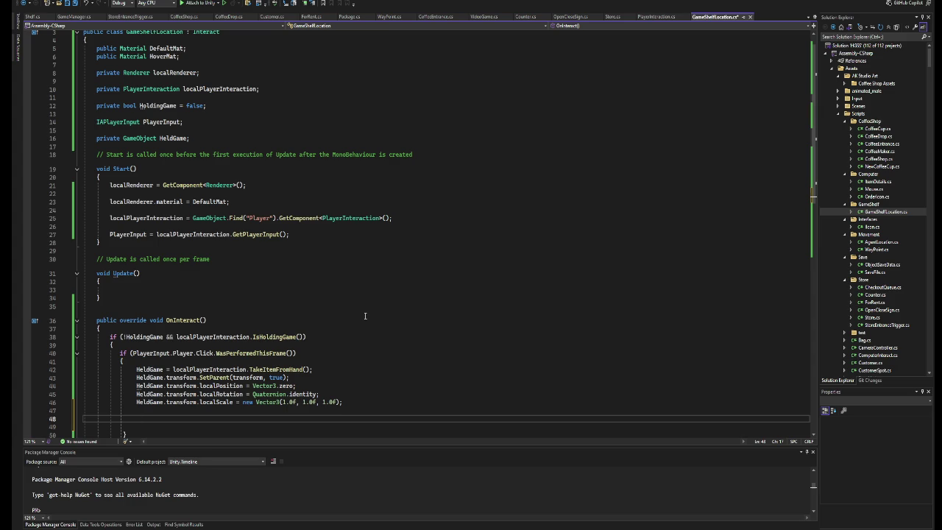
In OnInteract, set localRenderer.enabled and the held game's BoxCollider enabled to false.
{"action": "scroll", "coordinate": [365, 316], "scroll_direction": "down", "scroll_amount": 2}
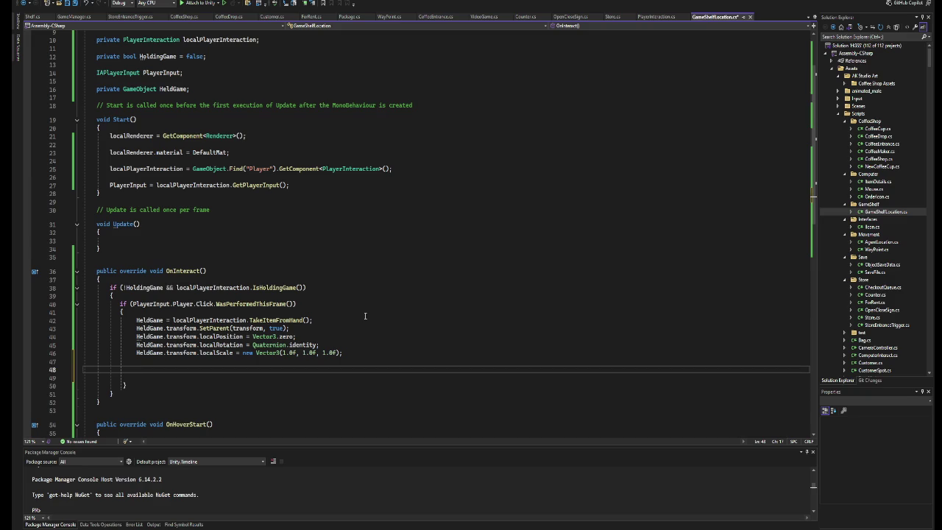
{"action": "type", "text": "localRenderer"}
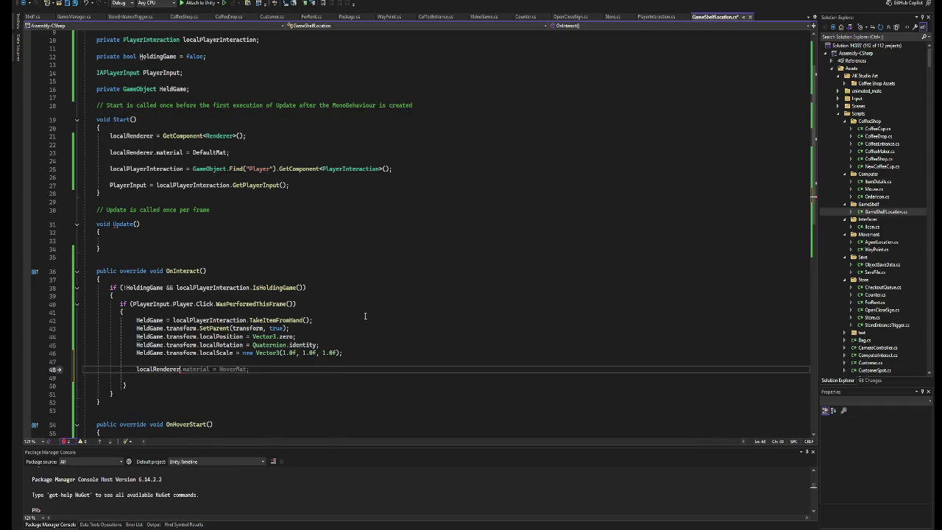
{"action": "type", "text": ".en"}
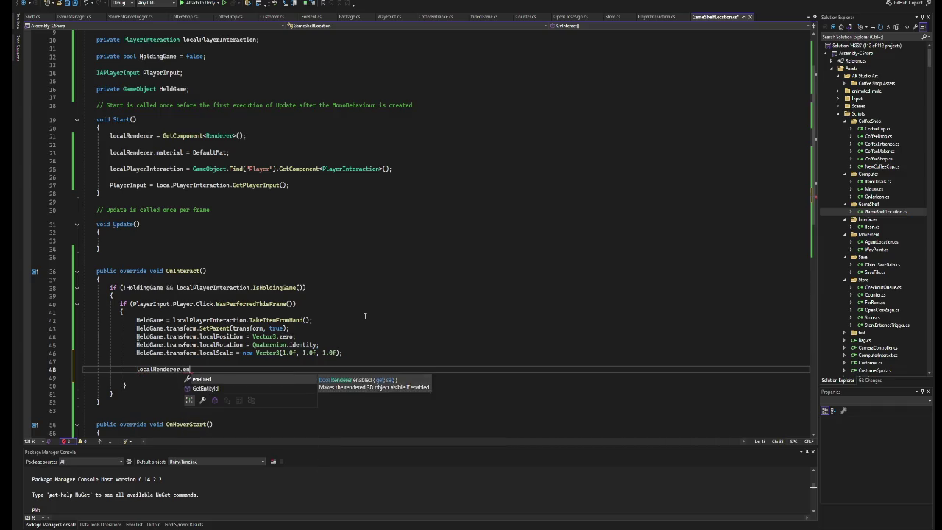
{"action": "key", "text": "Tab"}
{"action": "key", "text": "Tab"}
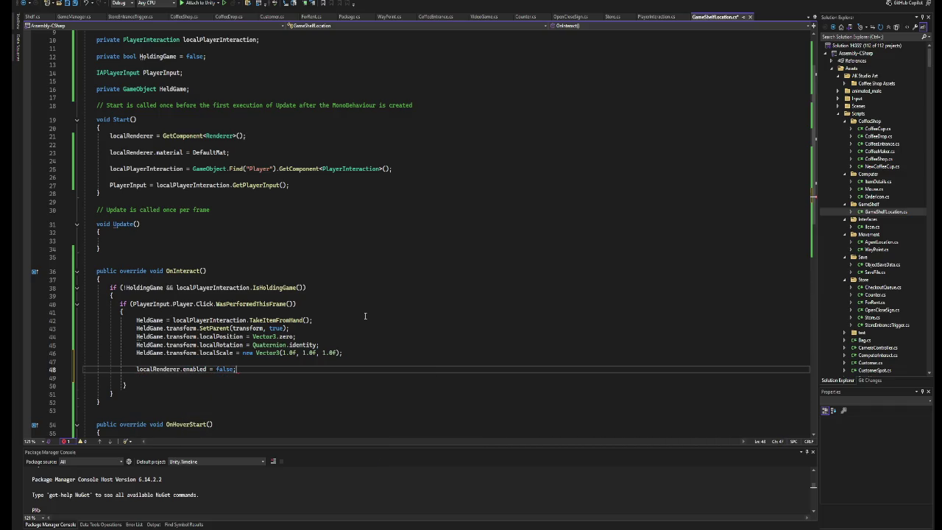
{"action": "key", "text": "Return"}
{"action": "key", "text": "BackSpace"}
{"action": "key", "text": "ctrl+Return"}
{"action": "key", "text": "ctrl+Return"}
{"action": "type", "text": "HeadDof"}
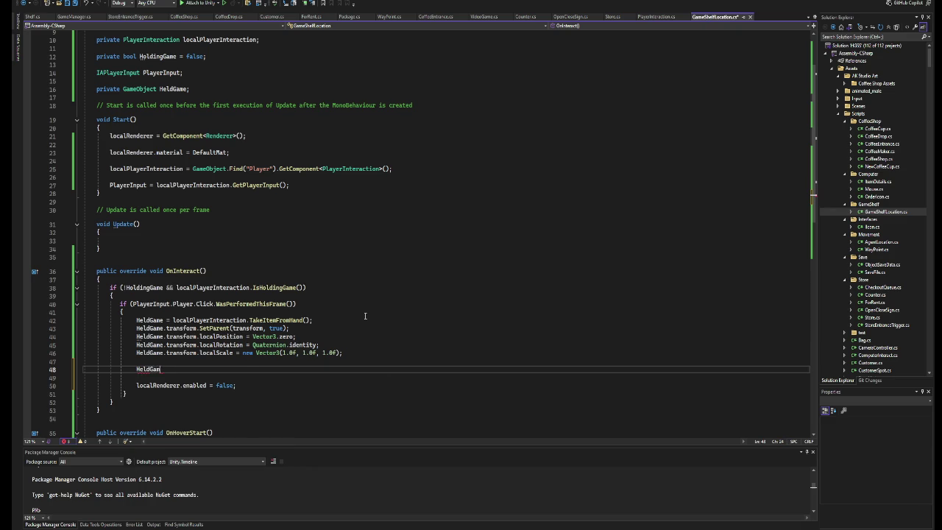
{"action": "type", "text": "e.GetComponent<BoxCollider>().e"}
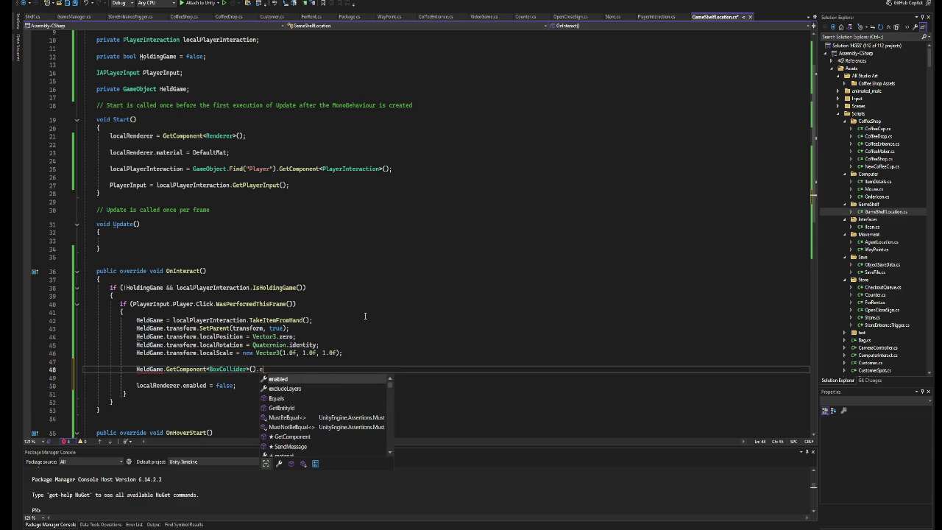
{"action": "type", "text": "nabled = false;"}
{"action": "type", "text": "s"}
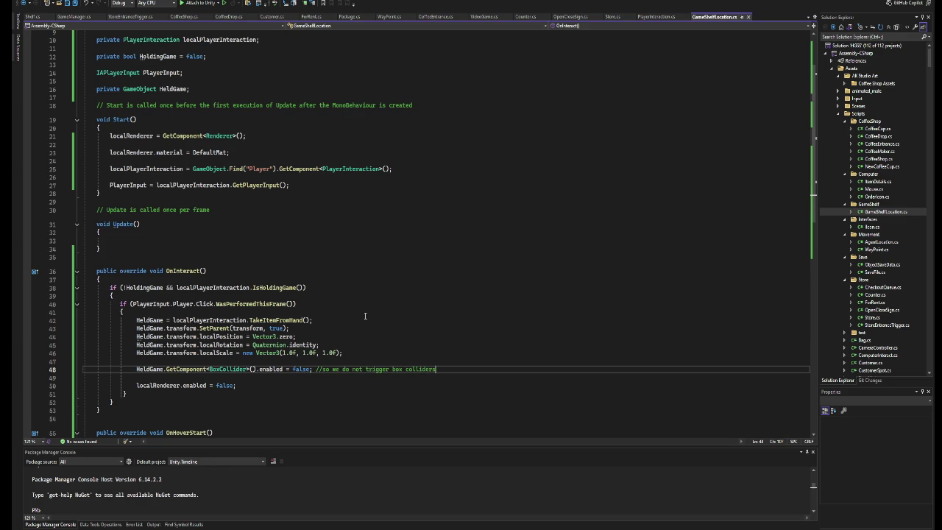
Add a comment explaining the disabled BoxCollider and save GameShelfLocation.cs.
{"action": "key", "text": "BackSpace"}
{"action": "key", "text": "BackSpace"}
{"action": "key", "text": "BackSpace"}
{"action": "type", "text": "the i"}
{"action": "type", "text": "nteract as"}
{"action": "type", "text": "sociated with the"}
{"action": "key", "text": "BackSpace"}
{"action": "key", "text": "BackSpace"}
{"action": "key", "text": "BackSpace"}
{"action": "type", "text": "con"}
{"action": "key", "text": "BackSpace"}
{"action": "type", "text": "mp associated"}
{"action": "type", "text": " with the gam"}
{"action": "key", "text": "BackSpace"}
{"action": "key", "text": "BackSpace"}
{"action": "key", "text": "BackSpace"}
{"action": "type", "text": "video game"}
{"action": "key", "text": "ctrl+s"}
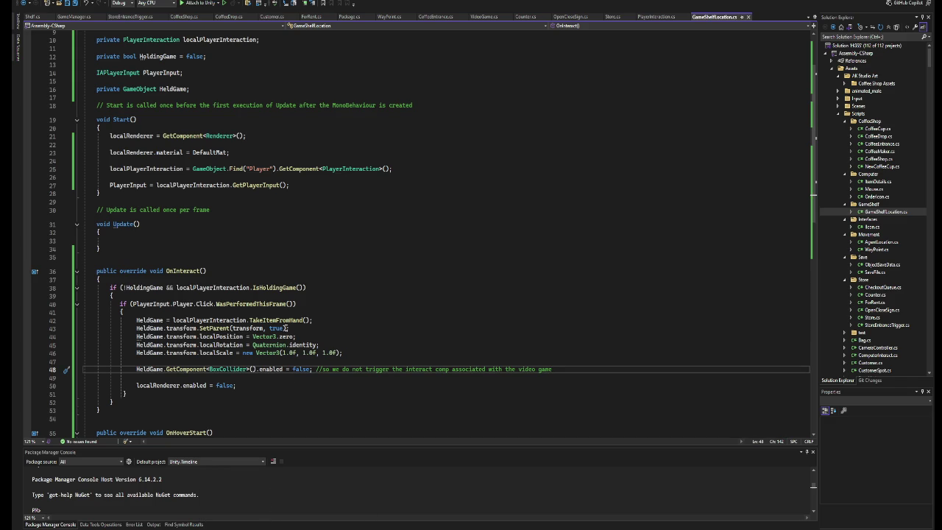
{"action": "key", "text": "alt+Tab"}
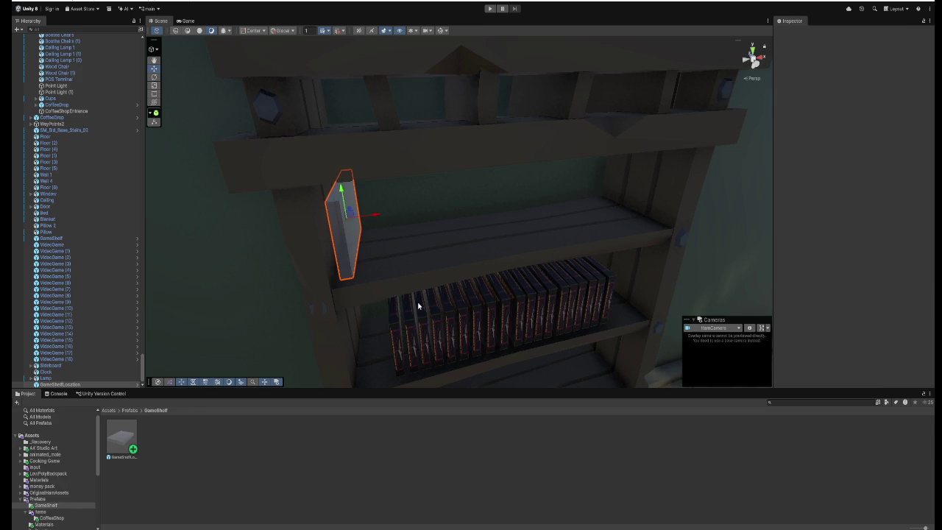
Play-test by walking to the shelf, picking up a video game box and placing it in the slot, then stop play mode.
{"action": "left_click", "coordinate": [492, 8]}
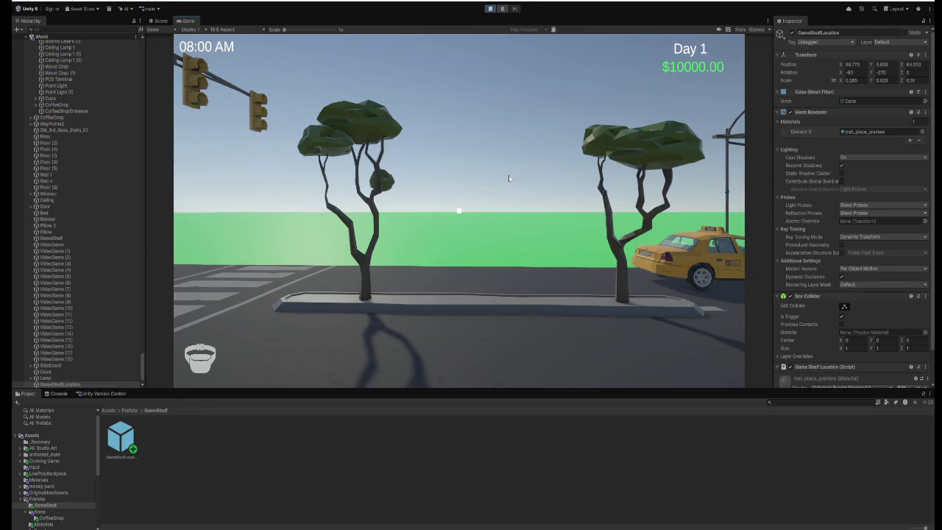
{"action": "left_click", "coordinate": [509, 178]}
{"action": "key", "text": "w"}
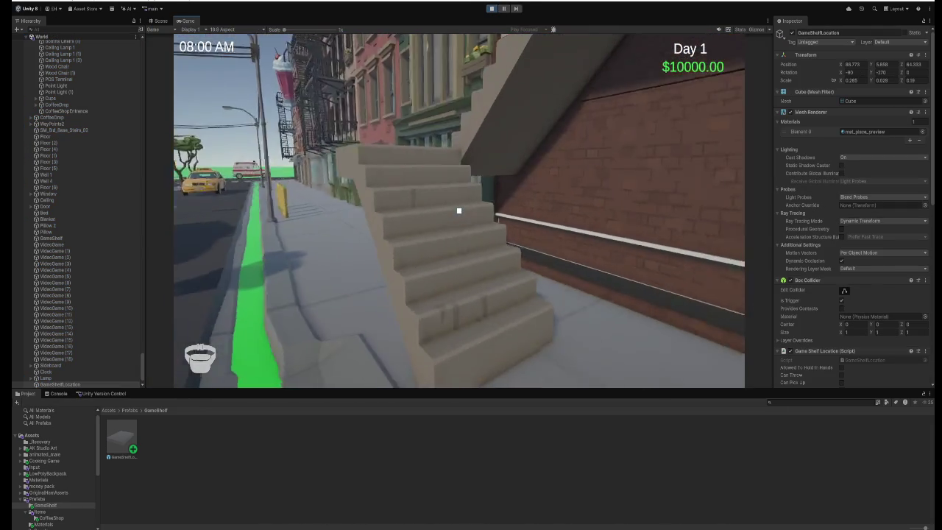
{"action": "key", "text": "w"}
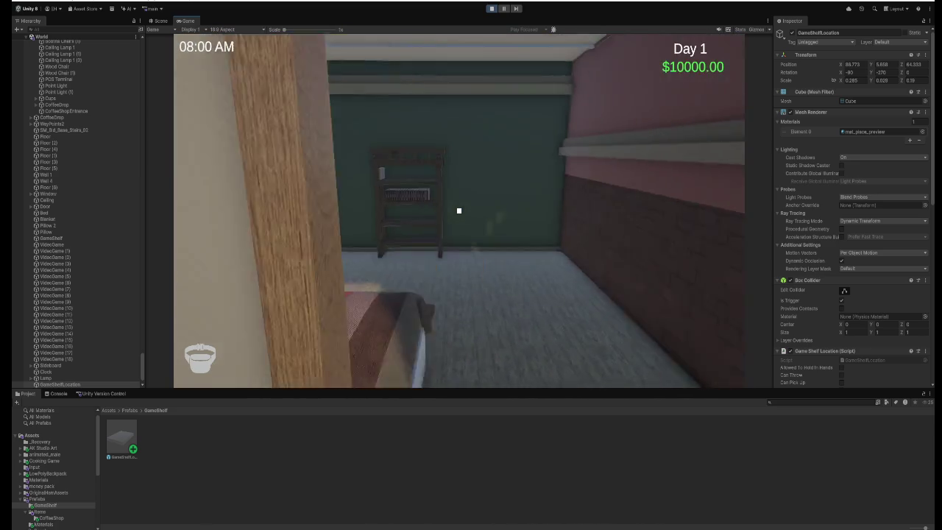
{"action": "key", "text": "w"}
{"action": "left_click", "coordinate": [459, 210]}
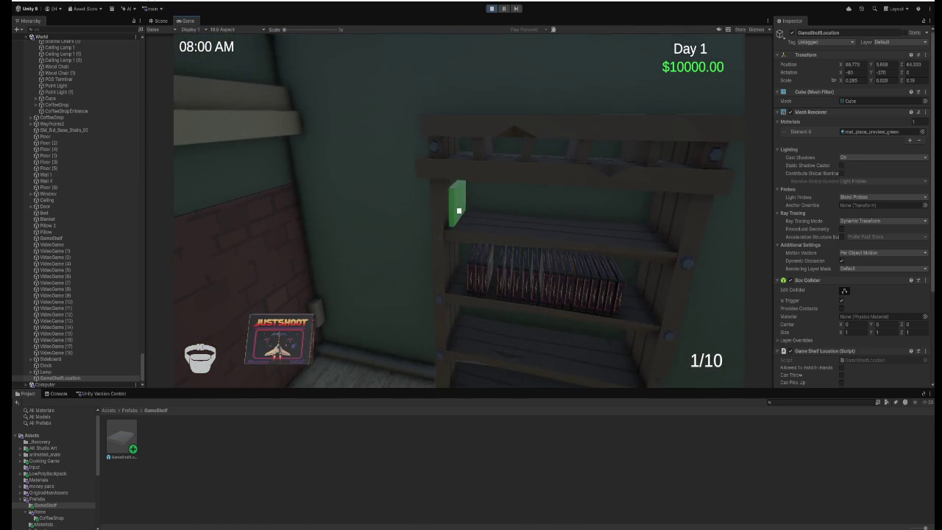
{"action": "left_click", "coordinate": [458, 210]}
{"action": "key", "text": "s"}
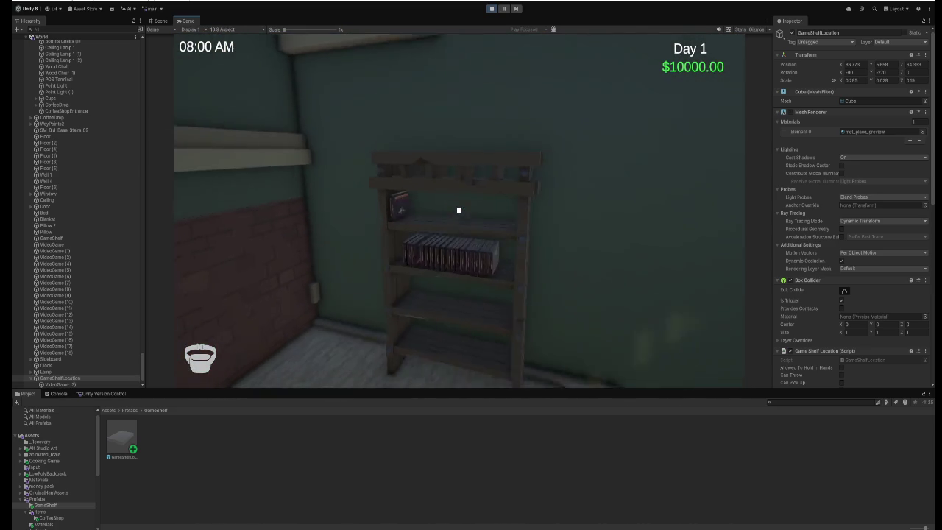
{"action": "key", "text": "w"}
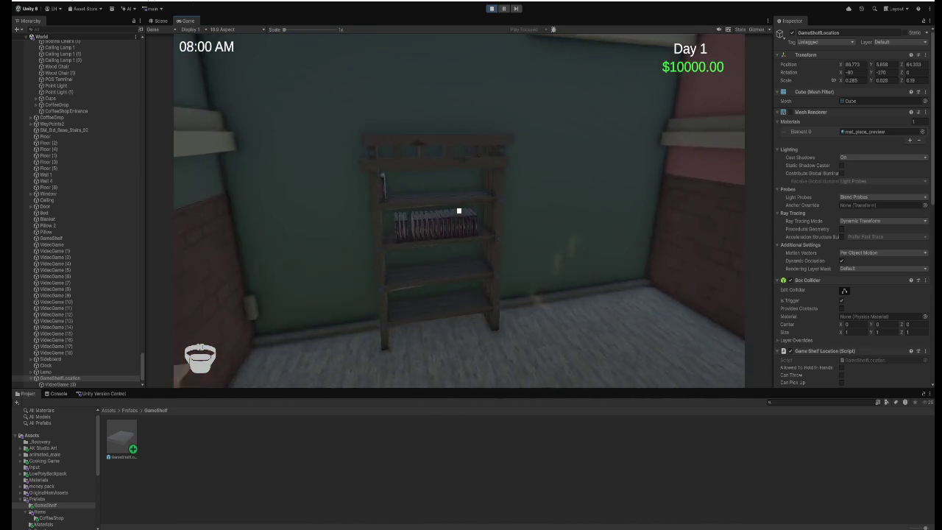
{"action": "key", "text": "w"}
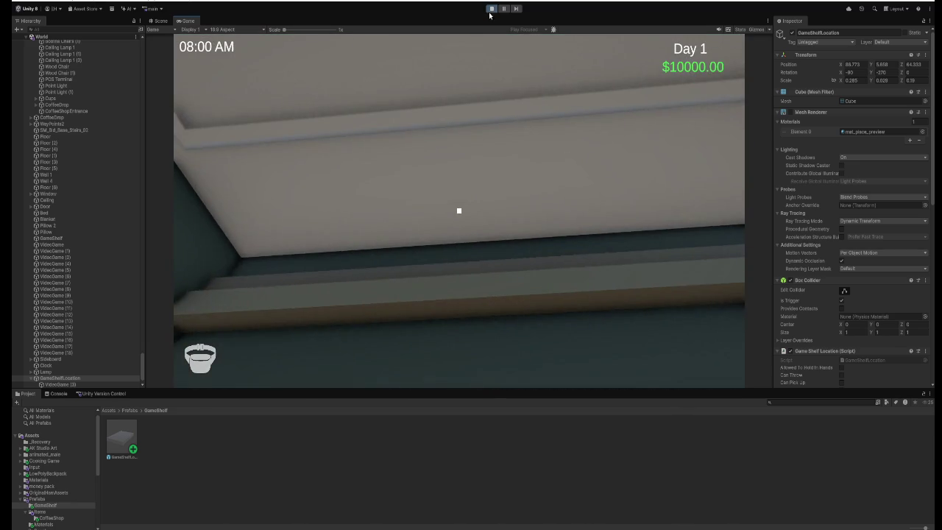
{"action": "key", "text": "ctrl+p"}
{"action": "mouse_move", "coordinate": [460, 222]}
{"action": "left_mouse_down"}
{"action": "mouse_move", "coordinate": [422, 200]}
{"action": "mouse_move", "coordinate": [434, 204]}
{"action": "left_mouse_up"}
Duplicate the shelf slot and try moving the copy along the shelf, undoing each attempt.
{"action": "key", "text": "ctrl+d"}
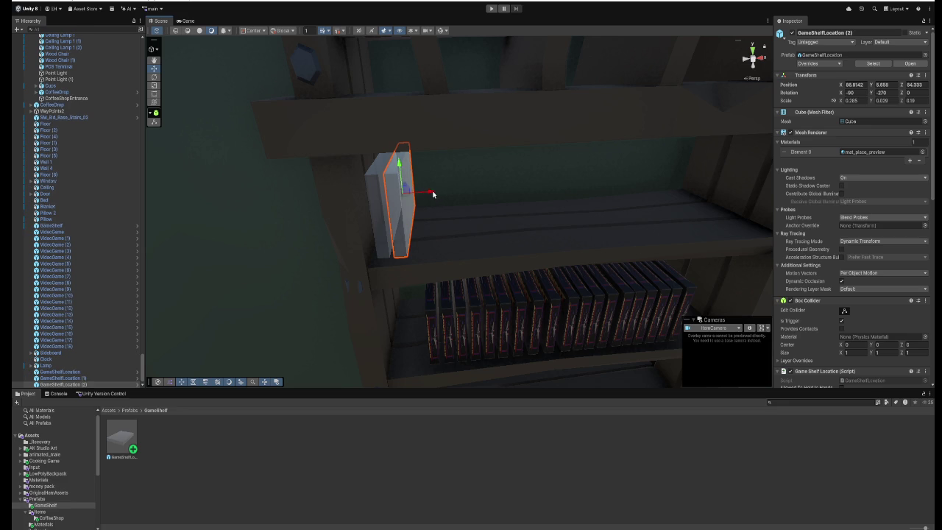
{"action": "key", "text": "ctrl+z"}
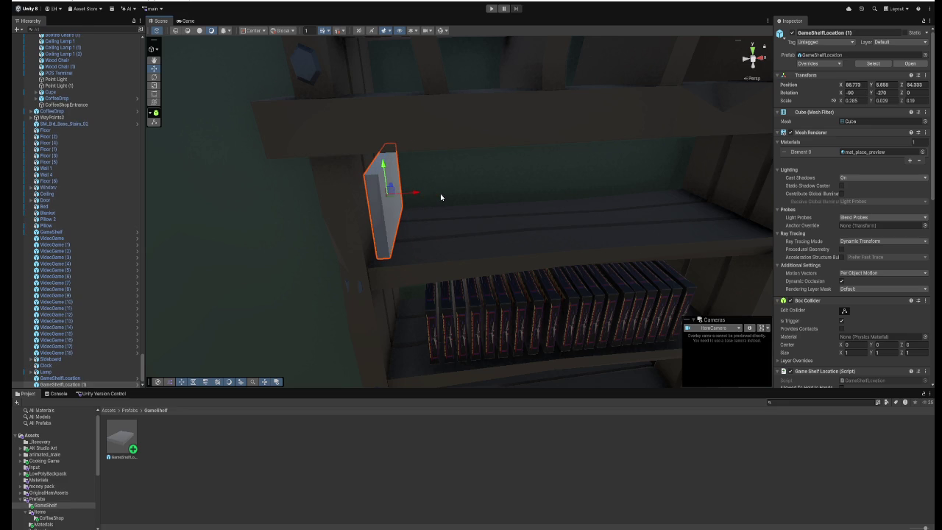
{"action": "key", "text": "ctrl+d"}
{"action": "left_click_drag", "start_coordinate": [421, 196], "coordinate": [434, 194]}
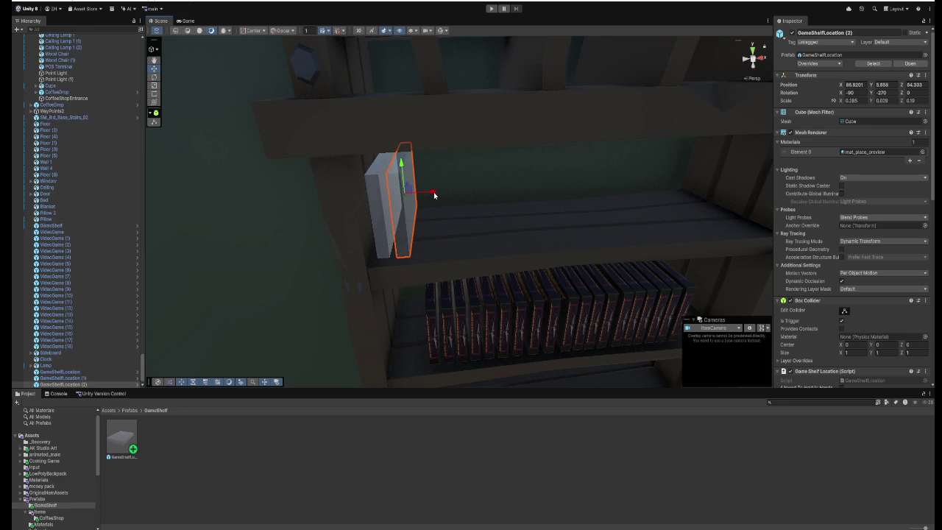
{"action": "key", "text": "ctrl+z"}
{"action": "left_click_drag", "start_coordinate": [414, 195], "coordinate": [425, 196]}
{"action": "key", "text": "ctrl+z"}
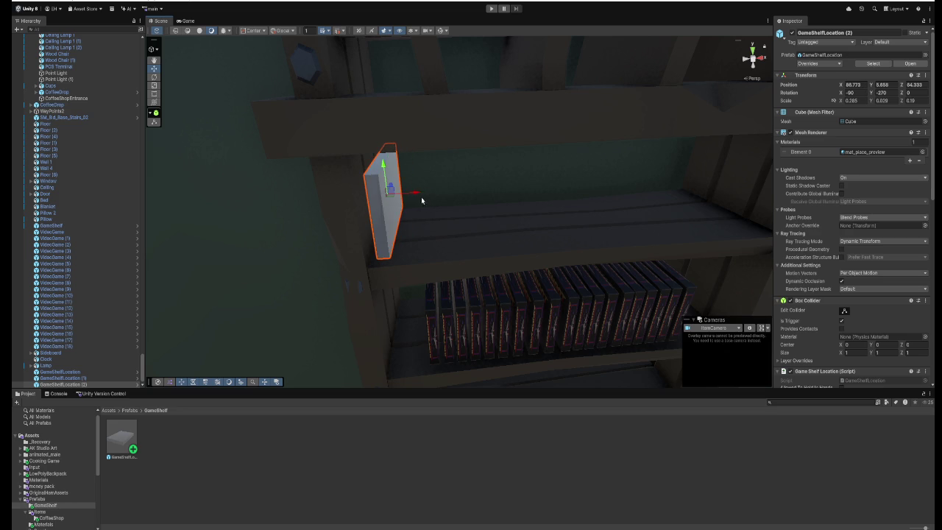
{"action": "left_click", "coordinate": [852, 84]}
{"action": "type", "text": "86"}
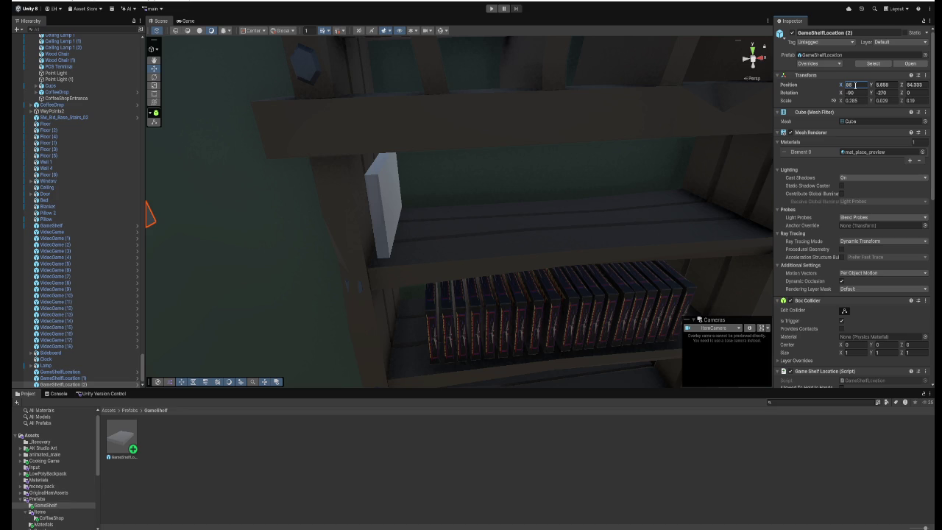
{"action": "key", "text": "Escape"}
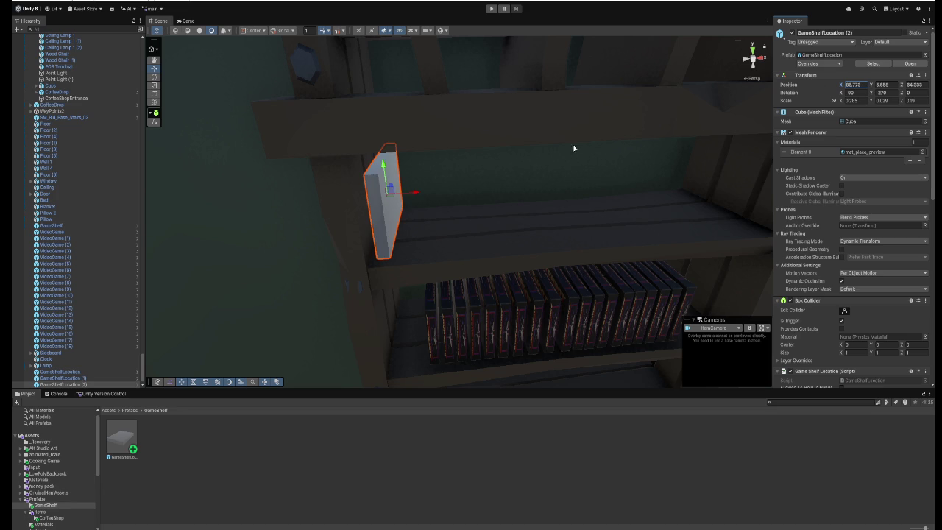
Delete the extra duplicated slots and undo the stray slot move.
{"action": "left_click_drag", "start_coordinate": [414, 193], "coordinate": [435, 194]}
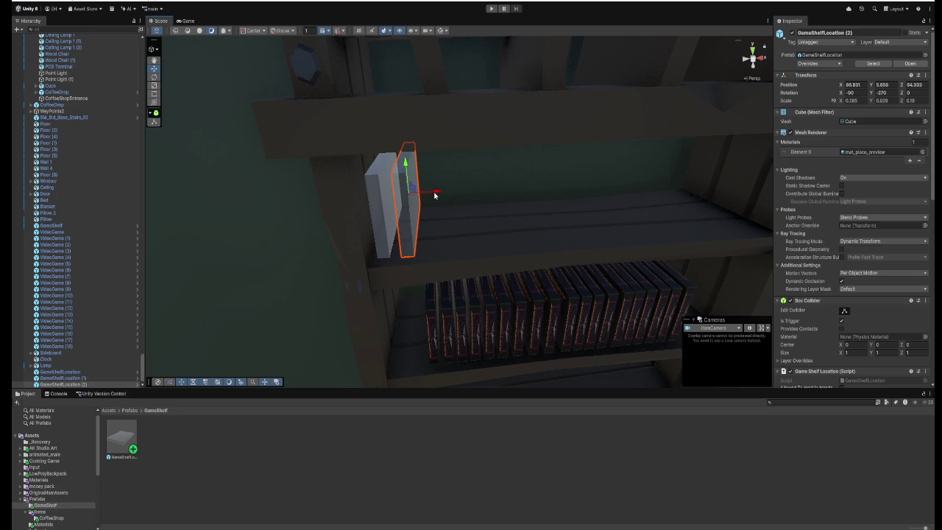
{"action": "key", "text": "Delete"}
{"action": "left_click", "coordinate": [382, 190]}
{"action": "key", "text": "ctrl+d"}
{"action": "left_click_drag", "start_coordinate": [420, 194], "coordinate": [444, 197]}
{"action": "key", "text": "Delete"}
{"action": "left_click", "coordinate": [392, 192]}
{"action": "key", "text": "ctrl+z"}
Try slot X positions 86.5, 86.8 and 86.9, then slide the GameShelf along X.
{"action": "left_click", "coordinate": [854, 84]}
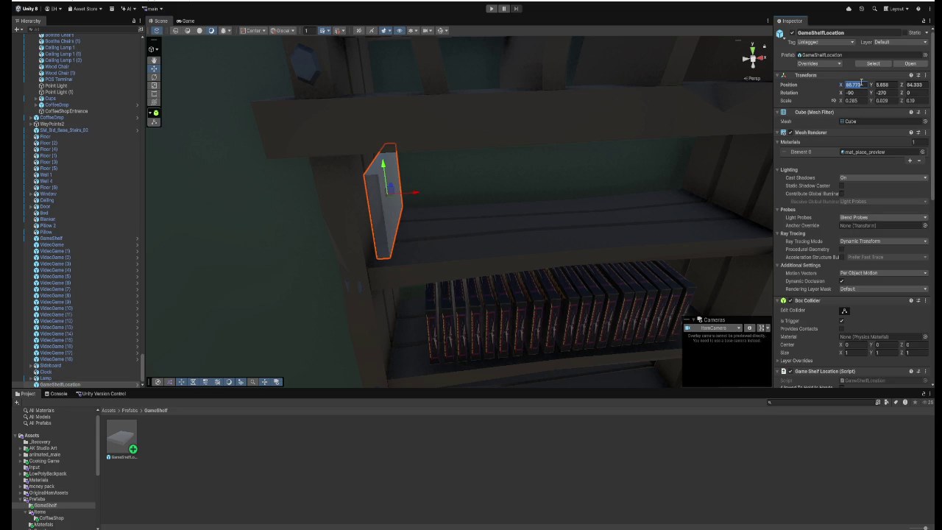
{"action": "type", "text": "86"}
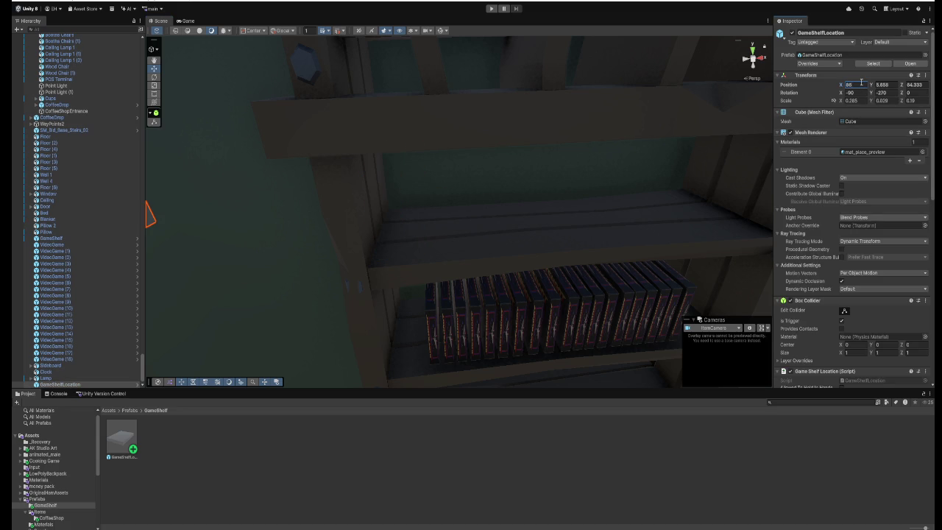
{"action": "type", "text": ".5"}
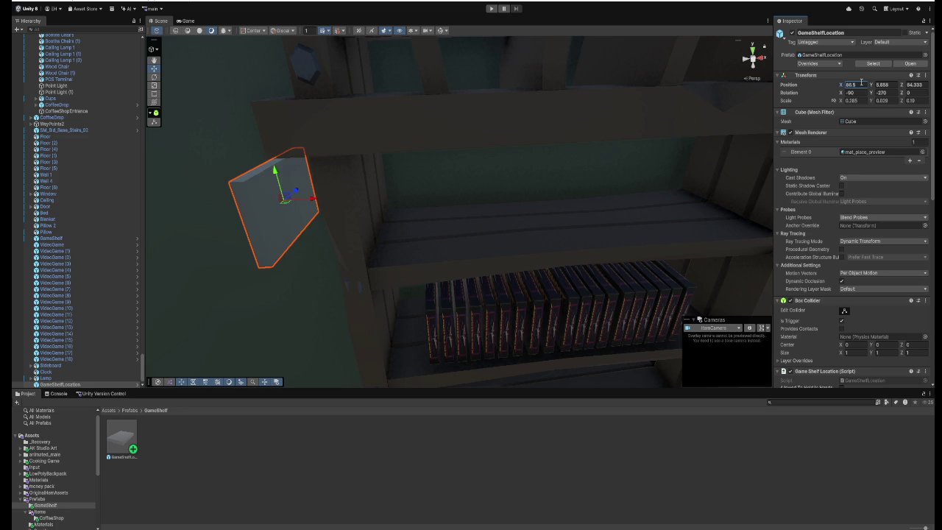
{"action": "key", "text": "BackSpace"}
{"action": "type", "text": "8"}
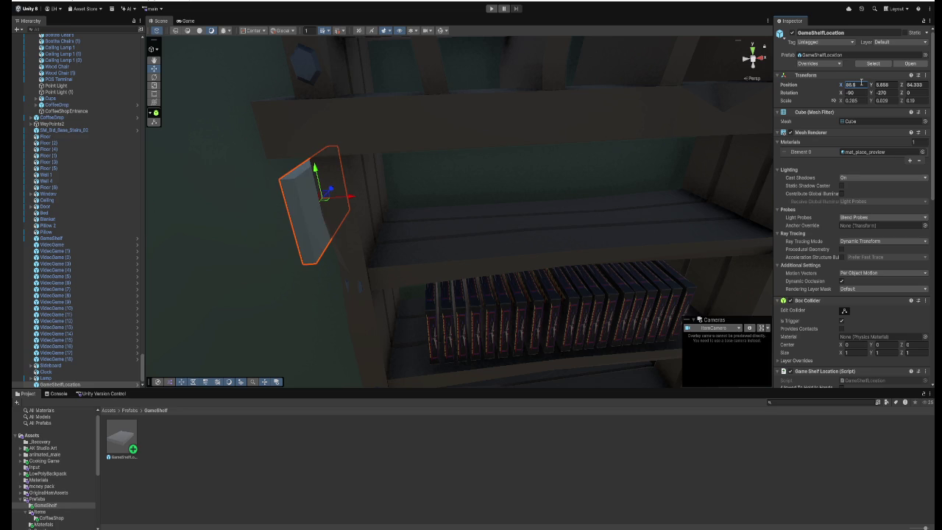
{"action": "key", "text": "BackSpace"}
{"action": "type", "text": "9"}
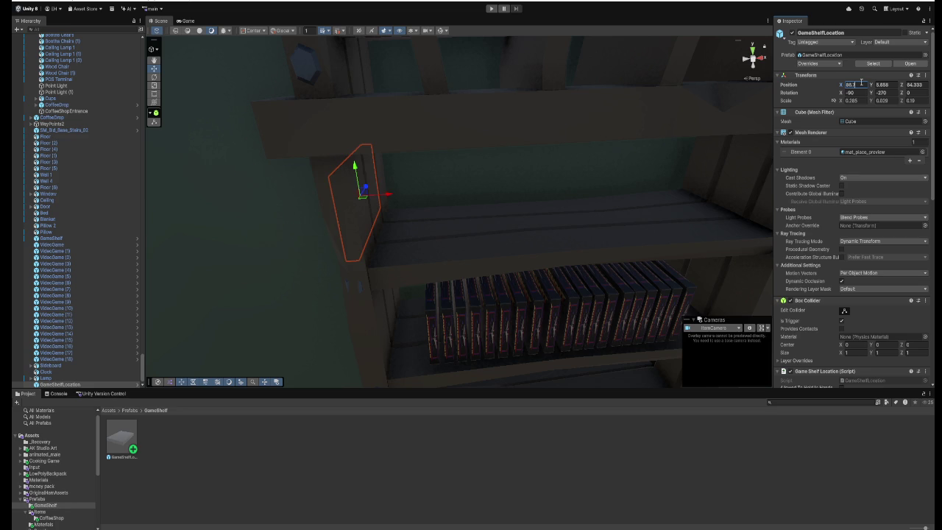
{"action": "left_click", "coordinate": [444, 219]}
{"action": "left_click_drag", "start_coordinate": [576, 328], "coordinate": [549, 331]}
Duplicate the grey slot cube and set the copy's X position to 86.75.
{"action": "left_click", "coordinate": [361, 229]}
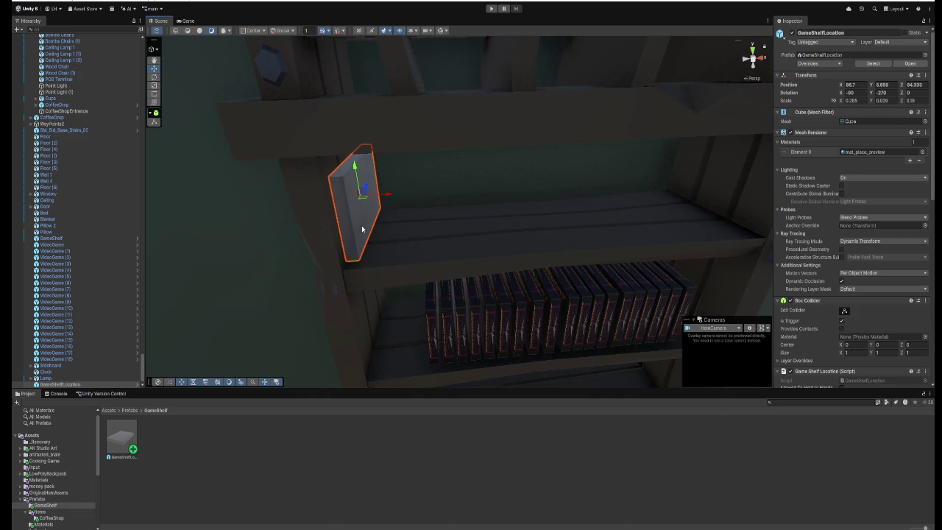
{"action": "key", "text": "ctrl+d"}
{"action": "left_click", "coordinate": [863, 86]}
{"action": "left_click", "coordinate": [863, 85]}
{"action": "type", "text": "4"}
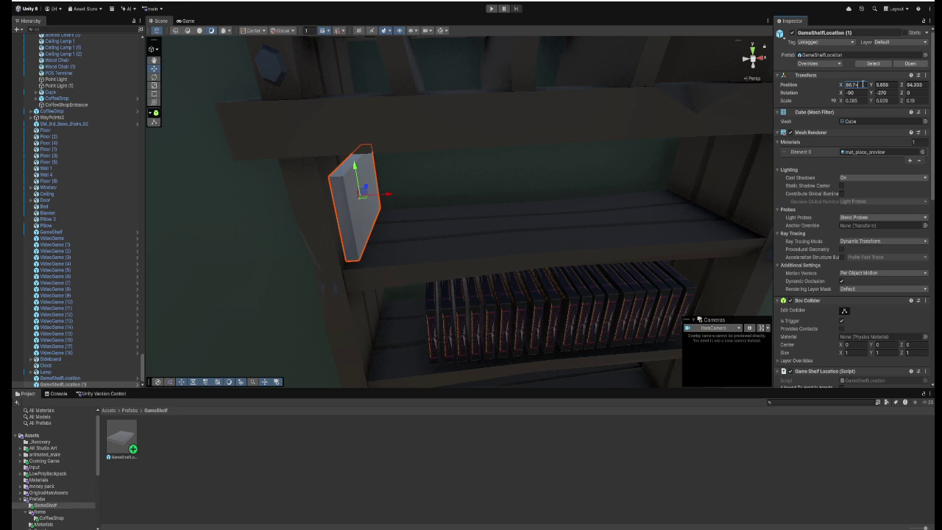
{"action": "type", "text": ".5"}
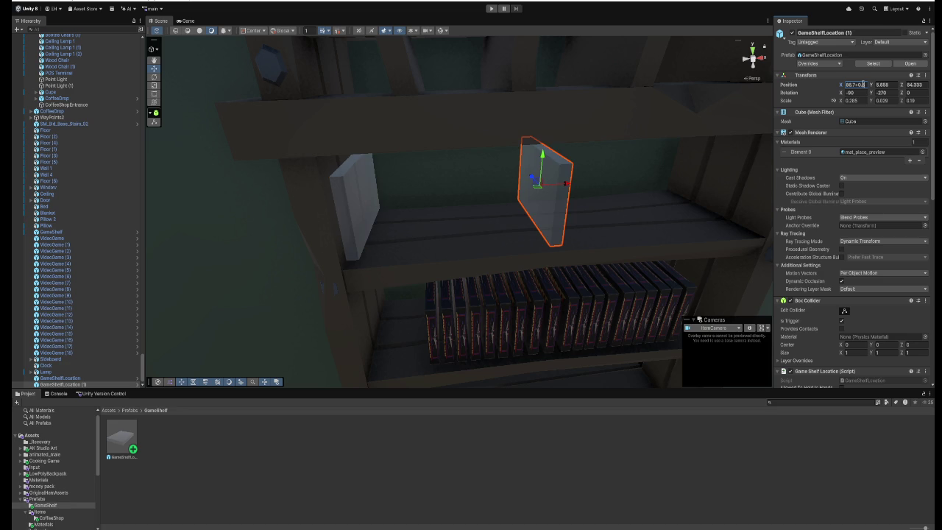
{"action": "key", "text": "BackSpace"}
{"action": "type", "text": "05"}
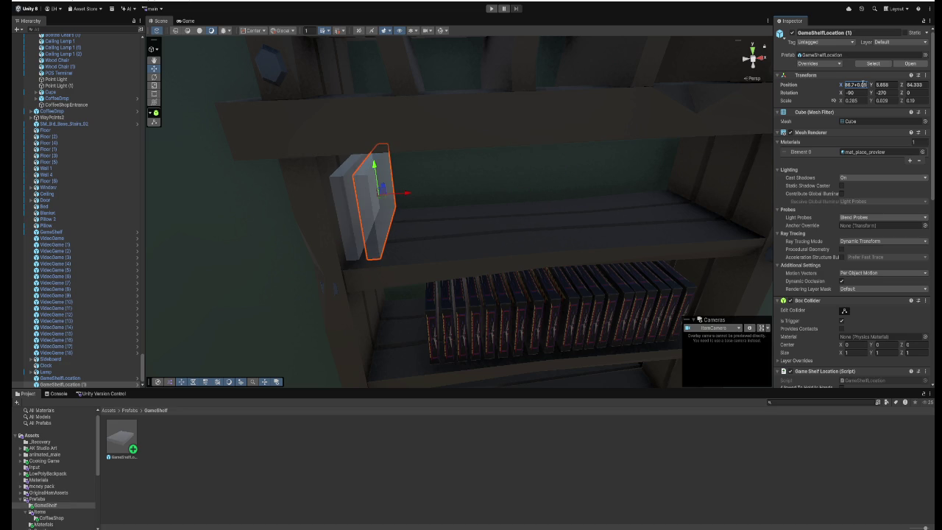
{"action": "key", "text": "Return"}
Re-enter the copy's X position as 86.7+0.05 so it sits at 86.75.
{"action": "left_click", "coordinate": [862, 85]}
{"action": "type", "text": "86.7"}
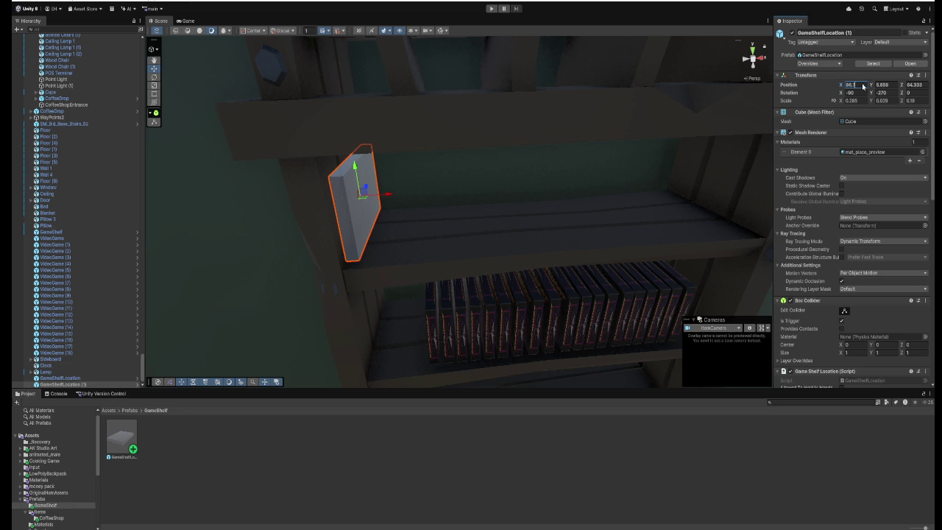
{"action": "type", "text": "+"}
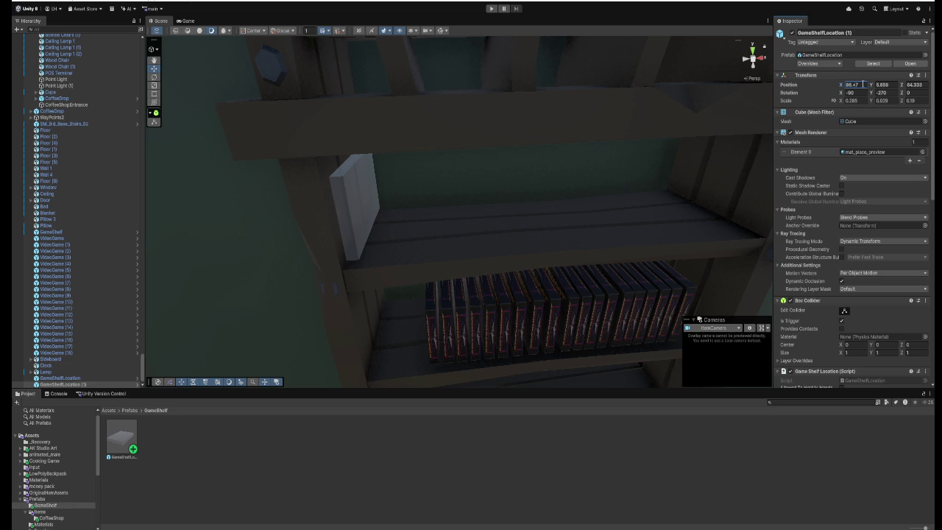
{"action": "key", "text": "BackSpace"}
{"action": "key", "text": "BackSpace"}
{"action": "type", "text": "1"}
{"action": "type", "text": "4"}
{"action": "type", "text": "2"}
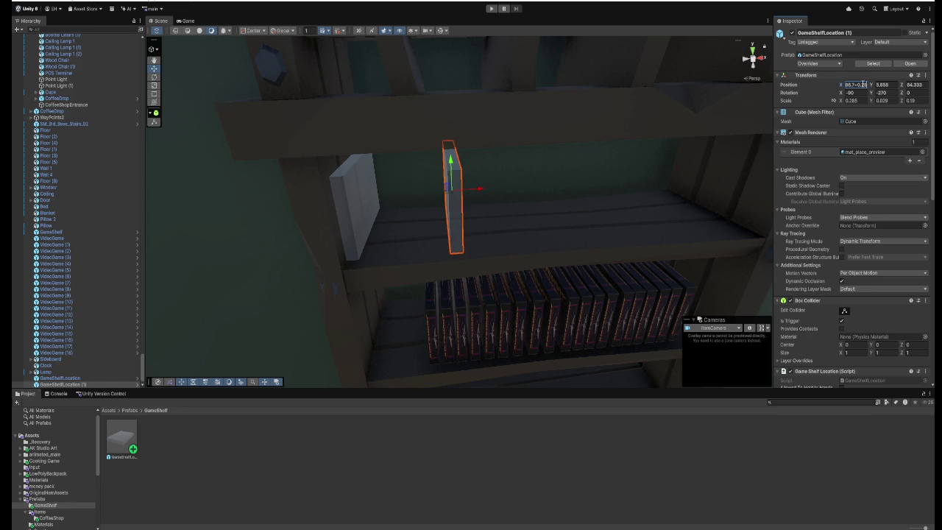
{"action": "key", "text": "BackSpace"}
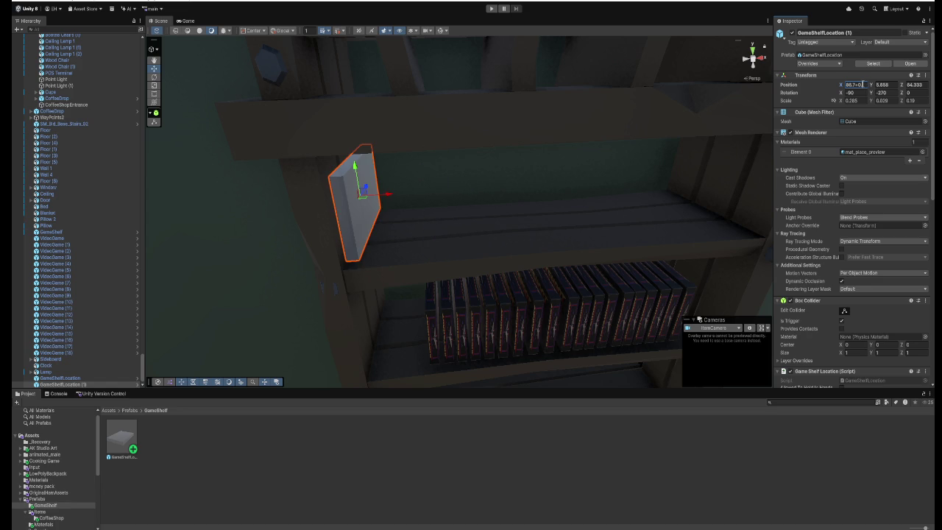
{"action": "type", "text": "025"}
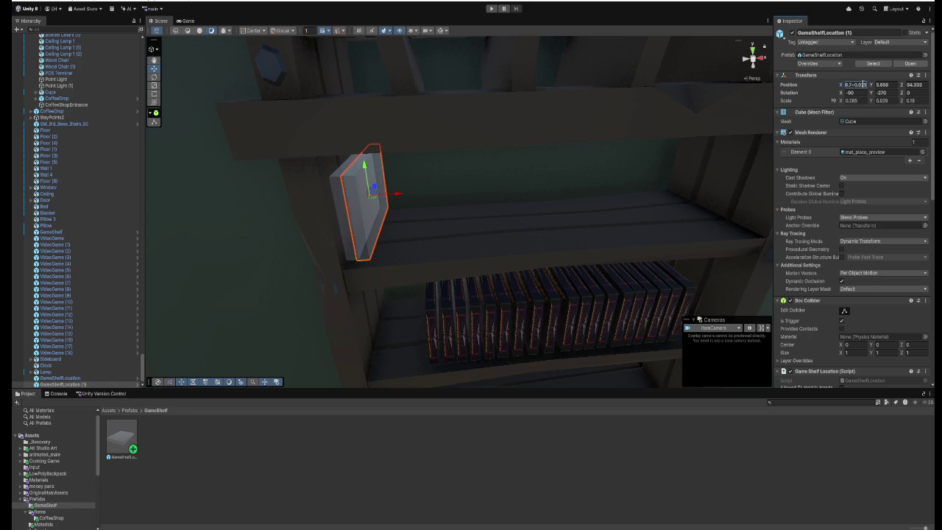
{"action": "key", "text": "BackSpace"}
{"action": "key", "text": "BackSpace"}
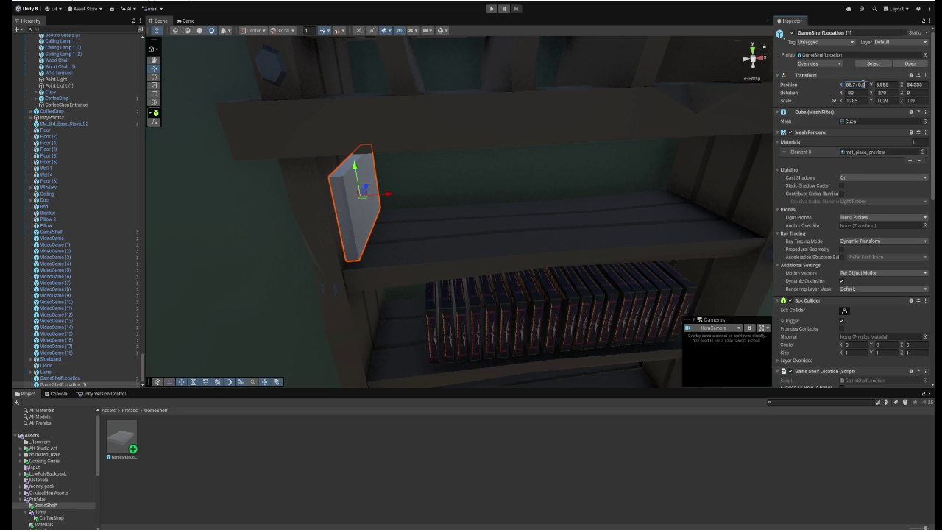
{"action": "type", "text": "5"}
{"action": "key", "text": "Return"}
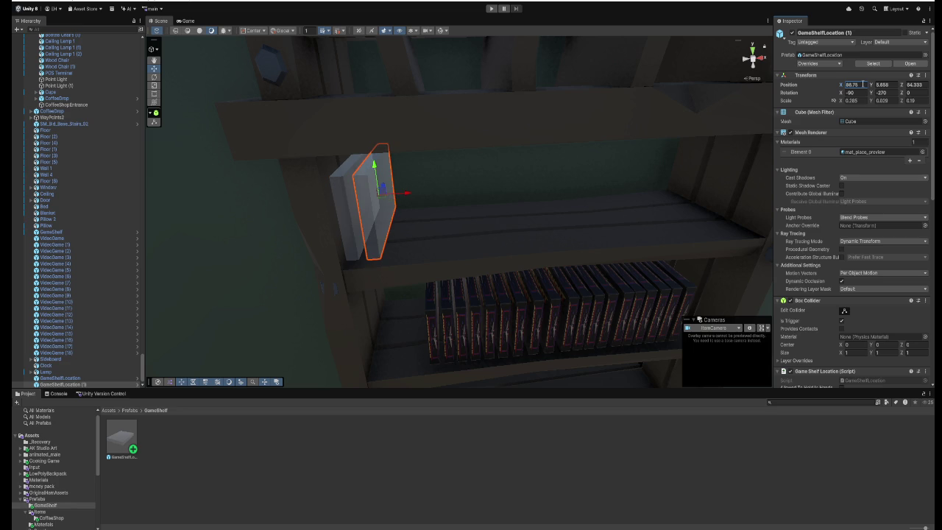
{"action": "mouse_move", "coordinate": [549, 190]}
{"action": "left_mouse_down"}
{"action": "mouse_move", "coordinate": [522, 187]}
{"action": "mouse_move", "coordinate": [533, 189]}
{"action": "left_mouse_up"}
Duplicate the slot as GameShelfLocation (2) and shift it to X 86.8.
{"action": "key", "text": "ctrl+d"}
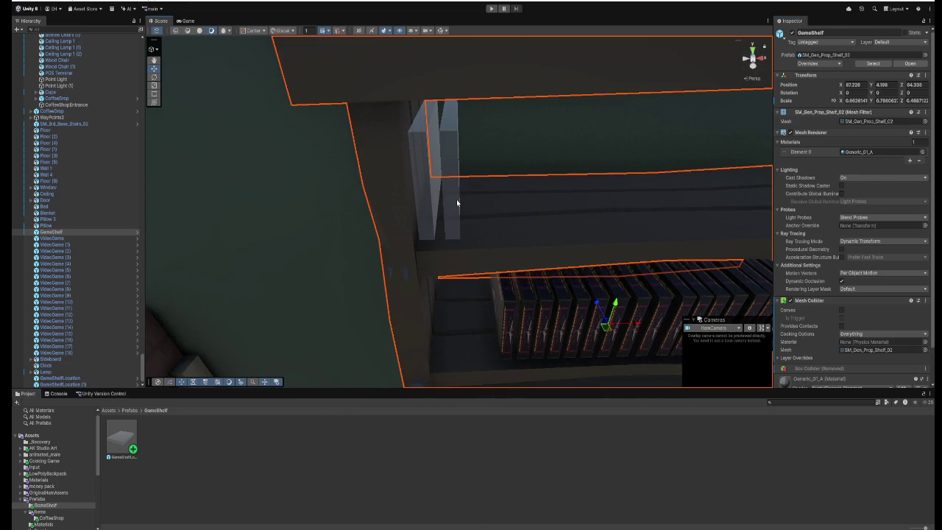
{"action": "left_click", "coordinate": [865, 85]}
{"action": "type", "text": "+"}
{"action": "type", "text": ".05"}
{"action": "key", "text": "Return"}
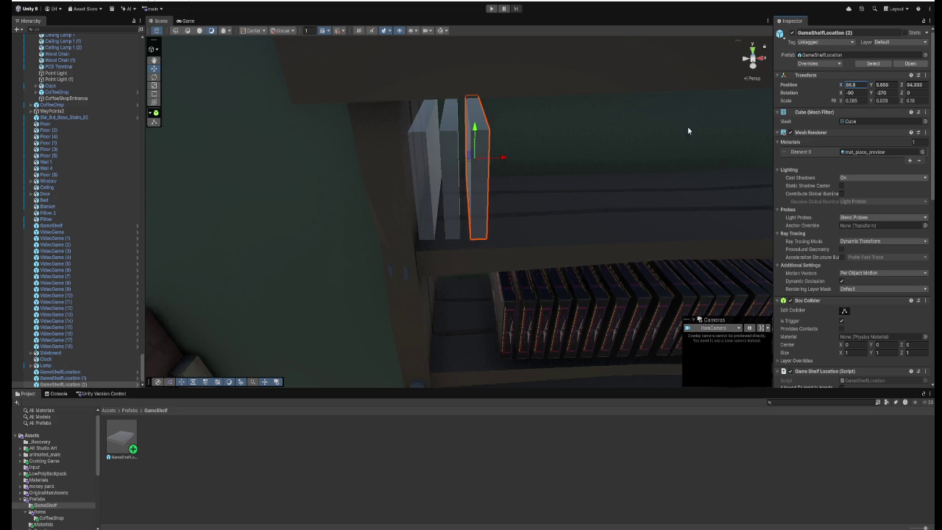
Add GameShelfLocation (3), trying X 86.85 and 86.9 before reverting.
{"action": "key", "text": "ctrl+d"}
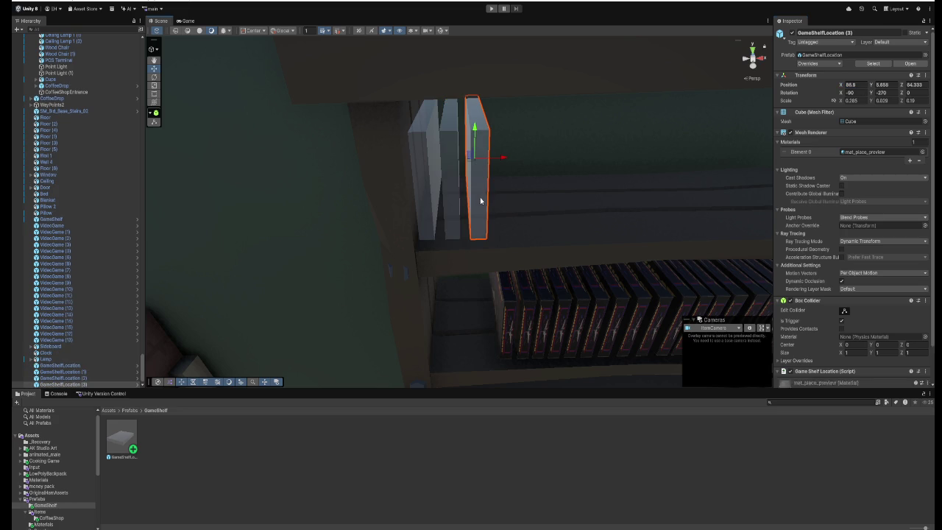
{"action": "left_click", "coordinate": [861, 85]}
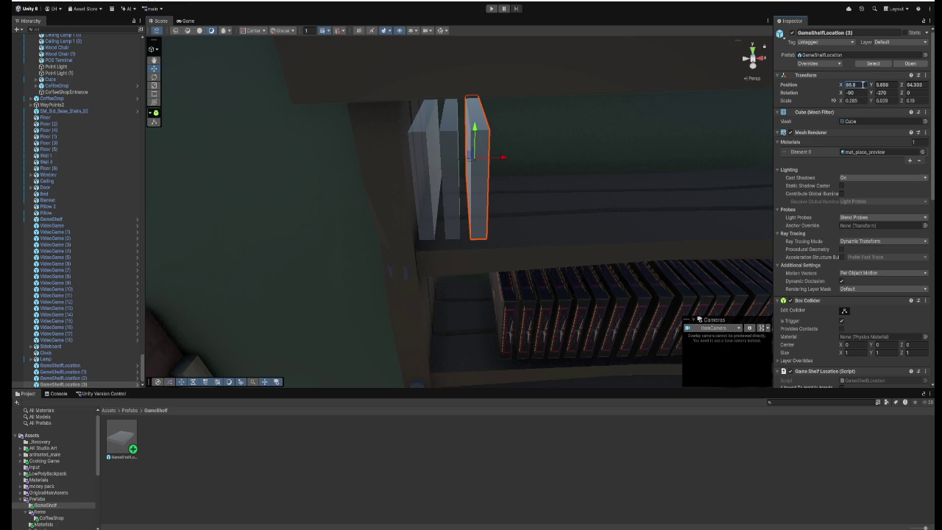
{"action": "left_click", "coordinate": [863, 85]}
{"action": "type", "text": "4"}
{"action": "key", "text": "BackSpace"}
{"action": "type", "text": "5"}
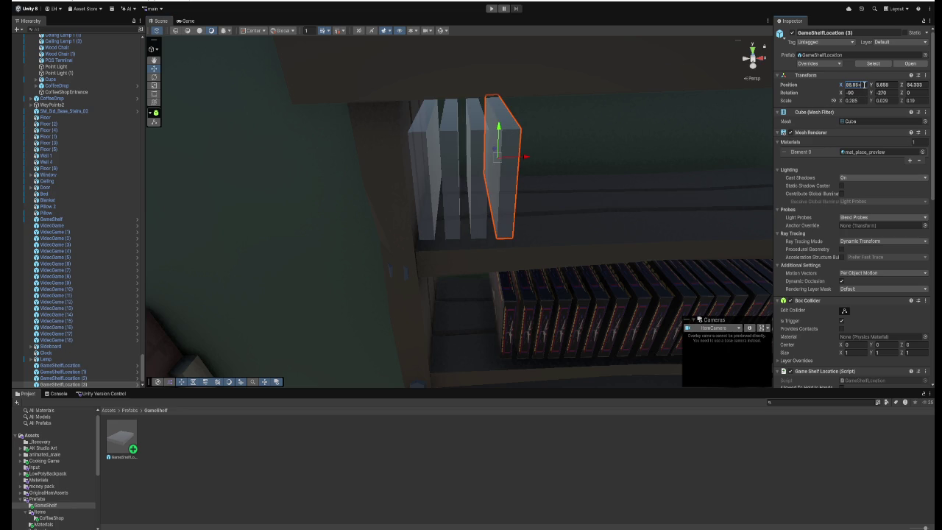
{"action": "key", "text": "BackSpace"}
{"action": "key", "text": "BackSpace"}
{"action": "type", "text": "9"}
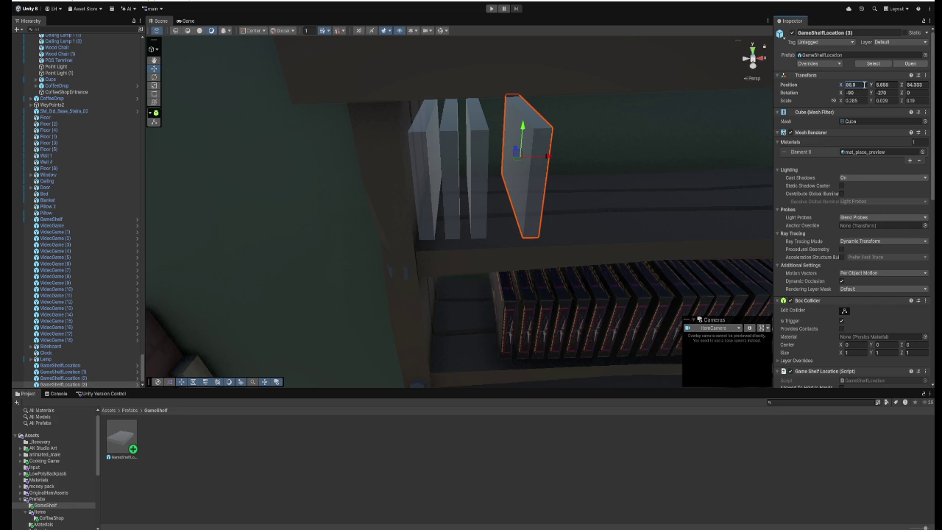
{"action": "key", "text": "ctrl+z"}
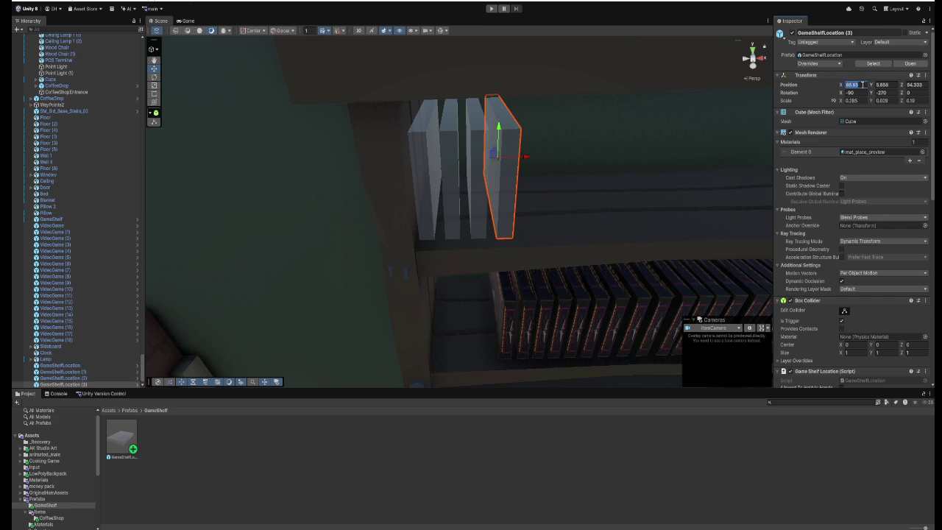
{"action": "mouse_move", "coordinate": [674, 145]}
{"action": "left_mouse_down"}
{"action": "mouse_move", "coordinate": [630, 158]}
{"action": "mouse_move", "coordinate": [556, 150]}
{"action": "mouse_move", "coordinate": [583, 156]}
{"action": "left_mouse_up"}
{"action": "key", "text": "ctrl+z"}
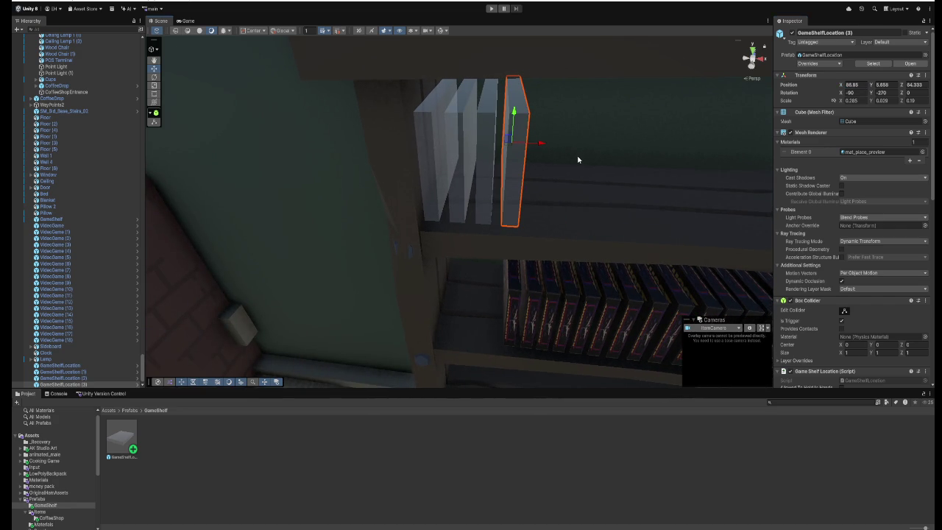
Add GameShelfLocation (4) at X 86.9 and GameShelfLocation (5) at X 86.95.
{"action": "key", "text": "ctrl+d"}
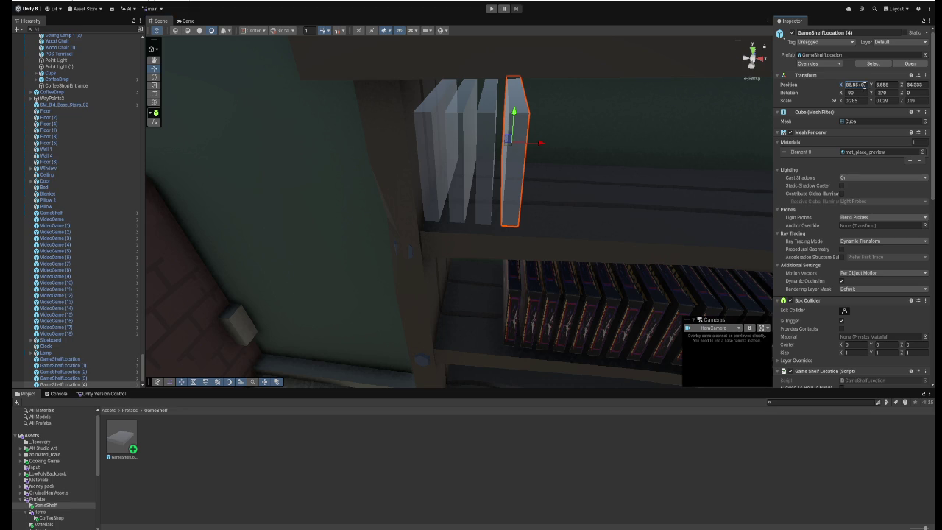
{"action": "key", "text": "Return"}
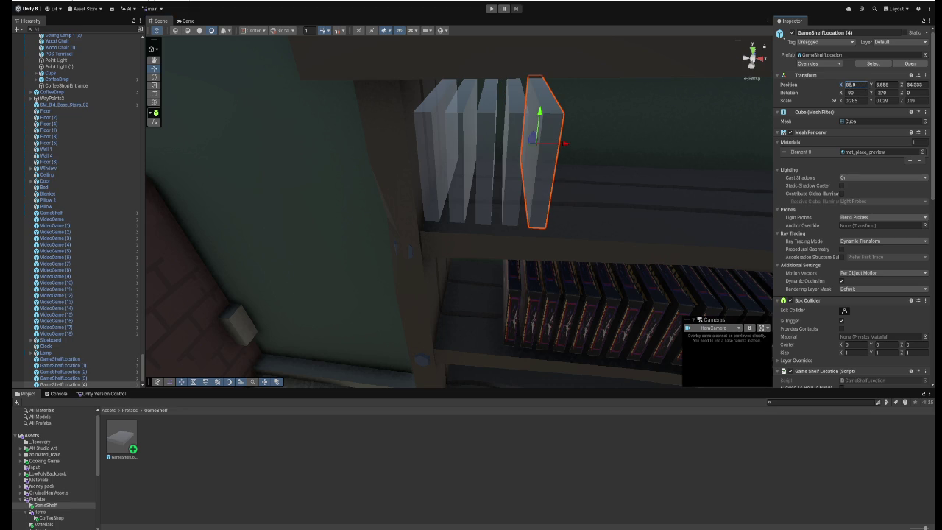
{"action": "key", "text": "ctrl+d"}
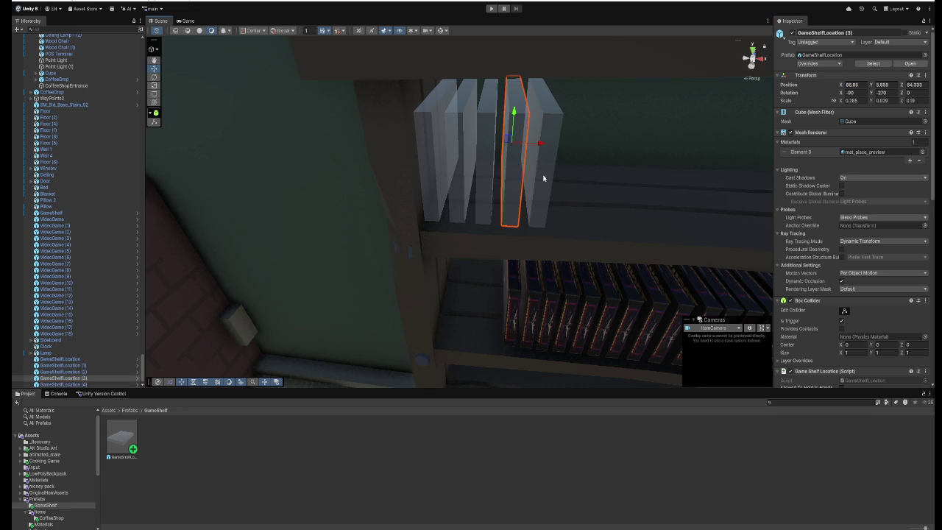
{"action": "left_click", "coordinate": [863, 87]}
{"action": "left_click", "coordinate": [862, 87]}
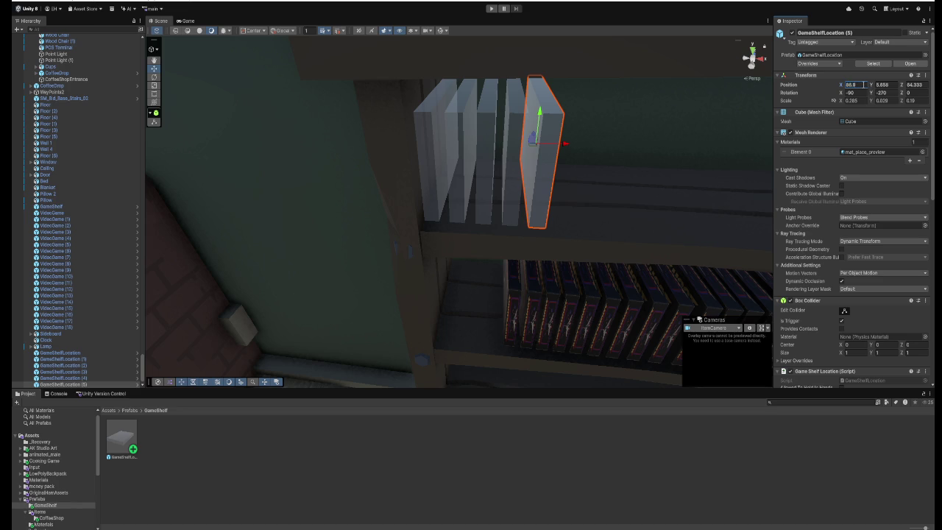
{"action": "type", "text": "+0"}
{"action": "key", "text": "Return"}
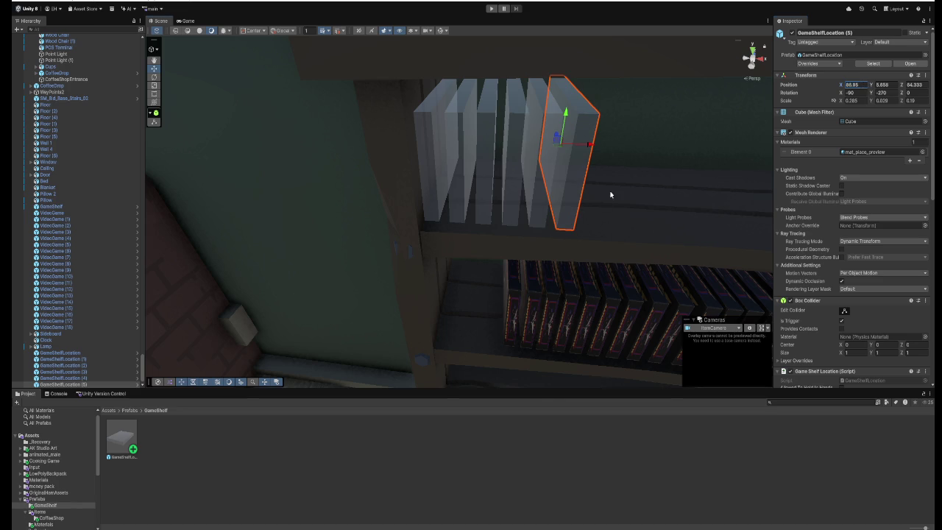
{"action": "scroll", "coordinate": [611, 196], "scroll_direction": "down", "scroll_amount": 5}
{"action": "scroll", "coordinate": [610, 201], "scroll_direction": "up", "scroll_amount": 8}
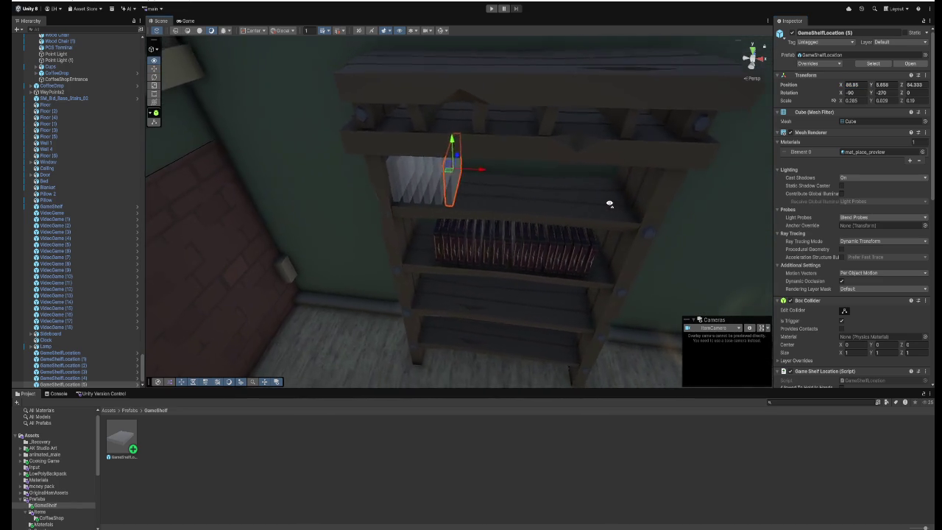
Add GameShelfLocation (6) at X 87 and GameShelfLocation (7) at X 87.05.
{"action": "key", "text": "ctrl+d"}
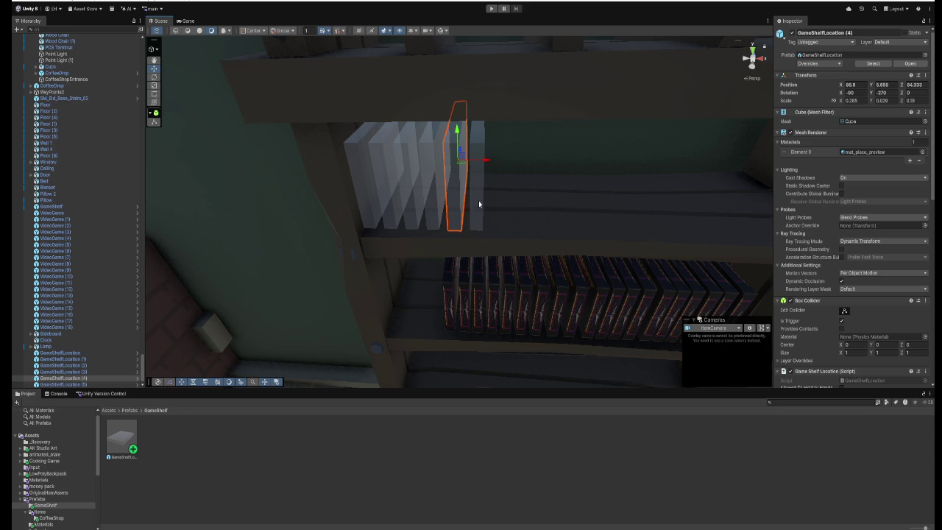
{"action": "left_click", "coordinate": [864, 84]}
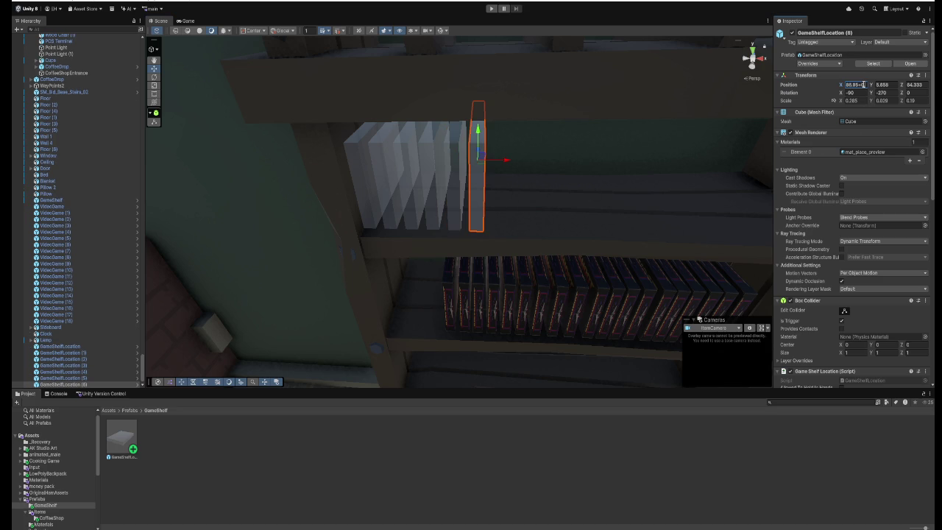
{"action": "type", "text": "87"}
{"action": "key", "text": "ctrl+d"}
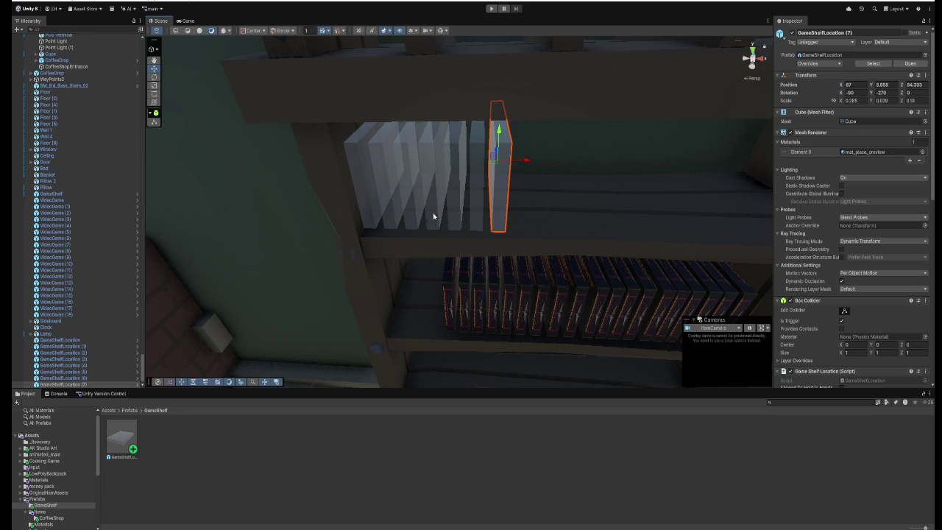
{"action": "left_click", "coordinate": [858, 86]}
{"action": "type", "text": ".0"}
{"action": "type", "text": "5"}
{"action": "key", "text": "Return"}
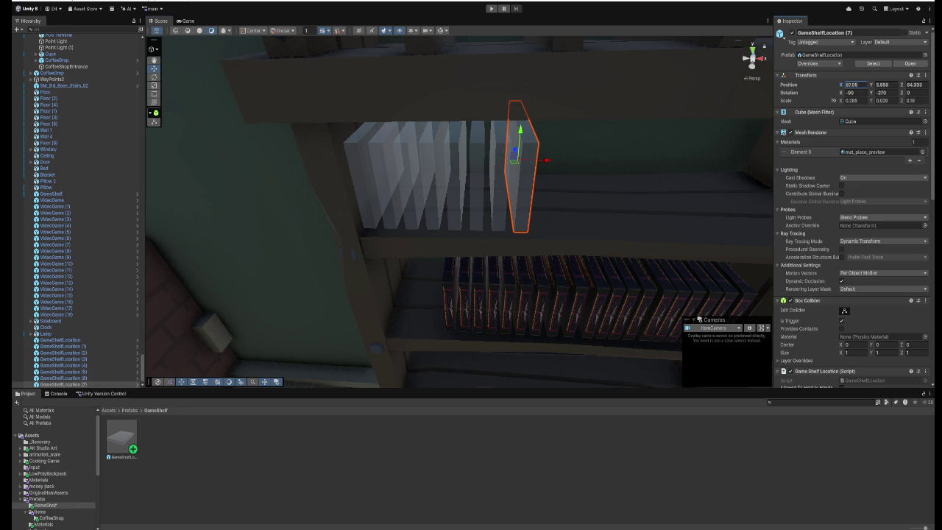
Pause the background music in the browser and minimize it back to the shelf scene.
{"action": "key", "text": "alt+Tab"}
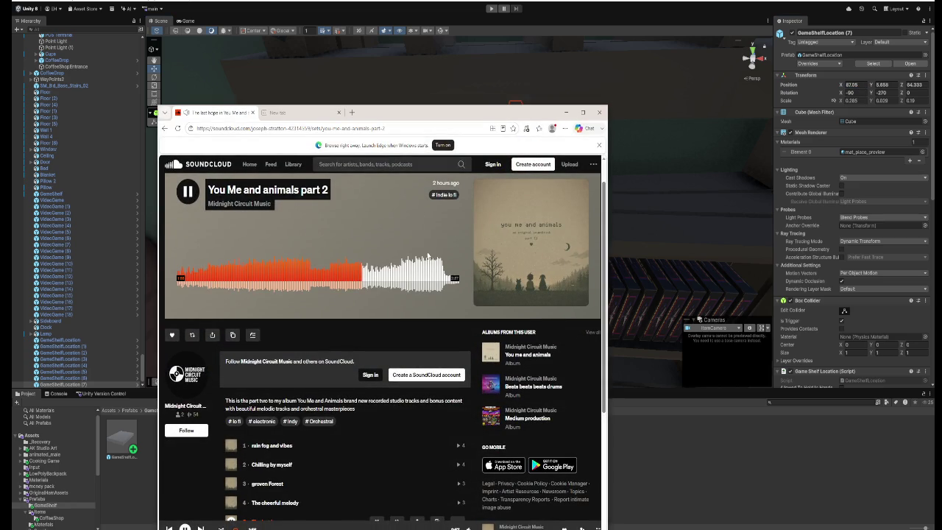
{"action": "left_click", "coordinate": [187, 191]}
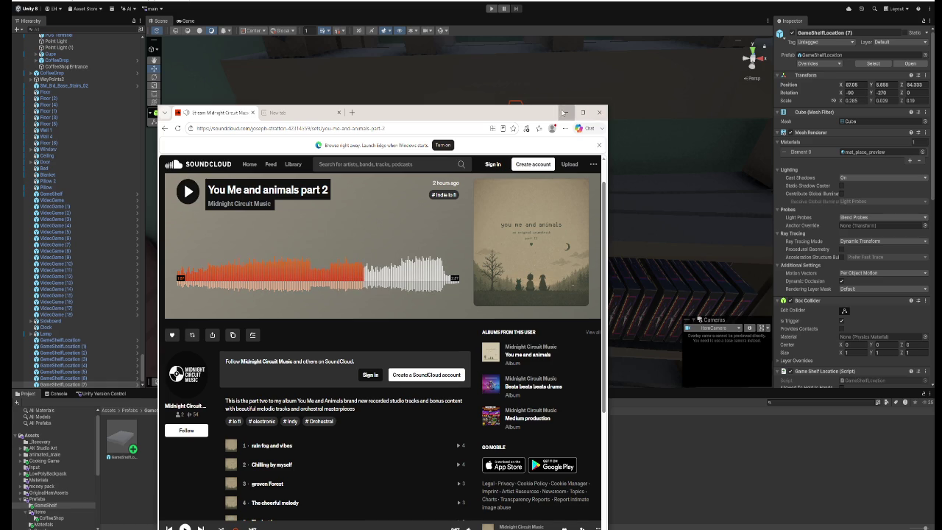
{"action": "left_click", "coordinate": [565, 112]}
{"action": "left_click_drag", "start_coordinate": [553, 164], "coordinate": [526, 162]}
{"action": "key", "text": "ctrl+z"}
Restore the selected slot placeholder's X position to 87.05.
{"action": "left_click", "coordinate": [864, 85]}
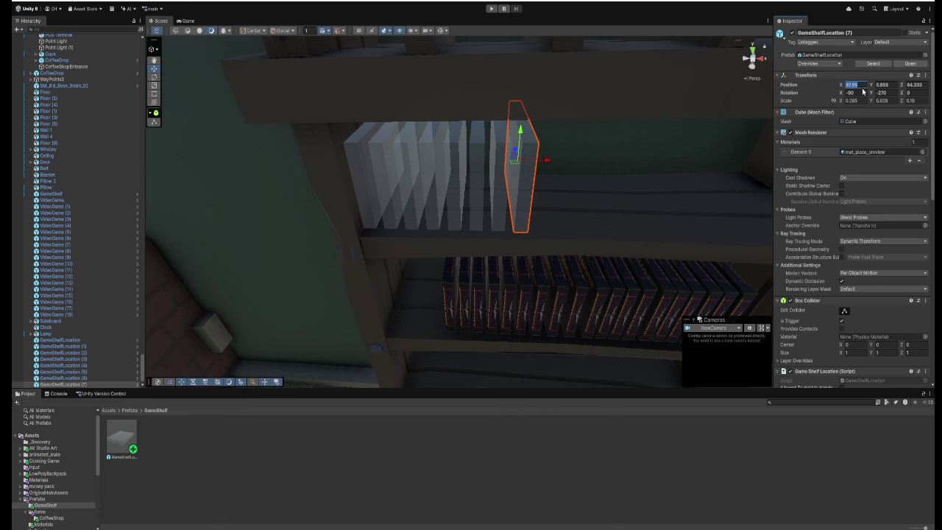
{"action": "key", "text": "End"}
{"action": "type", "text": "+0"}
{"action": "type", "text": ".05"}
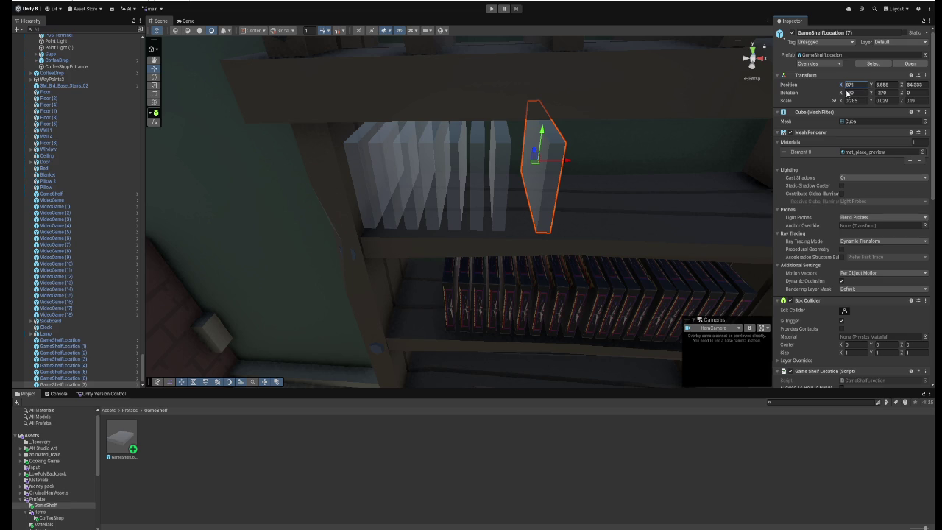
{"action": "key", "text": "BackSpace"}
{"action": "type", "text": "05"}
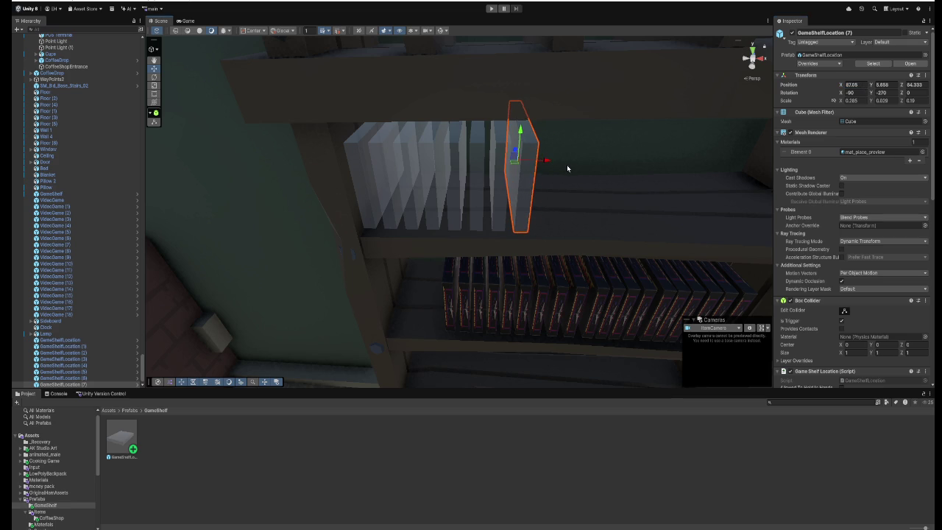
{"action": "key", "text": "Right"}
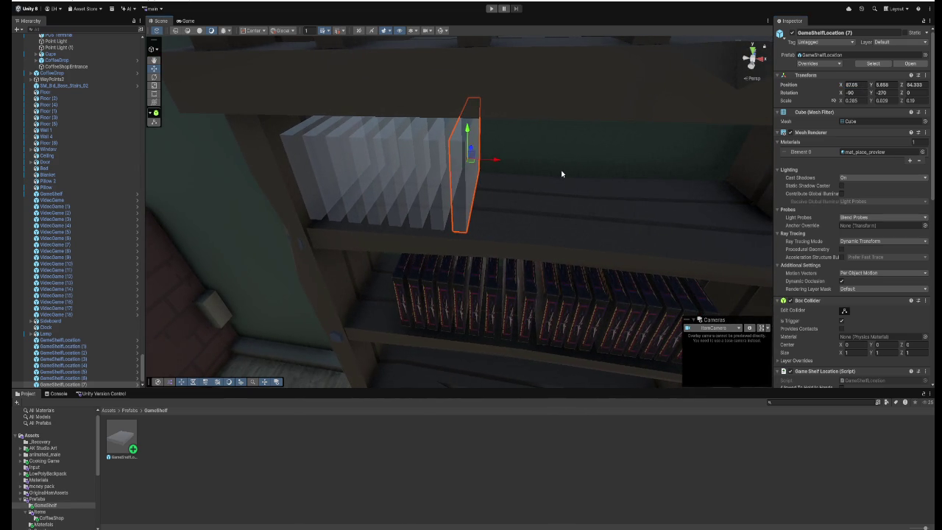
Duplicate the slot placeholder and set the copy's X position to 87.1.
{"action": "key", "text": "ctrl+d"}
{"action": "left_click", "coordinate": [854, 84]}
{"action": "left_click", "coordinate": [862, 85]}
{"action": "type", "text": "-4"}
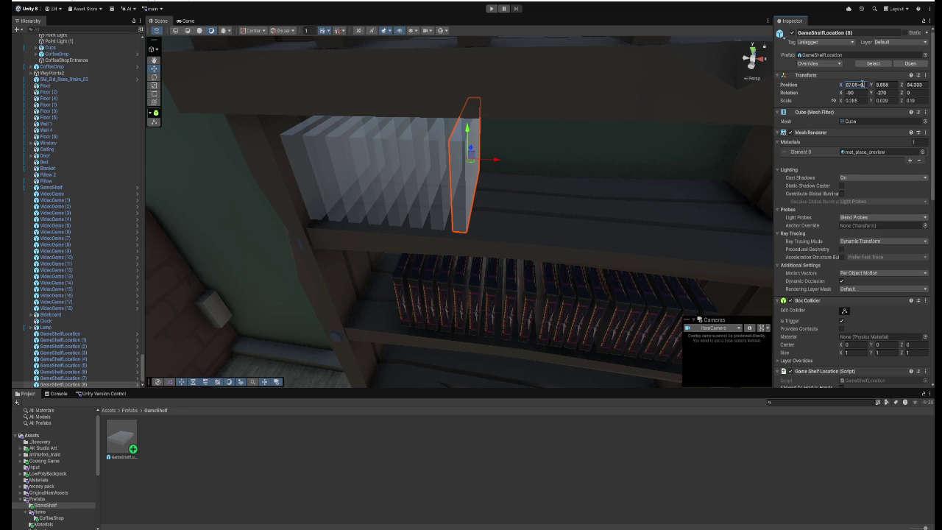
{"action": "key", "text": "Return"}
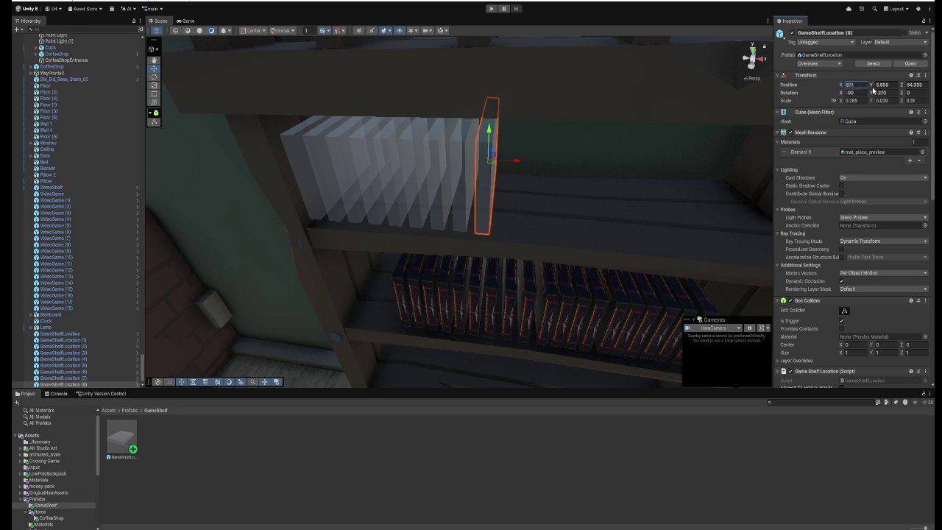
Adjust the copy's X position to 87.15.
{"action": "left_click", "coordinate": [861, 85]}
{"action": "type", "text": "-.05"}
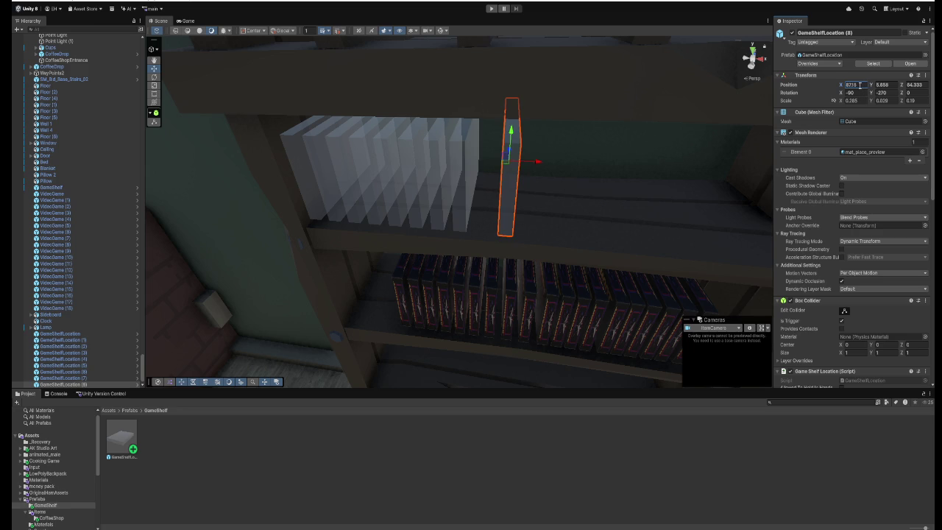
{"action": "key", "text": "BackSpace"}
{"action": "key", "text": "BackSpace"}
{"action": "key", "text": "BackSpace"}
{"action": "type", "text": "-.05"}
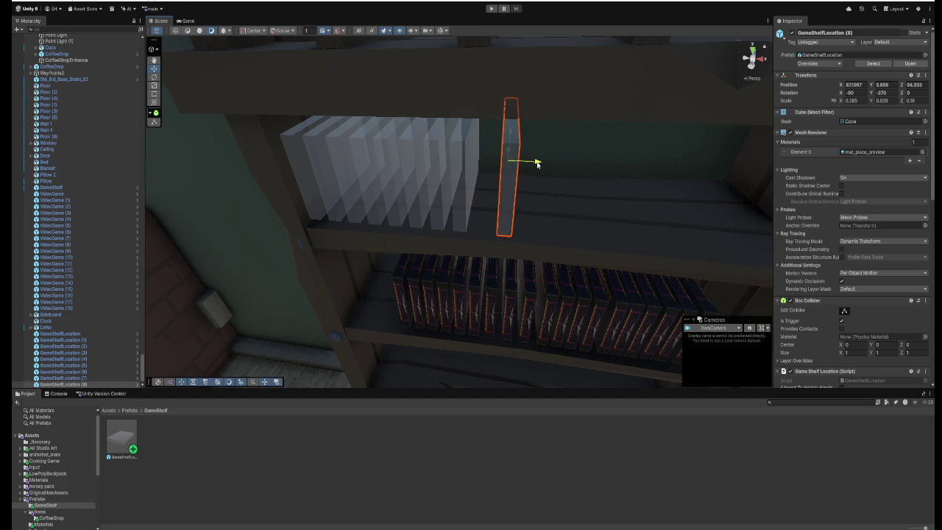
{"action": "key", "text": "Escape"}
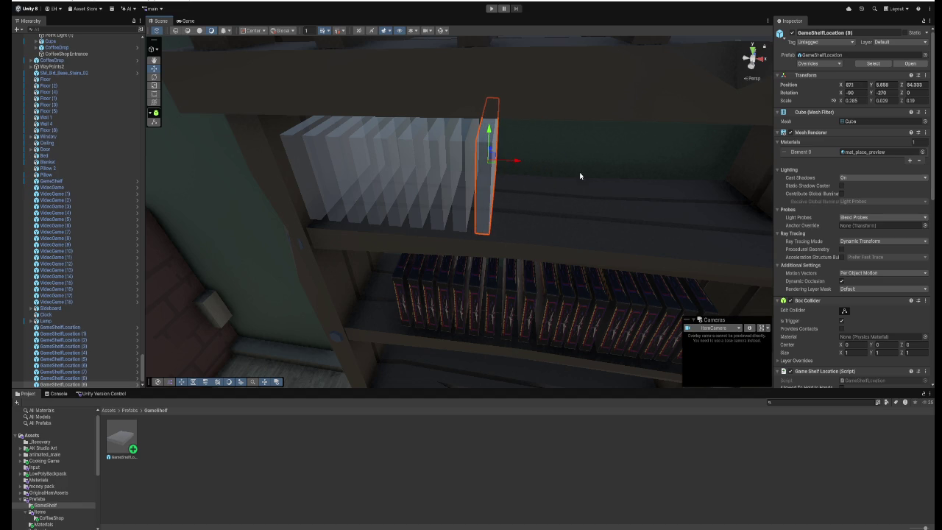
{"action": "left_click", "coordinate": [862, 86]}
{"action": "type", "text": "5"}
{"action": "key", "text": "Return"}
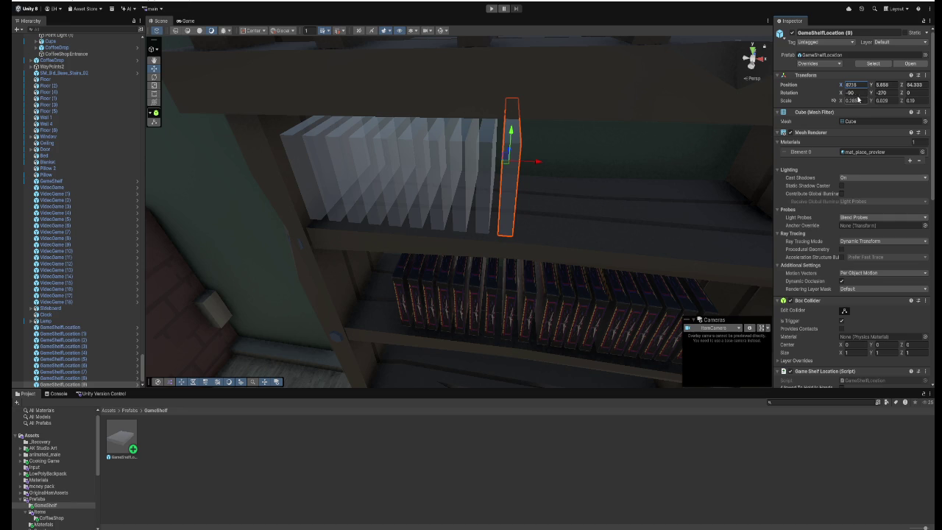
Try moving the slot further along X, then revert it to 87.15.
{"action": "left_click", "coordinate": [863, 85]}
{"action": "type", "text": "+0.5"}
{"action": "key", "text": "Escape"}
{"action": "type", "text": "+0"}
{"action": "type", "text": ".05"}
{"action": "key", "text": "Return"}
{"action": "key", "text": "ctrl+z"}
{"action": "left_click_drag", "start_coordinate": [538, 163], "coordinate": [578, 165]}
{"action": "key", "text": "ctrl+z"}
{"action": "left_click", "coordinate": [510, 189]}
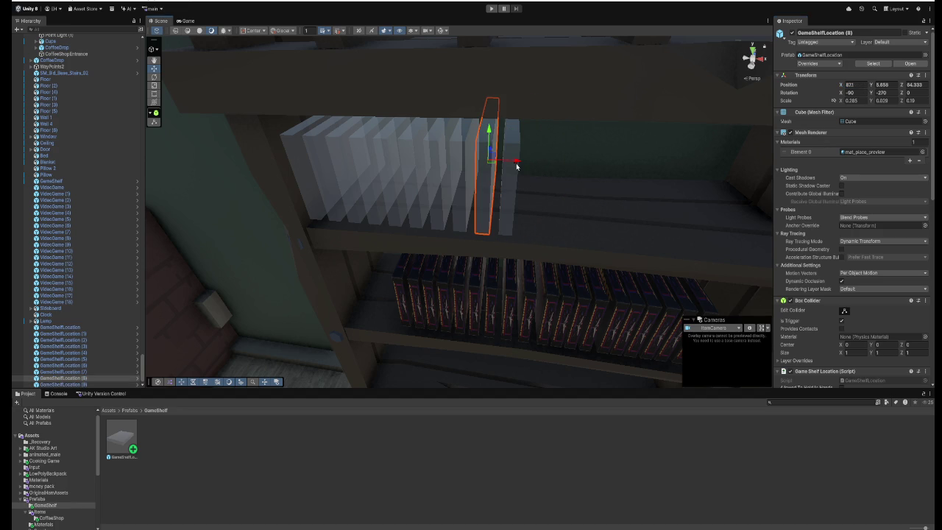
{"action": "left_click", "coordinate": [511, 183]}
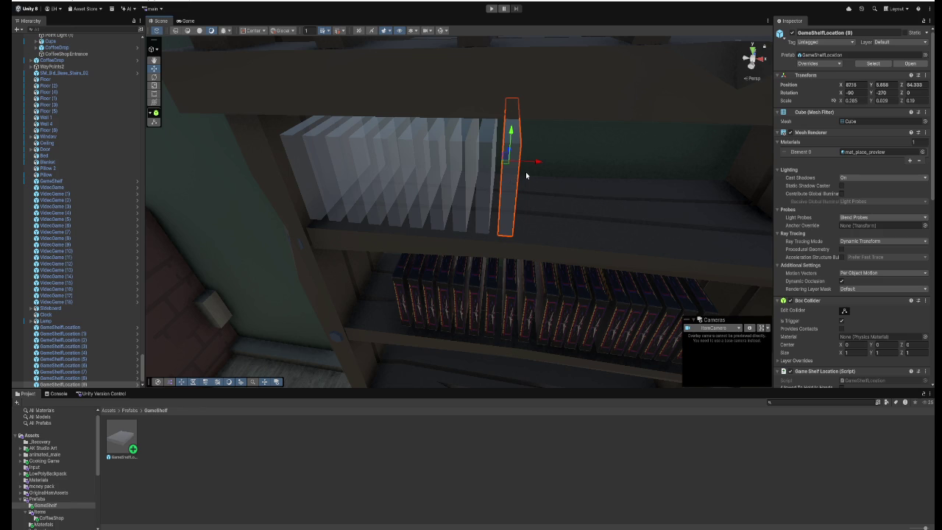
Add two more slot copies at X positions 87.2 and 87.25.
{"action": "key", "text": "ctrl+d"}
{"action": "left_click", "coordinate": [862, 85]}
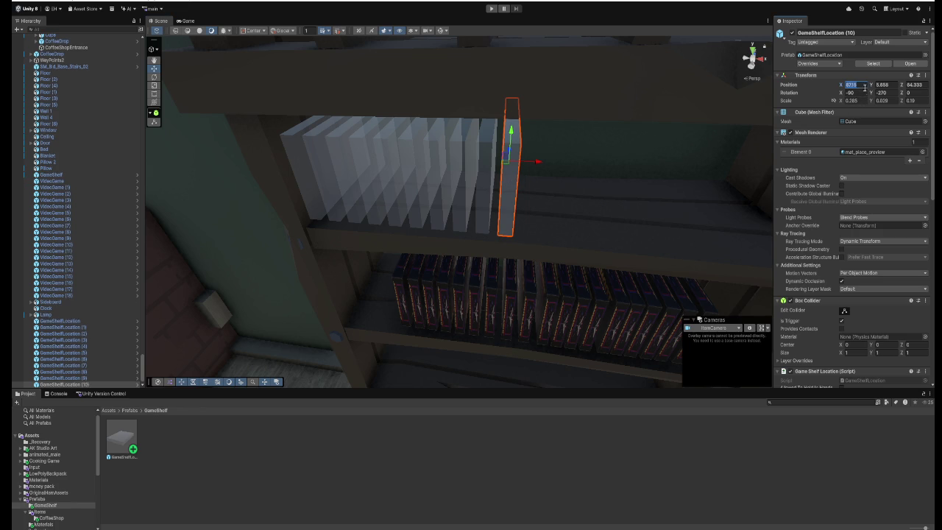
{"action": "type", "text": "+0.05"}
{"action": "key", "text": "Return"}
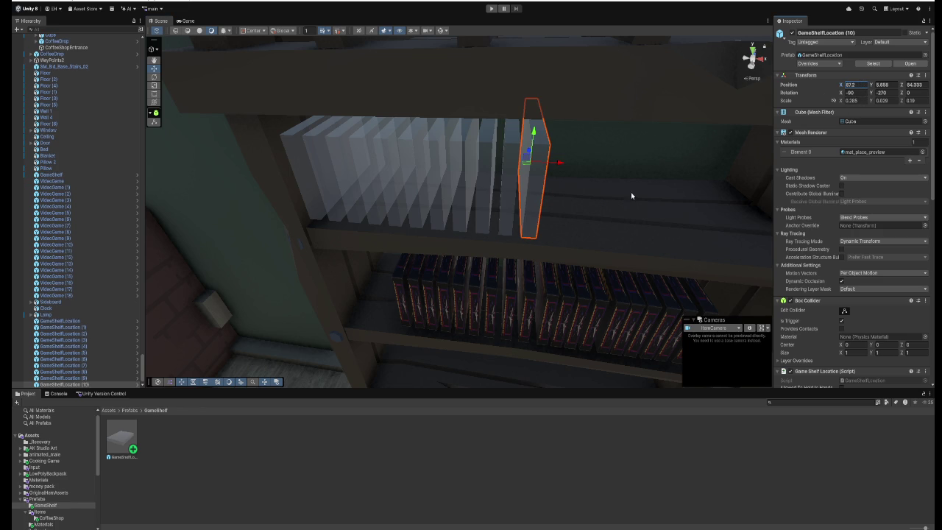
{"action": "left_click", "coordinate": [509, 181]}
{"action": "left_click", "coordinate": [533, 192]}
{"action": "key", "text": "ctrl+d"}
{"action": "left_click", "coordinate": [860, 85]}
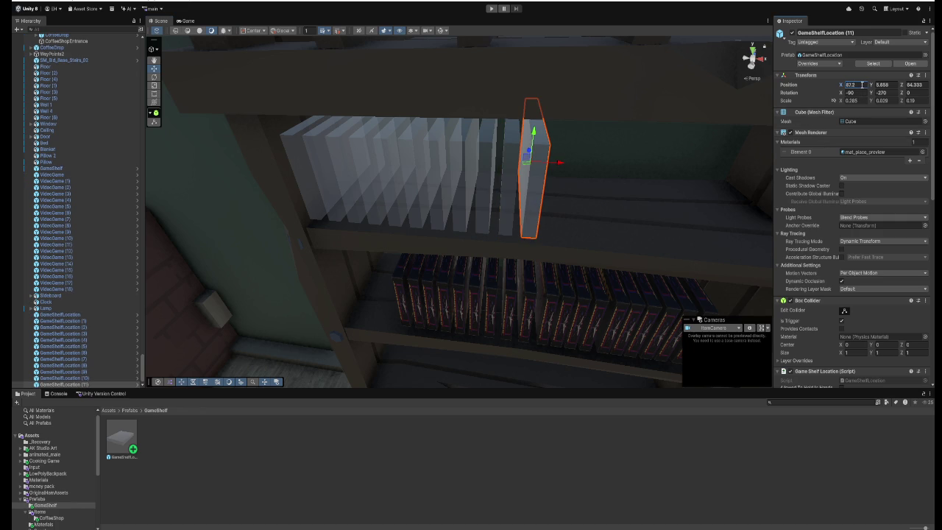
{"action": "type", "text": "+0.05"}
{"action": "key", "text": "Return"}
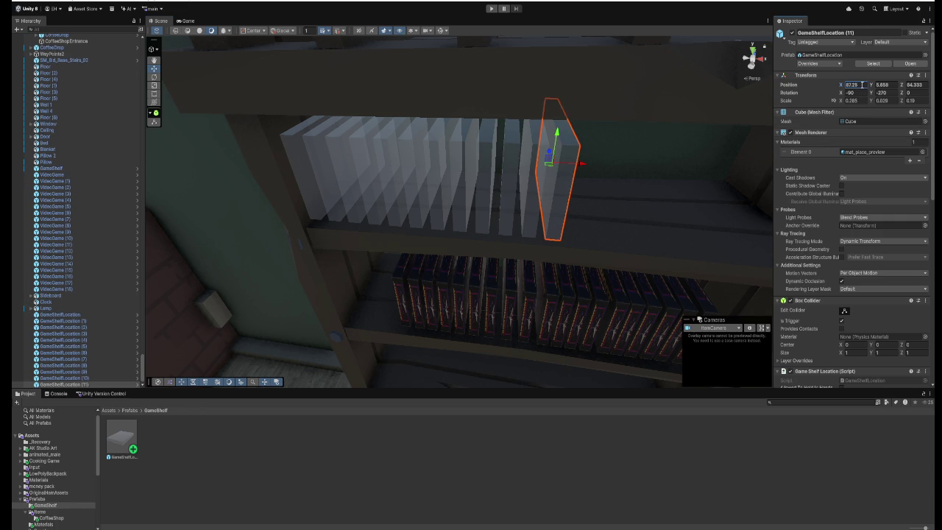
{"action": "left_click", "coordinate": [569, 209]}
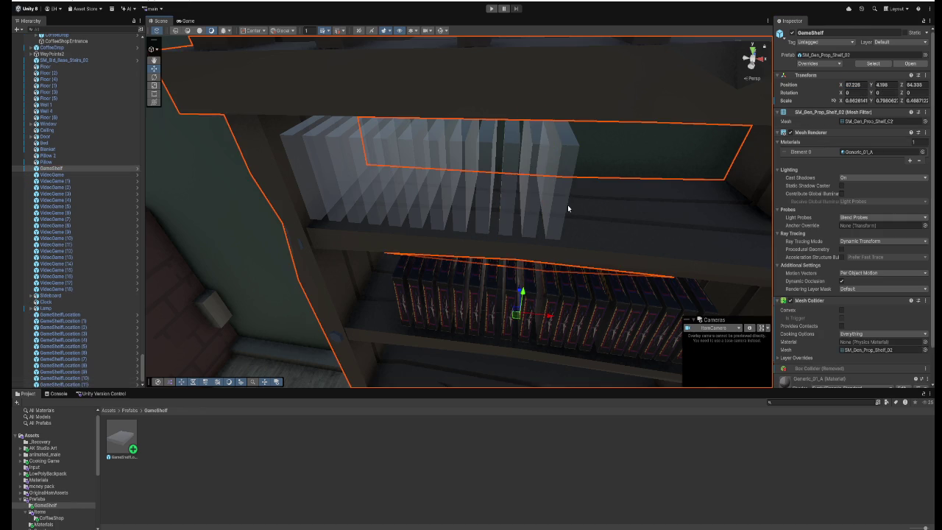
{"action": "left_click", "coordinate": [563, 210]}
Add a final slot copy at X position 87.3.
{"action": "key", "text": "ctrl+d"}
{"action": "left_click", "coordinate": [862, 86]}
{"action": "left_click", "coordinate": [863, 87]}
{"action": "type", "text": "+0.05"}
{"action": "key", "text": "Return"}
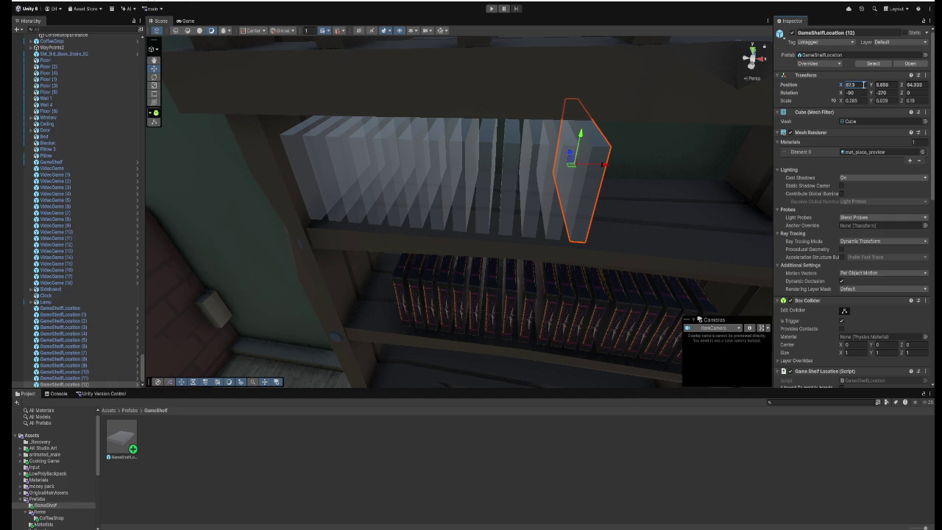
{"action": "left_click_drag", "start_coordinate": [625, 212], "coordinate": [635, 213]}
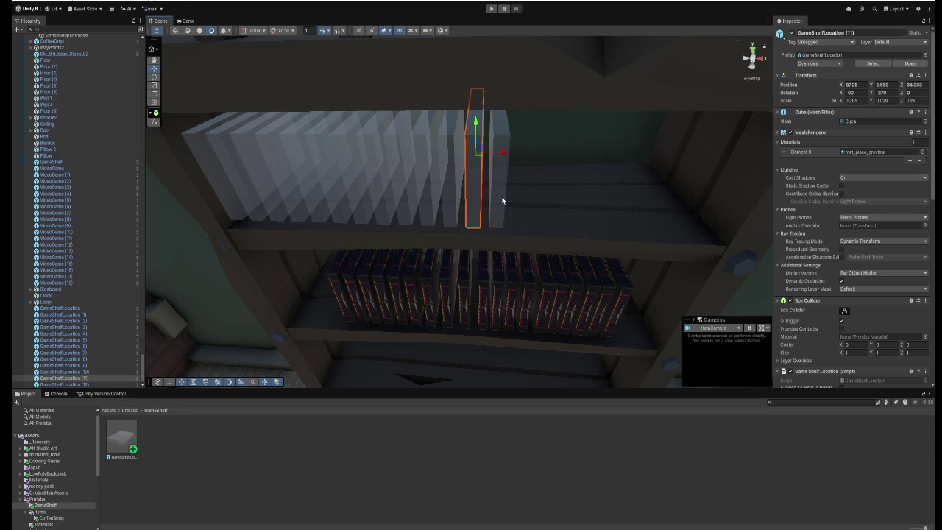
Add two more slot copies, stepping X along to 87.4.
{"action": "key", "text": "ctrl+d"}
{"action": "left_click", "coordinate": [865, 85]}
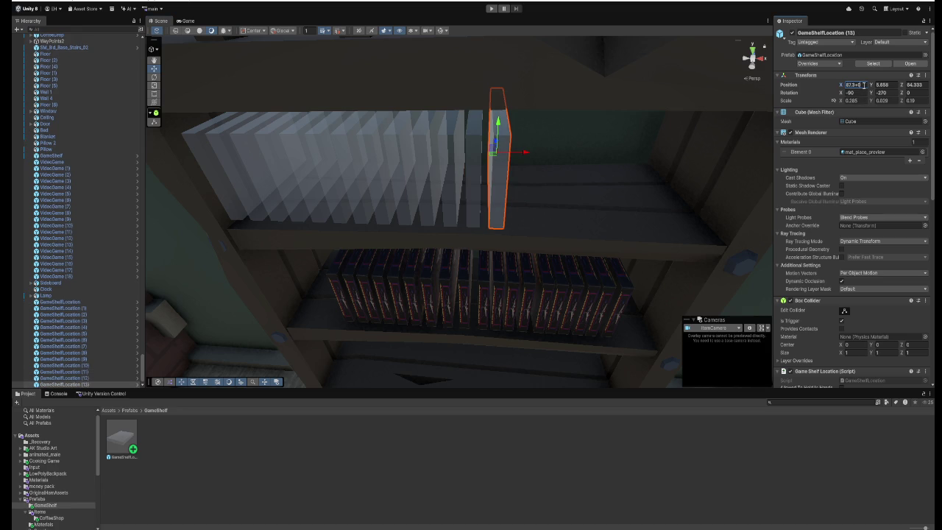
{"action": "type", "text": ".05"}
{"action": "key", "text": "ctrl+d"}
{"action": "left_click", "coordinate": [864, 84]}
{"action": "left_click", "coordinate": [865, 85]}
{"action": "type", "text": "+"}
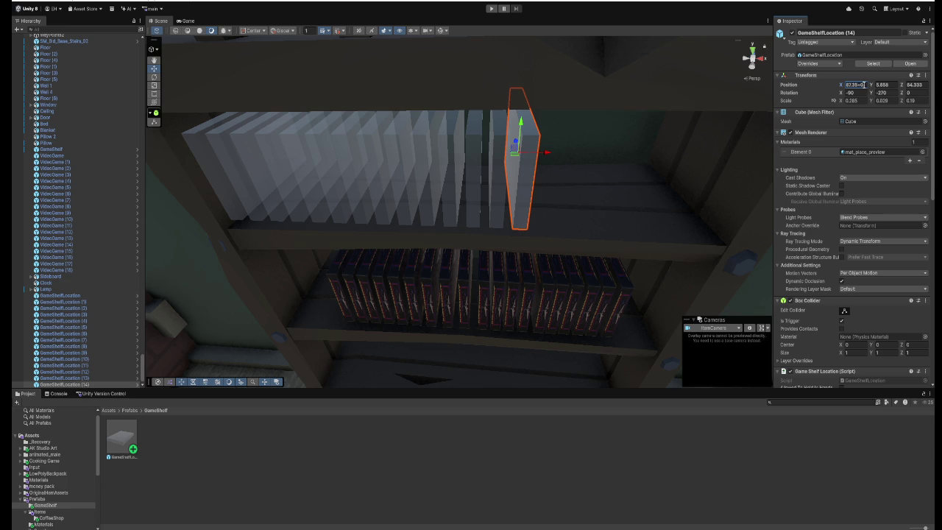
{"action": "type", "text": ".05"}
{"action": "key", "text": "Return"}
Add two more slot copies, the second at X position 87.5.
{"action": "key", "text": "ctrl+d"}
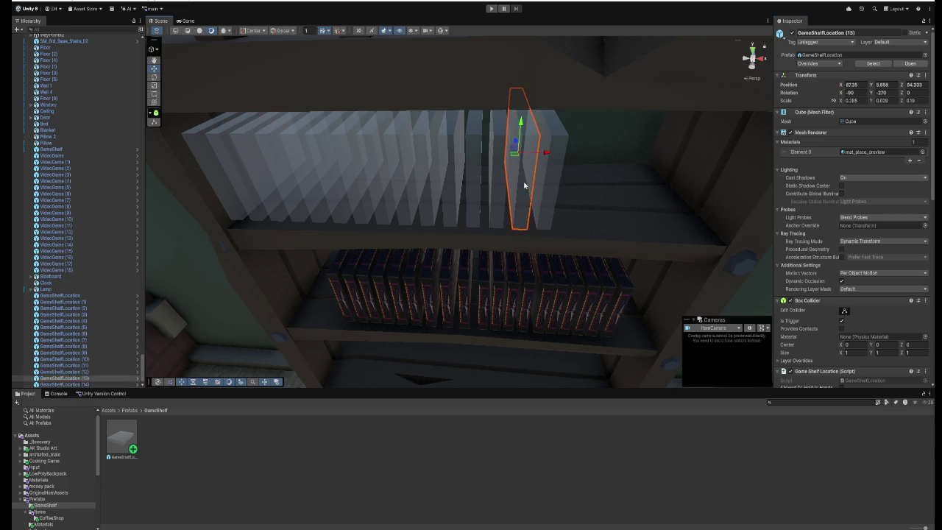
{"action": "left_click", "coordinate": [861, 85]}
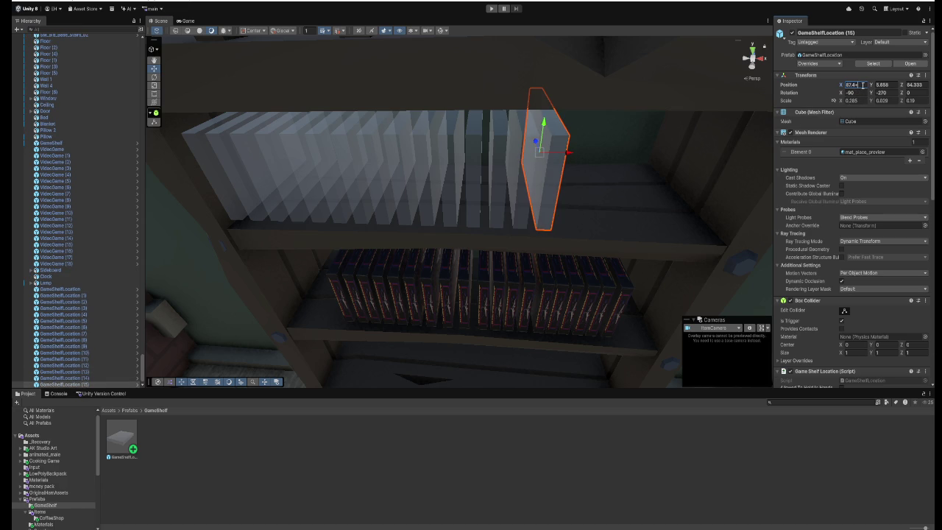
{"action": "type", "text": "5"}
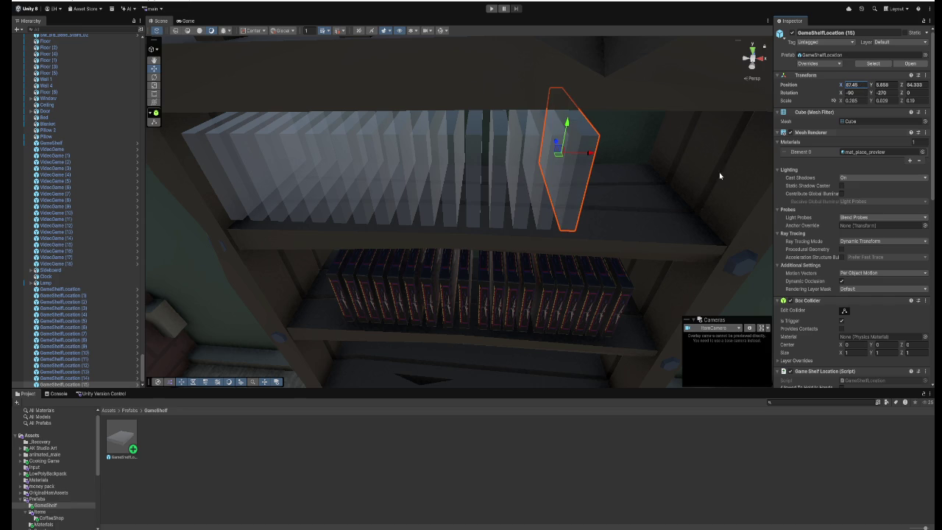
{"action": "key", "text": "Right"}
{"action": "key", "text": "Right"}
{"action": "key", "text": "Right"}
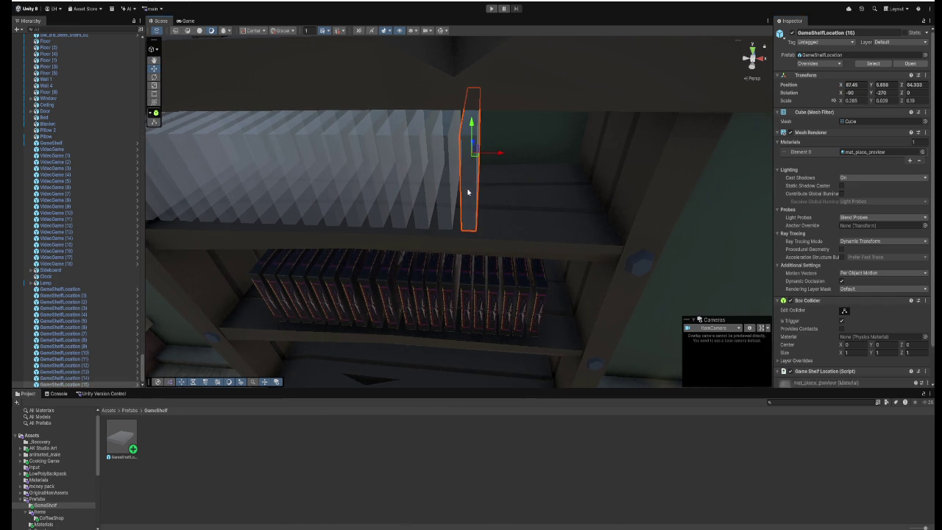
{"action": "key", "text": "ctrl+d"}
{"action": "left_click", "coordinate": [865, 85]}
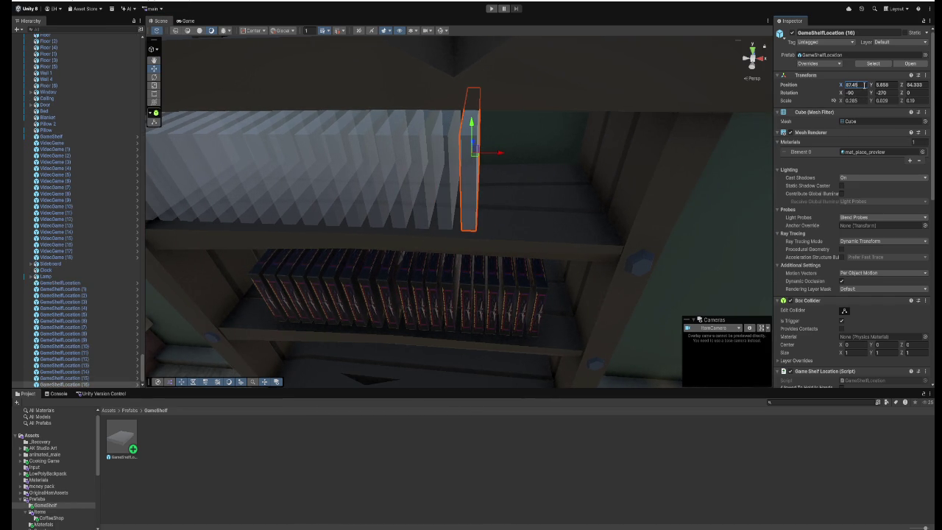
{"action": "type", "text": "87.5"}
{"action": "key", "text": "Return"}
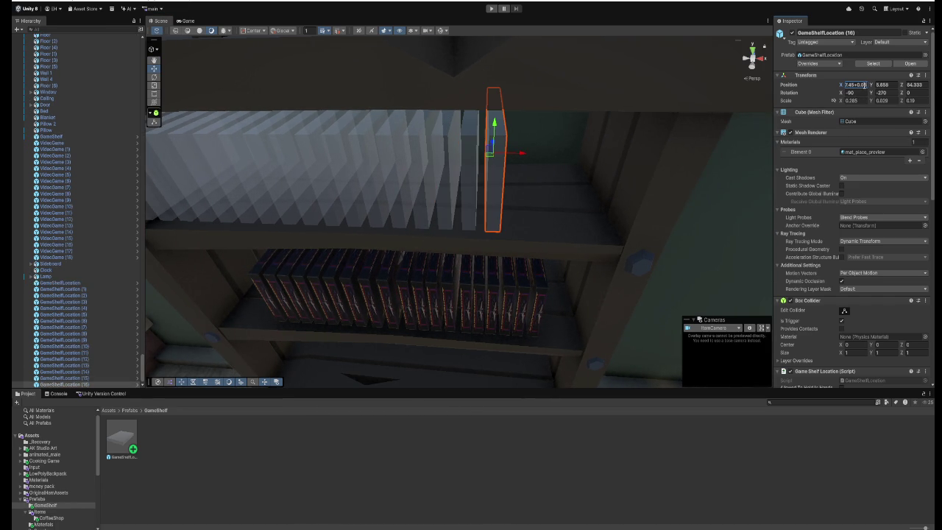
Add slot copies at X positions 87.55 and 87.6.
{"action": "key", "text": "ctrl+d"}
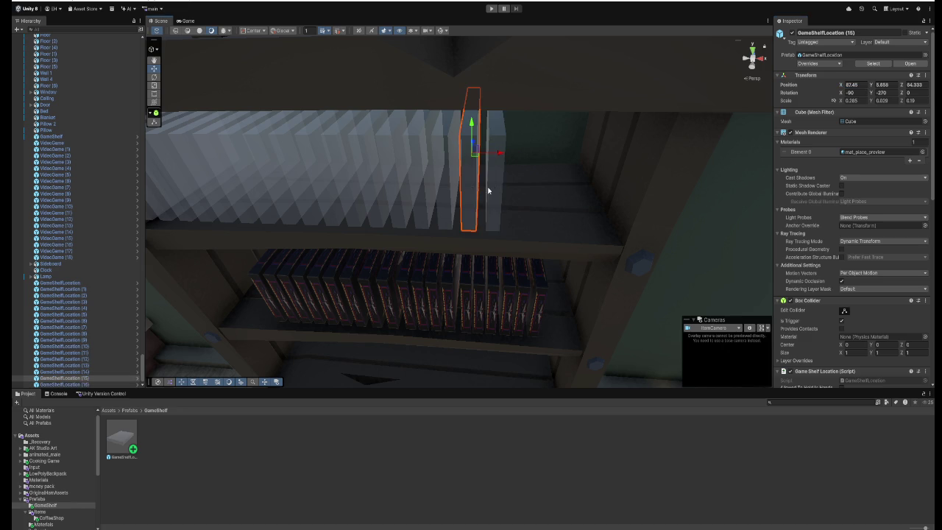
{"action": "left_click", "coordinate": [859, 85]}
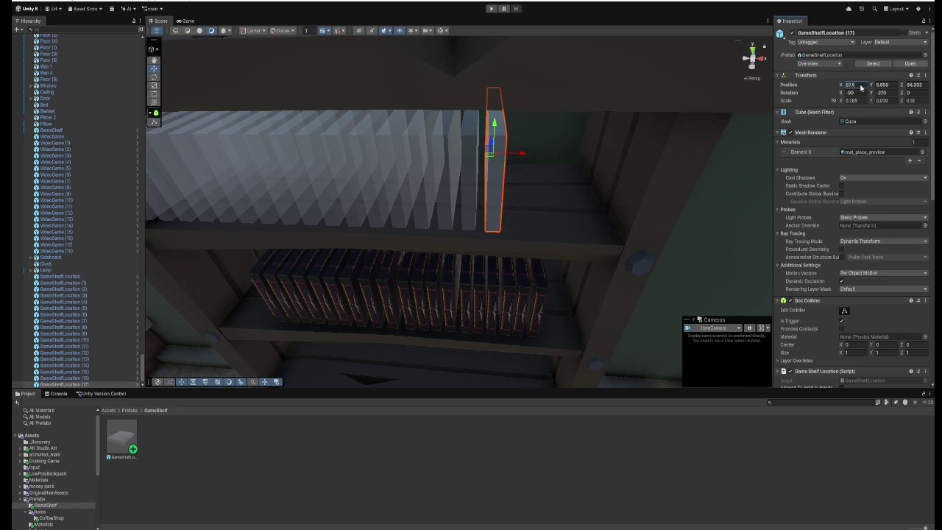
{"action": "type", "text": "+87.55"}
{"action": "key", "text": "Return"}
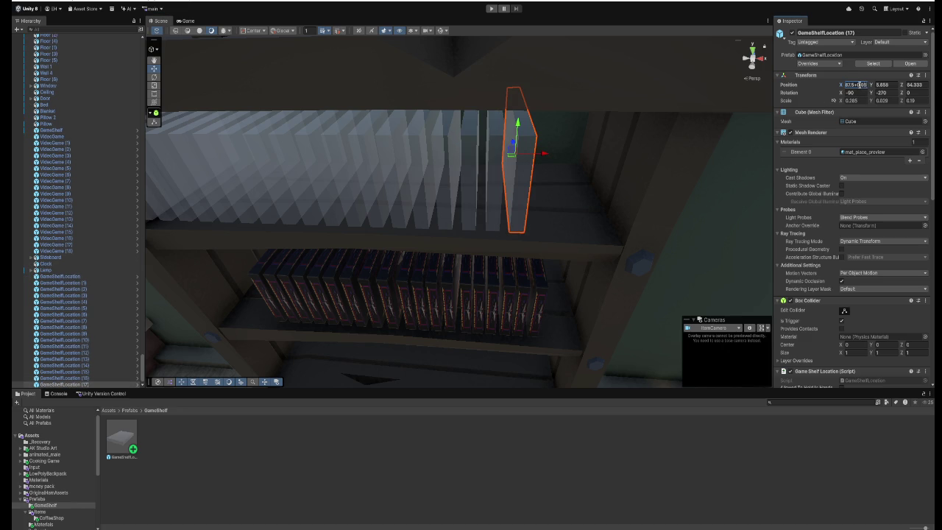
{"action": "key", "text": "ctrl+d"}
{"action": "left_click", "coordinate": [860, 86]}
{"action": "left_click", "coordinate": [864, 86]}
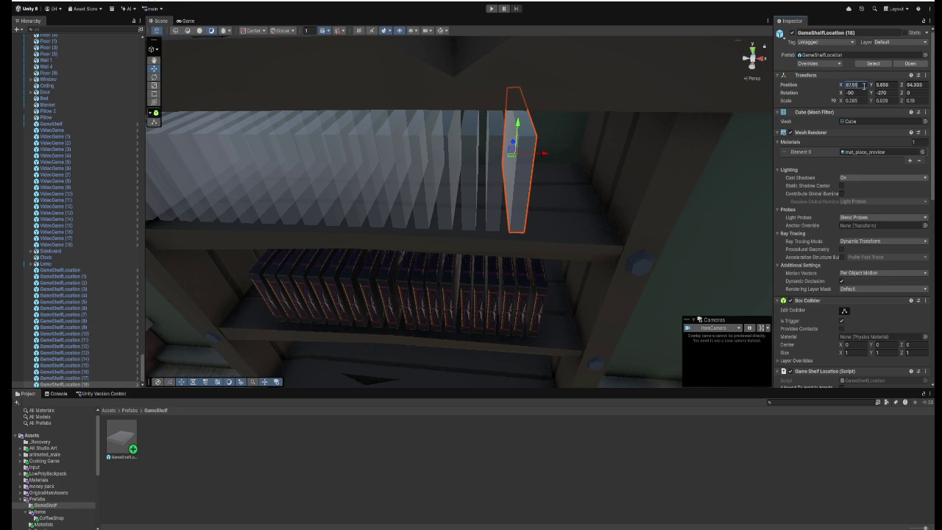
{"action": "key", "text": "BackSpace"}
{"action": "key", "text": "BackSpace"}
{"action": "type", "text": "6"}
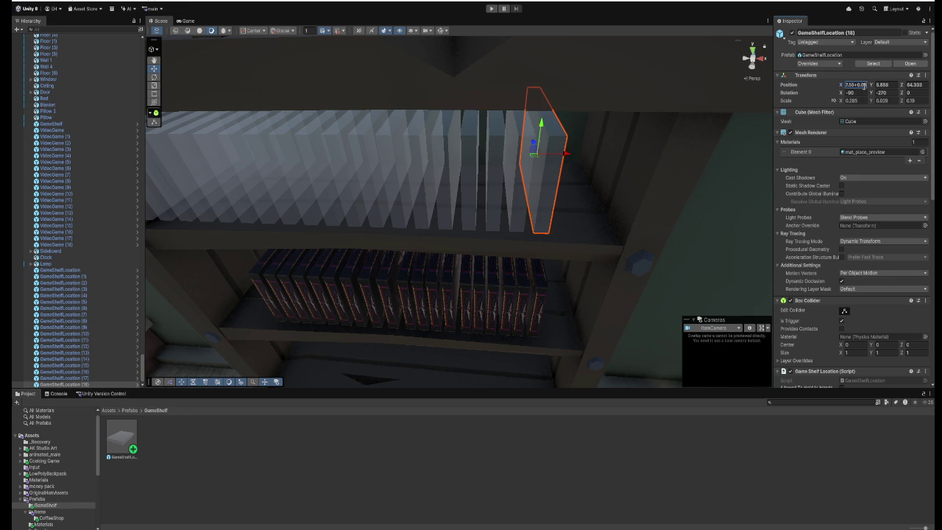
Add the last slot copies at X positions 87.65 and 87.7.
{"action": "key", "text": "ctrl+d"}
{"action": "left_click", "coordinate": [859, 85]}
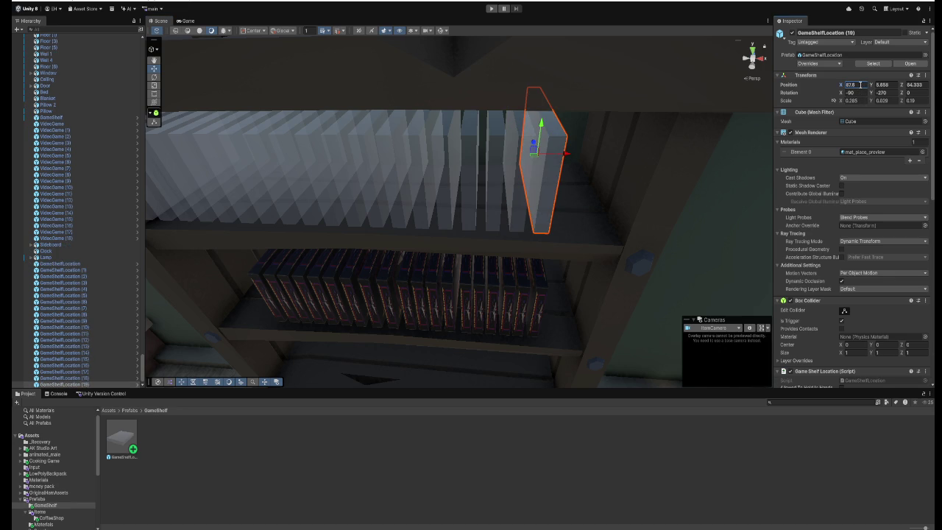
{"action": "left_click", "coordinate": [863, 85]}
{"action": "type", "text": "5"}
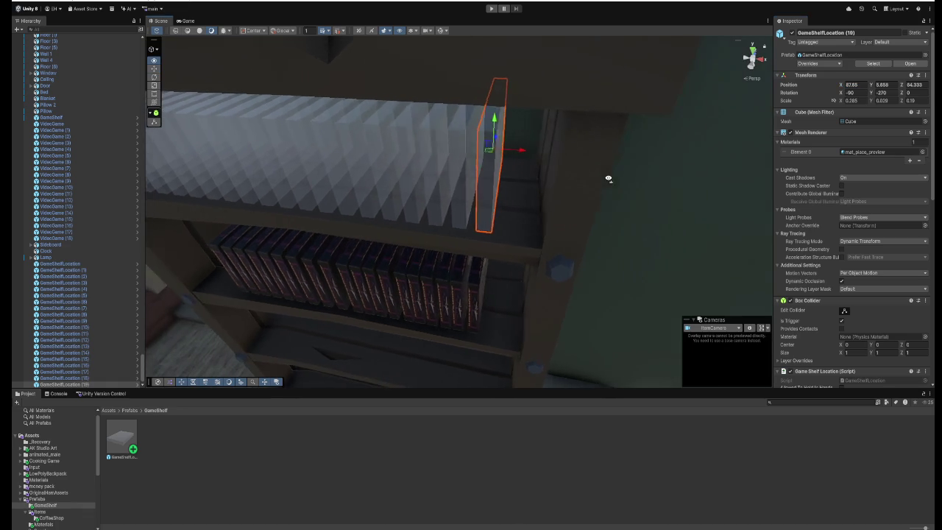
{"action": "key", "text": "ctrl+d"}
{"action": "left_click", "coordinate": [862, 85]}
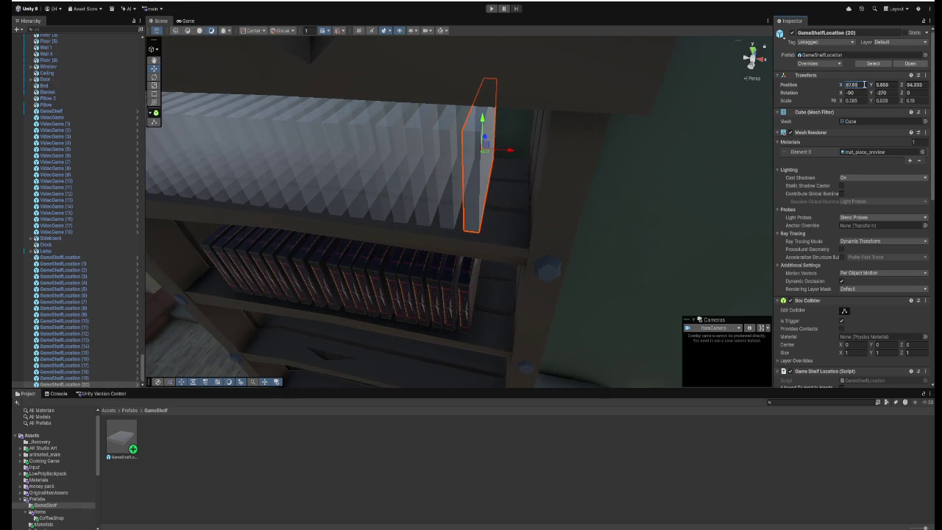
{"action": "type", "text": "87.7"}
{"action": "key", "text": "Return"}
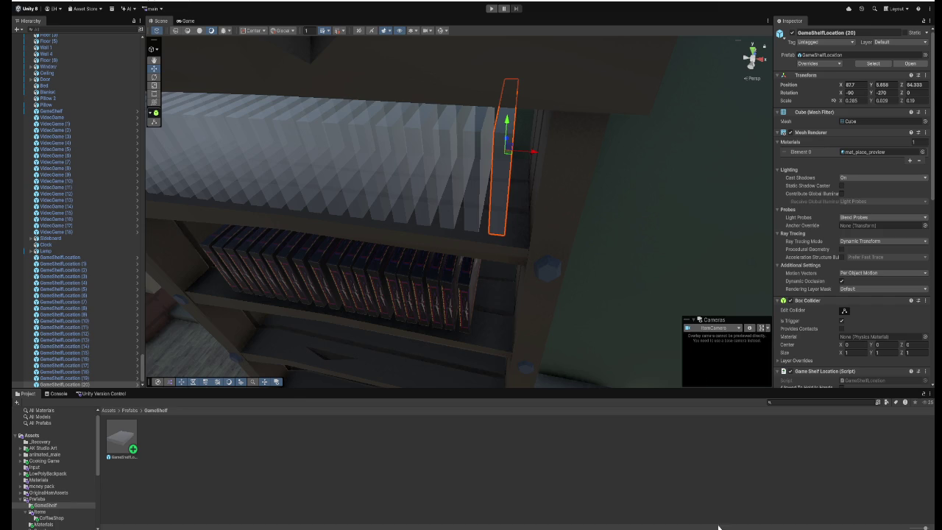
{"action": "mouse_move", "coordinate": [586, 234]}
{"action": "left_mouse_down"}
{"action": "mouse_move", "coordinate": [648, 243]}
{"action": "mouse_move", "coordinate": [611, 248]}
{"action": "mouse_move", "coordinate": [581, 231]}
{"action": "left_mouse_up"}
Select cartridge VideoGame (18) and its neighbouring cartridges on the shelf.
{"action": "left_click", "coordinate": [576, 235]}
{"action": "left_click", "coordinate": [575, 233]}
{"action": "key", "text": "f"}
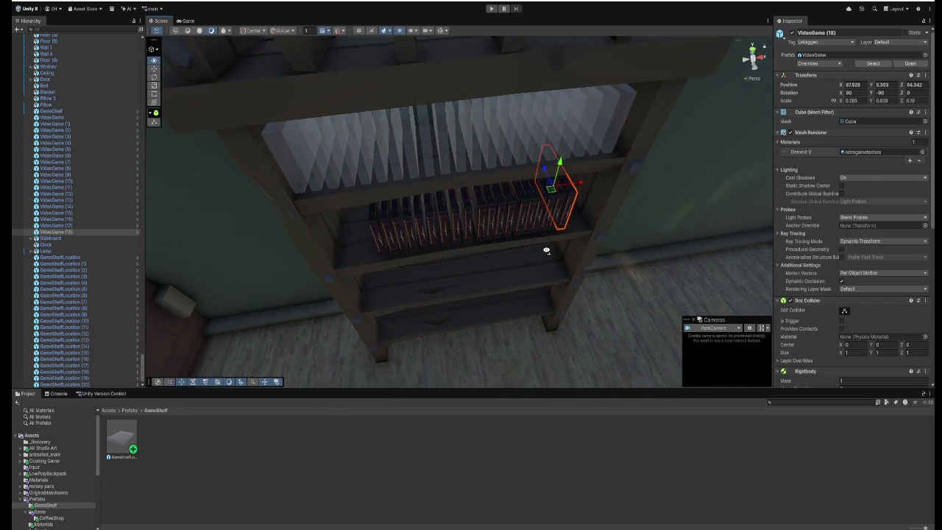
{"action": "scroll", "coordinate": [540, 253], "scroll_direction": "up", "scroll_amount": 5}
{"action": "left_click", "coordinate": [446, 227], "text": "shift"}
{"action": "left_click", "coordinate": [424, 227], "text": "shift"}
{"action": "left_click", "coordinate": [405, 226], "text": "shift"}
{"action": "left_click", "coordinate": [387, 227], "text": "shift"}
{"action": "left_click", "coordinate": [375, 227], "text": "shift"}
{"action": "left_click", "coordinate": [368, 229], "text": "shift"}
{"action": "key", "text": "f"}
{"action": "left_click", "coordinate": [395, 227], "text": "shift"}
{"action": "left_click", "coordinate": [381, 227], "text": "shift"}
{"action": "left_click", "coordinate": [375, 227], "text": "shift"}
{"action": "key", "text": "f"}
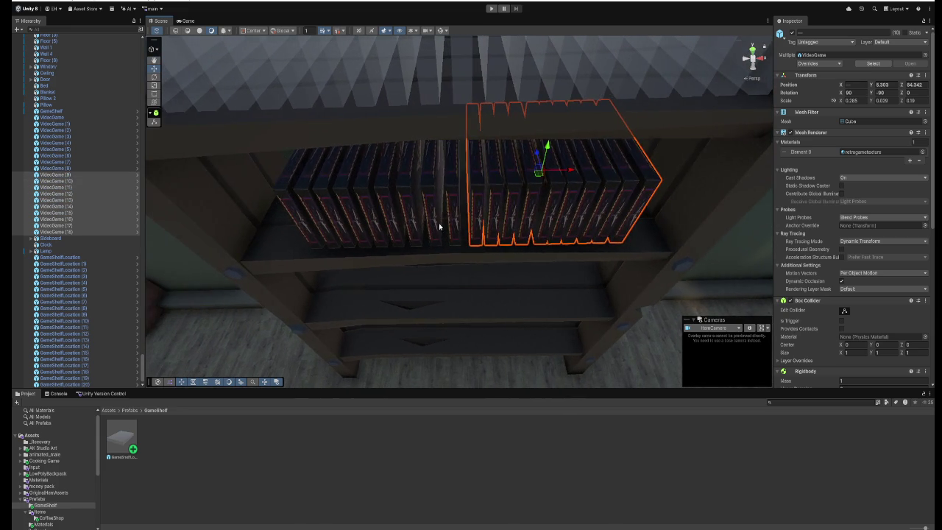
Add the remaining cartridges and pull the whole row out in front of the shelf.
{"action": "left_click", "coordinate": [449, 220], "text": "shift"}
{"action": "left_click", "coordinate": [419, 227], "text": "shift"}
{"action": "left_click", "coordinate": [397, 226], "text": "shift"}
{"action": "left_click", "coordinate": [381, 228], "text": "shift"}
{"action": "left_click", "coordinate": [365, 230], "text": "shift"}
{"action": "left_click", "coordinate": [350, 231], "text": "shift"}
{"action": "left_click", "coordinate": [332, 231], "text": "shift"}
{"action": "left_click", "coordinate": [315, 230], "text": "shift"}
{"action": "left_click", "coordinate": [299, 231], "text": "shift"}
{"action": "mouse_move", "coordinate": [313, 243]}
{"action": "left_mouse_down"}
{"action": "mouse_move", "coordinate": [361, 248]}
{"action": "mouse_move", "coordinate": [373, 192]}
{"action": "mouse_move", "coordinate": [393, 189]}
{"action": "mouse_move", "coordinate": [421, 270]}
{"action": "mouse_move", "coordinate": [663, 254]}
{"action": "mouse_move", "coordinate": [373, 252]}
{"action": "mouse_move", "coordinate": [541, 279]}
{"action": "mouse_move", "coordinate": [537, 287]}
{"action": "mouse_move", "coordinate": [527, 281]}
{"action": "left_mouse_up"}
Reselect all the VideoGame cartridges and lower them onto the floor by the wall.
{"action": "left_click", "coordinate": [527, 281]}
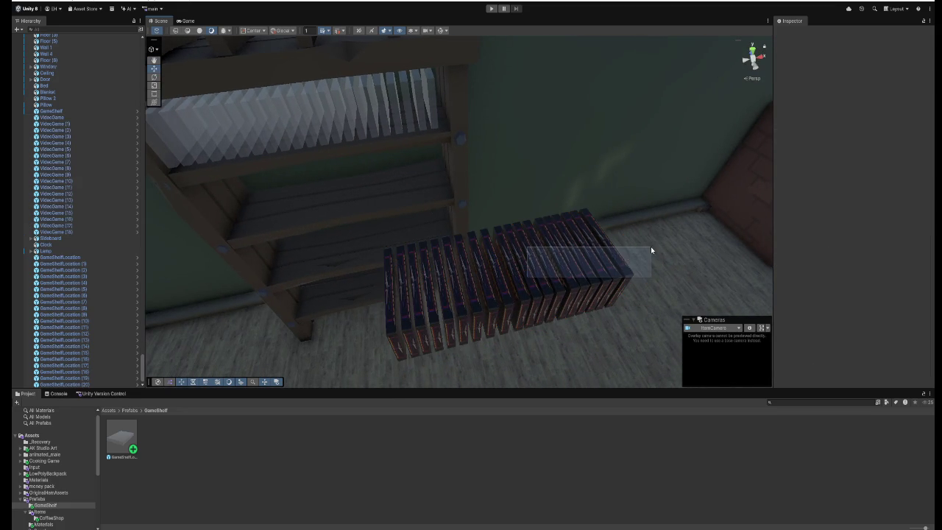
{"action": "left_click", "coordinate": [391, 314]}
{"action": "left_click", "coordinate": [408, 319], "text": "shift"}
{"action": "left_click", "coordinate": [422, 327], "text": "shift"}
{"action": "left_click", "coordinate": [437, 329], "text": "shift"}
{"action": "left_click", "coordinate": [453, 325], "text": "shift"}
{"action": "left_click", "coordinate": [469, 320], "text": "shift"}
{"action": "left_click", "coordinate": [481, 317], "text": "shift"}
{"action": "left_click", "coordinate": [497, 314], "text": "shift"}
{"action": "left_click", "coordinate": [513, 309], "text": "shift"}
{"action": "left_click", "coordinate": [529, 307], "text": "shift"}
{"action": "left_click", "coordinate": [542, 303], "text": "shift"}
{"action": "left_click", "coordinate": [552, 301], "text": "shift"}
{"action": "left_click", "coordinate": [565, 294], "text": "shift"}
{"action": "left_click", "coordinate": [576, 293], "text": "shift"}
{"action": "left_click", "coordinate": [589, 291], "text": "shift"}
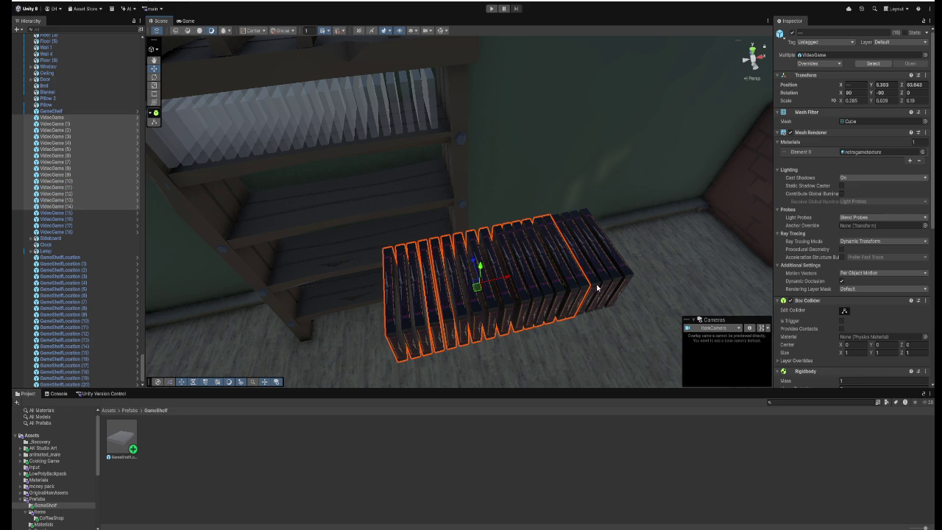
{"action": "left_click", "coordinate": [598, 289], "text": "shift"}
{"action": "left_click", "coordinate": [609, 287], "text": "shift"}
{"action": "left_click", "coordinate": [618, 285], "text": "shift"}
{"action": "left_click", "coordinate": [627, 282], "text": "shift"}
{"action": "mouse_move", "coordinate": [530, 275]}
{"action": "left_mouse_down"}
{"action": "mouse_move", "coordinate": [683, 238]}
{"action": "mouse_move", "coordinate": [623, 257]}
{"action": "mouse_move", "coordinate": [631, 253]}
{"action": "mouse_move", "coordinate": [605, 251]}
{"action": "mouse_move", "coordinate": [660, 253]}
{"action": "mouse_move", "coordinate": [631, 369]}
{"action": "mouse_move", "coordinate": [641, 301]}
{"action": "mouse_move", "coordinate": [663, 285]}
{"action": "mouse_move", "coordinate": [652, 273]}
{"action": "mouse_move", "coordinate": [627, 327]}
{"action": "mouse_move", "coordinate": [629, 303]}
{"action": "left_mouse_up"}
Select all 21 GameShelfLocation slots along the top shelf row.
{"action": "mouse_move", "coordinate": [557, 294]}
{"action": "left_mouse_down"}
{"action": "mouse_move", "coordinate": [549, 252]}
{"action": "mouse_move", "coordinate": [564, 248]}
{"action": "mouse_move", "coordinate": [482, 248]}
{"action": "left_mouse_up"}
{"action": "left_click", "coordinate": [398, 232]}
{"action": "left_click", "coordinate": [422, 234], "text": "shift"}
{"action": "left_click", "coordinate": [434, 237], "text": "shift"}
{"action": "left_click", "coordinate": [448, 239], "text": "shift"}
{"action": "left_click", "coordinate": [460, 240], "text": "shift"}
{"action": "left_click", "coordinate": [471, 240], "text": "shift"}
{"action": "left_click", "coordinate": [486, 238], "text": "shift"}
{"action": "left_click", "coordinate": [501, 237], "text": "shift"}
{"action": "left_click", "coordinate": [516, 238], "text": "shift"}
{"action": "left_click", "coordinate": [534, 238], "text": "shift"}
{"action": "left_click", "coordinate": [557, 237], "text": "shift"}
{"action": "left_click", "coordinate": [576, 238], "text": "shift"}
{"action": "left_click", "coordinate": [593, 238], "text": "shift"}
{"action": "left_click", "coordinate": [608, 237], "text": "shift"}
{"action": "left_click", "coordinate": [625, 237], "text": "shift"}
{"action": "left_click", "coordinate": [642, 237], "text": "shift"}
{"action": "left_click", "coordinate": [657, 237], "text": "shift"}
{"action": "left_click", "coordinate": [672, 236], "text": "shift"}
{"action": "left_click", "coordinate": [688, 237], "text": "shift"}
{"action": "left_click", "coordinate": [699, 236], "text": "shift"}
{"action": "left_click", "coordinate": [708, 236], "text": "shift"}
Duplicate the slot row twice, moving the copies down onto the lower shelves.
{"action": "mouse_move", "coordinate": [708, 235]}
{"action": "left_mouse_down"}
{"action": "mouse_move", "coordinate": [689, 256]}
{"action": "mouse_move", "coordinate": [670, 254]}
{"action": "left_mouse_up"}
{"action": "key", "text": "ctrl+d"}
{"action": "mouse_move", "coordinate": [518, 163]}
{"action": "left_mouse_down"}
{"action": "mouse_move", "coordinate": [519, 252]}
{"action": "mouse_move", "coordinate": [574, 288]}
{"action": "mouse_move", "coordinate": [574, 276]}
{"action": "mouse_move", "coordinate": [467, 255]}
{"action": "mouse_move", "coordinate": [522, 240]}
{"action": "mouse_move", "coordinate": [478, 198]}
{"action": "mouse_move", "coordinate": [483, 275]}
{"action": "mouse_move", "coordinate": [475, 270]}
{"action": "mouse_move", "coordinate": [563, 311]}
{"action": "mouse_move", "coordinate": [496, 302]}
{"action": "left_mouse_up"}
{"action": "key", "text": "ctrl+d"}
{"action": "key", "text": "ctrl+d"}
{"action": "mouse_move", "coordinate": [355, 122]}
{"action": "left_mouse_down"}
{"action": "mouse_move", "coordinate": [396, 245]}
{"action": "mouse_move", "coordinate": [406, 217]}
{"action": "mouse_move", "coordinate": [406, 155]}
{"action": "mouse_move", "coordinate": [341, 164]}
{"action": "mouse_move", "coordinate": [326, 210]}
{"action": "mouse_move", "coordinate": [345, 238]}
{"action": "left_mouse_up"}
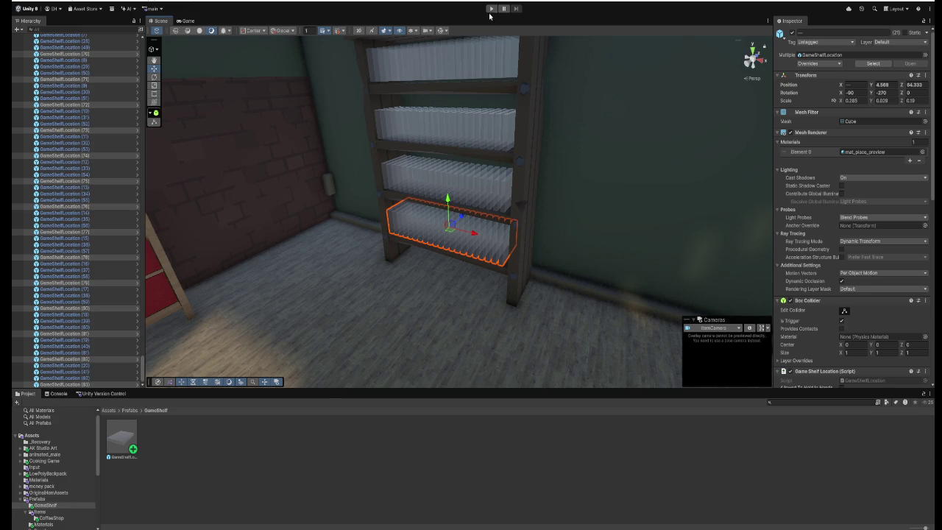
Enter play mode, walk into the room and pick up games from the box.
{"action": "left_click", "coordinate": [491, 9]}
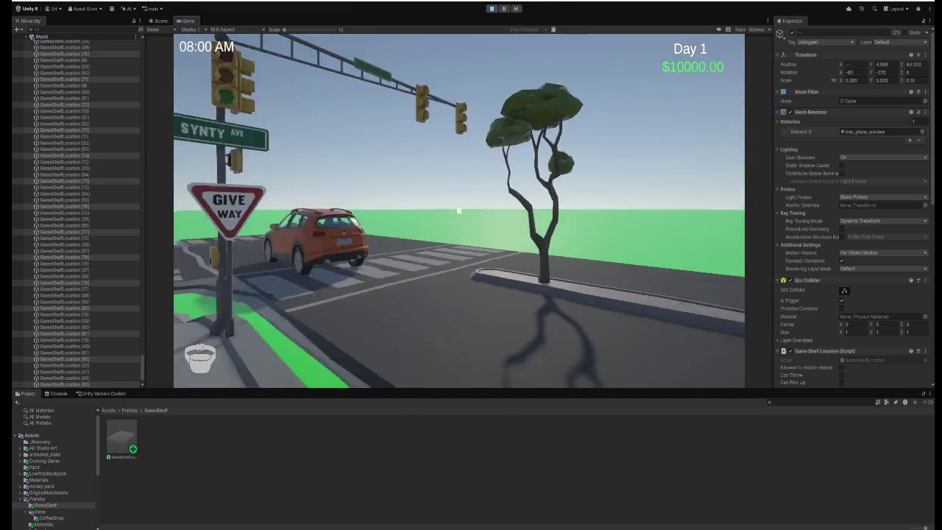
{"action": "key", "text": "w"}
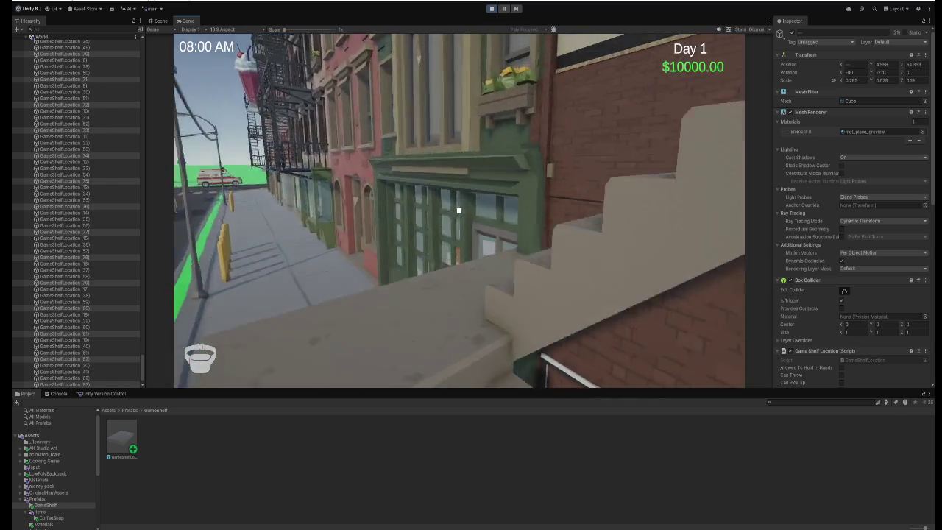
{"action": "key", "text": "w"}
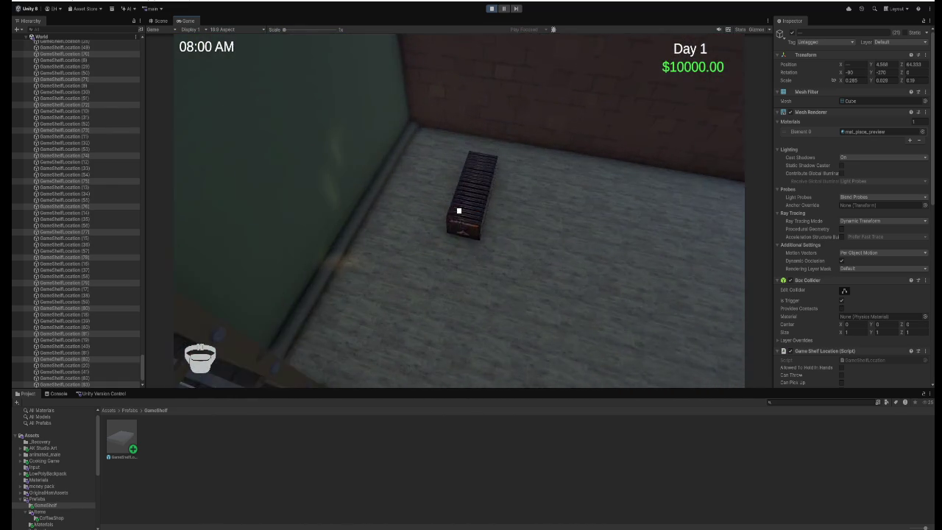
{"action": "left_click", "coordinate": [459, 211]}
{"action": "left_click", "coordinate": [459, 211]}
{"action": "left_click", "coordinate": [459, 211]}
{"action": "left_click", "coordinate": [459, 211]}
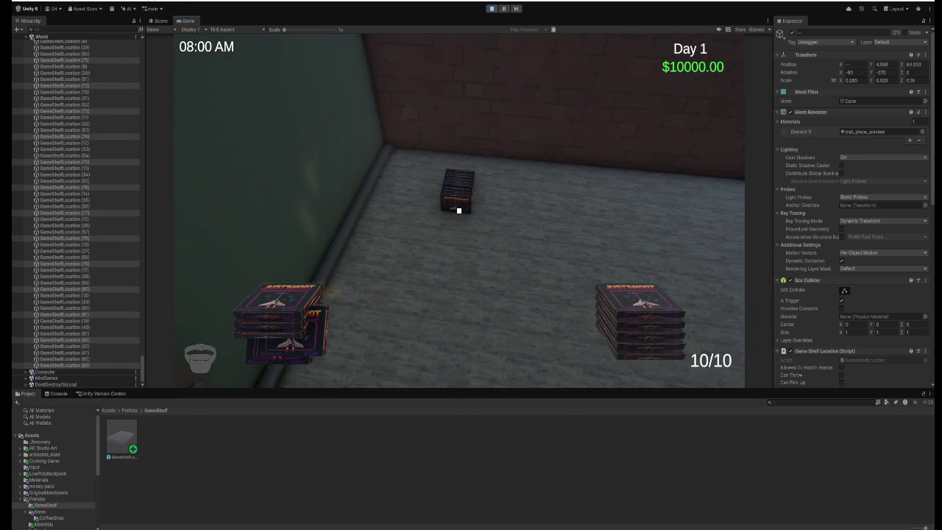
Walk up to the bookshelf and place nine games into its slots.
{"action": "key", "text": "w"}
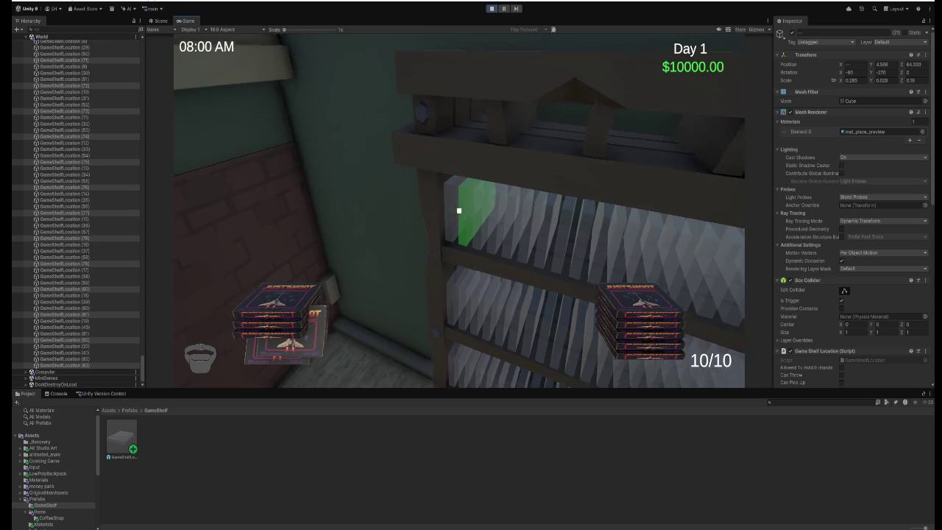
{"action": "left_click", "coordinate": [459, 212]}
{"action": "left_click", "coordinate": [459, 211]}
{"action": "left_click", "coordinate": [459, 212]}
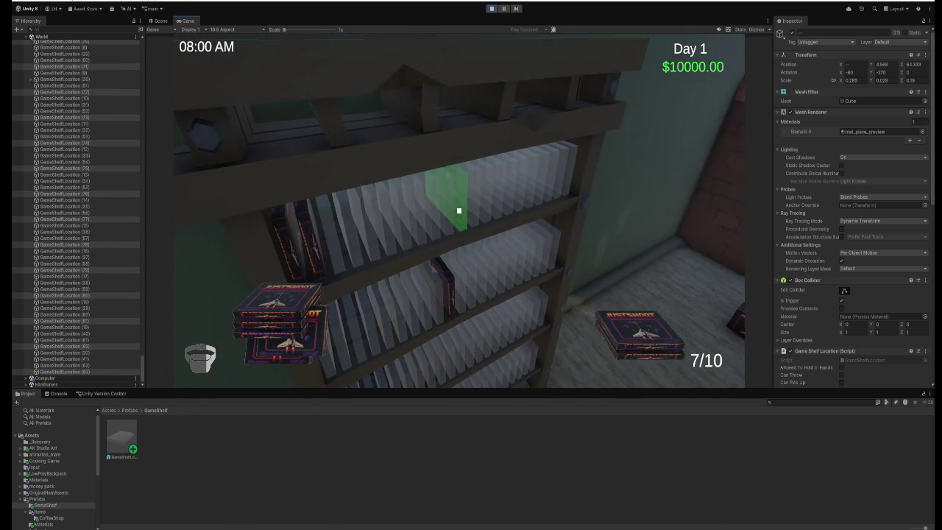
{"action": "left_click", "coordinate": [458, 211]}
{"action": "left_click", "coordinate": [459, 211]}
{"action": "left_click", "coordinate": [459, 212]}
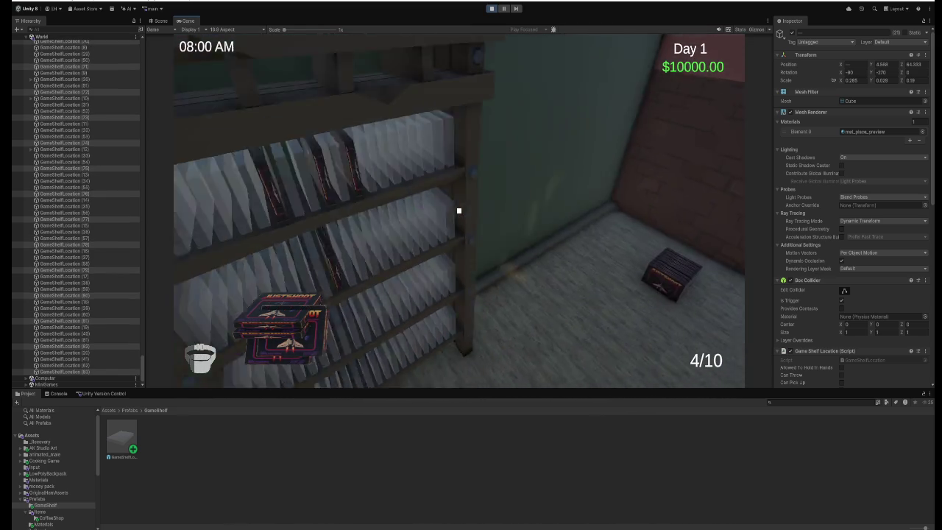
{"action": "left_click", "coordinate": [459, 212]}
{"action": "left_click", "coordinate": [459, 211]}
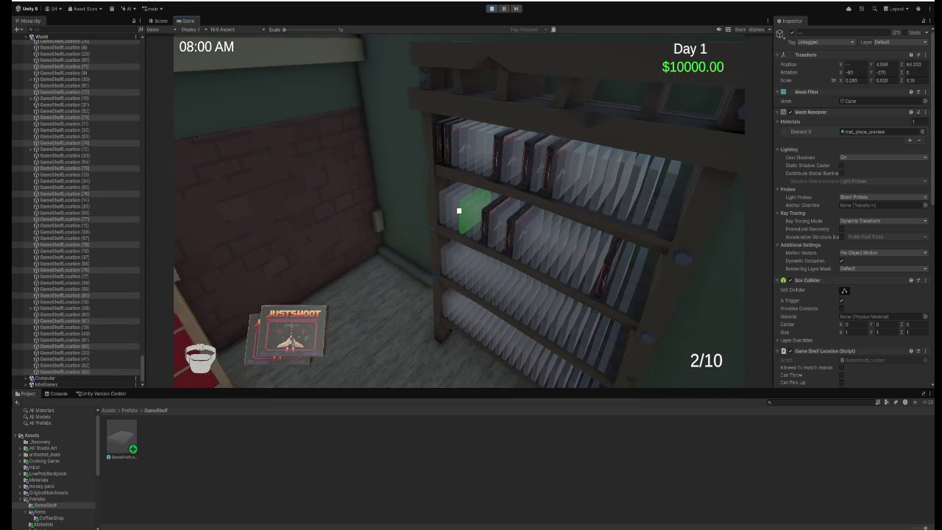
{"action": "left_click", "coordinate": [459, 211]}
Fetch more games from the floor box and place six more on the shelf.
{"action": "key", "text": "s"}
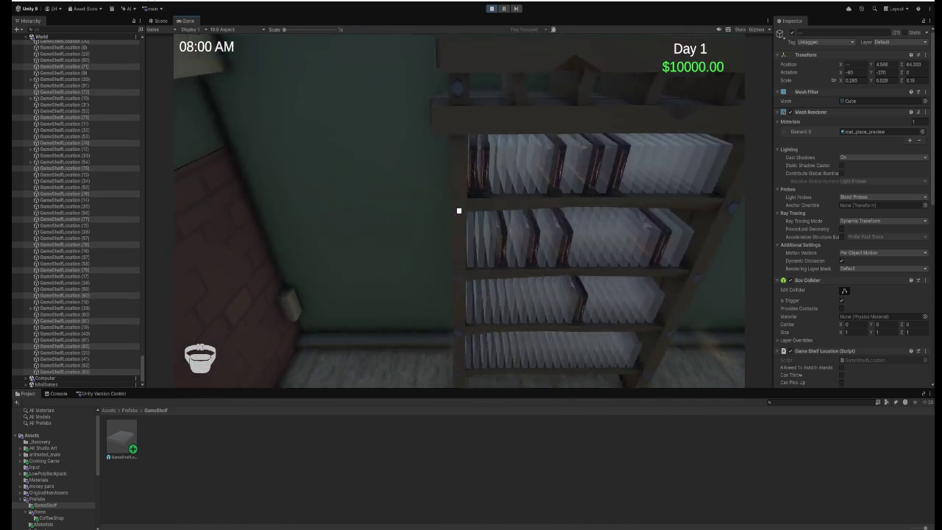
{"action": "key", "text": "w"}
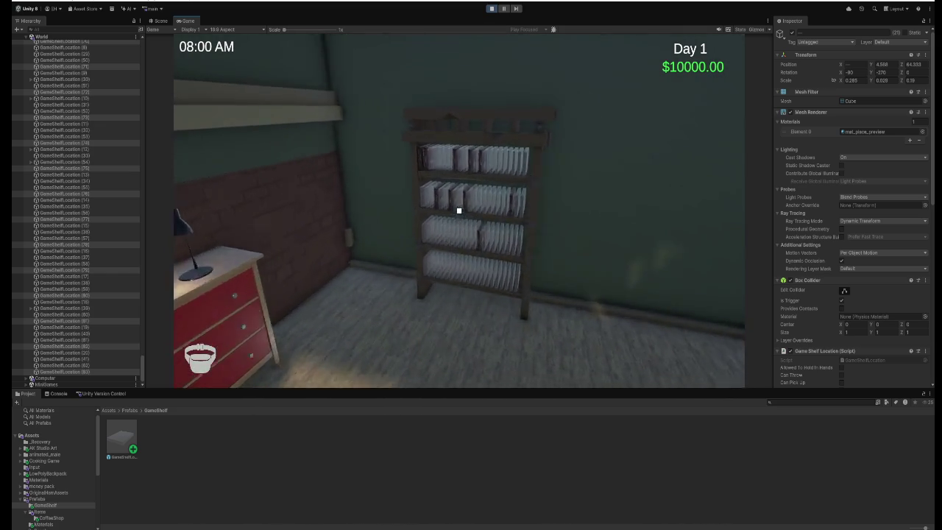
{"action": "left_click", "coordinate": [459, 211]}
{"action": "left_click", "coordinate": [458, 212]}
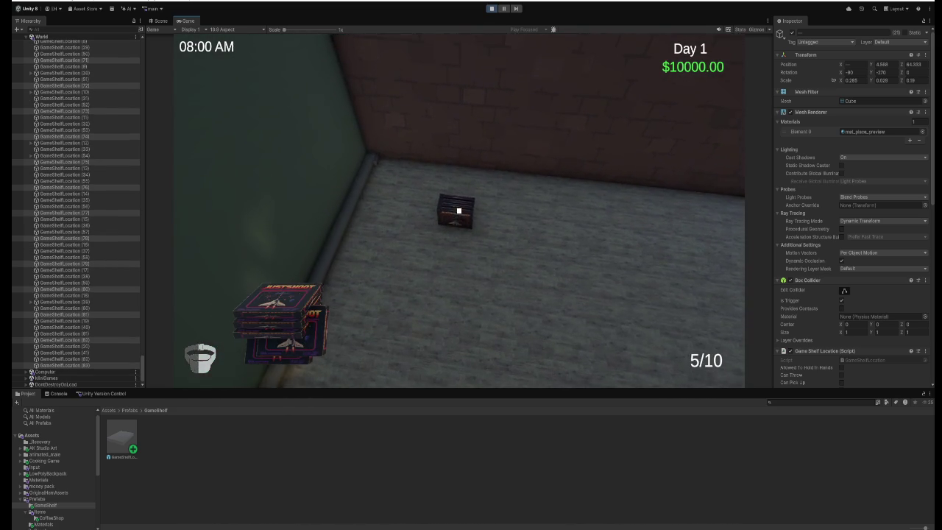
{"action": "left_click", "coordinate": [458, 211]}
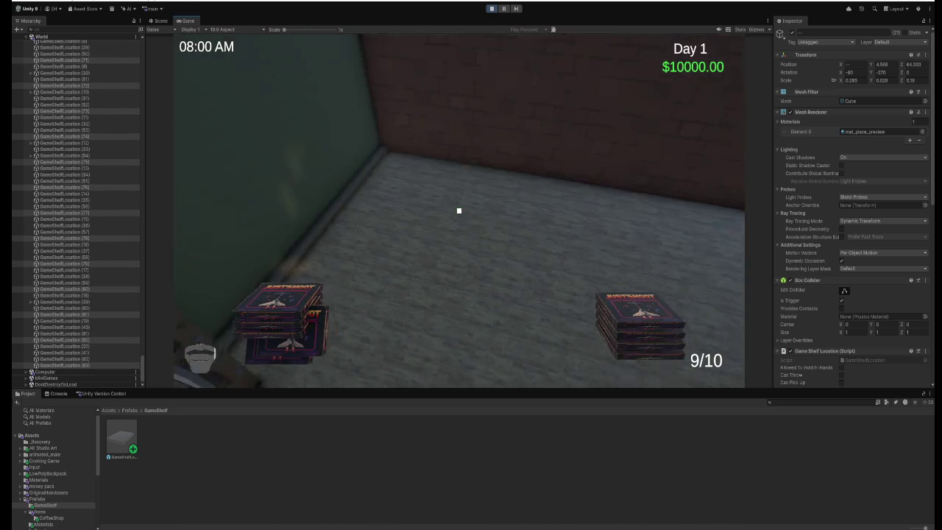
{"action": "left_click", "coordinate": [458, 212]}
{"action": "left_click", "coordinate": [458, 212]}
{"action": "left_click", "coordinate": [459, 211]}
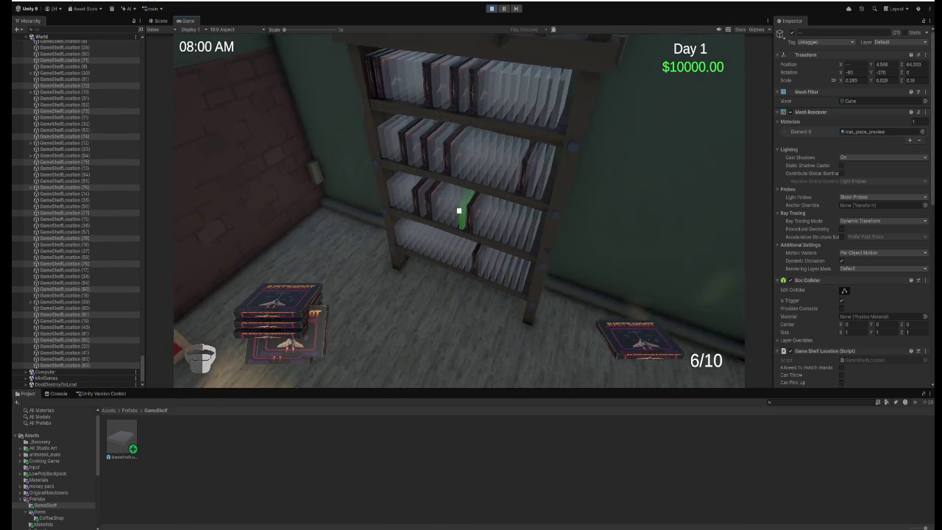
{"action": "left_click", "coordinate": [459, 211]}
{"action": "left_click", "coordinate": [459, 211]}
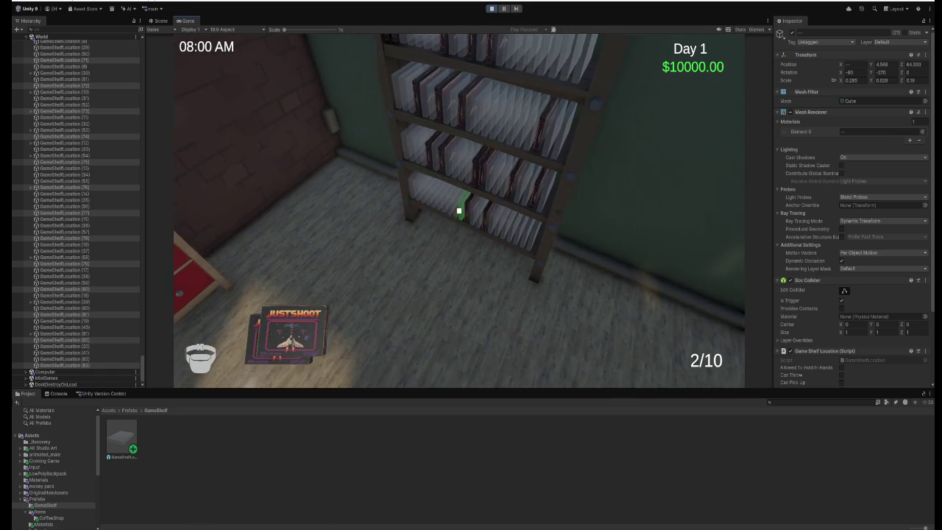
{"action": "left_click", "coordinate": [459, 211]}
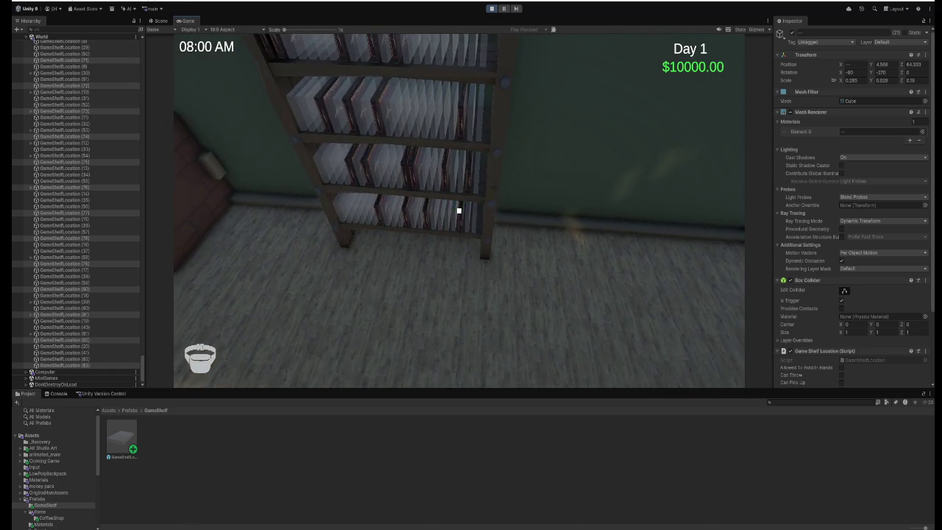
Walk around the room inspecting the filled bookshelf, then stop play mode.
{"action": "key", "text": "s"}
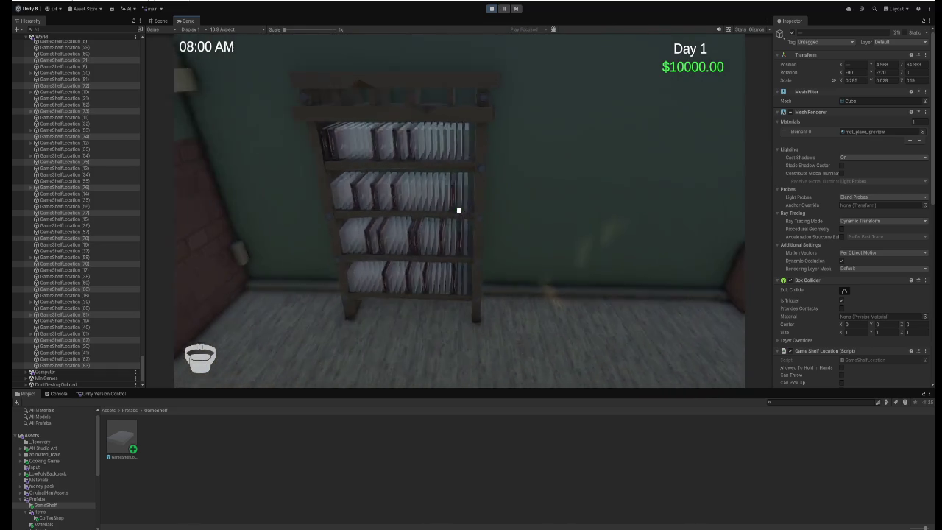
{"action": "key", "text": "w"}
{"action": "key", "text": "s"}
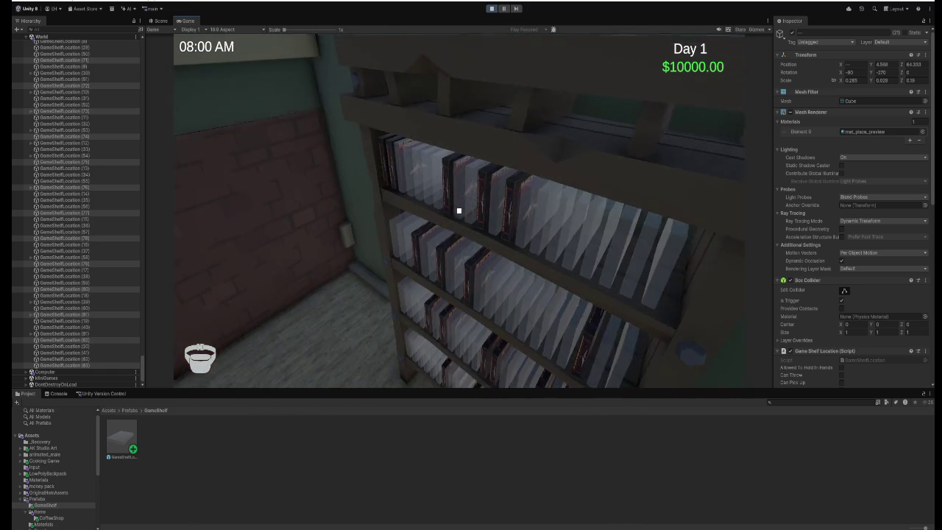
{"action": "key", "text": "w"}
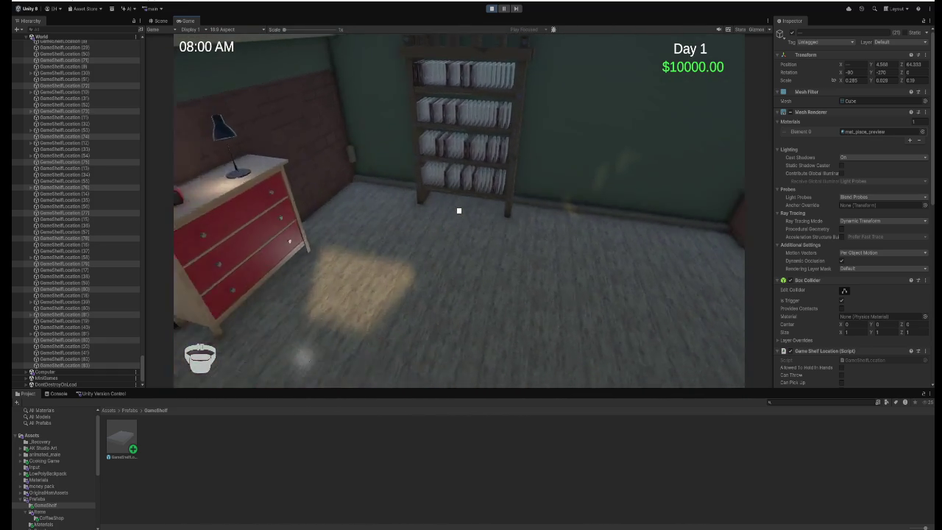
{"action": "key", "text": "s"}
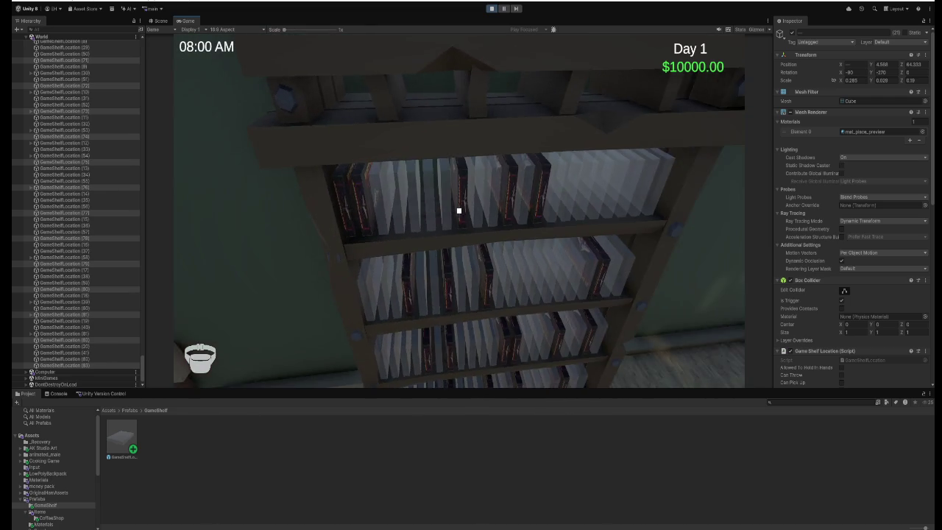
{"action": "key", "text": "s"}
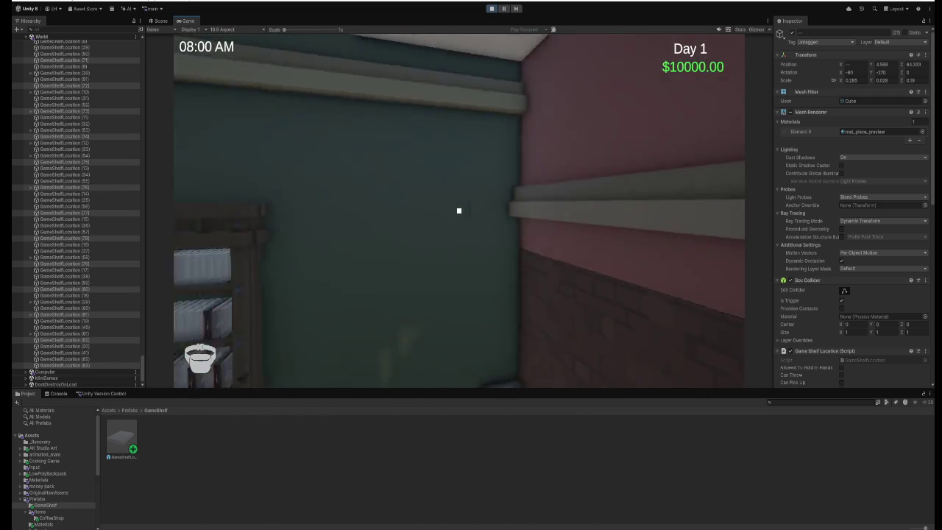
{"action": "key", "text": "w"}
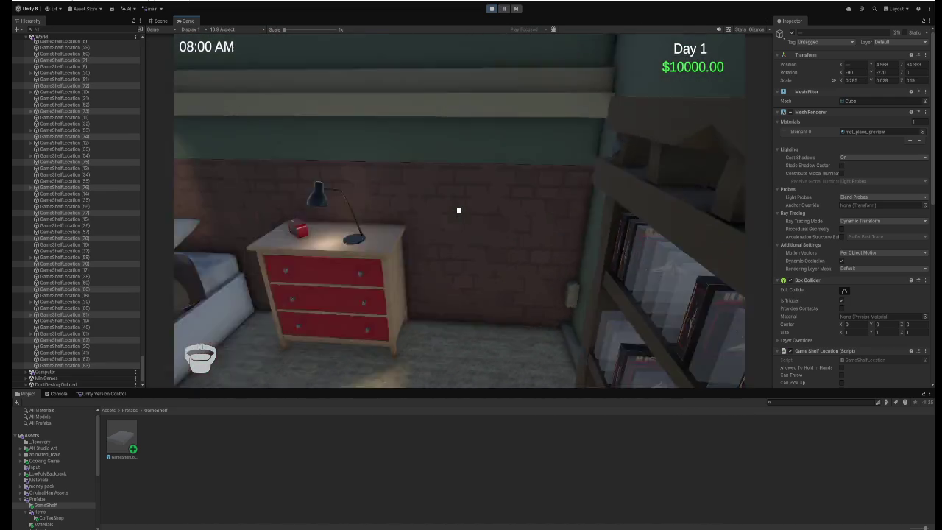
{"action": "key", "text": "w"}
{"action": "key", "text": "w"}
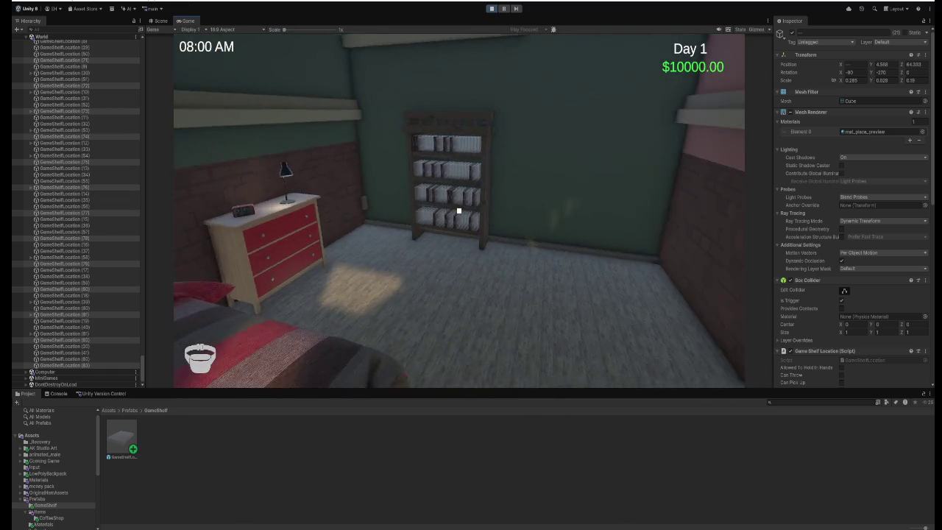
{"action": "key", "text": "w"}
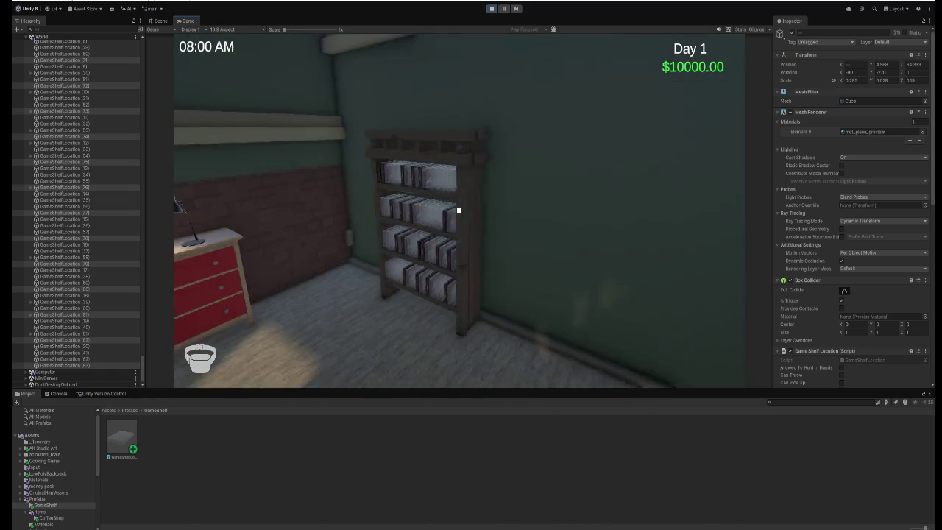
{"action": "key", "text": "w"}
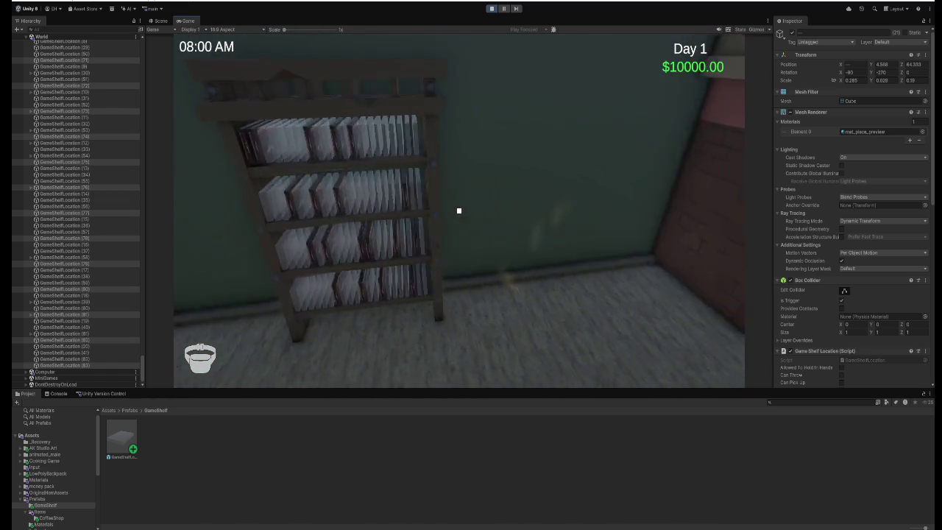
{"action": "key", "text": "s"}
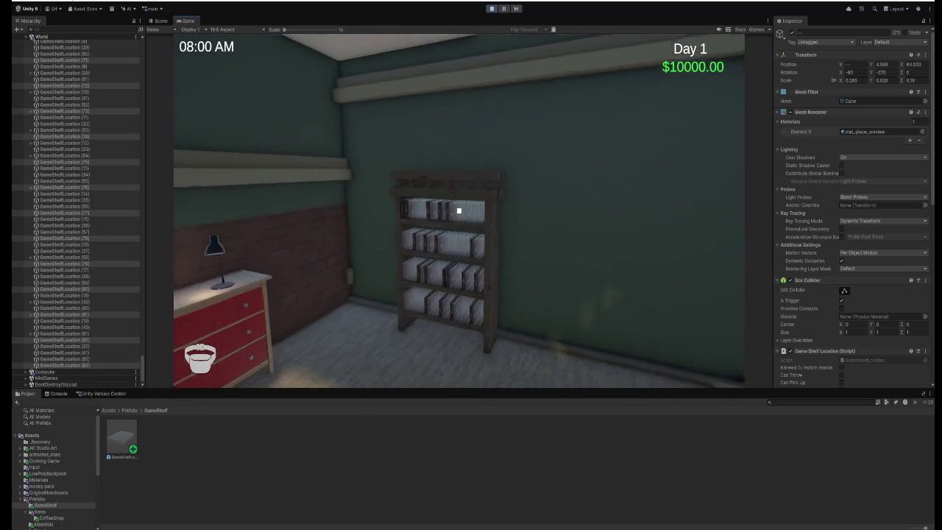
{"action": "key", "text": "w"}
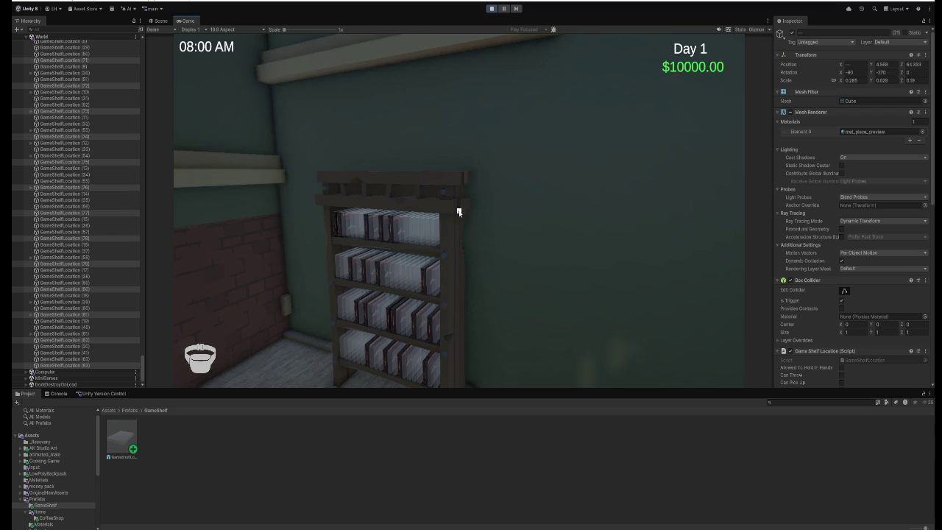
{"action": "key", "text": "ctrl+p"}
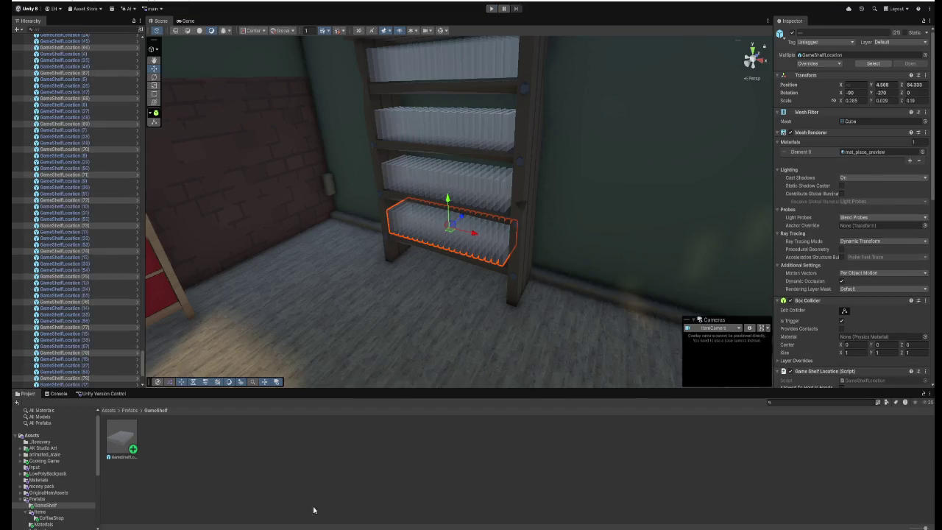
Back in GameShelfLocation.cs, discard a stray else and open blank lines above the click check.
{"action": "key", "text": "alt+Tab"}
{"action": "scroll", "coordinate": [319, 301], "scroll_direction": "down", "scroll_amount": 4}
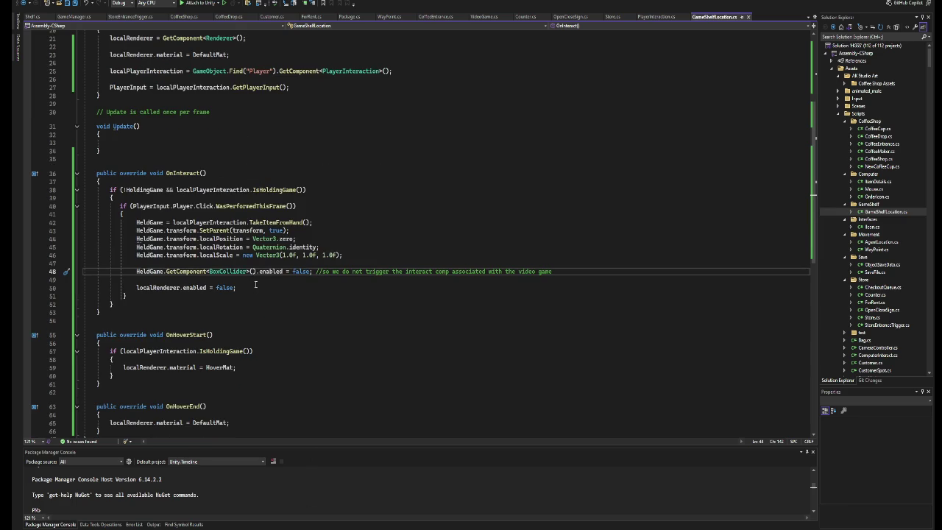
{"action": "left_click", "coordinate": [125, 304]}
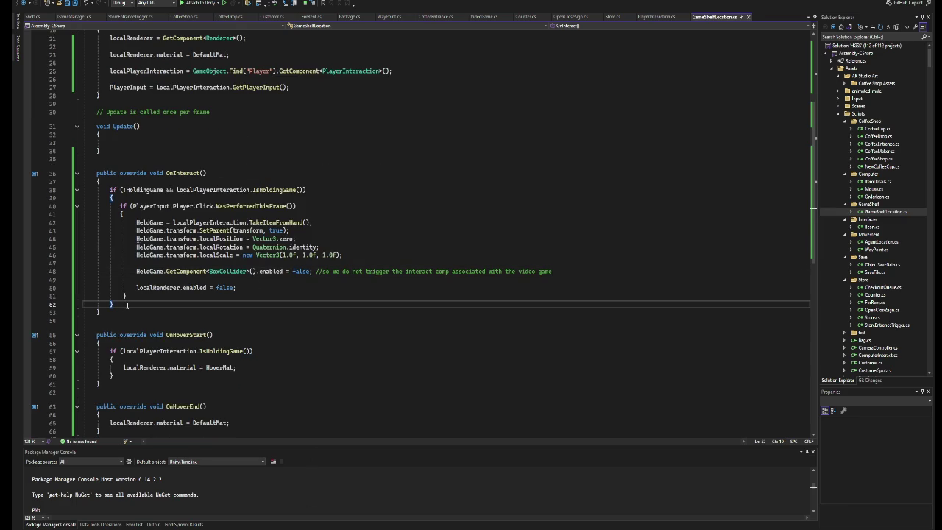
{"action": "key", "text": "Return"}
{"action": "type", "text": "else"}
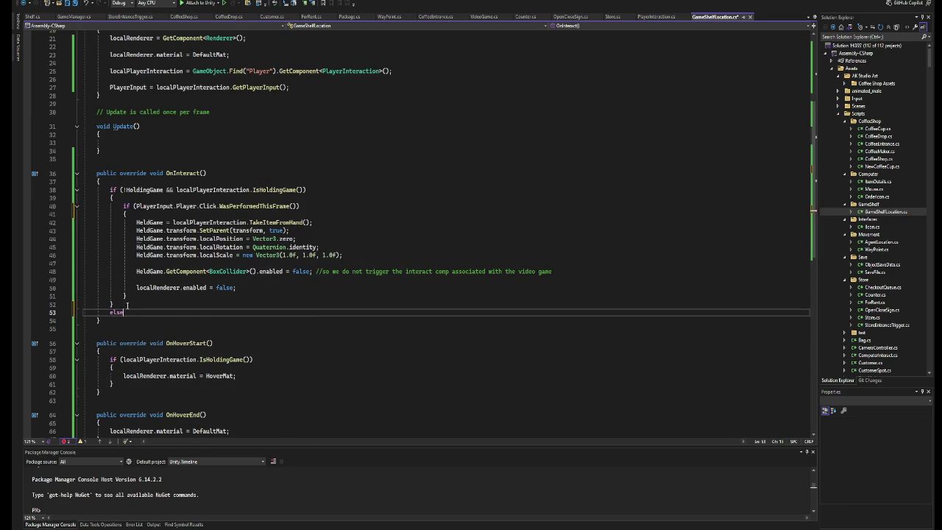
{"action": "key", "text": "BackSpace"}
{"action": "key", "text": "BackSpace"}
{"action": "key", "text": "BackSpace"}
{"action": "key", "text": "Up"}
{"action": "key", "text": "Up"}
{"action": "key", "text": "Up"}
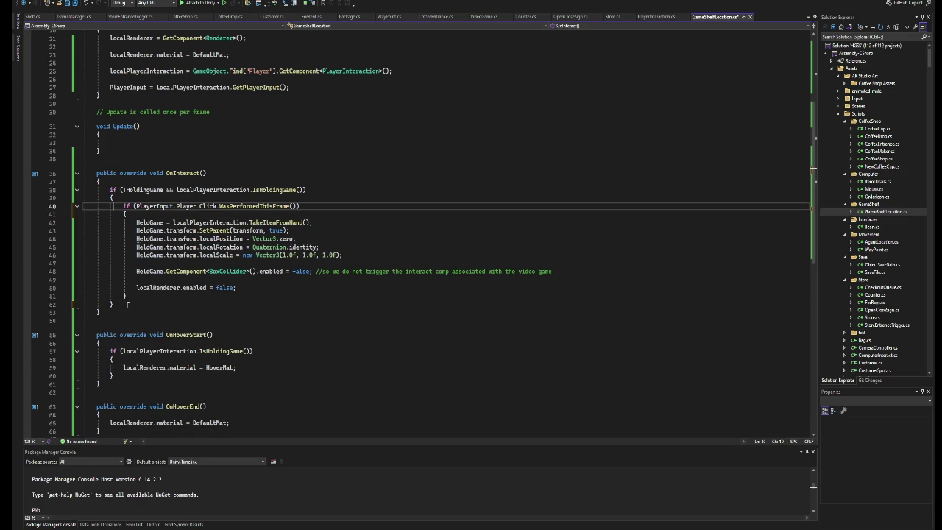
{"action": "key", "text": "Return"}
{"action": "key", "text": "Return"}
{"action": "key", "text": "Return"}
{"action": "key", "text": "Up"}
{"action": "key", "text": "Up"}
{"action": "key", "text": "Up"}
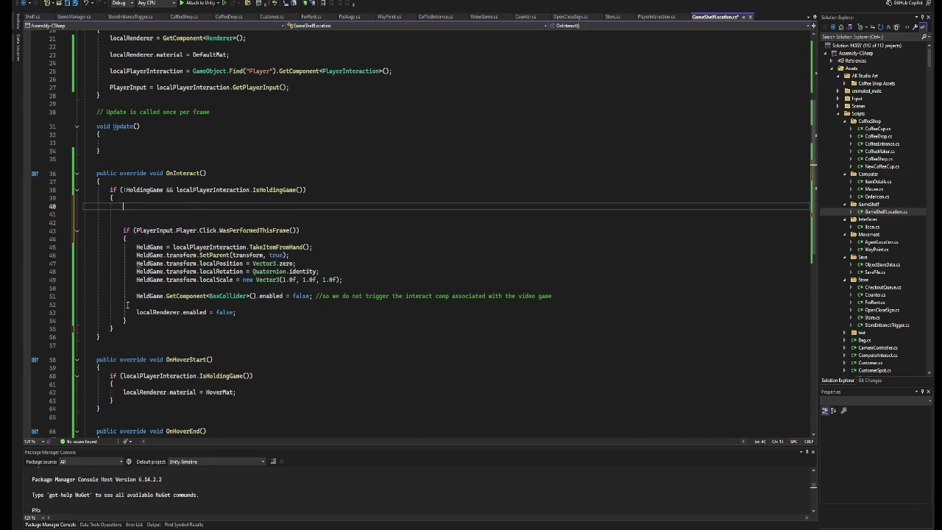
Add a new if block whose condition is the IsHoldingGame check cut from line 38.
{"action": "type", "text": "if ()"}
{"action": "key", "text": "Return"}
{"action": "key", "text": "Return"}
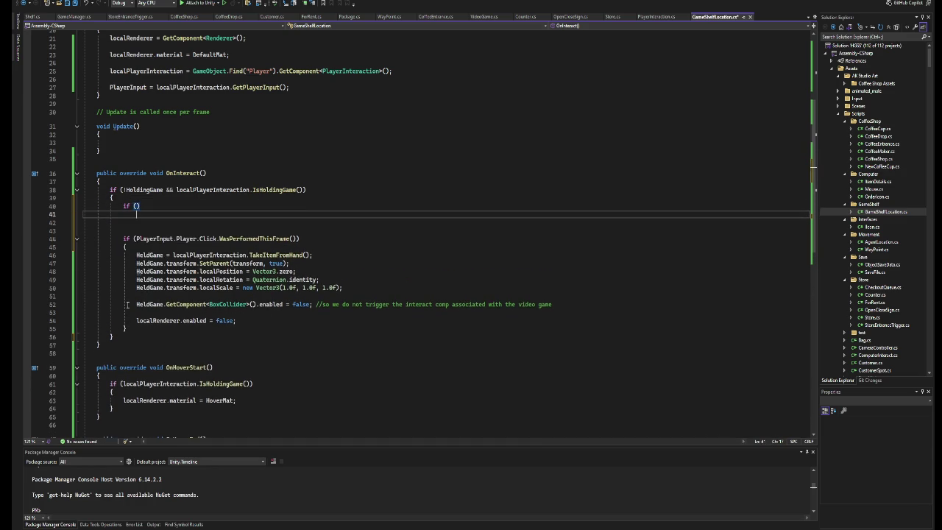
{"action": "type", "text": "{"}
{"action": "key", "text": "Return"}
{"action": "key", "text": "Up"}
{"action": "key", "text": "Up"}
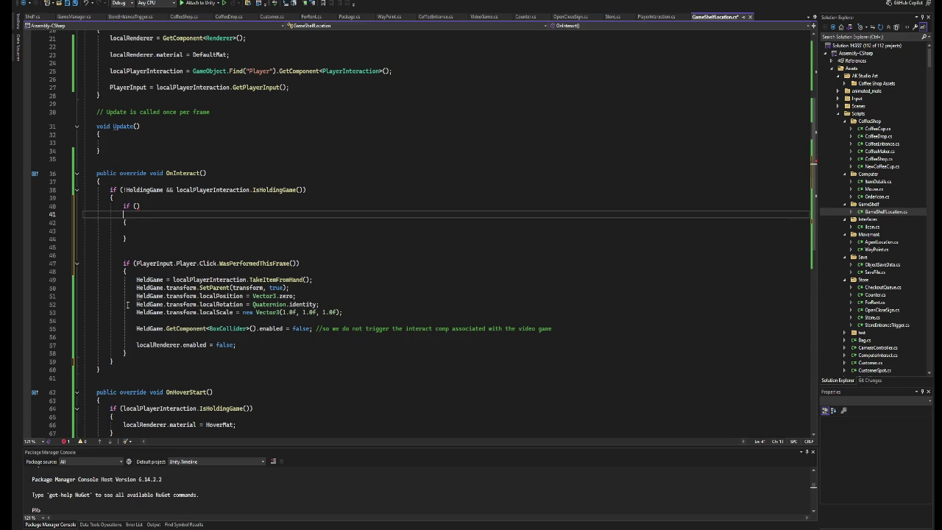
{"action": "key", "text": "BackSpace"}
{"action": "key", "text": "Left"}
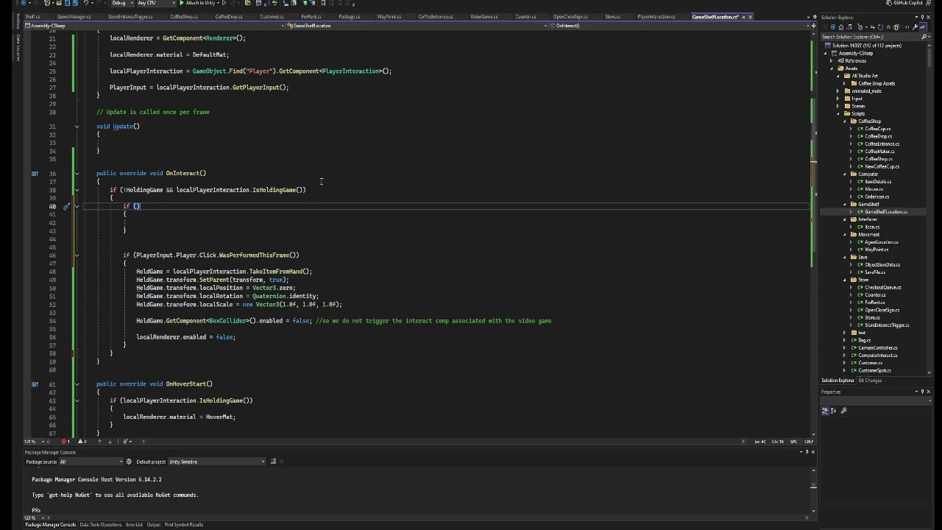
{"action": "left_click_drag", "start_coordinate": [305, 190], "coordinate": [177, 193]}
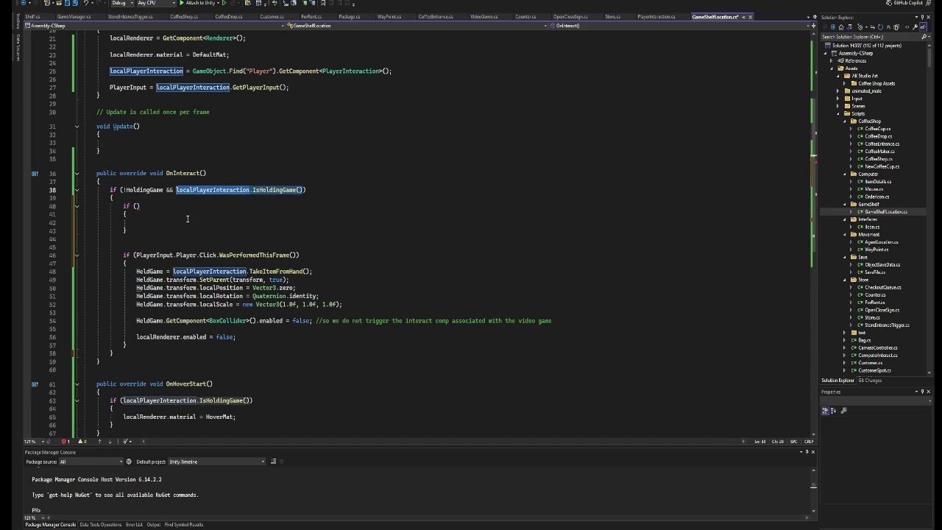
{"action": "key", "text": "ctrl+x"}
{"action": "key", "text": "Down"}
{"action": "key", "text": "Down"}
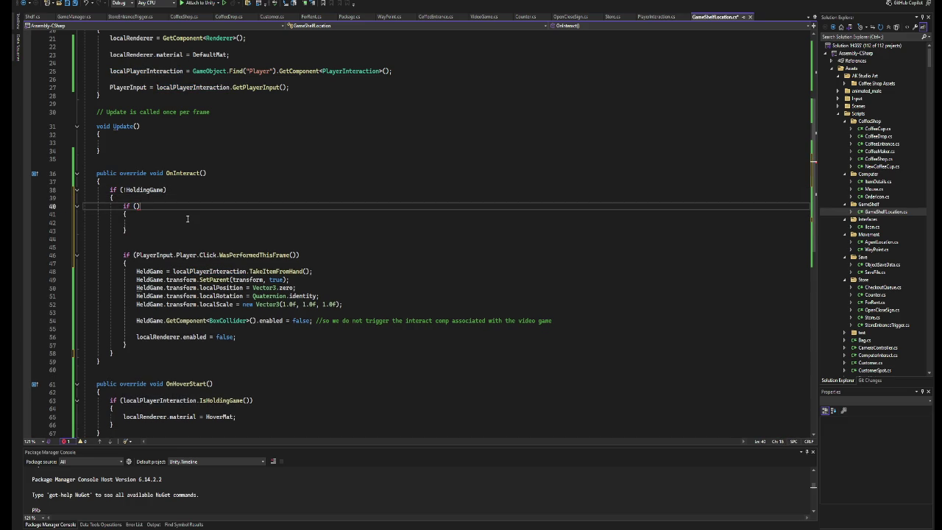
{"action": "key", "text": "ctrl+v"}
Move the whole click-check block inside the new if's body.
{"action": "key", "text": "Down"}
{"action": "key", "text": "Down"}
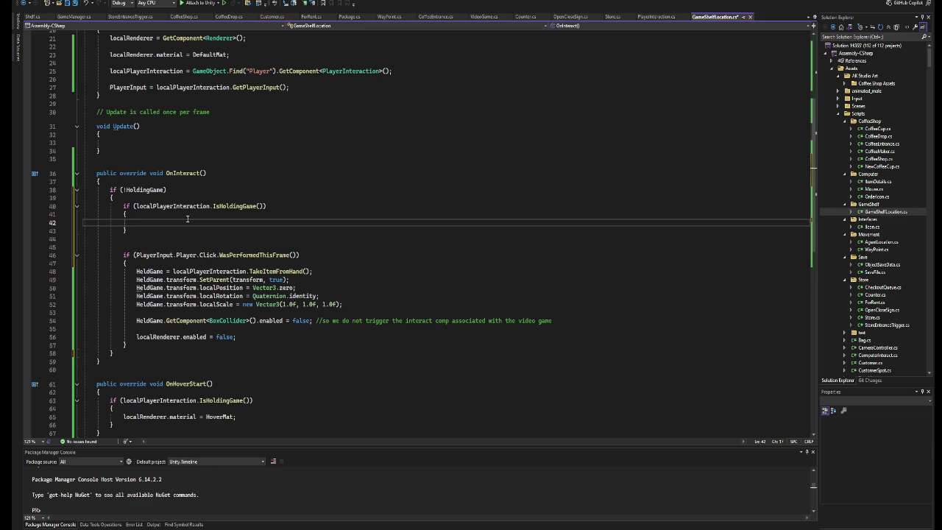
{"action": "left_click_drag", "start_coordinate": [130, 344], "coordinate": [127, 274]}
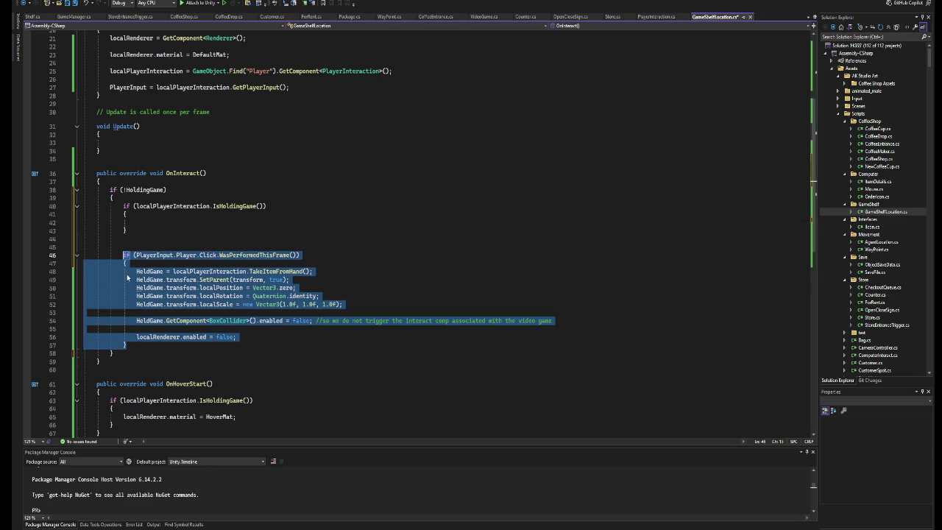
{"action": "key", "text": "ctrl+x"}
{"action": "key", "text": "BackSpace"}
{"action": "key", "text": "BackSpace"}
{"action": "key", "text": "BackSpace"}
{"action": "key", "text": "Up"}
{"action": "key", "text": "ctrl+v"}
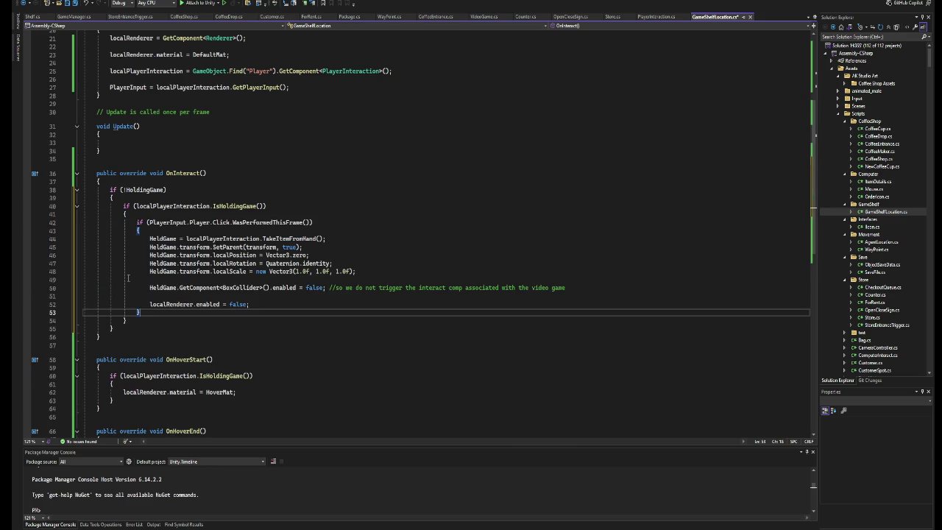
Add an empty else branch with braces after the outer if block.
{"action": "left_click", "coordinate": [109, 201]}
{"action": "scroll", "coordinate": [109, 201], "scroll_direction": "down", "scroll_amount": 2}
{"action": "left_click", "coordinate": [137, 281]}
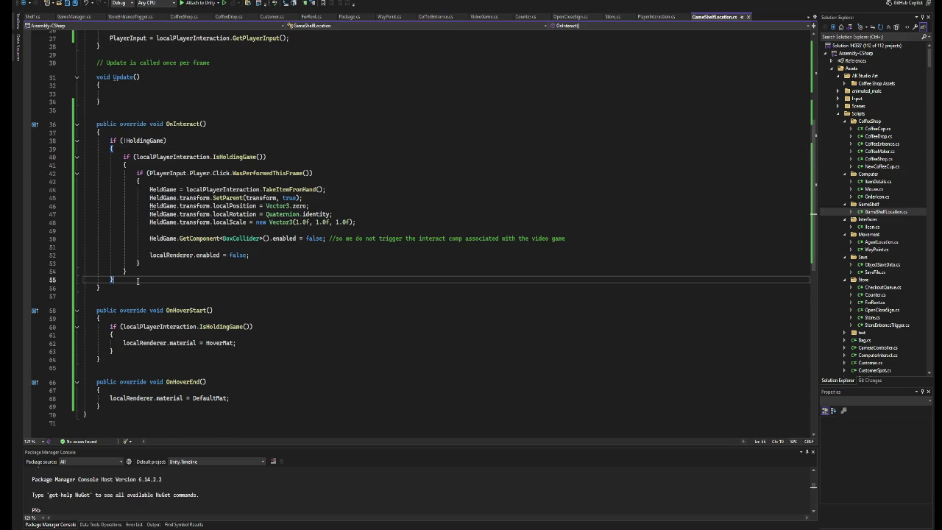
{"action": "key", "text": "Return"}
{"action": "type", "text": "else"}
{"action": "key", "text": "Return"}
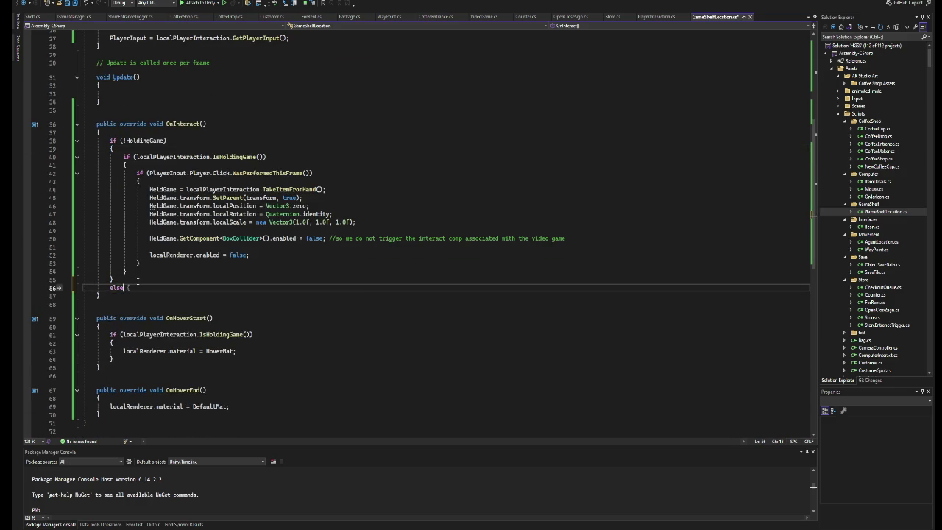
{"action": "type", "text": "{"}
{"action": "key", "text": "Return"}
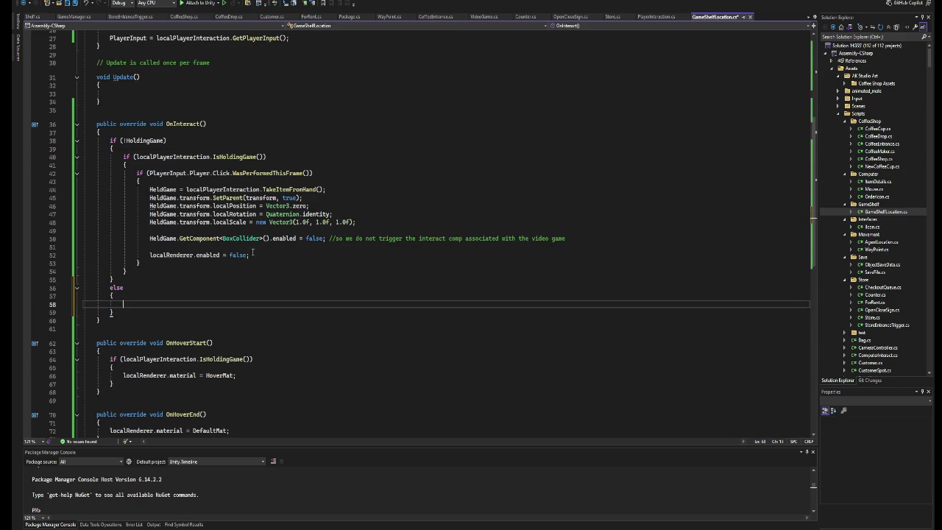
Replace the click-check wrapper with just the statements that place the held game.
{"action": "left_click_drag", "start_coordinate": [262, 257], "coordinate": [151, 191]}
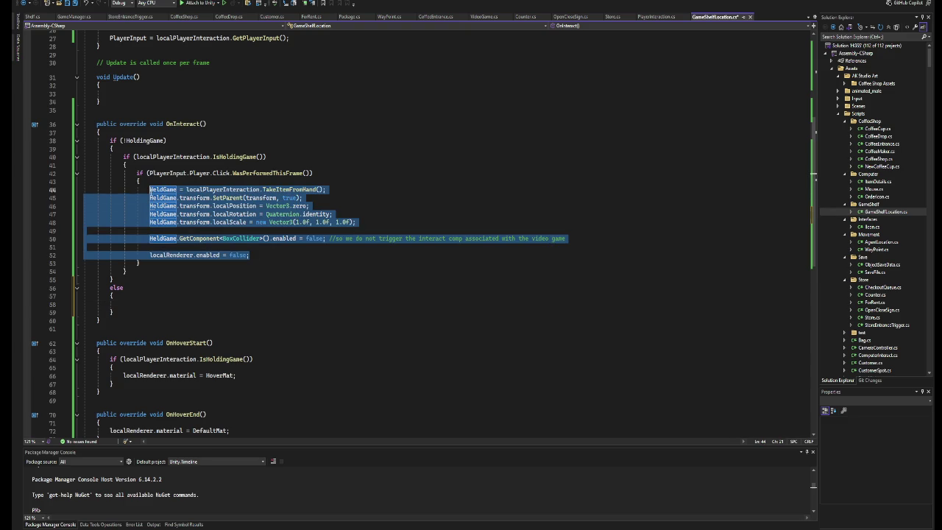
{"action": "key", "text": "ctrl+c"}
{"action": "left_click_drag", "start_coordinate": [140, 263], "coordinate": [133, 175]}
{"action": "key", "text": "ctrl+v"}
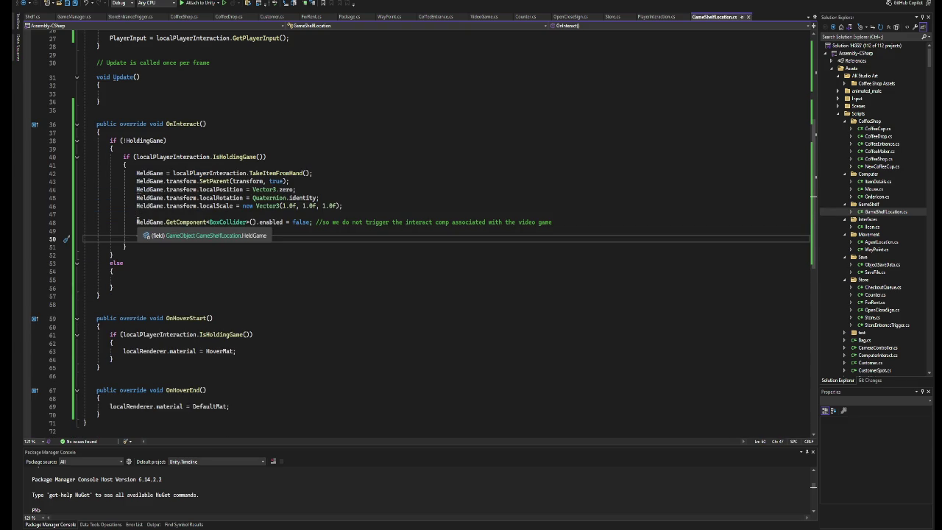
{"action": "type", "text": "localRenderer.enabled = false;"}
{"action": "left_click", "coordinate": [123, 165]}
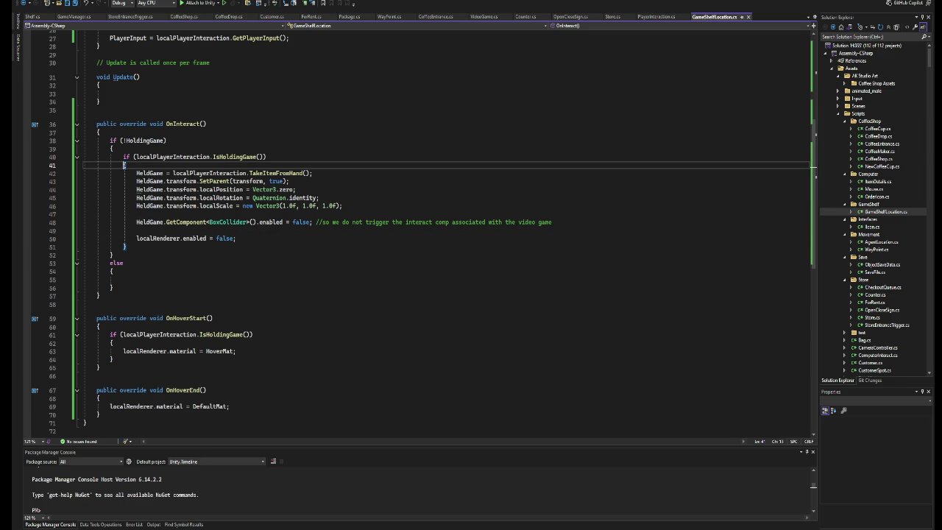
Call localPlayerInteraction.PlaceItemInHand() inside the else block.
{"action": "left_click", "coordinate": [150, 279]}
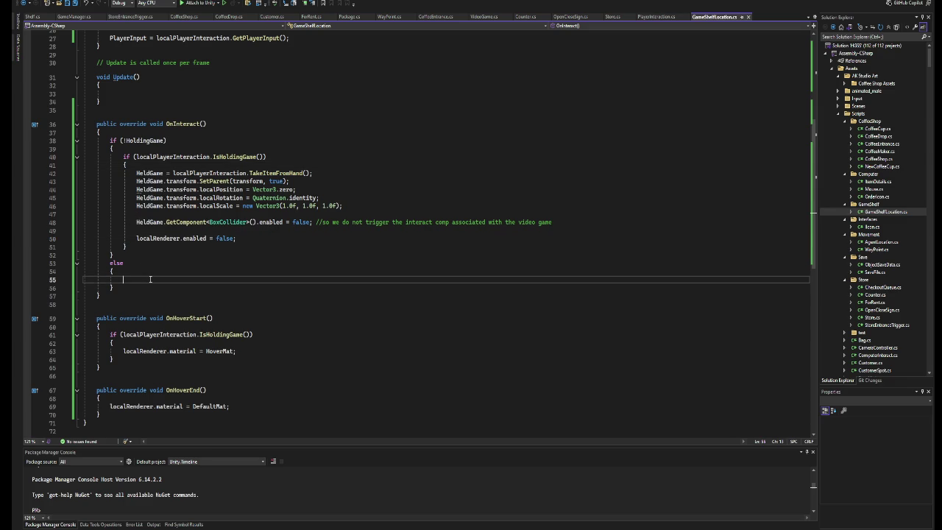
{"action": "left_click", "coordinate": [207, 173]}
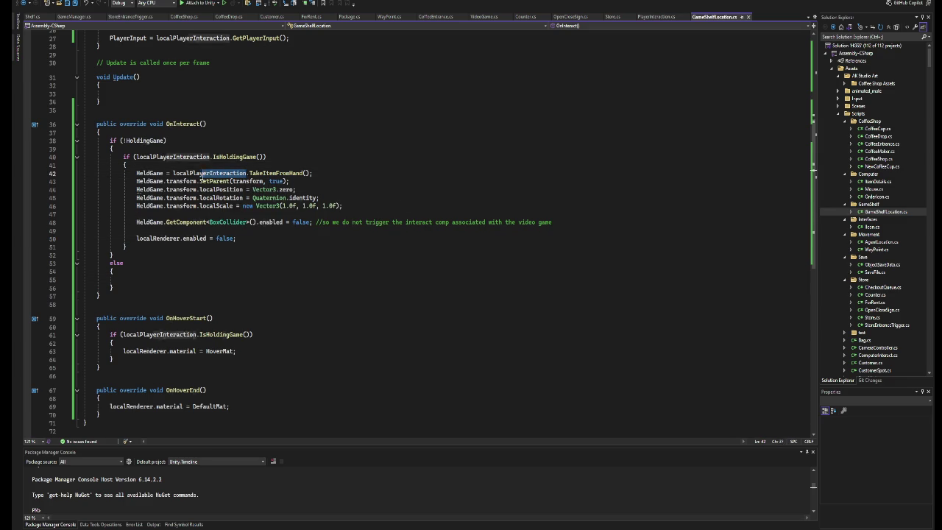
{"action": "left_click", "coordinate": [156, 270]}
{"action": "left_click", "coordinate": [156, 280]}
{"action": "key", "text": "ctrl+v"}
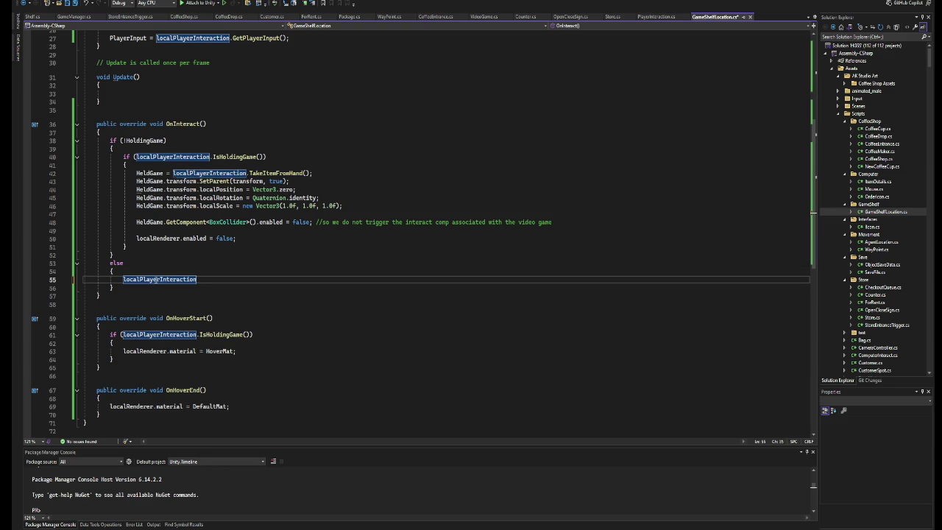
{"action": "type", "text": ".pl"}
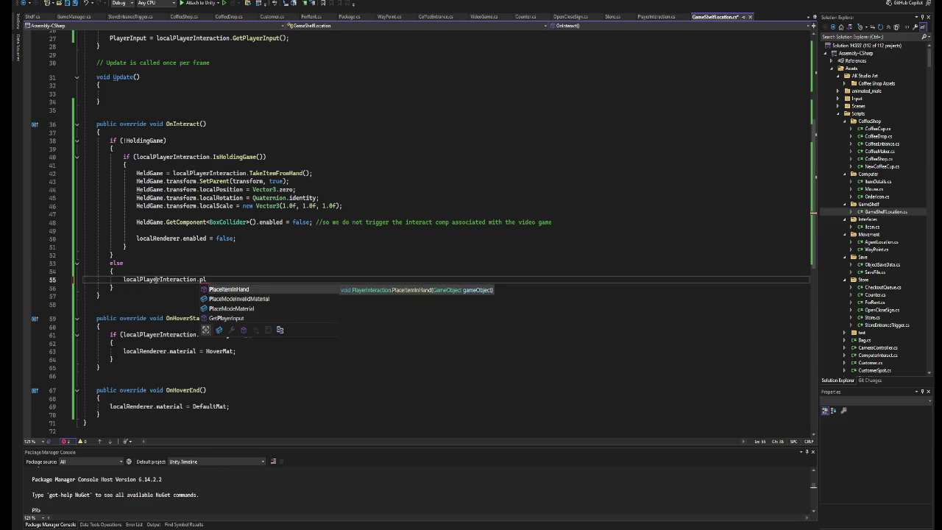
{"action": "key", "text": "Tab"}
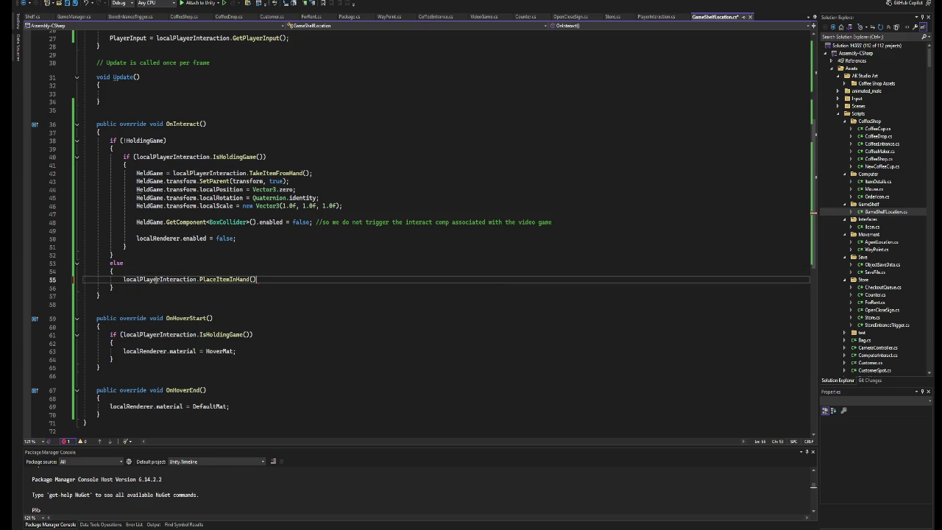
{"action": "key", "text": "Left"}
{"action": "right_click", "coordinate": [220, 279]}
{"action": "left_click", "coordinate": [272, 339]}
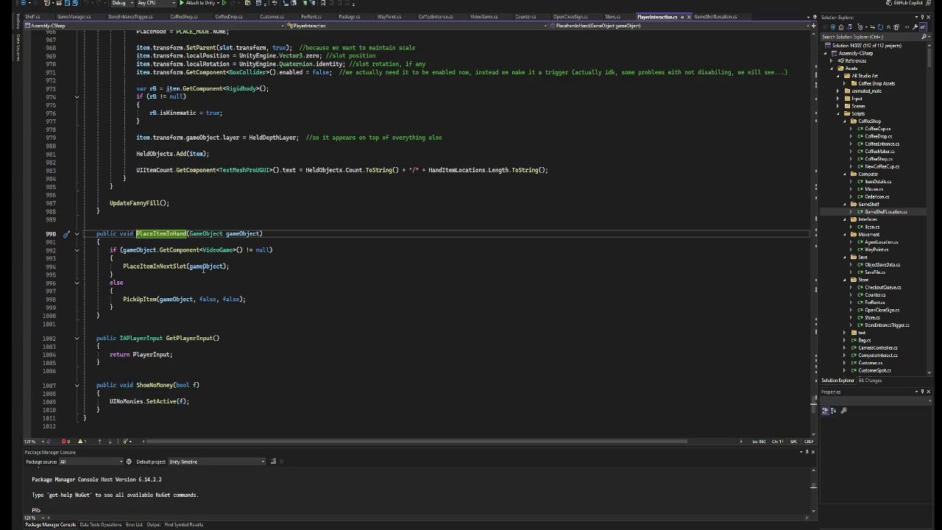
{"action": "right_click", "coordinate": [166, 265]}
{"action": "left_click", "coordinate": [243, 331]}
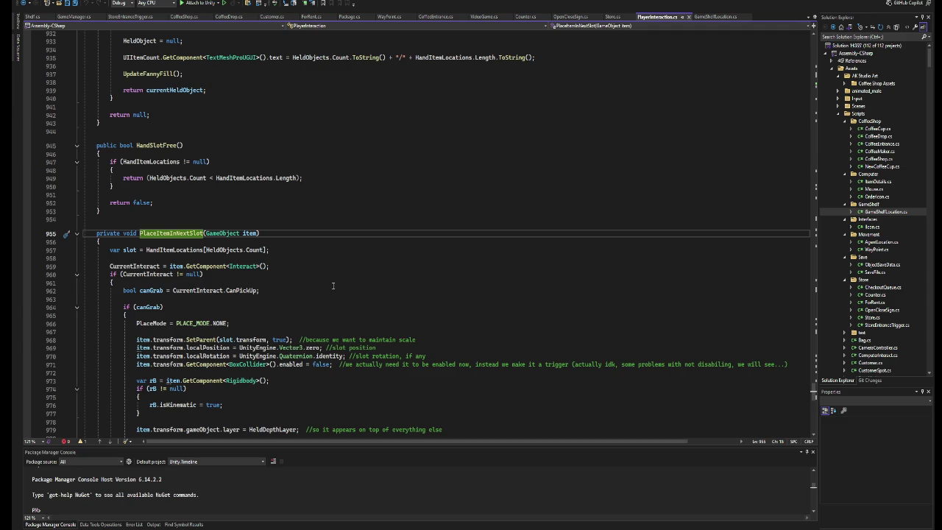
{"action": "scroll", "coordinate": [332, 285], "scroll_direction": "down", "scroll_amount": 4}
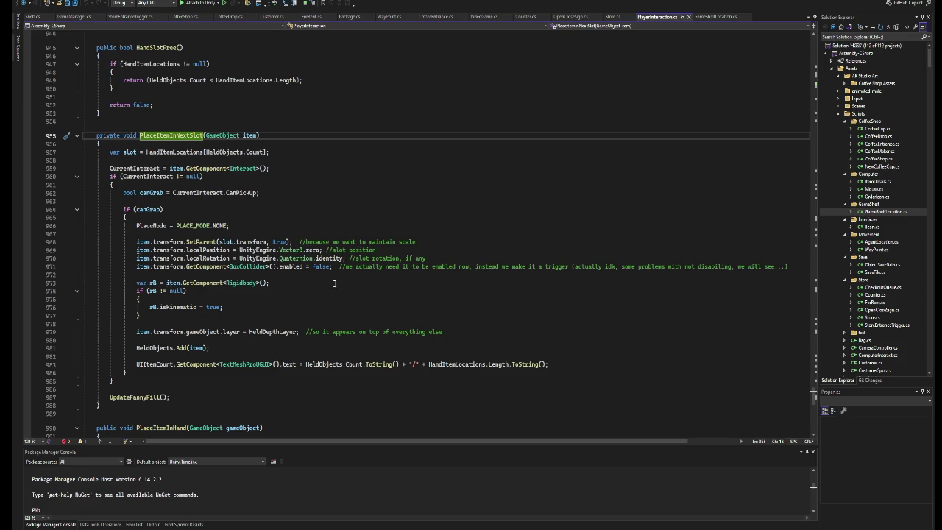
{"action": "scroll", "coordinate": [335, 282], "scroll_direction": "up", "scroll_amount": 1}
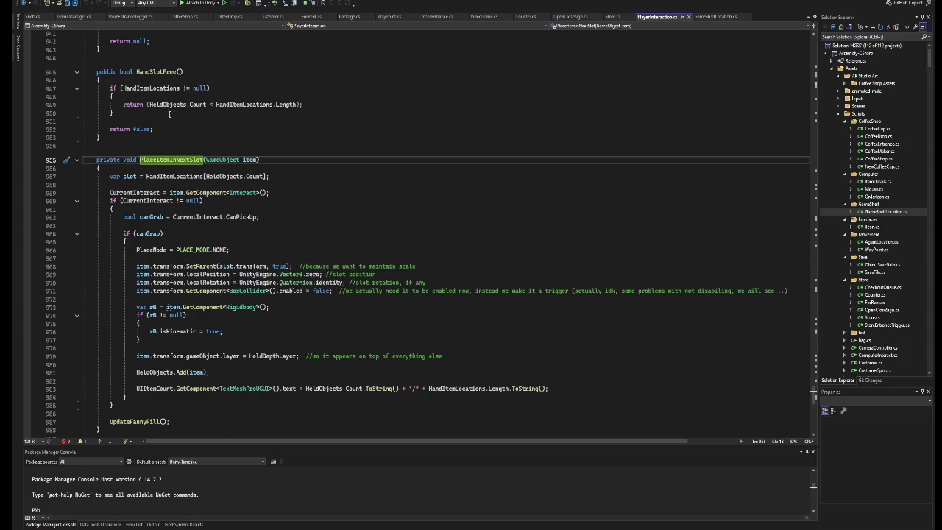
{"action": "key", "text": "ctrl+shift+Down"}
{"action": "key", "text": "Down"}
{"action": "key", "text": "Down"}
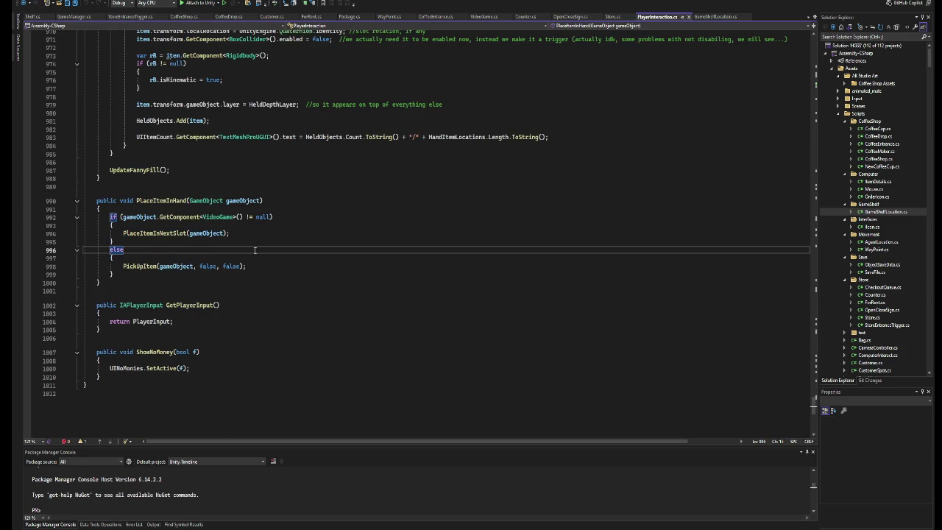
{"action": "scroll", "coordinate": [260, 279], "scroll_direction": "up", "scroll_amount": 2}
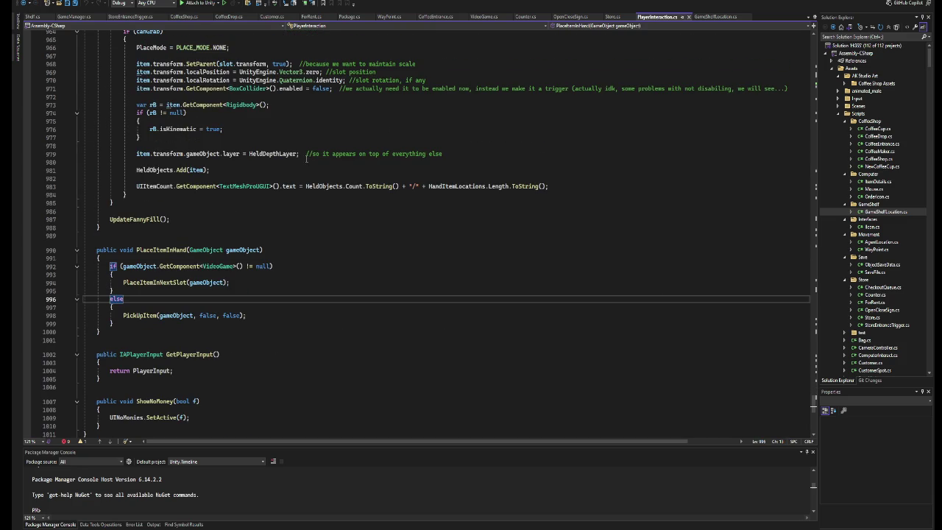
{"action": "left_click", "coordinate": [714, 17]}
{"action": "scroll", "coordinate": [363, 239], "scroll_direction": "down", "scroll_amount": 1}
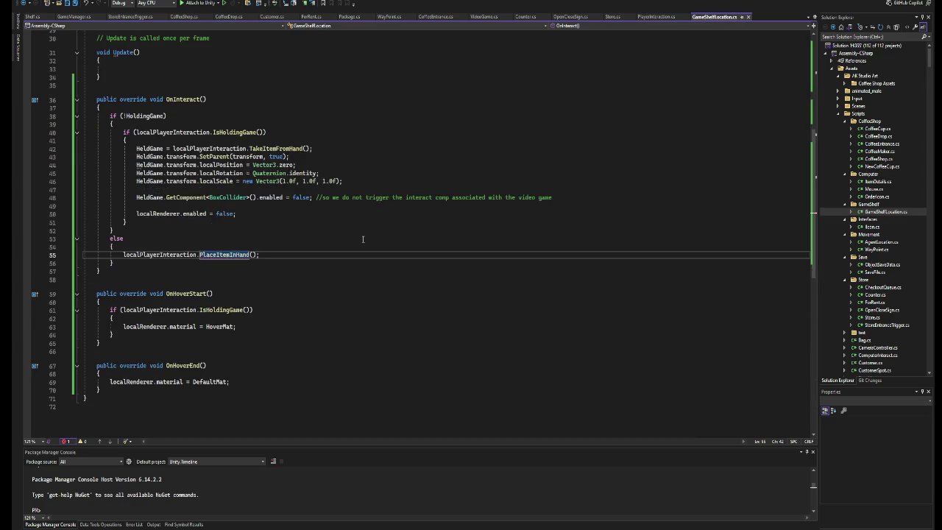
Pass this.GetComponentInChildren<VideoGame>().gameObject as the PlaceItemInHand argument.
{"action": "left_click", "coordinate": [252, 254]}
{"action": "type", "text": "this.get"}
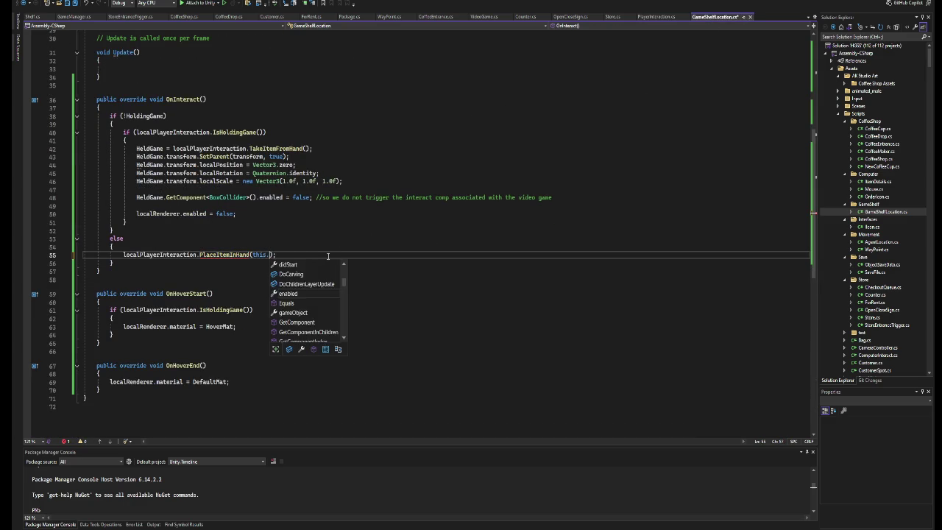
{"action": "key", "text": "Down"}
{"action": "key", "text": "Tab"}
{"action": "type", "text": "<"}
{"action": "type", "text": "Vide>"}
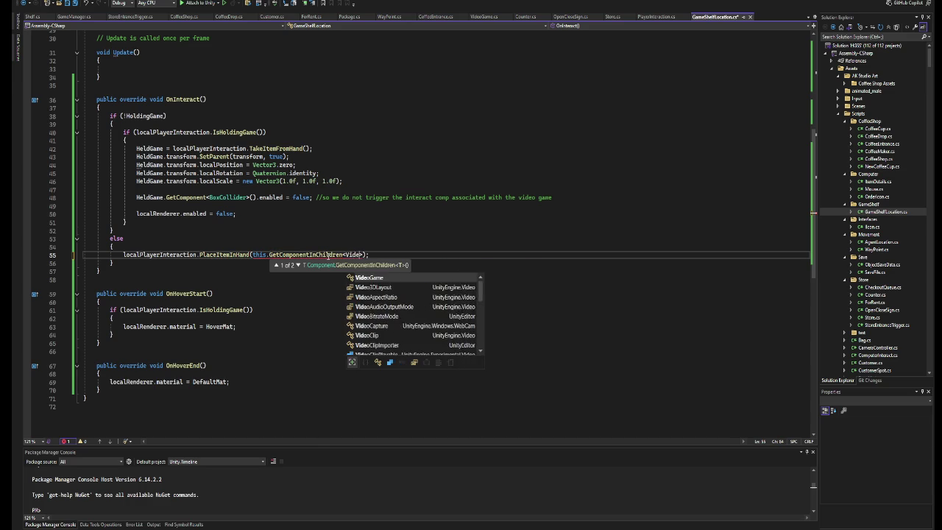
{"action": "key", "text": "Tab"}
{"action": "type", "text": "().g"}
{"action": "key", "text": "Tab"}
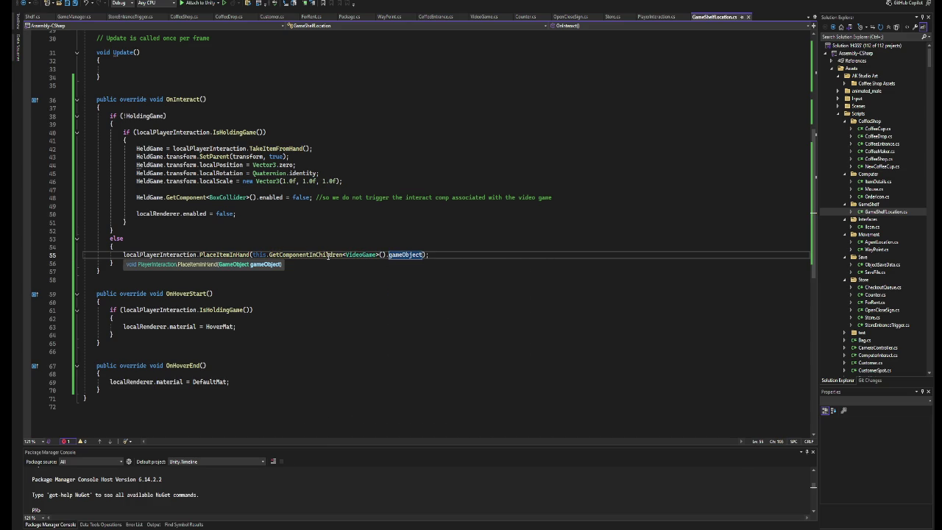
Add an if (localPlayerInteraction.HandSlotFree()) block with braces above the call.
{"action": "key", "text": "Up"}
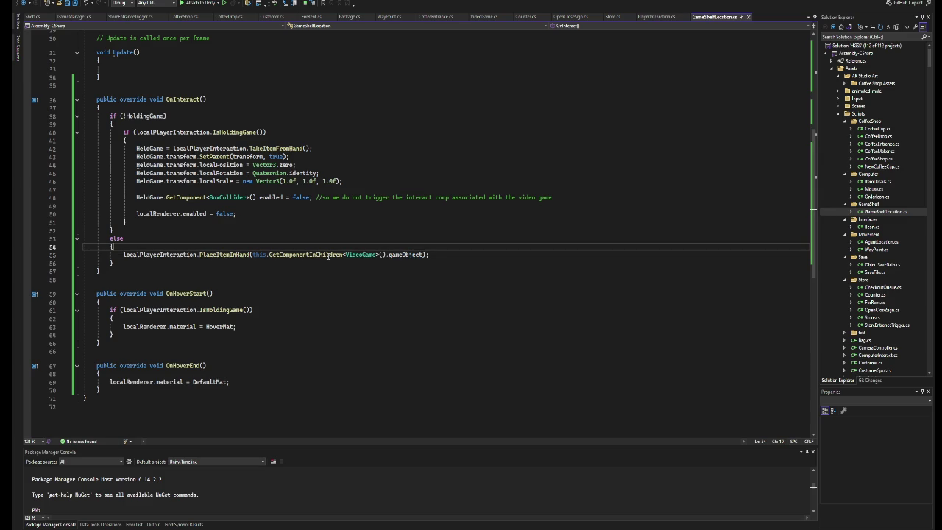
{"action": "key", "text": "Return"}
{"action": "key", "text": "Return"}
{"action": "key", "text": "Up"}
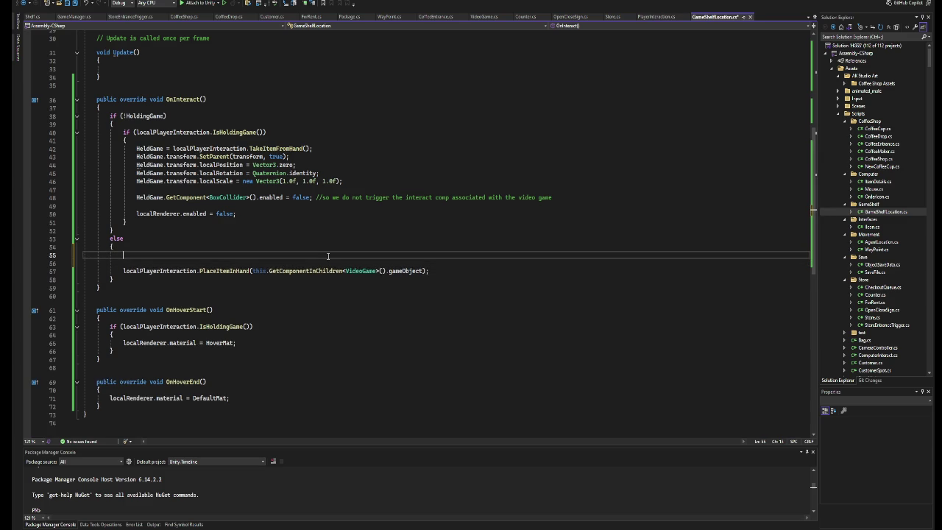
{"action": "type", "text": "if (lo"}
{"action": "key", "text": "Tab"}
{"action": "type", "text": ".slom"}
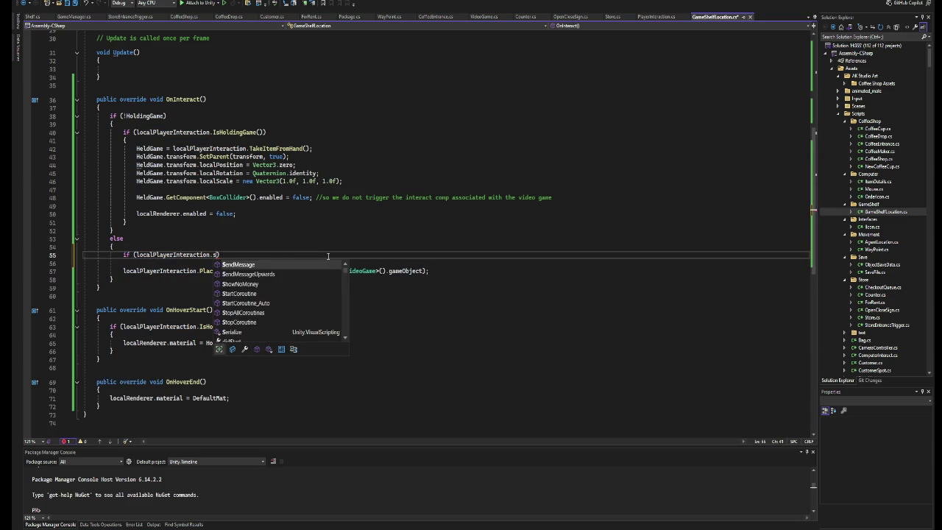
{"action": "key", "text": "Tab"}
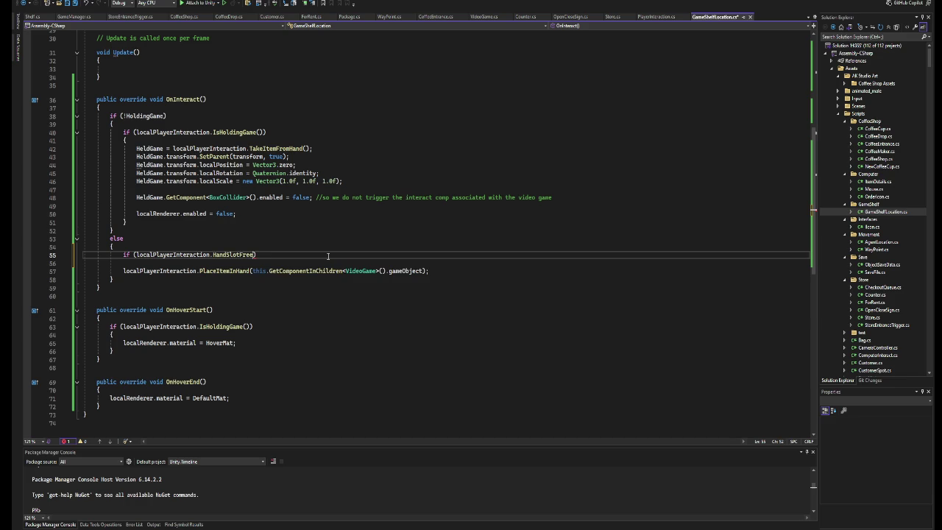
{"action": "key", "text": "Return"}
{"action": "type", "text": "{"}
{"action": "key", "text": "Return"}
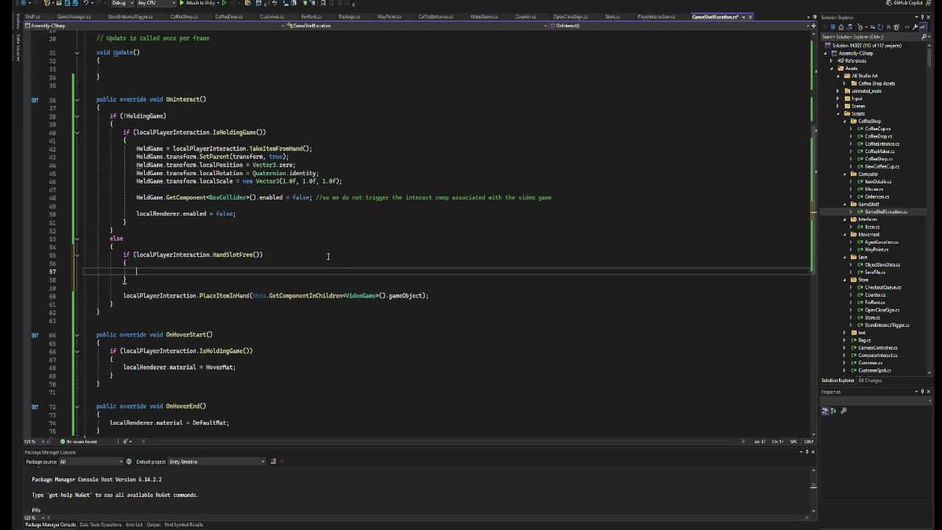
Move the PlaceItemInHand statement inside the HandSlotFree block.
{"action": "left_click_drag", "start_coordinate": [430, 295], "coordinate": [123, 295]}
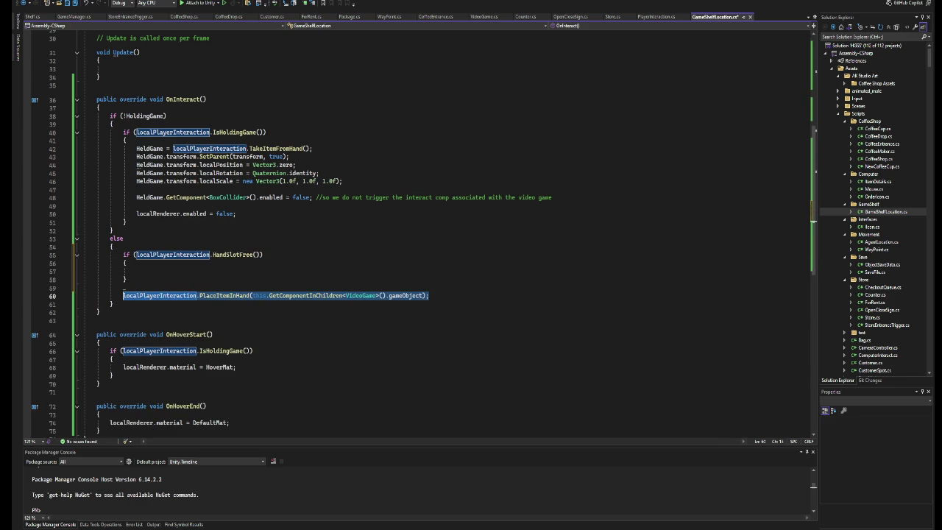
{"action": "key", "text": "ctrl+x"}
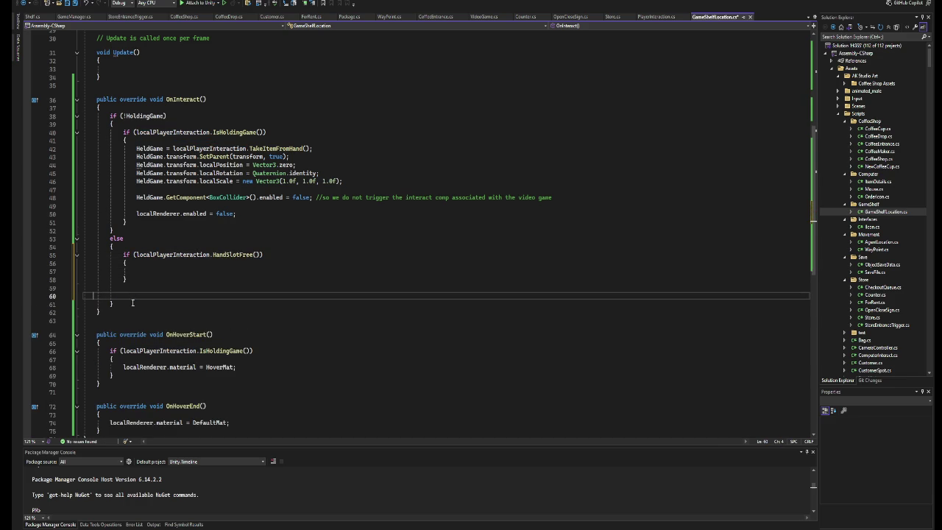
{"action": "key", "text": "BackSpace"}
{"action": "key", "text": "BackSpace"}
{"action": "key", "text": "Up"}
{"action": "key", "text": "ctrl+v"}
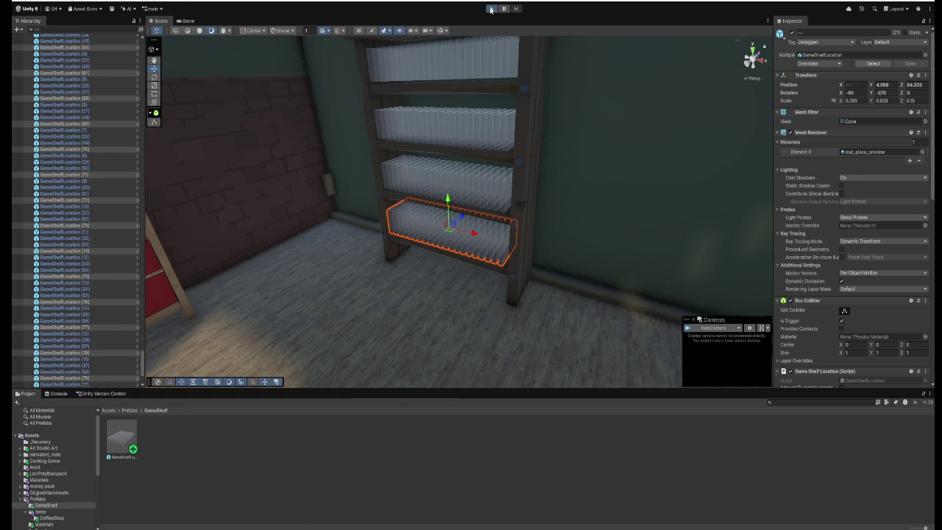
In play mode, walk to the shelf and place a game from the floor box onto a slot.
{"action": "left_click", "coordinate": [491, 9]}
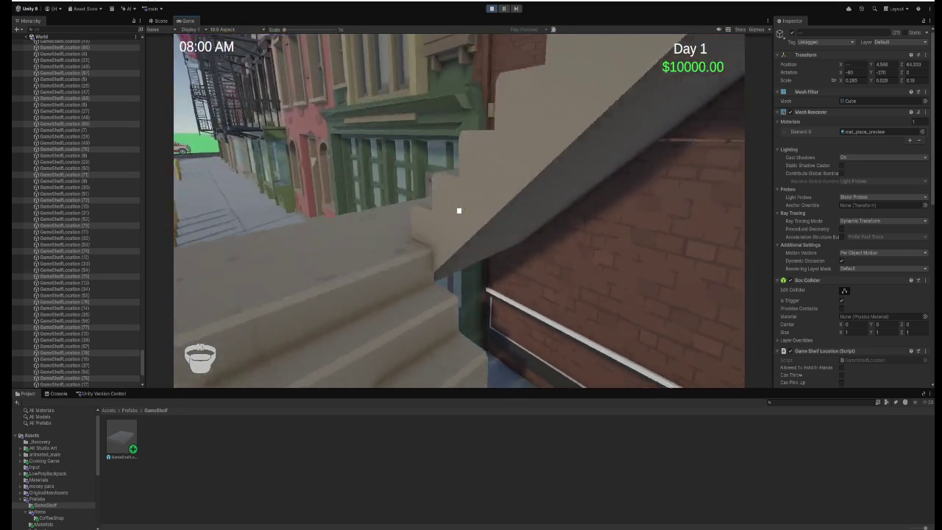
{"action": "key", "text": "w"}
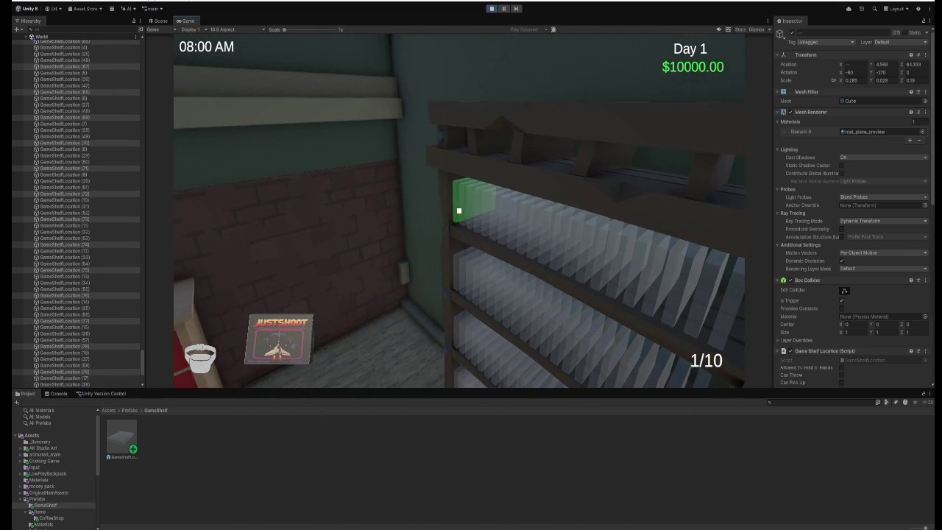
{"action": "left_click", "coordinate": [458, 212]}
{"action": "key", "text": "w"}
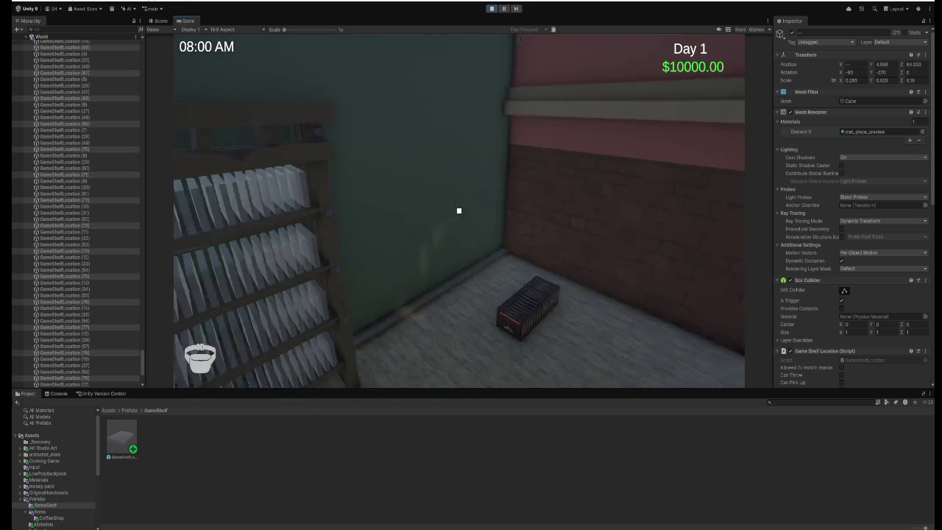
{"action": "left_click", "coordinate": [459, 211]}
{"action": "left_click", "coordinate": [459, 211]}
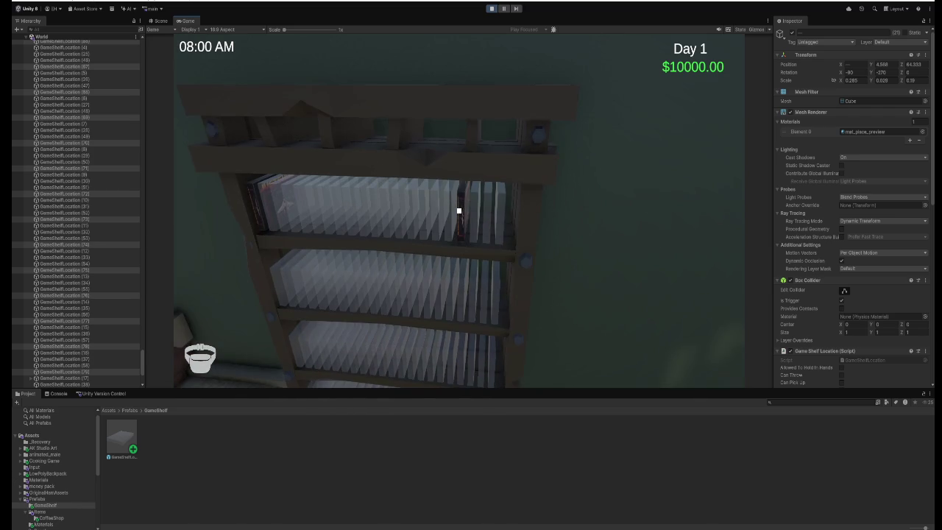
Walk back to the bookshelf, stop play mode and return to GameShelfLocation.cs in Visual Studio.
{"action": "key", "text": "w"}
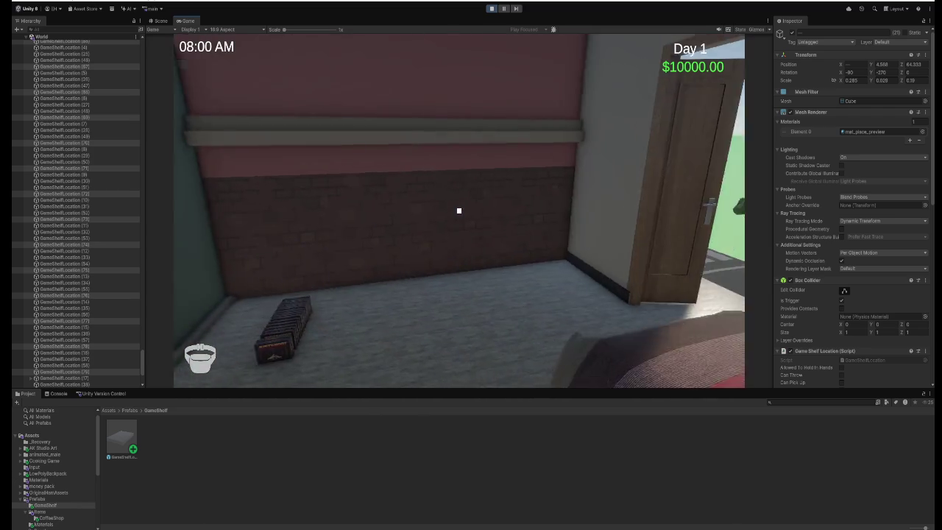
{"action": "key", "text": "w"}
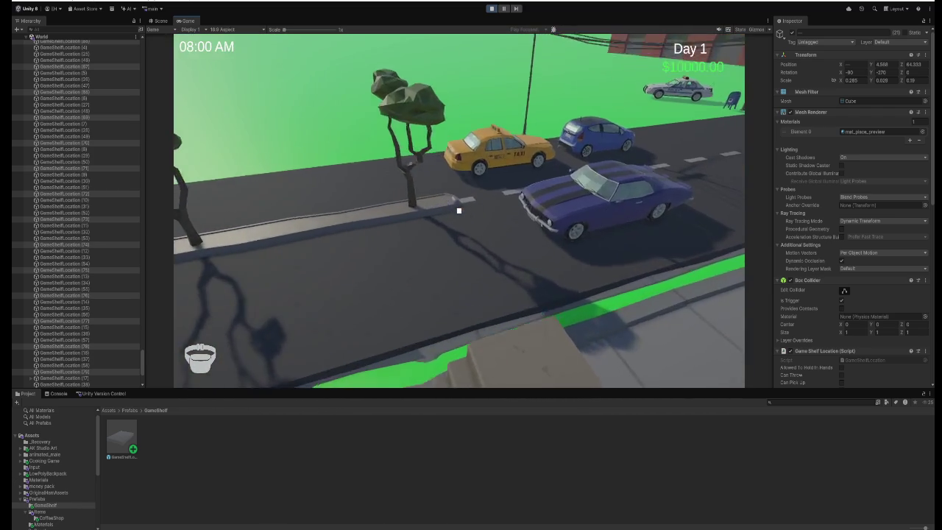
{"action": "key", "text": "w"}
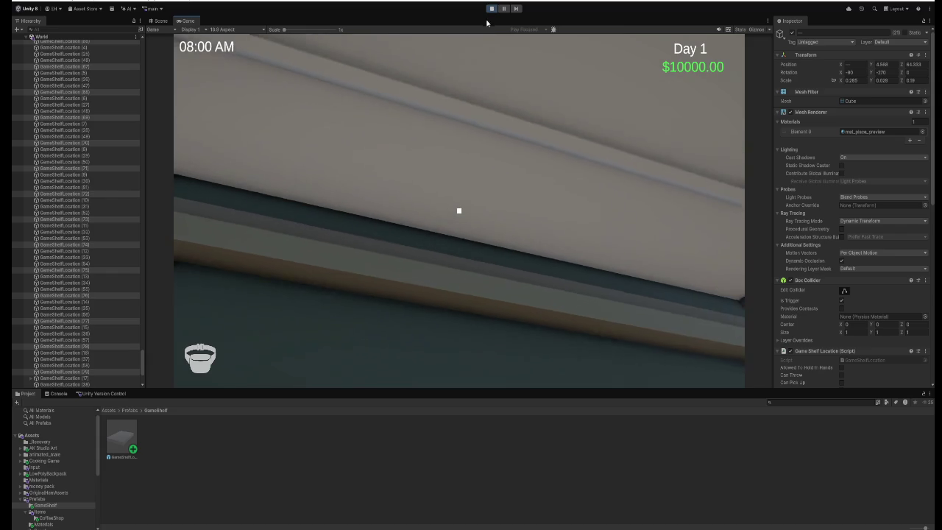
{"action": "key", "text": "ctrl+p"}
{"action": "key", "text": "alt+Tab"}
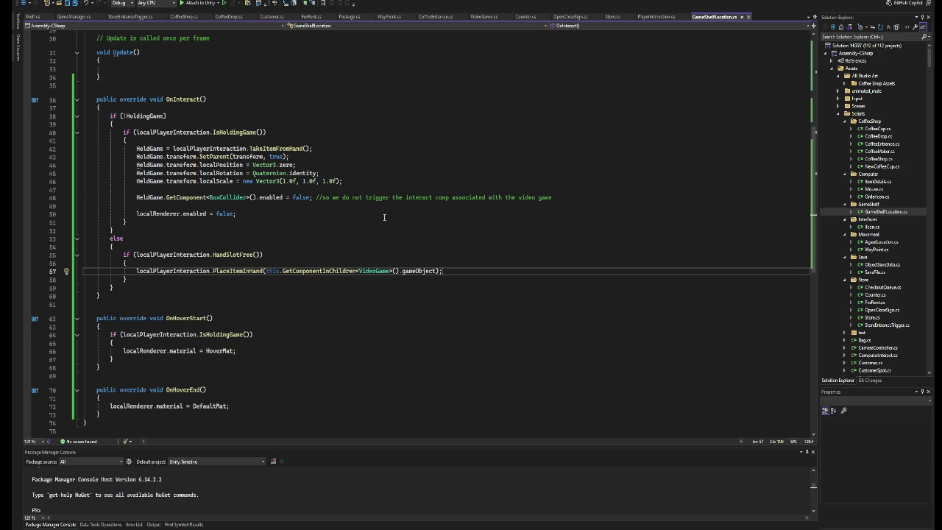
Replace the GetComponentInChildren argument on line 57 with HeldGame, then start a Unity play test.
{"action": "left_click", "coordinate": [174, 148]}
{"action": "left_click_drag", "start_coordinate": [164, 148], "coordinate": [138, 154]}
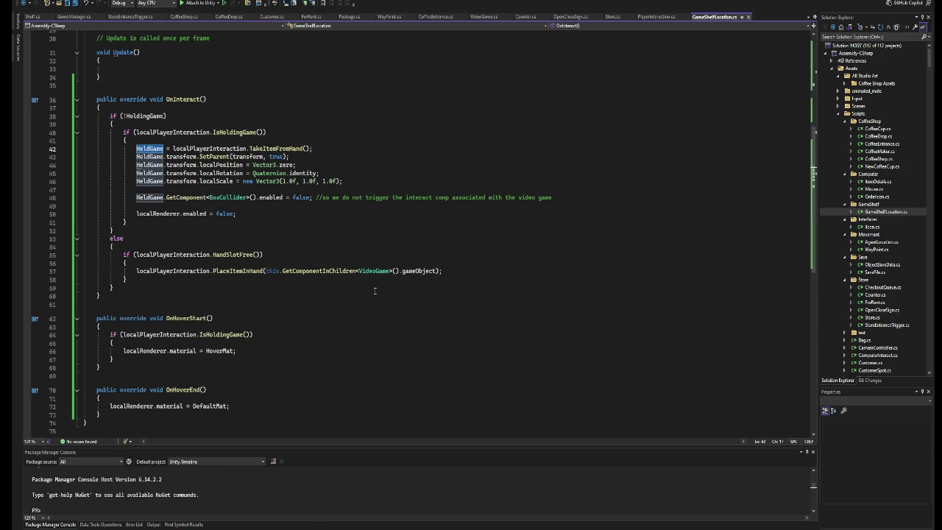
{"action": "left_click_drag", "start_coordinate": [437, 270], "coordinate": [269, 271]}
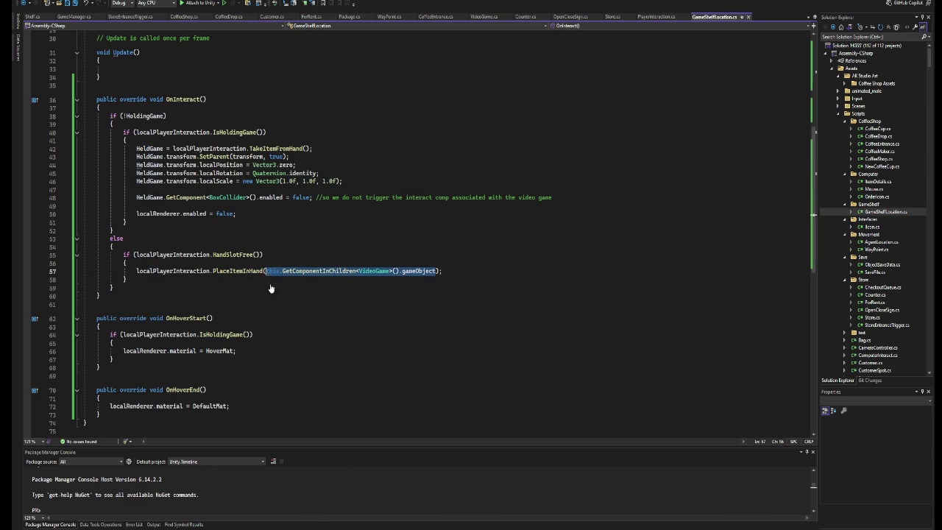
{"action": "key", "text": "ctrl+v"}
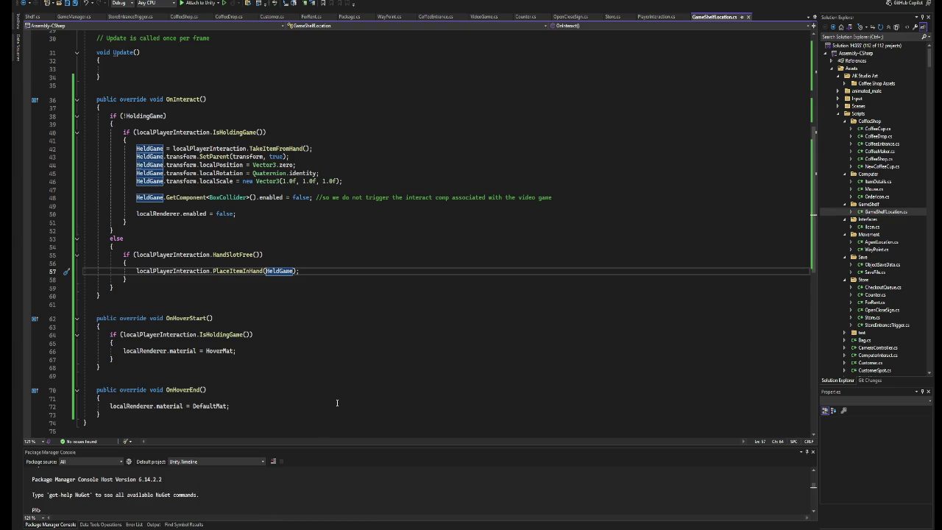
{"action": "key", "text": "alt+Tab"}
{"action": "left_click", "coordinate": [491, 9]}
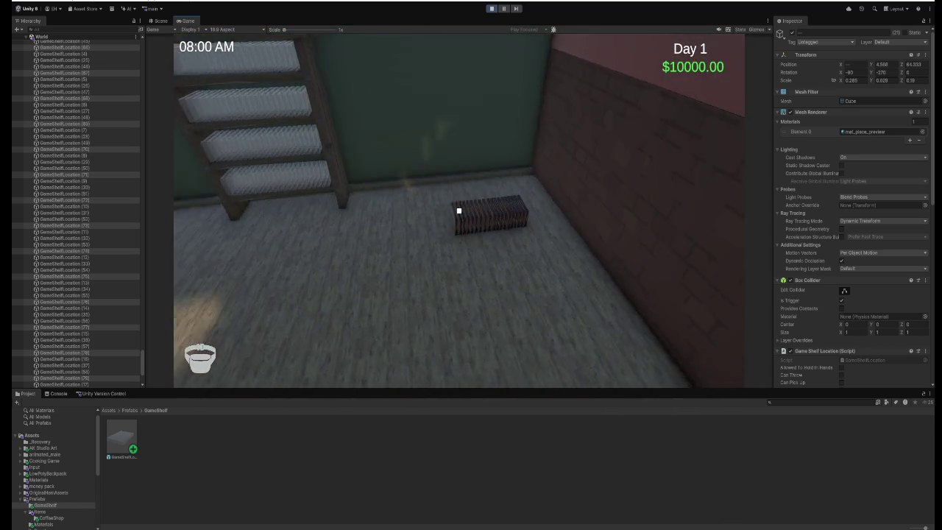
Pick up the box of games and stock the shelf slots, taking one game back once.
{"action": "left_click", "coordinate": [458, 210]}
{"action": "left_click", "coordinate": [458, 210]}
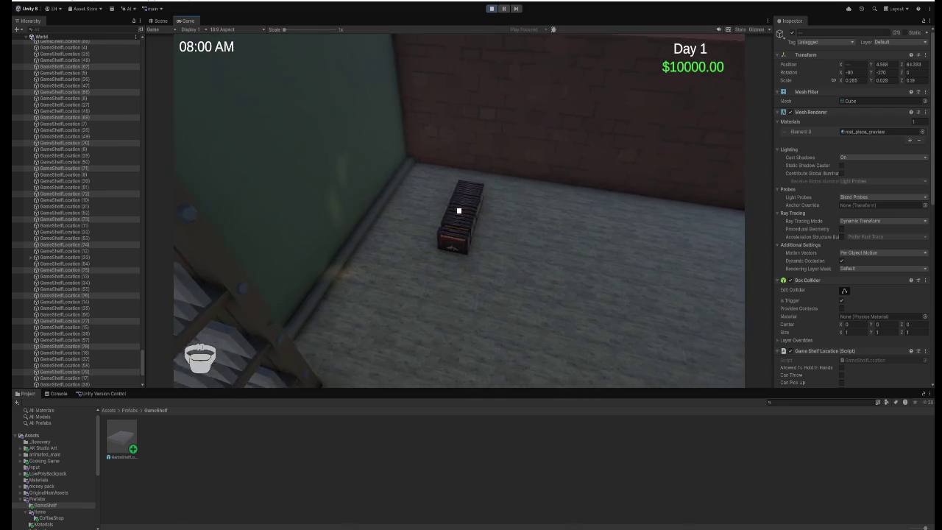
{"action": "left_click", "coordinate": [458, 210]}
{"action": "left_click", "coordinate": [459, 211]}
{"action": "left_click", "coordinate": [459, 211]}
{"action": "left_click", "coordinate": [458, 211]}
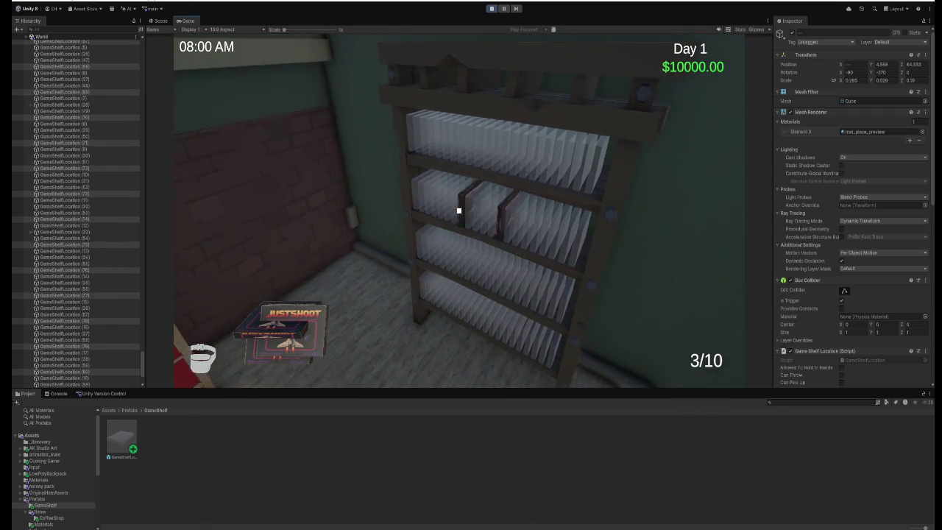
{"action": "left_click", "coordinate": [459, 211]}
{"action": "left_click", "coordinate": [458, 211]}
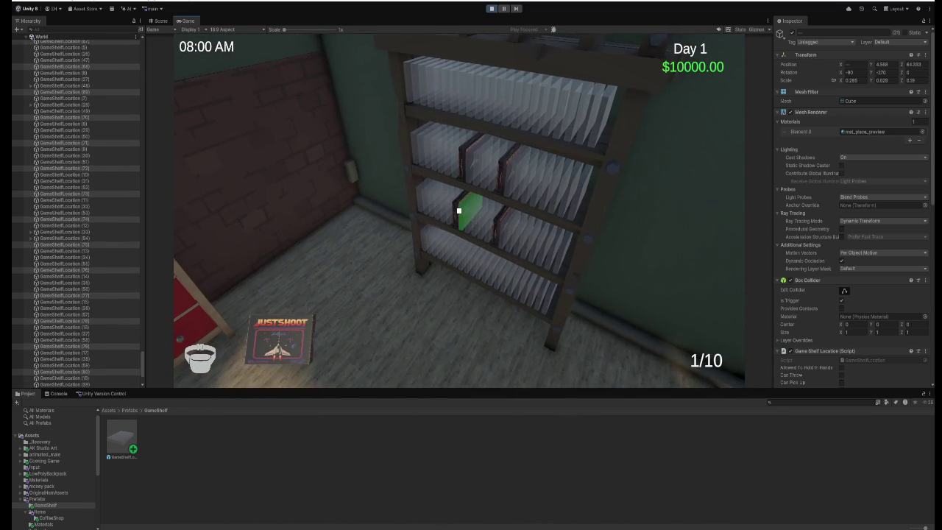
{"action": "left_click", "coordinate": [459, 210]}
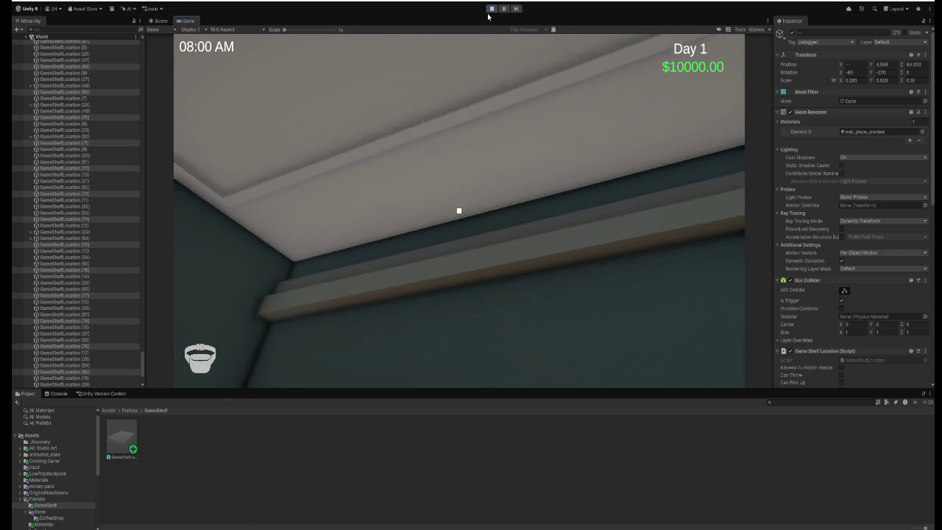
Exit play mode and return to GameShelfLocation.cs in Visual Studio.
{"action": "key", "text": "Escape"}
{"action": "key", "text": "ctrl+p"}
{"action": "key", "text": "alt+Tab"}
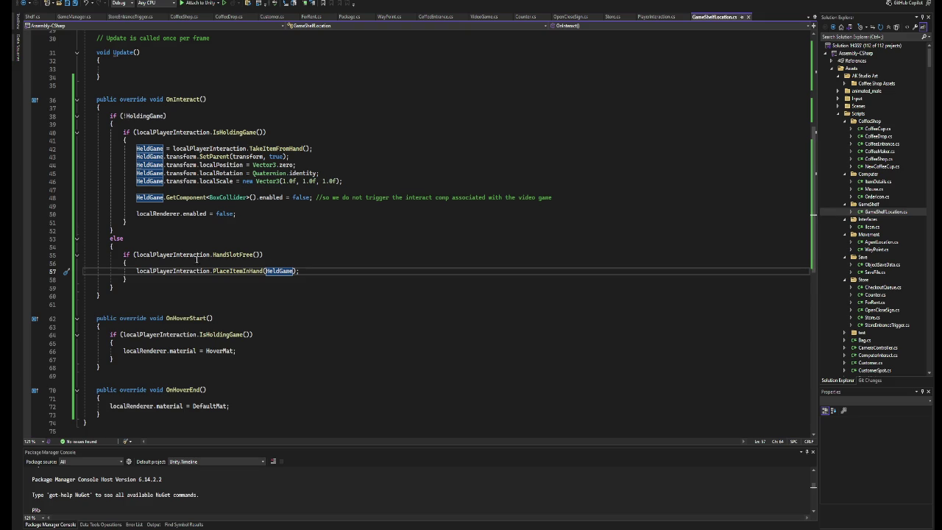
Put a Debug.Log placeholder in the else branch and add HoldingGame = true after hiding the renderer.
{"action": "left_click", "coordinate": [168, 246]}
{"action": "key", "text": "Return"}
{"action": "key", "text": "Return"}
{"action": "key", "text": "Return"}
{"action": "key", "text": "Up"}
{"action": "key", "text": "Up"}
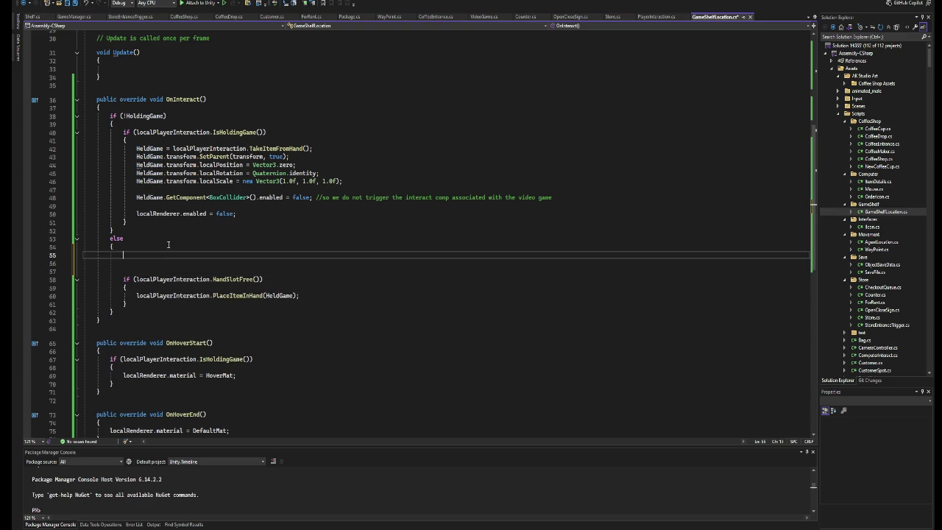
{"action": "type", "text": "Debug.Log"}
{"action": "left_click", "coordinate": [239, 215]}
{"action": "key", "text": "Return"}
{"action": "key", "text": "Return"}
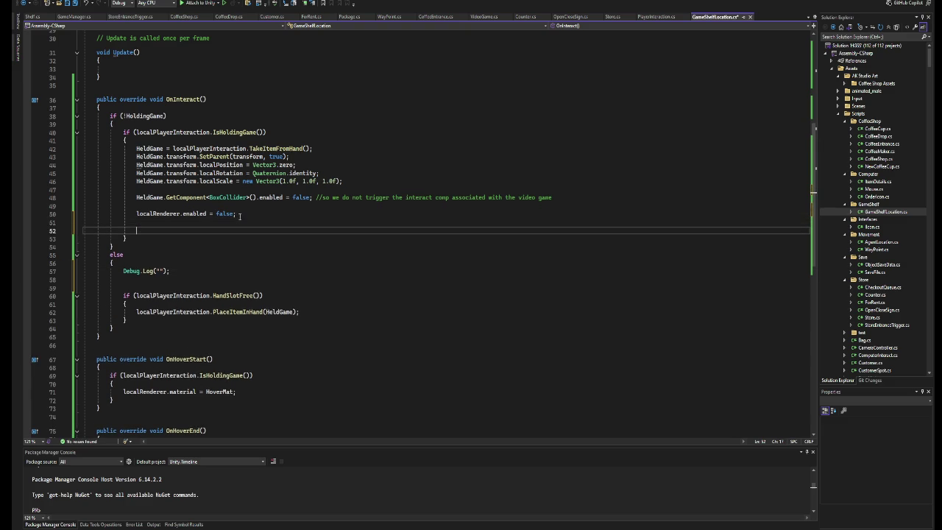
{"action": "type", "text": "hold"}
{"action": "key", "text": "Tab"}
{"action": "type", "text": "= tru"}
{"action": "key", "text": "Tab"}
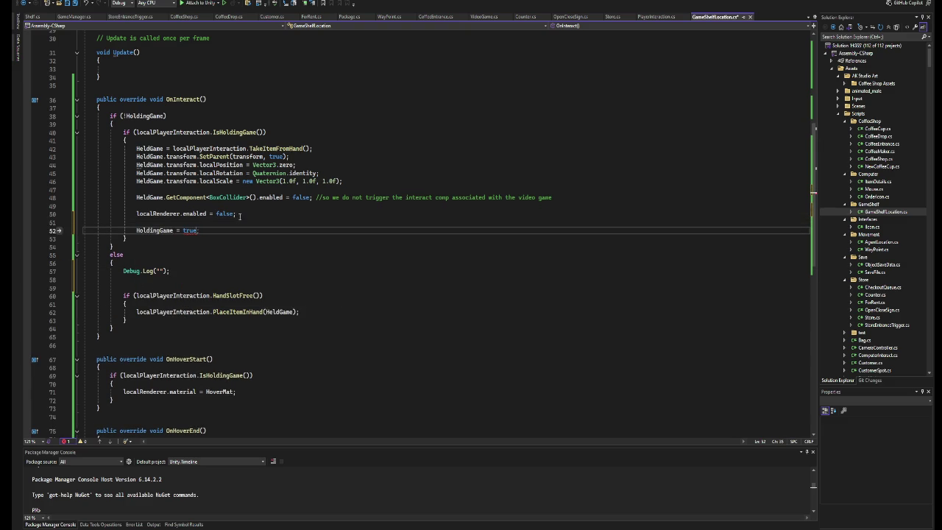
Replace the placeholder with HoldingGame = false, placed after the PlaceItemInHand line.
{"action": "left_click_drag", "start_coordinate": [204, 234], "coordinate": [137, 232]}
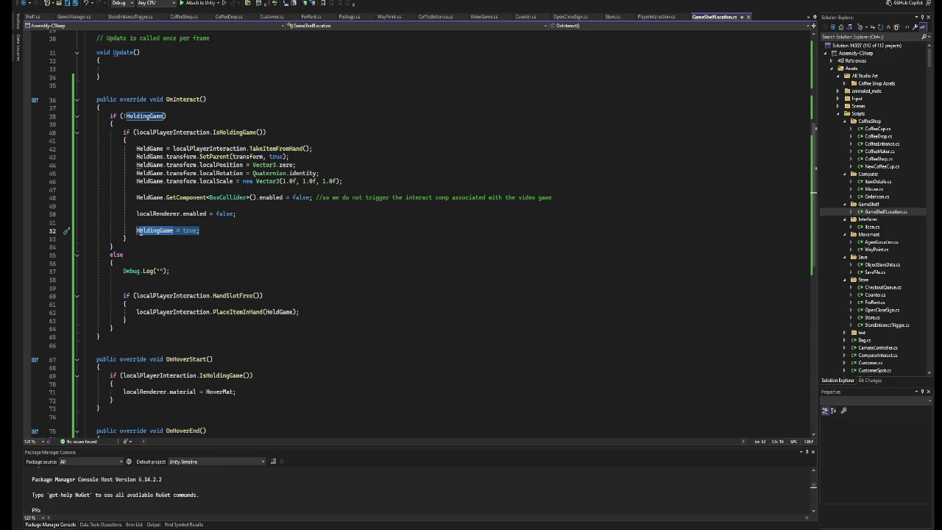
{"action": "key", "text": "ctrl+c"}
{"action": "left_click_drag", "start_coordinate": [187, 271], "coordinate": [123, 272]}
{"action": "key", "text": "ctrl+v"}
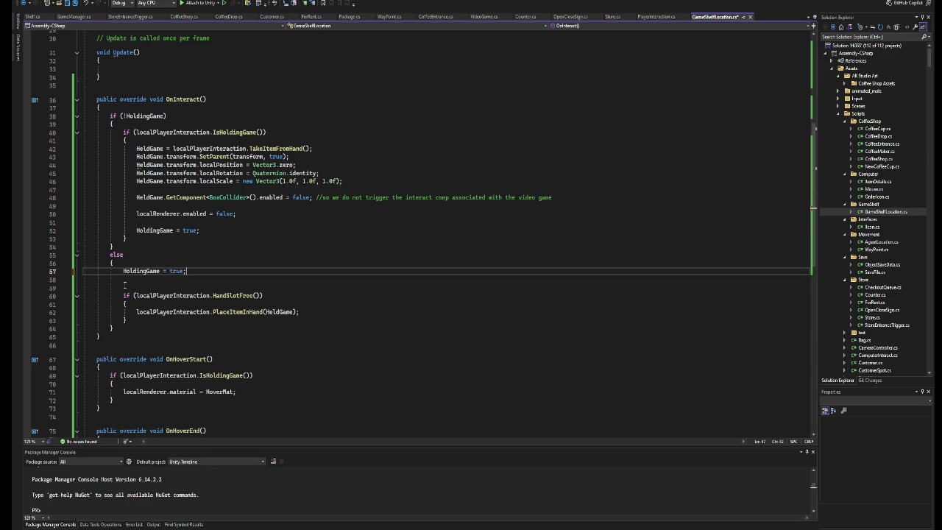
{"action": "key", "text": "BackSpace"}
{"action": "type", "text": "false"}
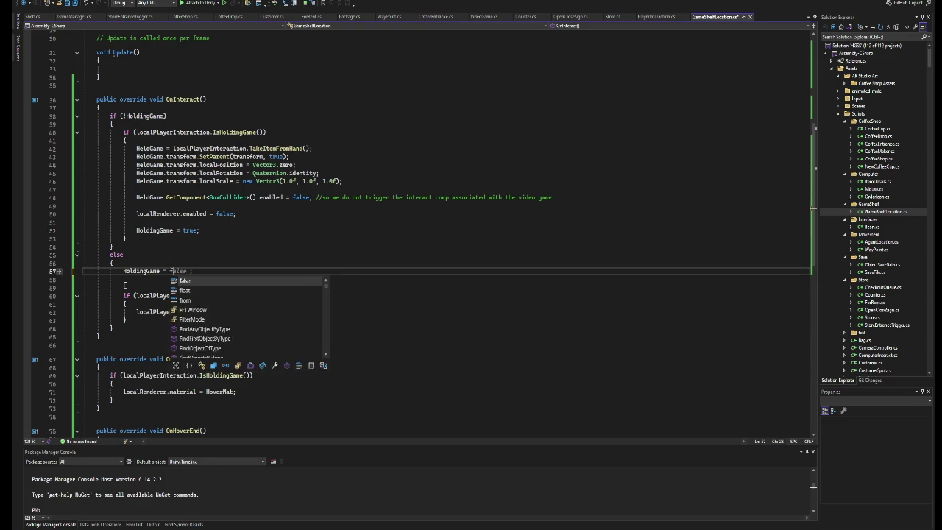
{"action": "left_click_drag", "start_coordinate": [189, 272], "coordinate": [122, 272]}
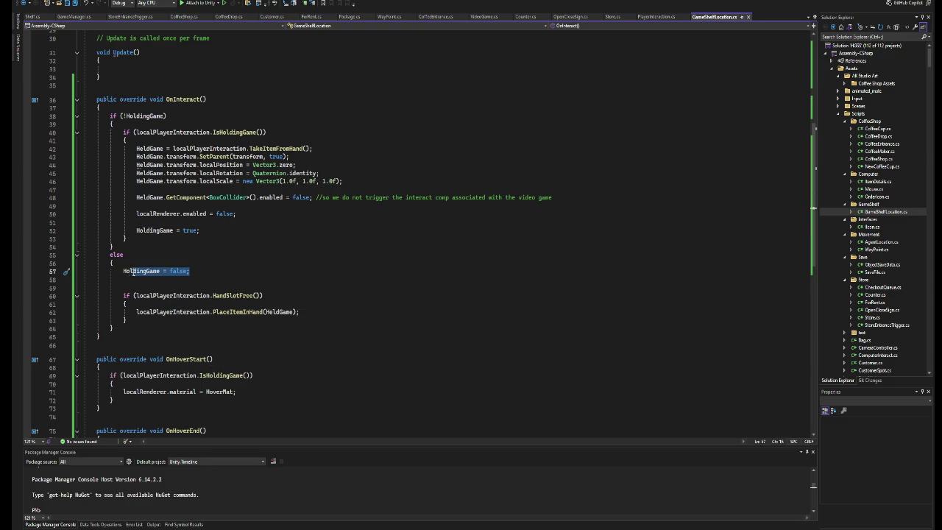
{"action": "key", "text": "BackSpace"}
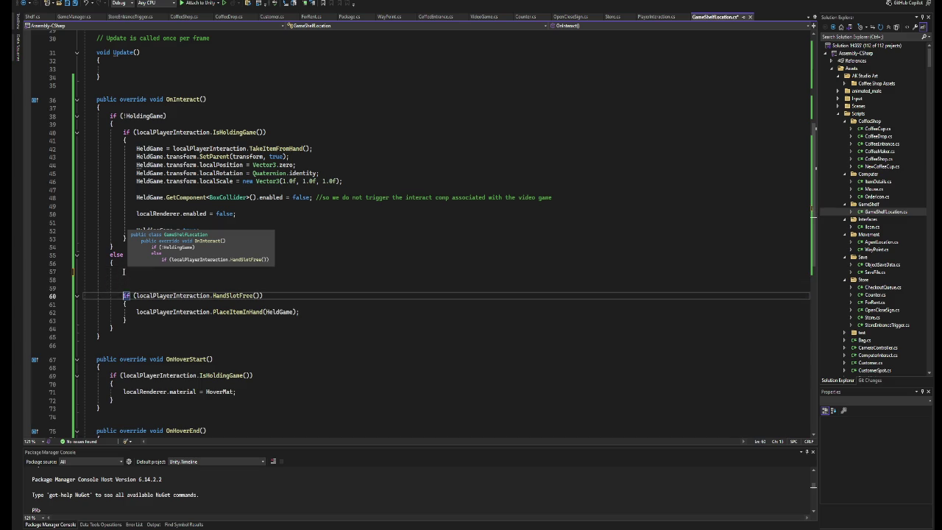
{"action": "key", "text": "Delete"}
{"action": "key", "text": "Delete"}
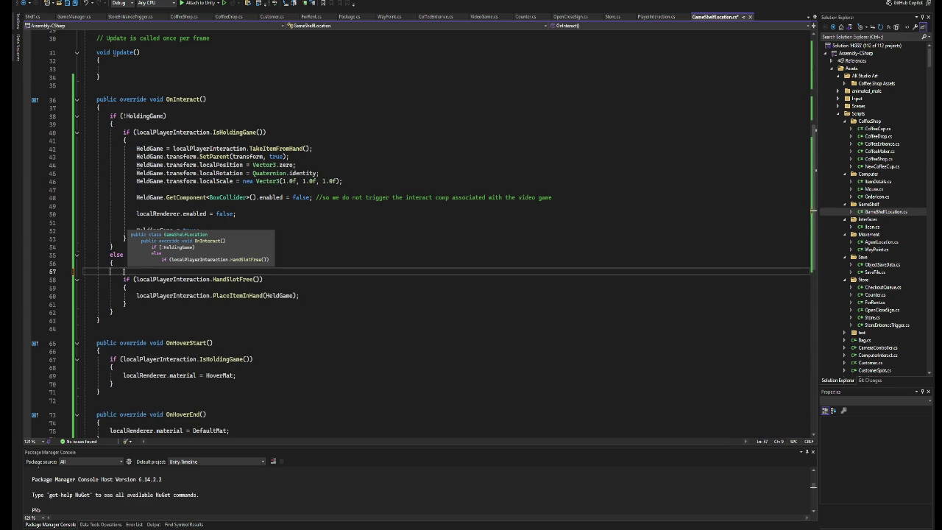
{"action": "key", "text": "BackSpace"}
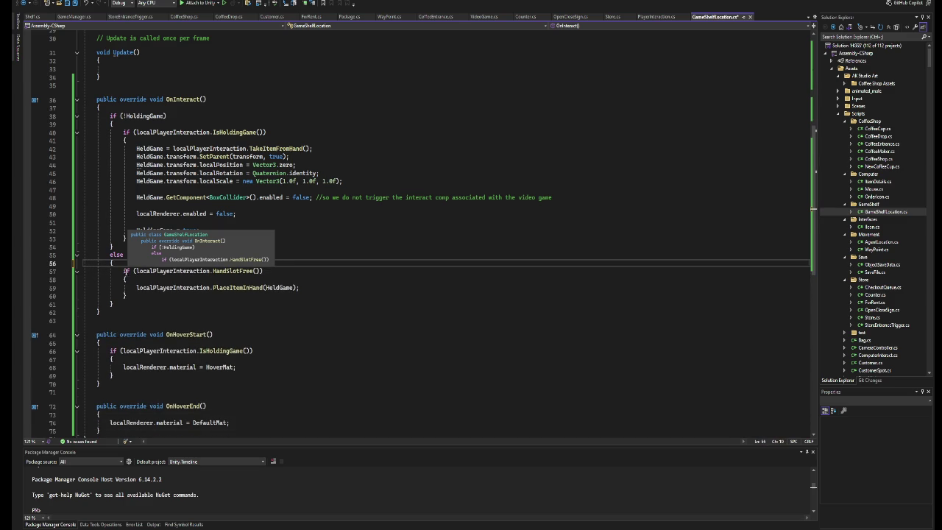
{"action": "left_click", "coordinate": [319, 288]}
{"action": "key", "text": "Return"}
{"action": "key", "text": "Return"}
{"action": "key", "text": "ctrl+v"}
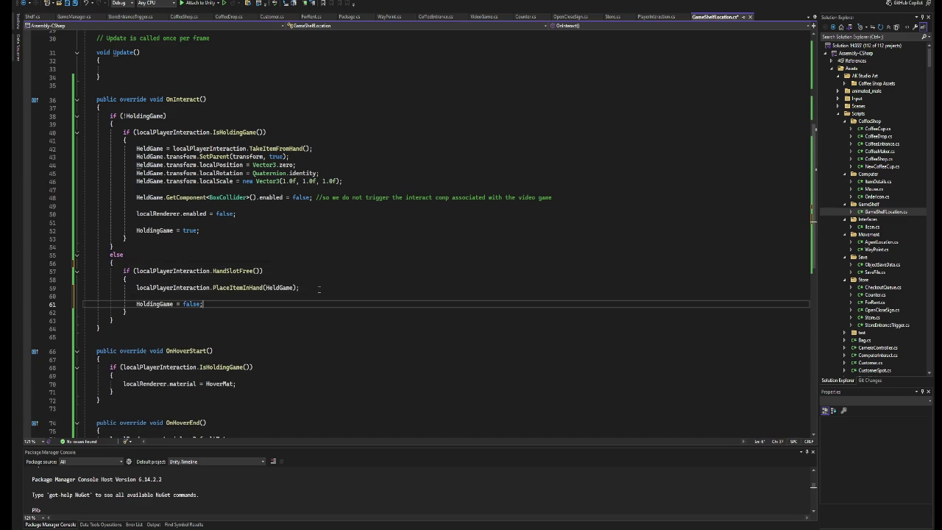
{"action": "key", "text": "Return"}
{"action": "key", "text": "Return"}
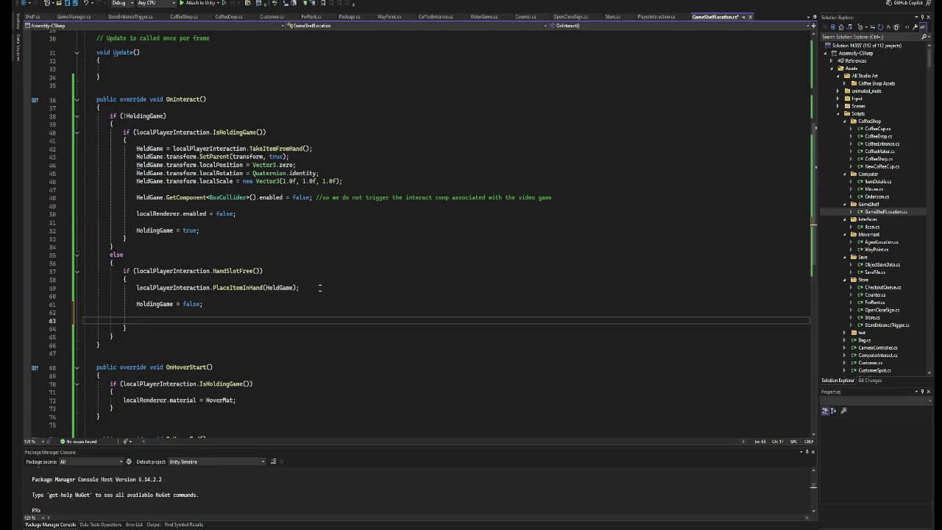
Copy the DefaultMat material reset from the file end into the else branch.
{"action": "scroll", "coordinate": [310, 291], "scroll_direction": "down", "scroll_amount": 3}
{"action": "left_click_drag", "start_coordinate": [240, 357], "coordinate": [110, 357]}
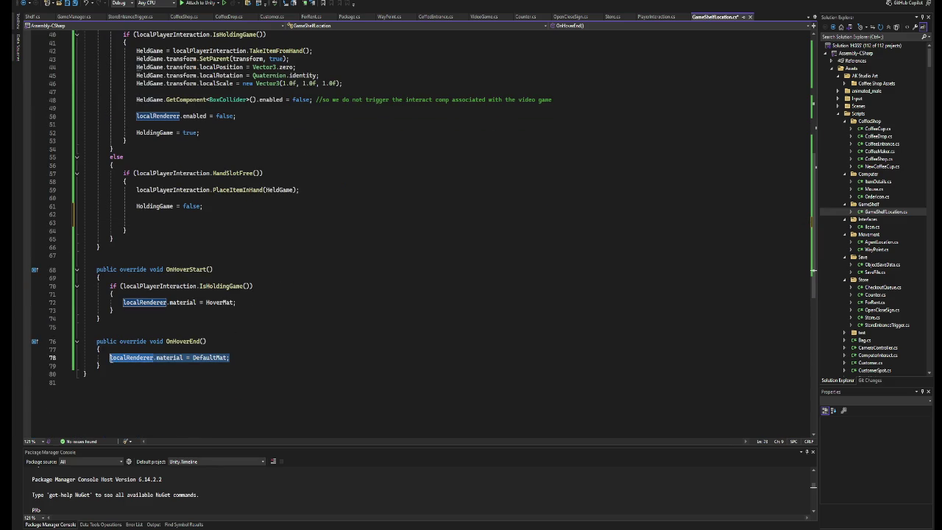
{"action": "key", "text": "ctrl+c"}
{"action": "left_click", "coordinate": [215, 211]}
{"action": "key", "text": "Return"}
{"action": "key", "text": "ctrl+v"}
{"action": "key", "text": "Return"}
{"action": "key", "text": "BackSpace"}
{"action": "key", "text": "Up"}
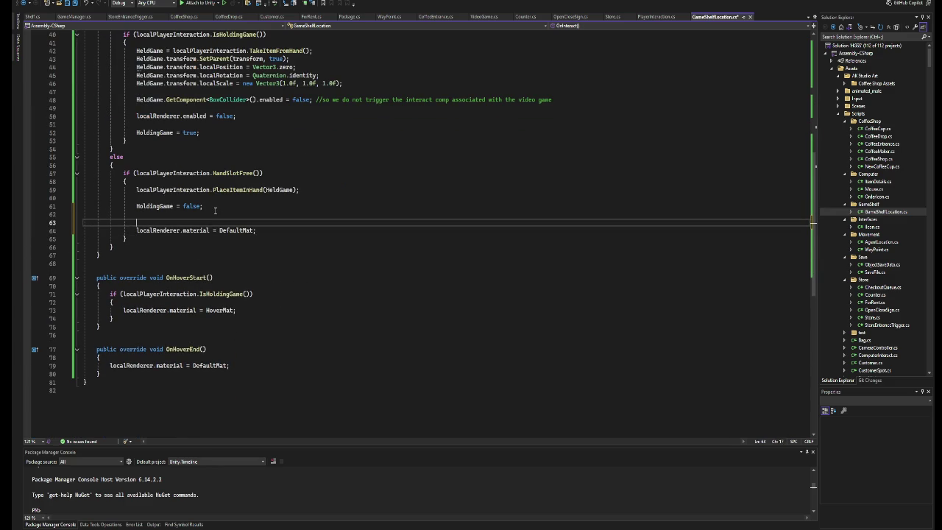
Add localRenderer.enabled = true to the else branch by copying the disable line.
{"action": "left_click_drag", "start_coordinate": [236, 116], "coordinate": [138, 118]}
{"action": "key", "text": "ctrl+c"}
{"action": "left_click", "coordinate": [177, 221]}
{"action": "key", "text": "ctrl+v"}
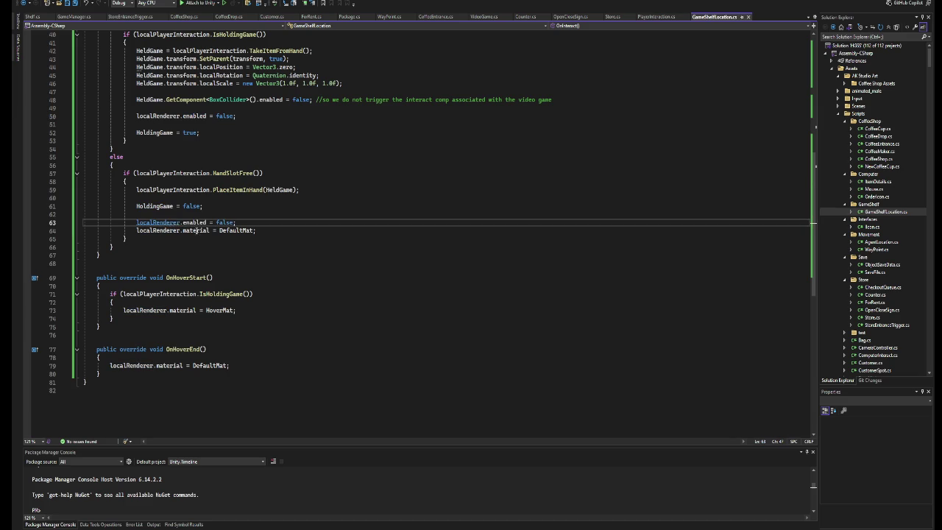
{"action": "key", "text": "Left"}
{"action": "key", "text": "Left"}
{"action": "key", "text": "Left"}
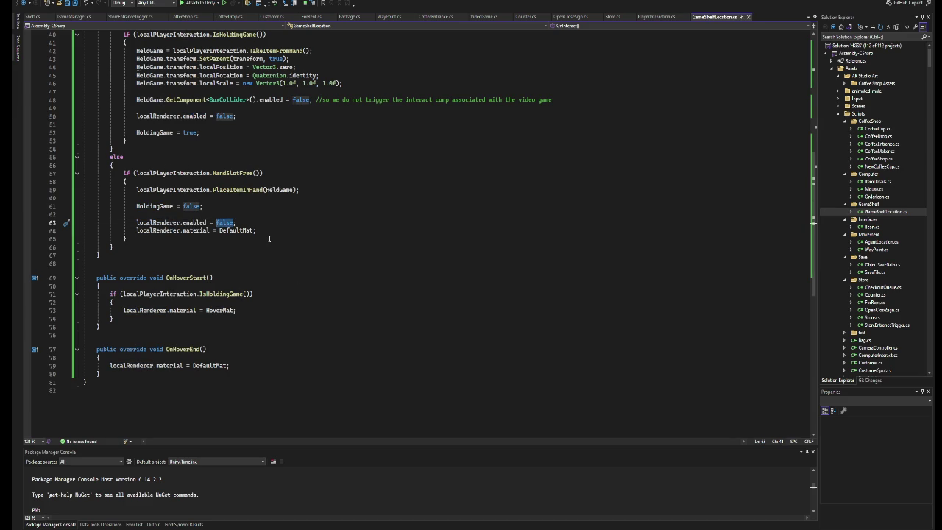
{"action": "key", "text": "ctrl+Delete"}
{"action": "type", "text": "true"}
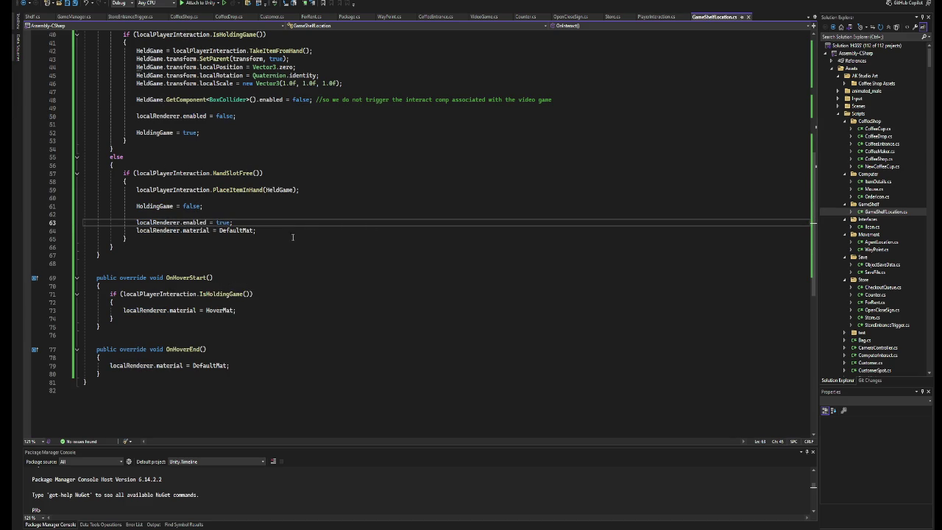
{"action": "left_click", "coordinate": [277, 505]}
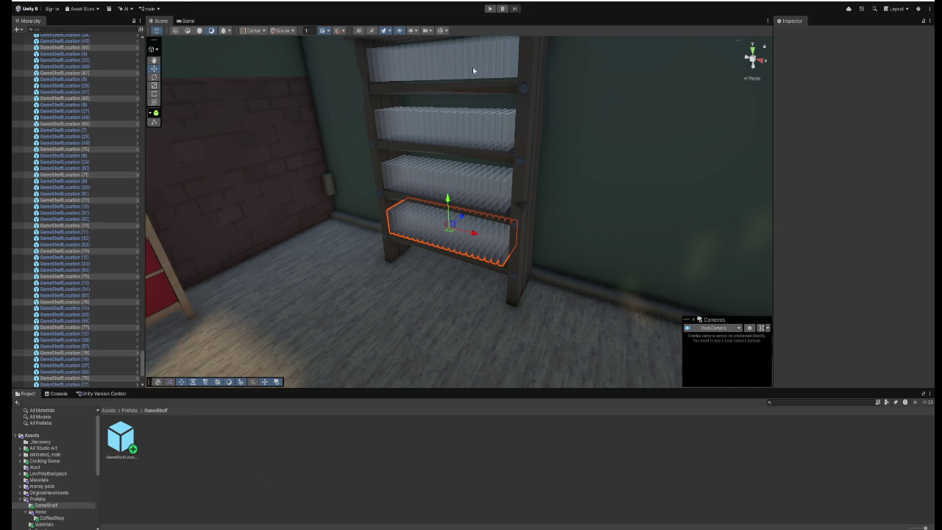
Start play mode and pick up the game boxes from the floor pile.
{"action": "left_click", "coordinate": [492, 9]}
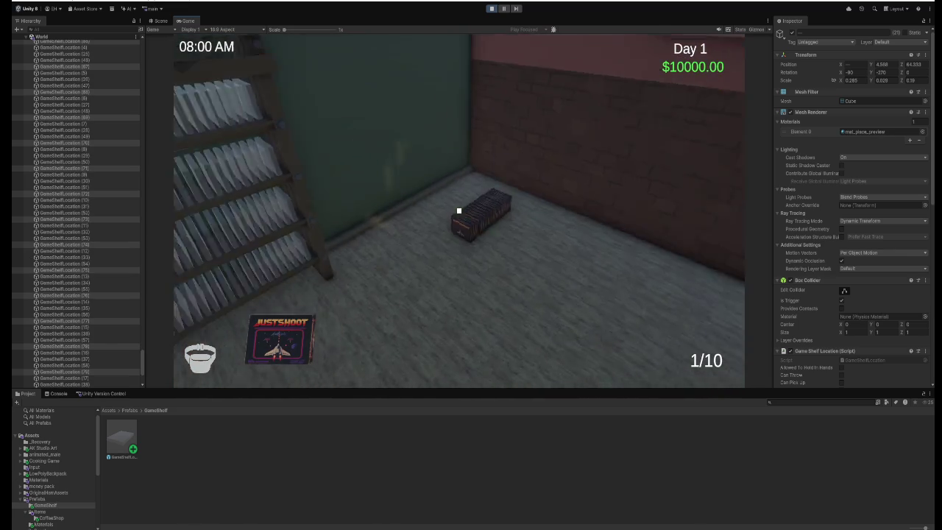
{"action": "left_click", "coordinate": [459, 211]}
{"action": "left_click", "coordinate": [459, 211]}
{"action": "left_click", "coordinate": [459, 211]}
{"action": "left_click", "coordinate": [459, 211]}
{"action": "left_click", "coordinate": [458, 211]}
{"action": "left_click", "coordinate": [458, 211]}
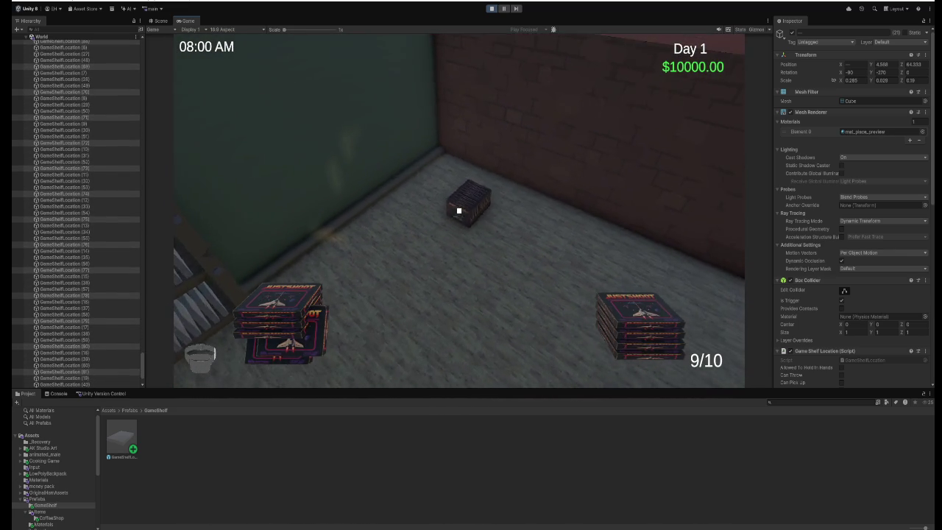
{"action": "left_click", "coordinate": [459, 211]}
Place the held games one by one into the shelf slots, including the upper shelf.
{"action": "left_click", "coordinate": [459, 210]}
{"action": "left_click", "coordinate": [458, 211]}
{"action": "left_click", "coordinate": [458, 210]}
{"action": "left_click", "coordinate": [459, 211]}
{"action": "left_click", "coordinate": [459, 211]}
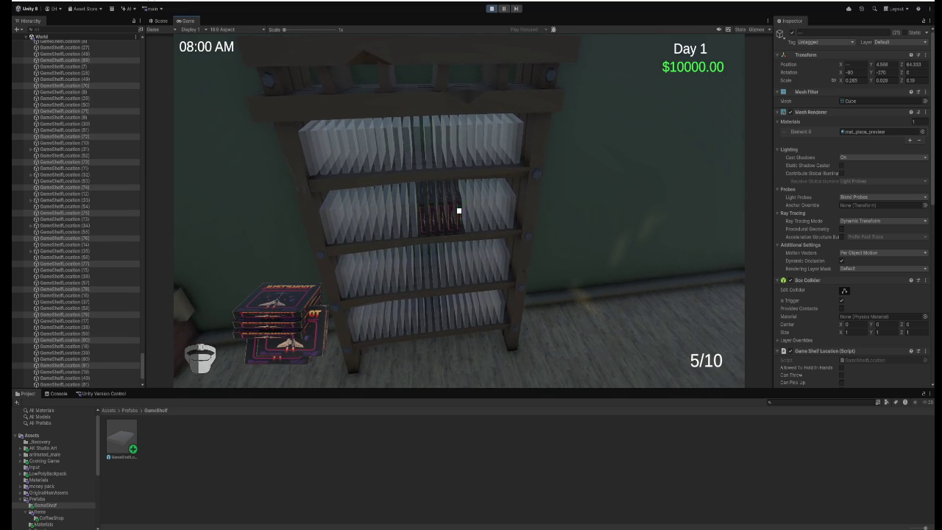
{"action": "left_click", "coordinate": [458, 210]}
{"action": "left_click", "coordinate": [459, 210]}
{"action": "left_click", "coordinate": [458, 211]}
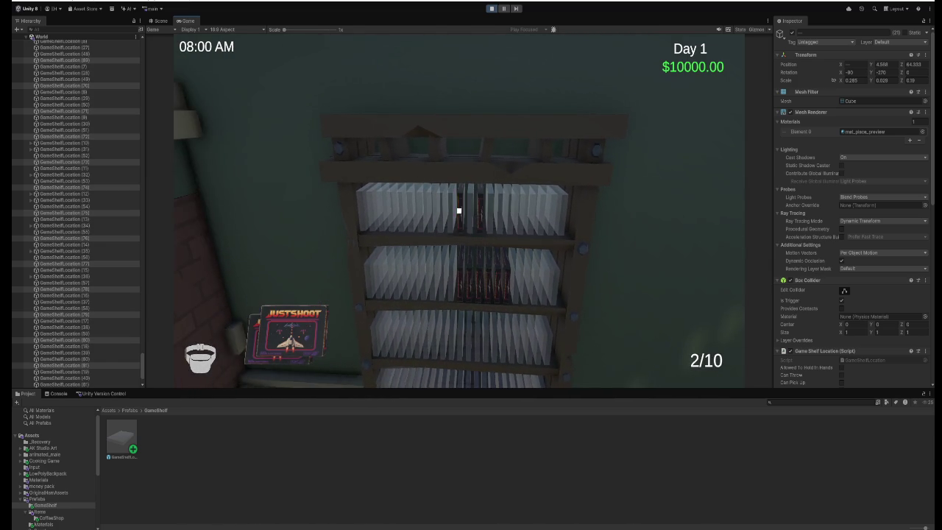
{"action": "left_click", "coordinate": [459, 210]}
{"action": "left_click", "coordinate": [458, 211]}
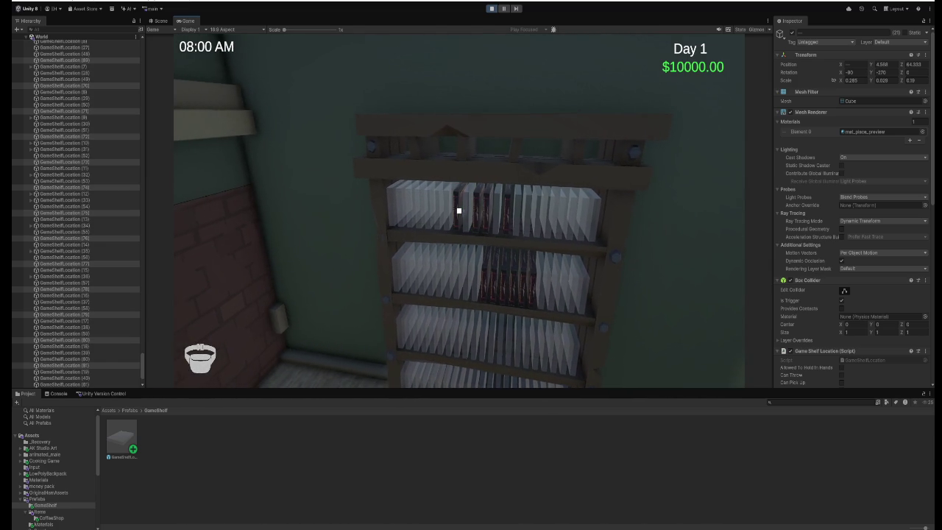
Move along the shelf taking the games back from their slots into hand.
{"action": "key", "text": "d"}
{"action": "key", "text": "a"}
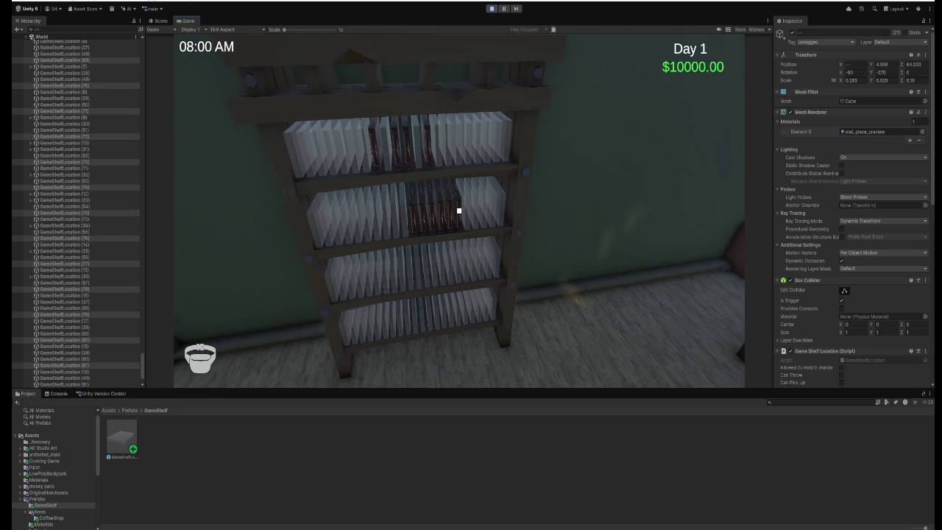
{"action": "key", "text": "a"}
{"action": "left_click", "coordinate": [458, 211]}
{"action": "left_click", "coordinate": [459, 210]}
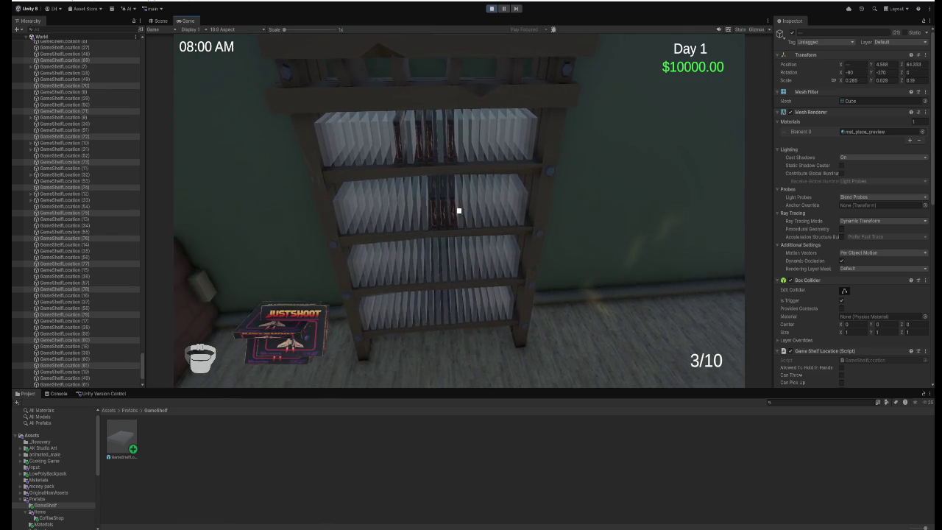
{"action": "left_click", "coordinate": [458, 211]}
{"action": "left_click", "coordinate": [459, 211]}
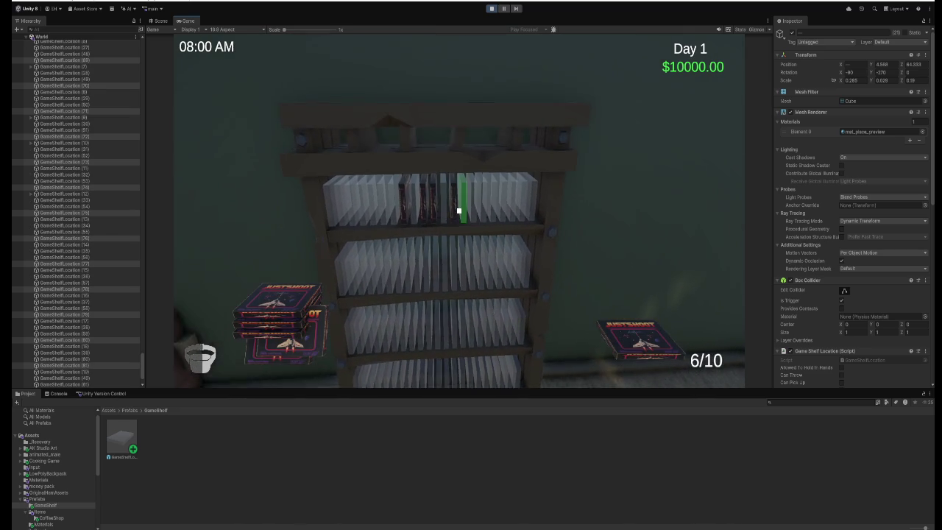
{"action": "key", "text": "a"}
{"action": "left_click", "coordinate": [458, 211]}
{"action": "left_click", "coordinate": [458, 210]}
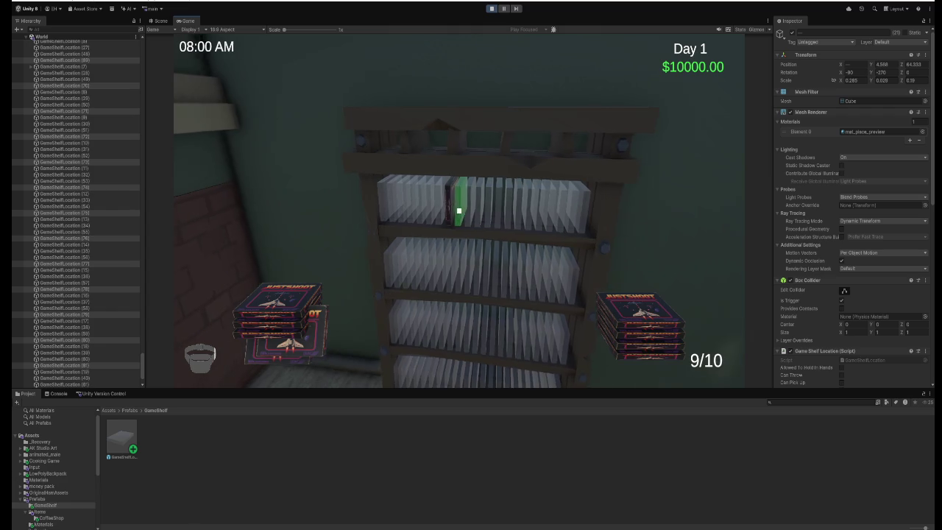
{"action": "left_click", "coordinate": [459, 211]}
Refill the top shelf and other slots with the retrieved games.
{"action": "left_click", "coordinate": [459, 211]}
{"action": "left_click", "coordinate": [459, 211]}
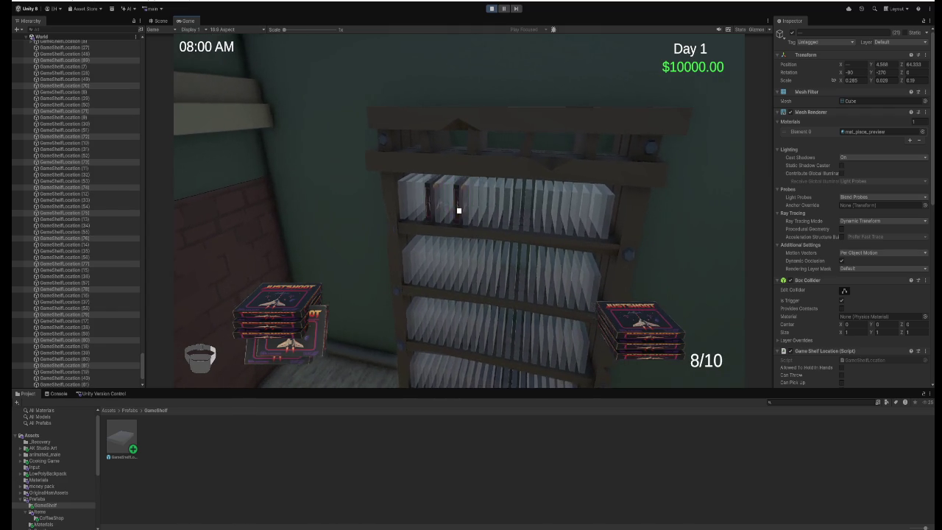
{"action": "left_click", "coordinate": [459, 210]}
{"action": "left_click", "coordinate": [458, 211]}
{"action": "left_click", "coordinate": [459, 211]}
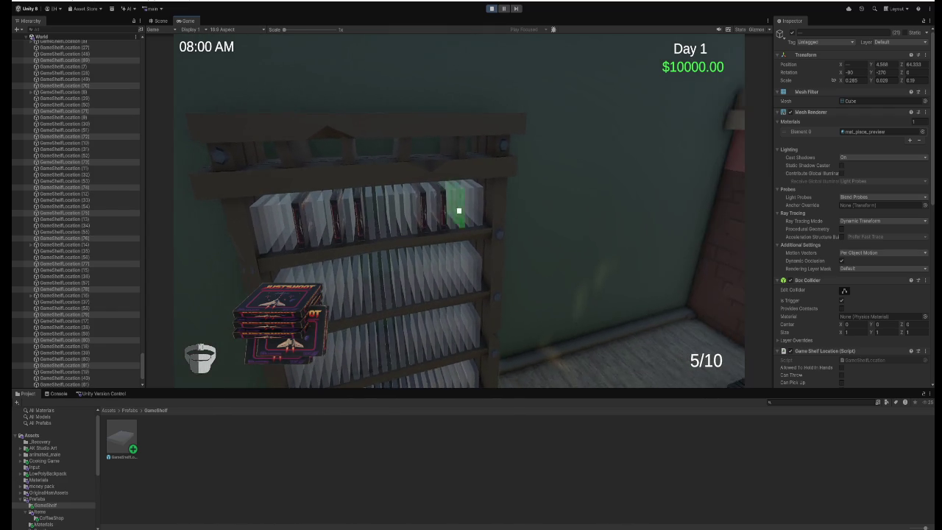
{"action": "left_click", "coordinate": [458, 211]}
{"action": "left_click", "coordinate": [458, 211]}
{"action": "left_click", "coordinate": [458, 211]}
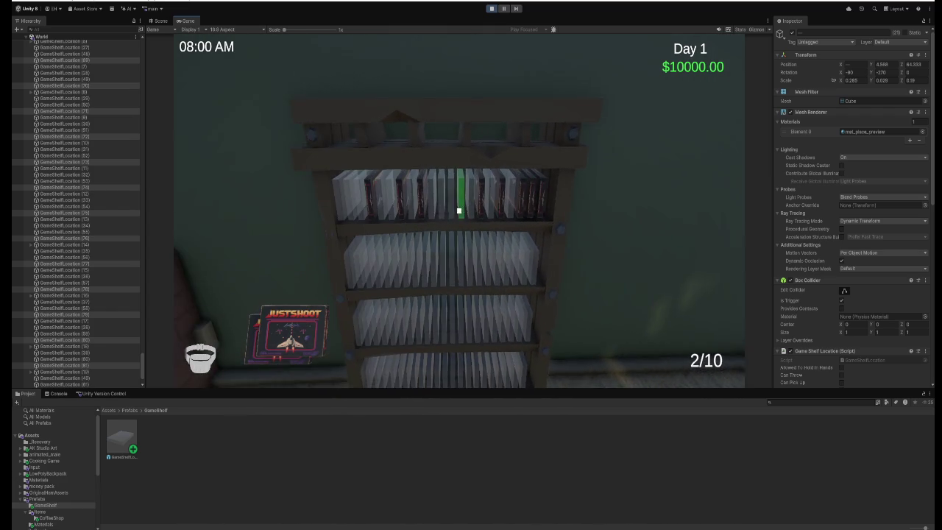
{"action": "left_click", "coordinate": [458, 210]}
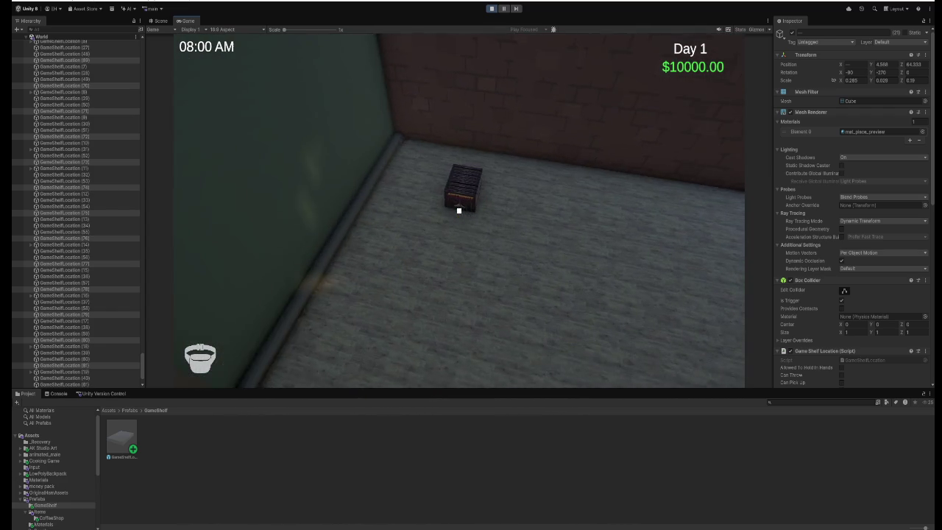
Take five more games from the floor box.
{"action": "left_click", "coordinate": [459, 211]}
{"action": "left_click", "coordinate": [459, 210]}
{"action": "left_click", "coordinate": [459, 211]}
{"action": "left_click", "coordinate": [458, 210]}
{"action": "left_click", "coordinate": [458, 211]}
{"action": "left_click", "coordinate": [459, 211]}
{"action": "left_click", "coordinate": [459, 211]}
{"action": "left_click", "coordinate": [459, 211]}
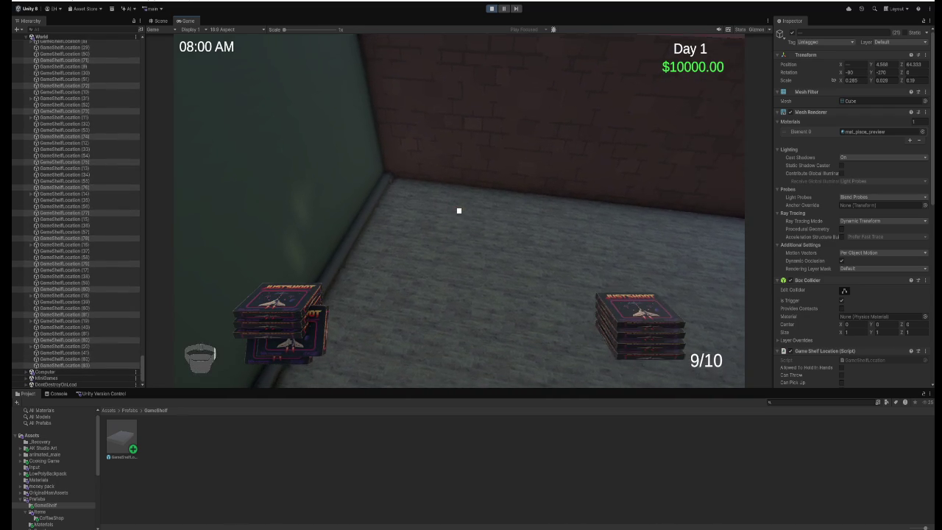
Place those games along the shelf, retrieving one, then step back and stop play mode.
{"action": "left_click", "coordinate": [459, 211]}
{"action": "left_click", "coordinate": [459, 211]}
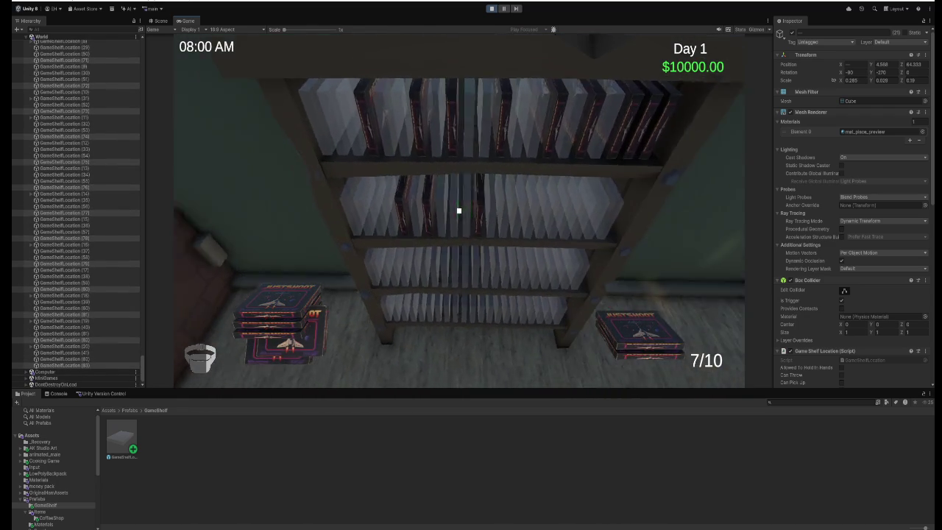
{"action": "left_click", "coordinate": [458, 210]}
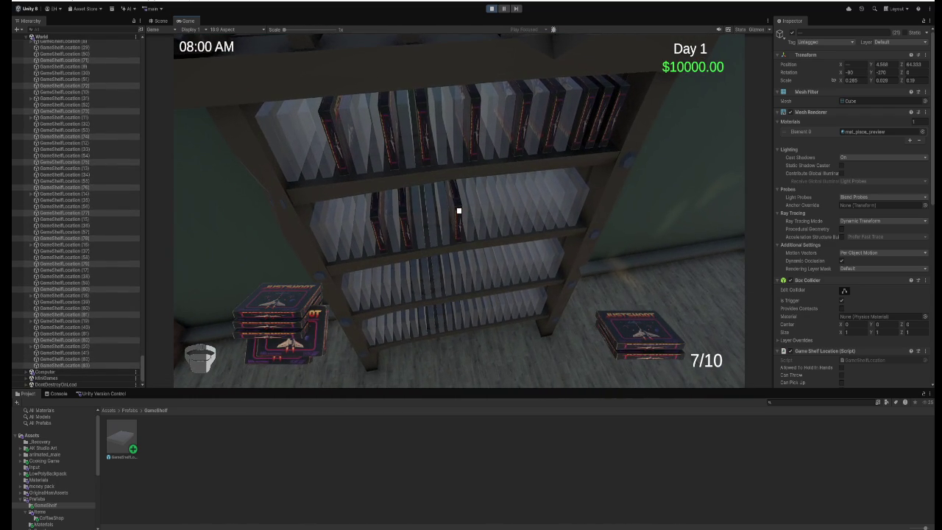
{"action": "left_click", "coordinate": [458, 210]}
{"action": "left_click", "coordinate": [459, 211]}
{"action": "left_click", "coordinate": [458, 211]}
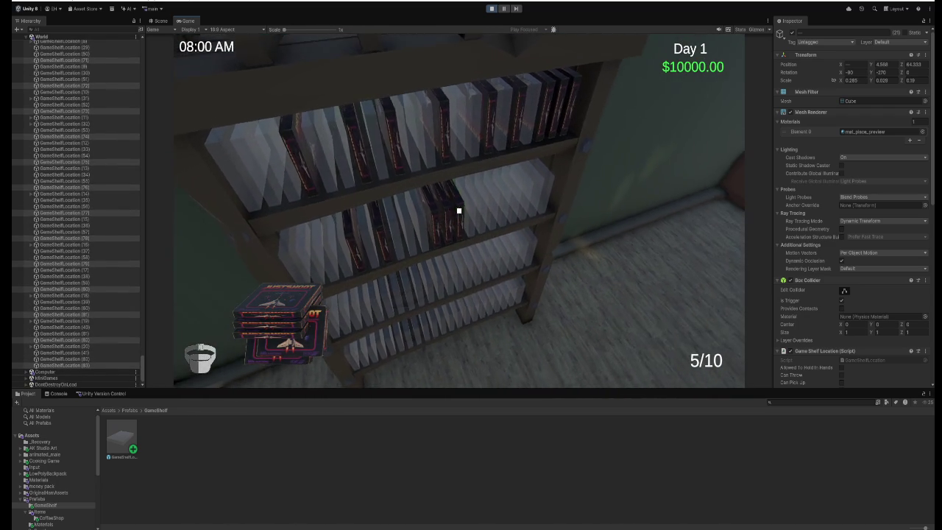
{"action": "left_click", "coordinate": [458, 210]}
{"action": "left_click", "coordinate": [458, 210]}
{"action": "left_click", "coordinate": [458, 211]}
{"action": "left_click", "coordinate": [459, 211]}
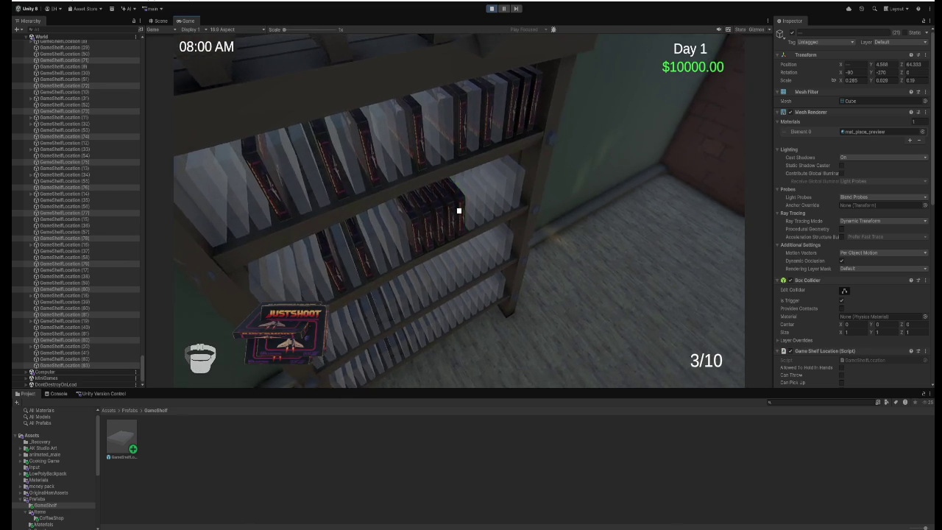
{"action": "left_click", "coordinate": [459, 211]}
{"action": "left_click", "coordinate": [459, 210]}
{"action": "key", "text": "s"}
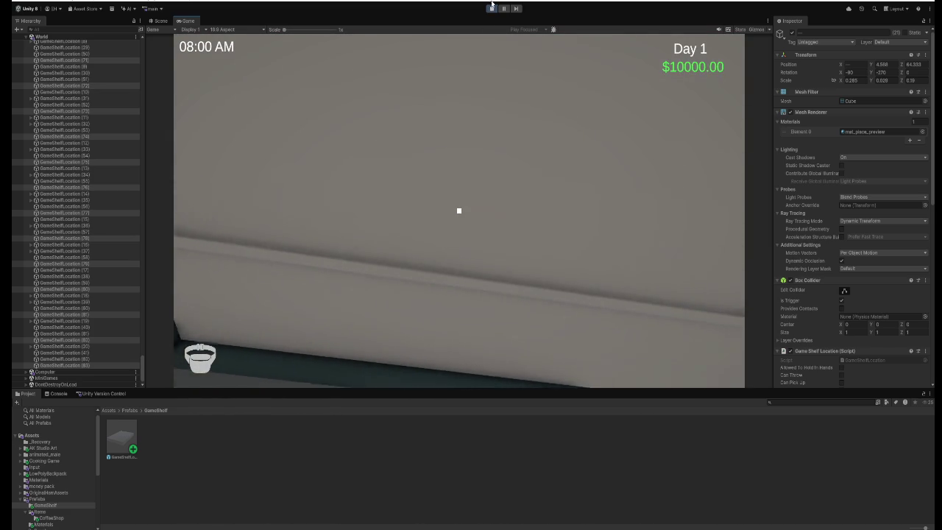
{"action": "key", "text": "ctrl+p"}
Review the line 40 IsHoldingGame check and line 57 HandSlotFree condition, then replay in Unity.
{"action": "key", "text": "alt+Tab"}
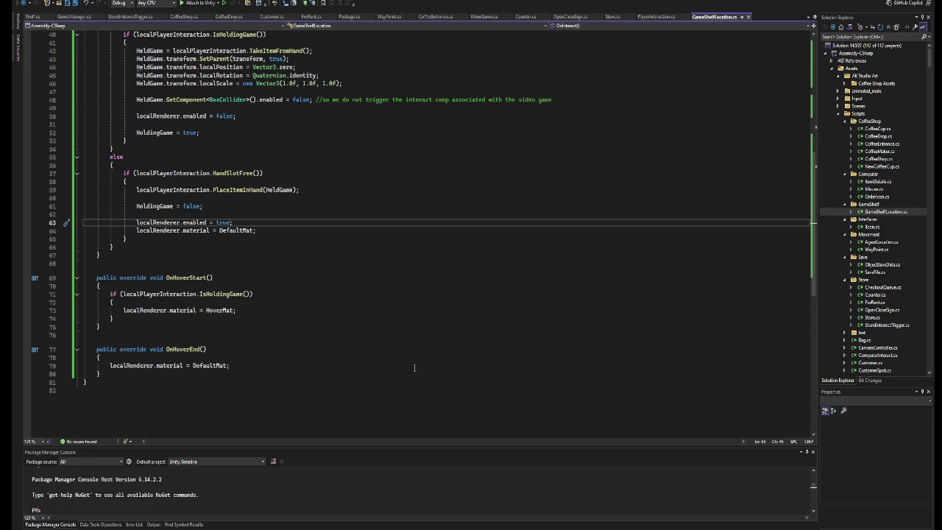
{"action": "scroll", "coordinate": [415, 368], "scroll_direction": "up", "scroll_amount": 6}
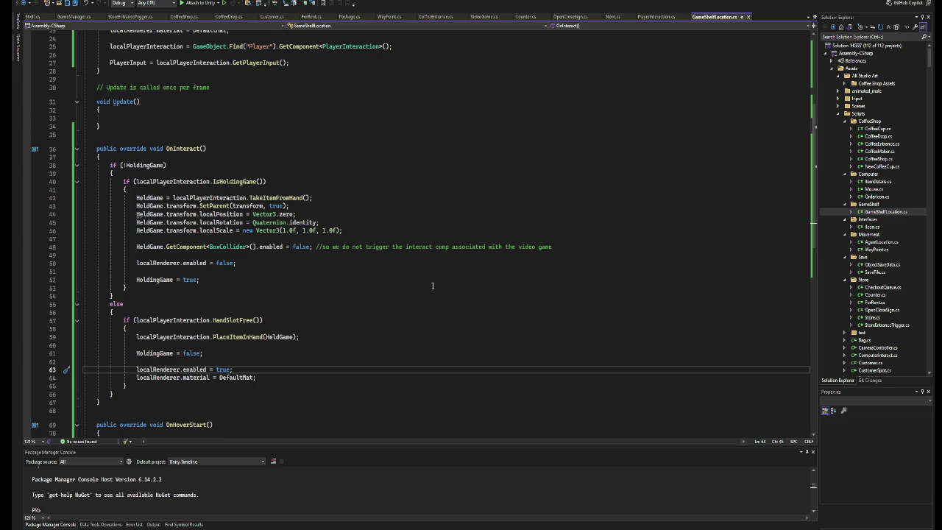
{"action": "scroll", "coordinate": [432, 285], "scroll_direction": "down", "scroll_amount": 2}
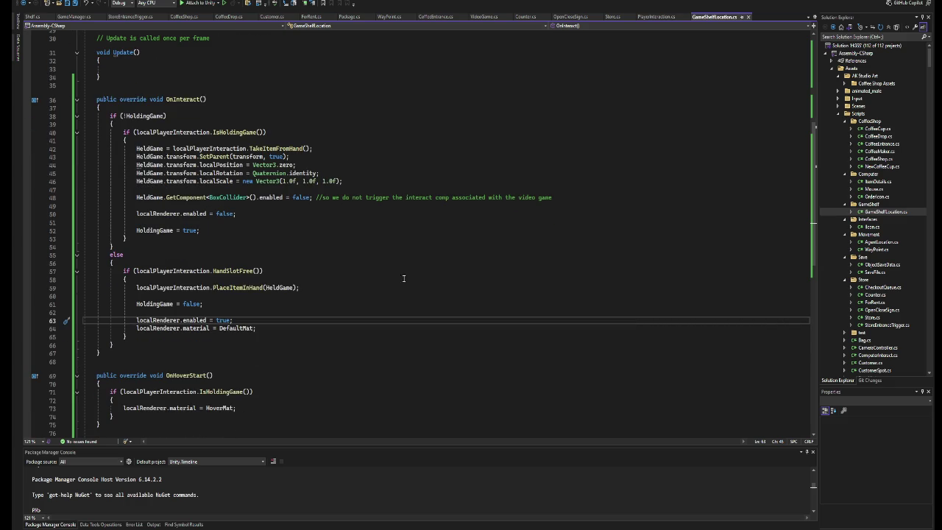
{"action": "left_click", "coordinate": [261, 271]}
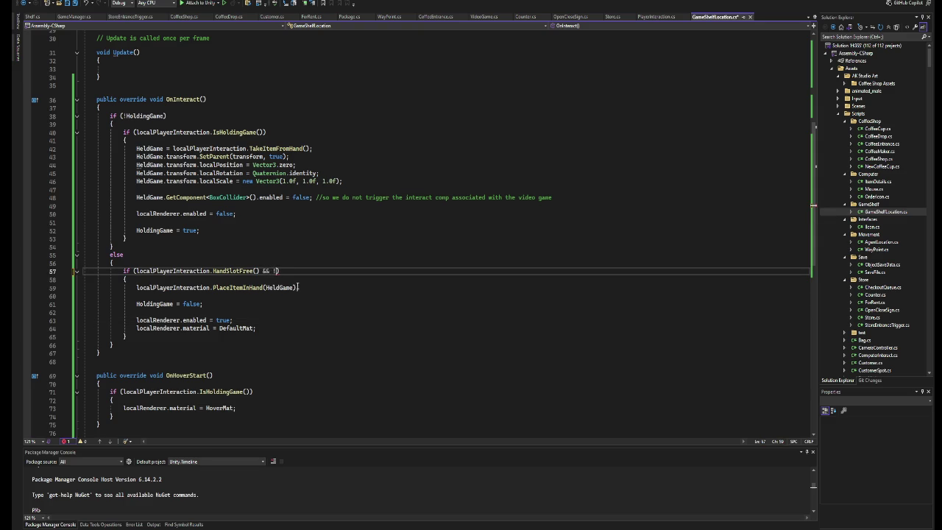
{"action": "left_click", "coordinate": [260, 137]}
{"action": "left_click", "coordinate": [147, 133]}
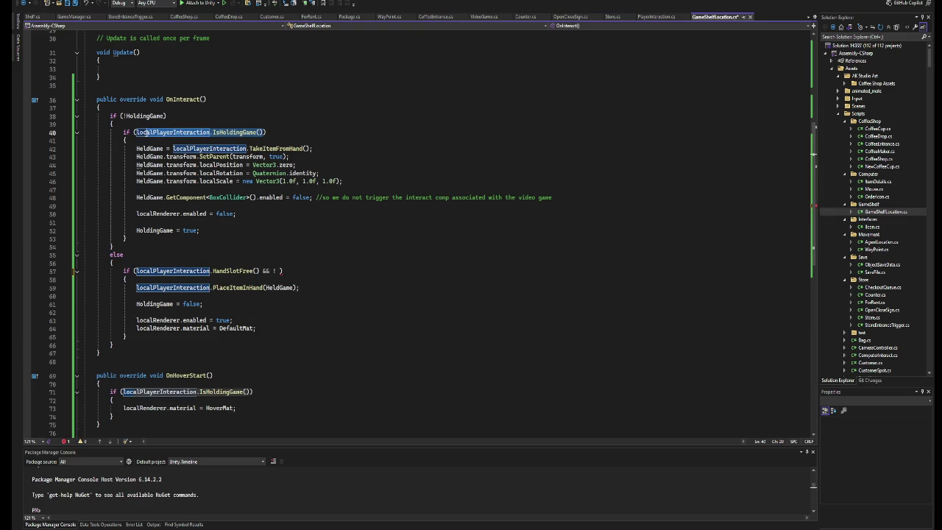
{"action": "left_click", "coordinate": [332, 242]}
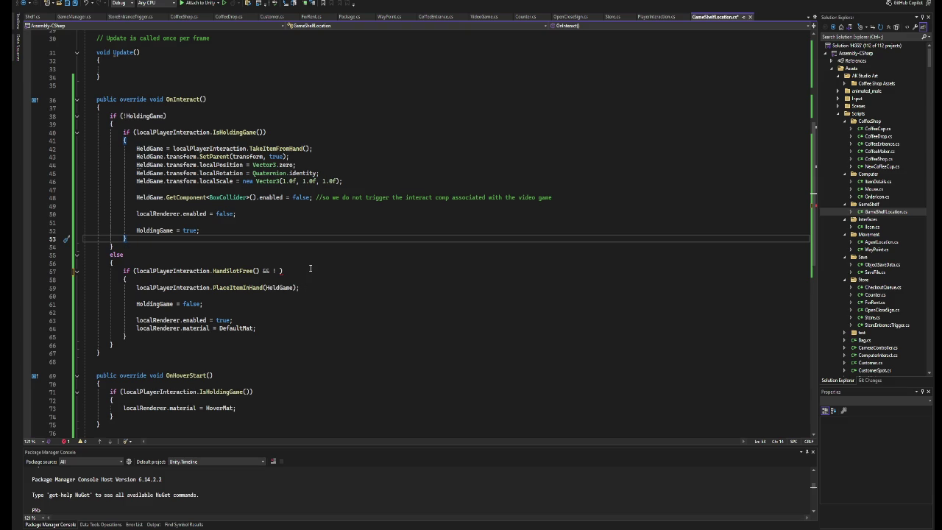
{"action": "left_click", "coordinate": [279, 271]}
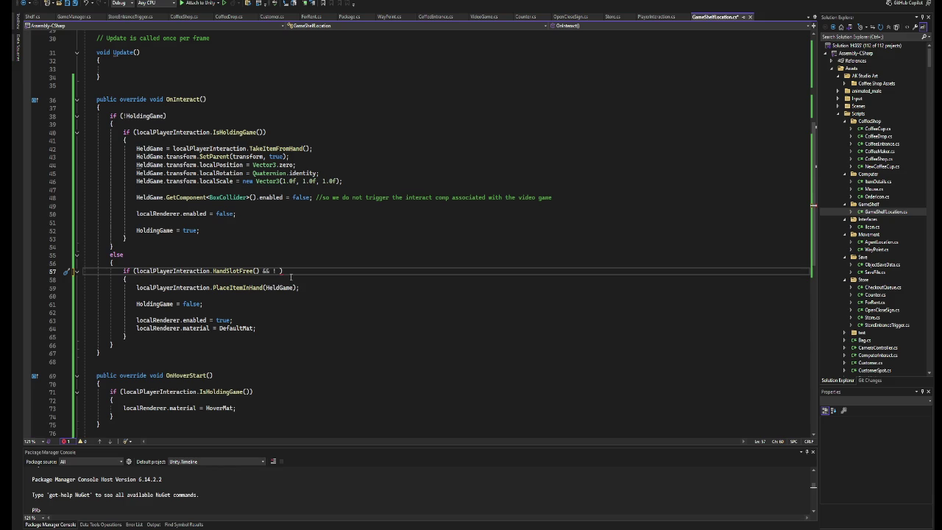
{"action": "key", "text": "alt+Tab"}
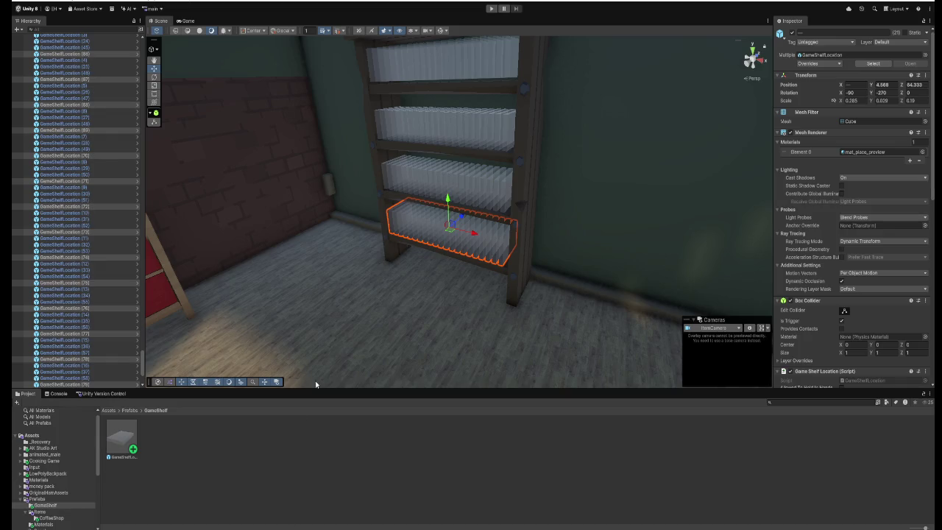
{"action": "left_click", "coordinate": [491, 8]}
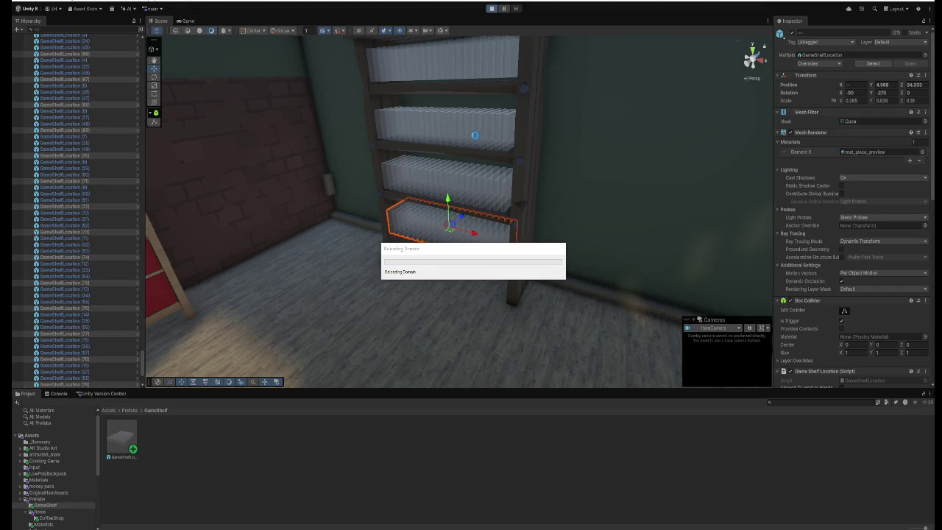
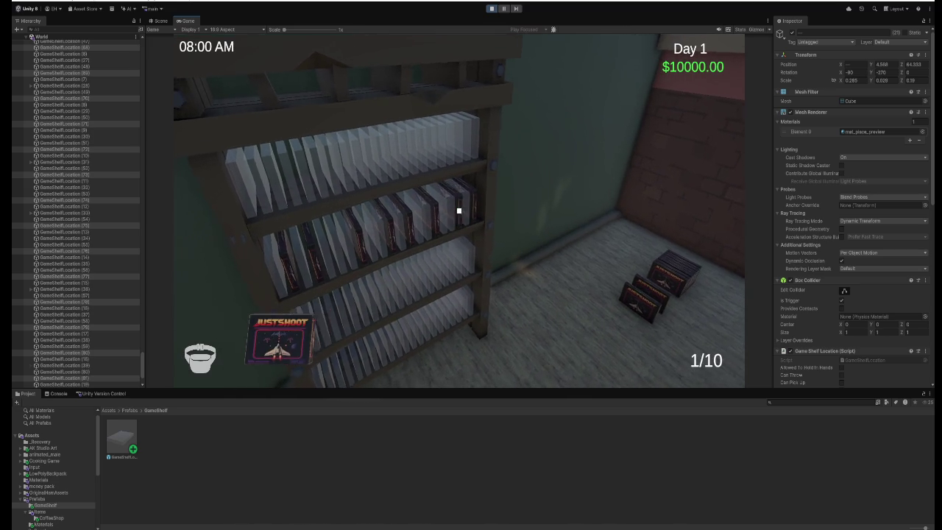
Pick up a stack of games from the box and place them all on the shelf.
{"action": "left_click", "coordinate": [458, 211]}
{"action": "left_click", "coordinate": [458, 212]}
{"action": "left_click", "coordinate": [459, 211]}
{"action": "left_click", "coordinate": [459, 211]}
{"action": "left_click", "coordinate": [459, 211]}
{"action": "left_click", "coordinate": [459, 211]}
{"action": "left_click", "coordinate": [459, 212]}
{"action": "left_click", "coordinate": [459, 212]}
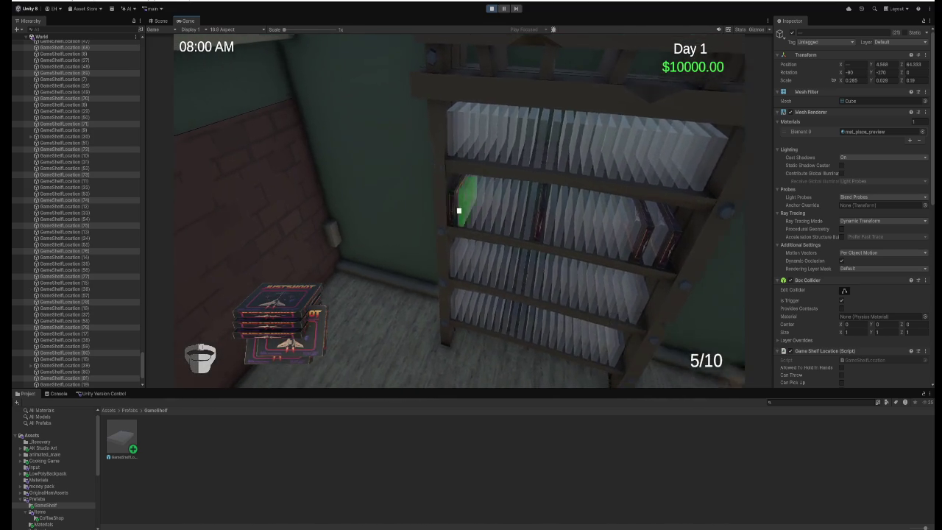
{"action": "left_click", "coordinate": [459, 211]}
{"action": "left_click", "coordinate": [458, 211]}
{"action": "left_click", "coordinate": [459, 211]}
{"action": "left_click", "coordinate": [459, 211]}
{"action": "left_click", "coordinate": [459, 212]}
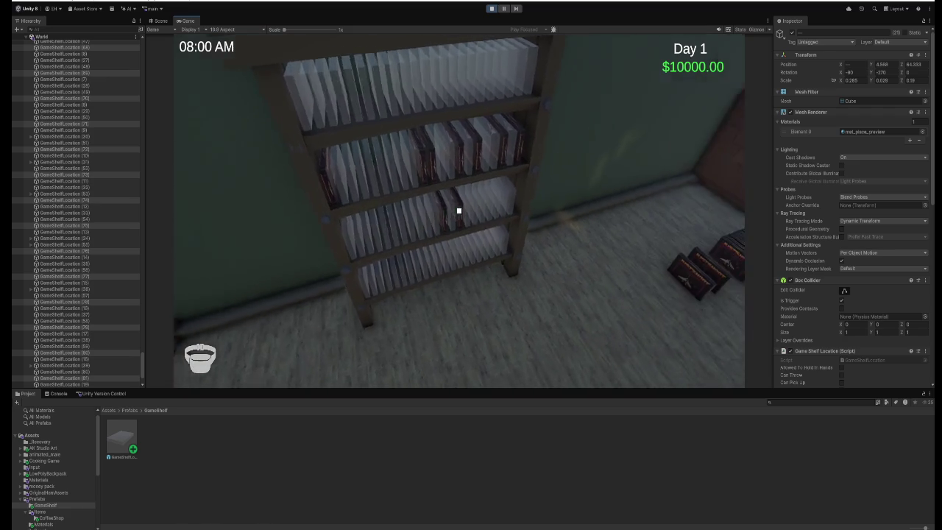
Collect the remaining games from the floor box and fill the empty shelf slots with them.
{"action": "left_click", "coordinate": [459, 211]}
{"action": "left_click", "coordinate": [459, 211]}
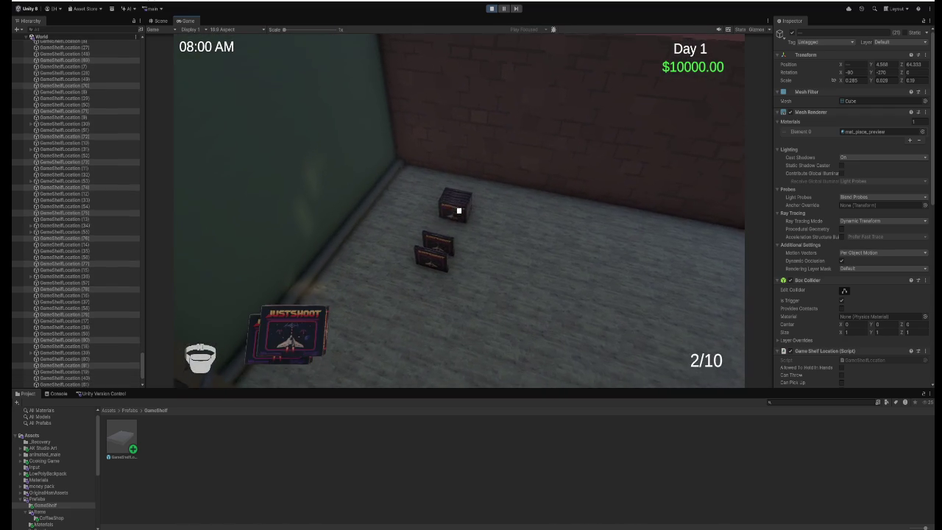
{"action": "left_click", "coordinate": [459, 211]}
{"action": "left_click", "coordinate": [459, 211]}
{"action": "left_click", "coordinate": [459, 211]}
{"action": "left_click", "coordinate": [458, 211]}
{"action": "left_click", "coordinate": [458, 211]}
{"action": "left_click", "coordinate": [458, 212]}
{"action": "left_click", "coordinate": [459, 211]}
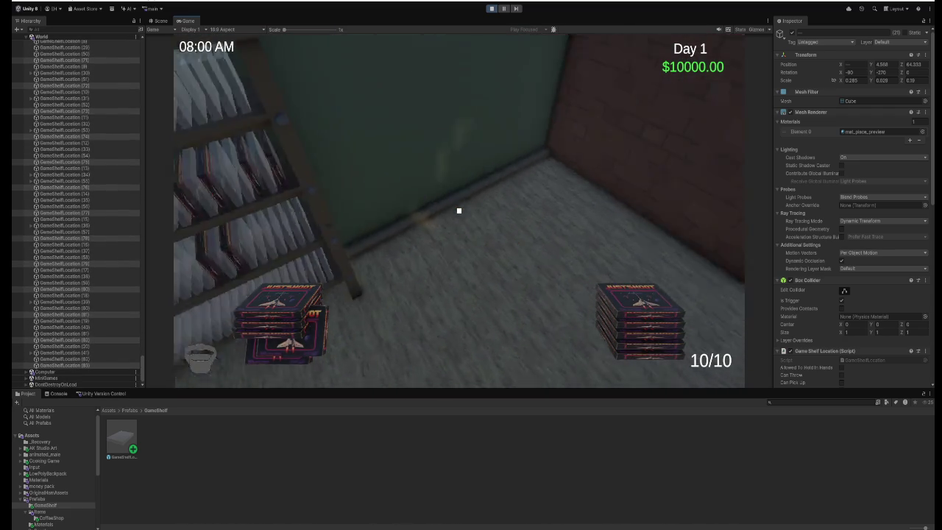
{"action": "left_click", "coordinate": [458, 212]}
{"action": "left_click", "coordinate": [459, 212]}
{"action": "left_click", "coordinate": [459, 211]}
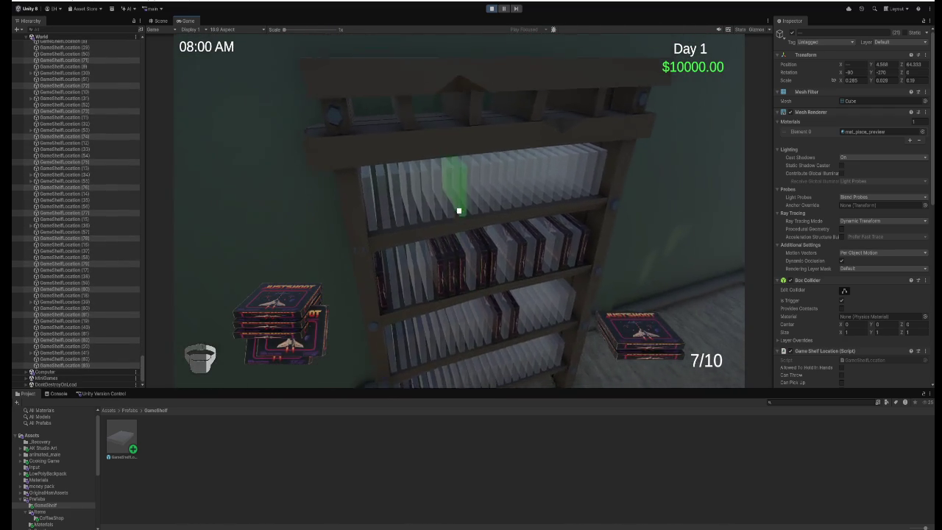
{"action": "left_click", "coordinate": [459, 211]}
{"action": "left_click", "coordinate": [459, 211]}
{"action": "left_click", "coordinate": [459, 212]}
{"action": "left_click", "coordinate": [459, 211]}
{"action": "left_click", "coordinate": [459, 211]}
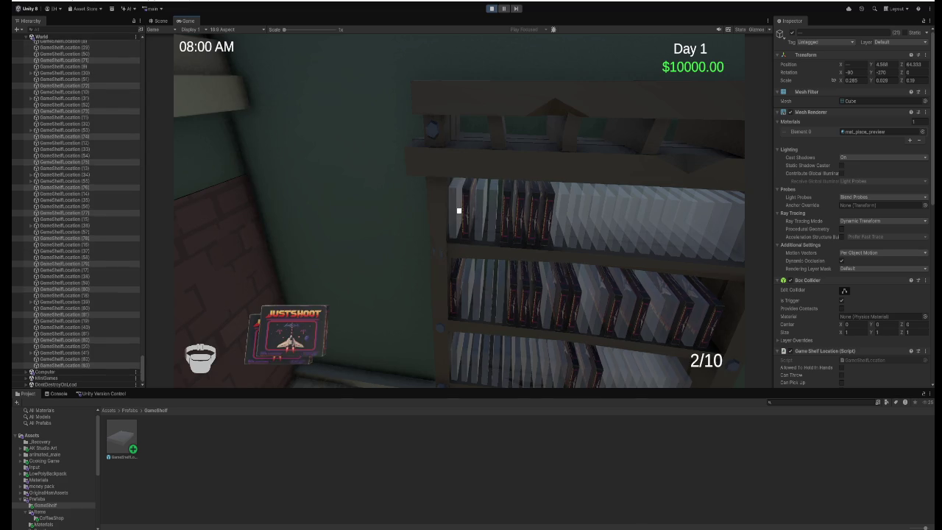
{"action": "left_click", "coordinate": [458, 212]}
{"action": "left_click", "coordinate": [458, 211]}
Walk around the stocked bedroom shelf and out through the doorway onto the landing.
{"action": "key", "text": "s"}
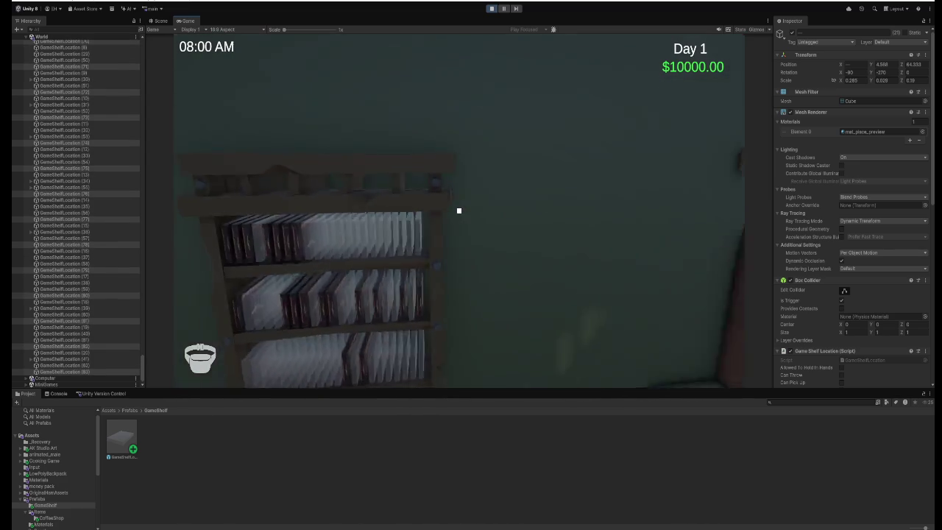
{"action": "key", "text": "w"}
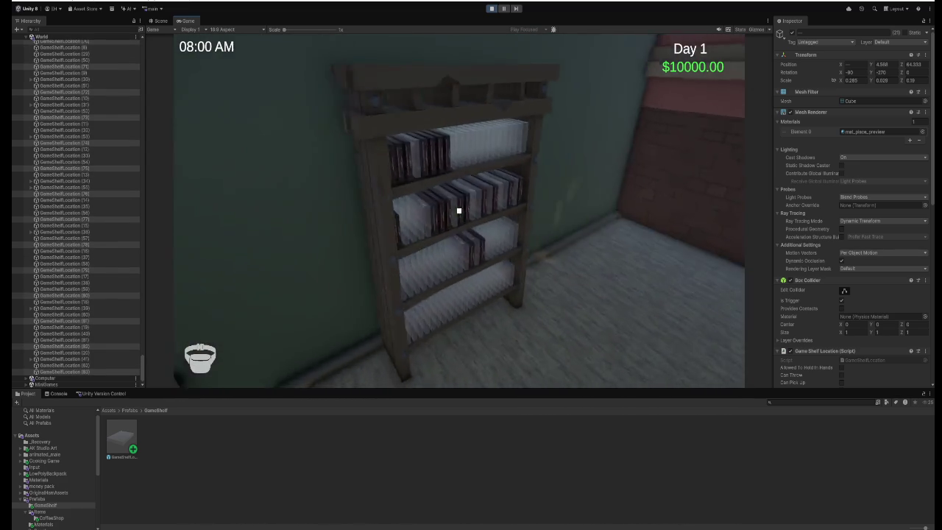
{"action": "key", "text": "s"}
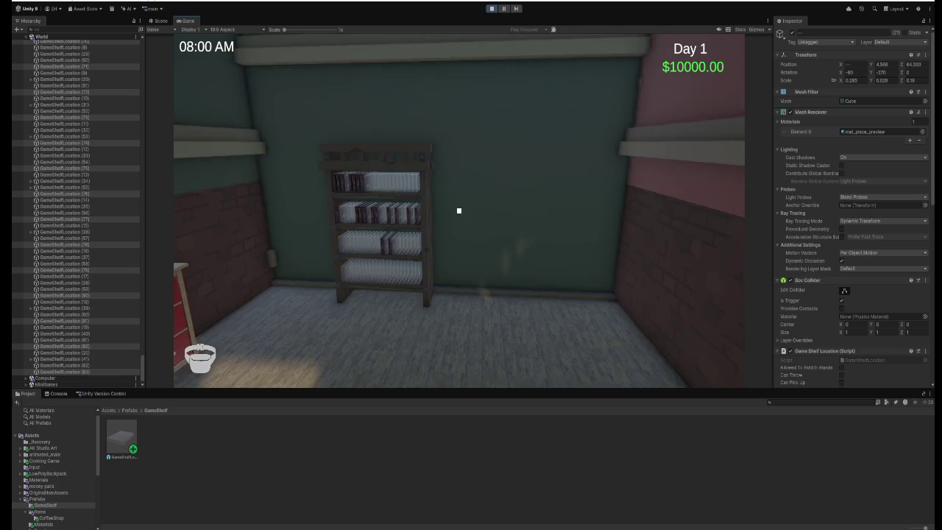
{"action": "key", "text": "w"}
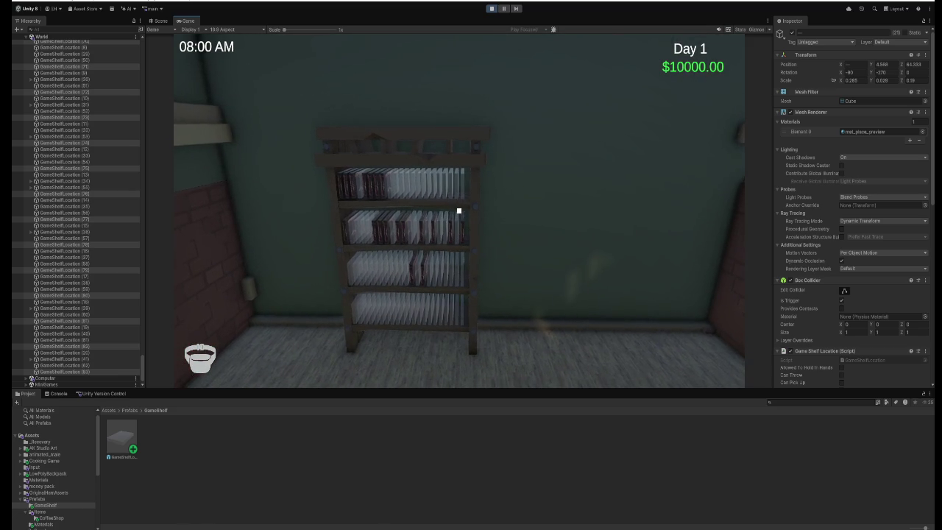
{"action": "key", "text": "w"}
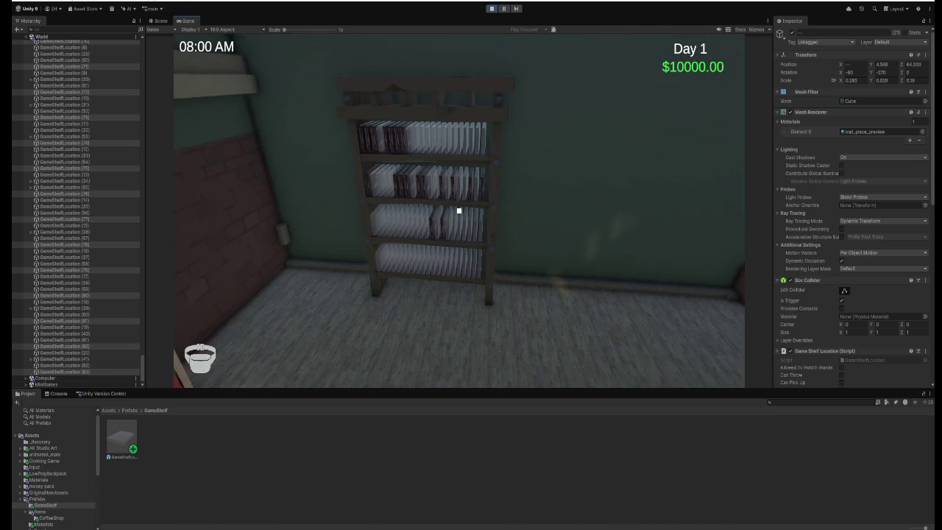
{"action": "key", "text": "w"}
{"action": "key", "text": "s"}
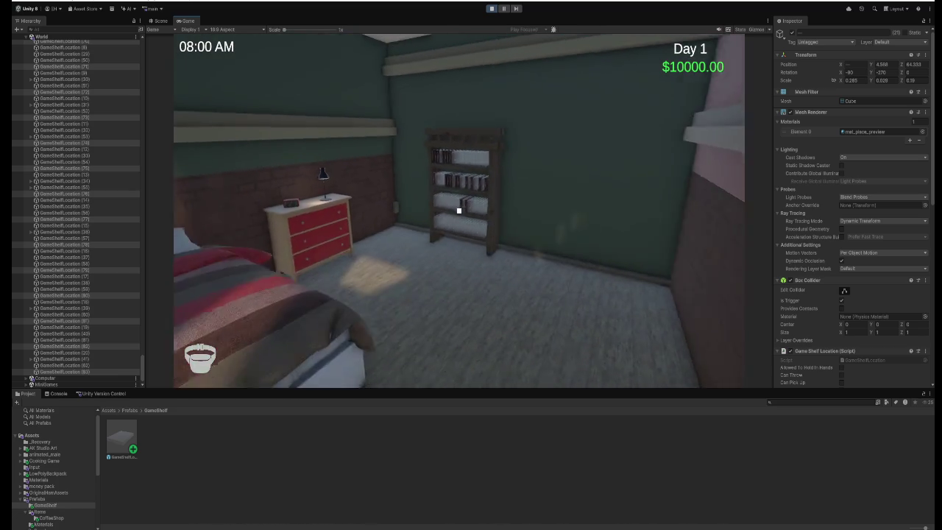
{"action": "key", "text": "w"}
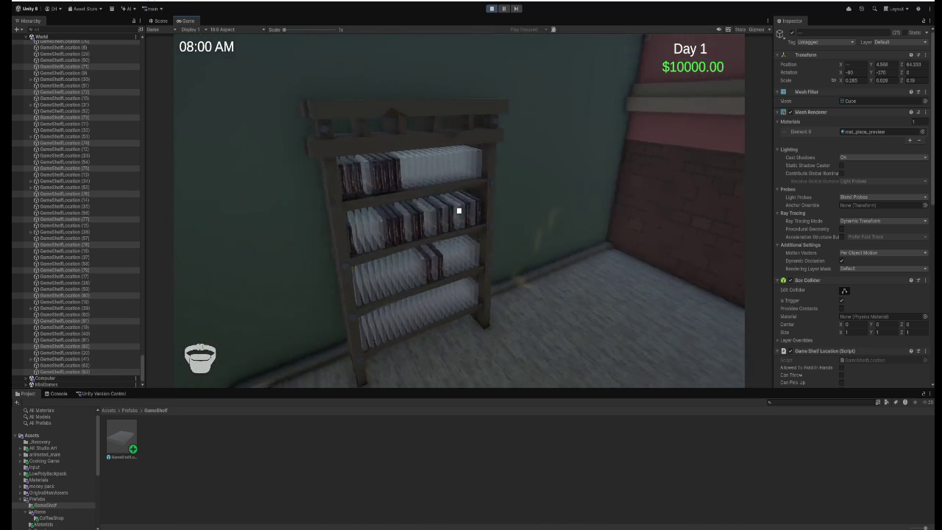
{"action": "key", "text": "w"}
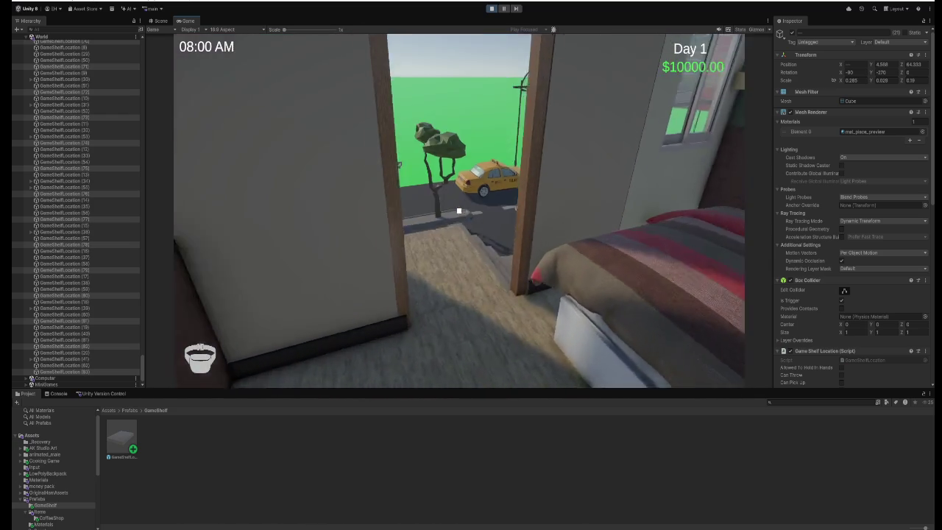
{"action": "key", "text": "w"}
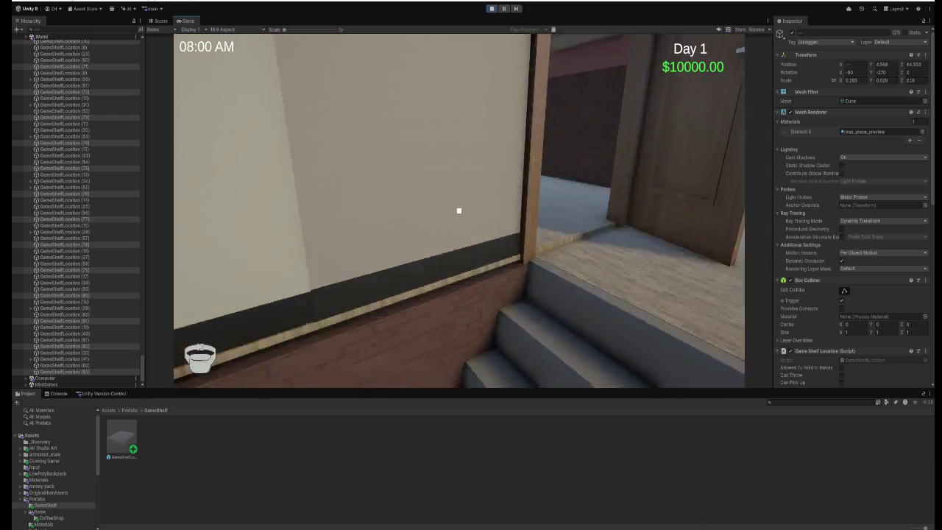
Return to the bookshelf, frame the whole shelf, and exit Play mode with Ctrl+P.
{"action": "key", "text": "w"}
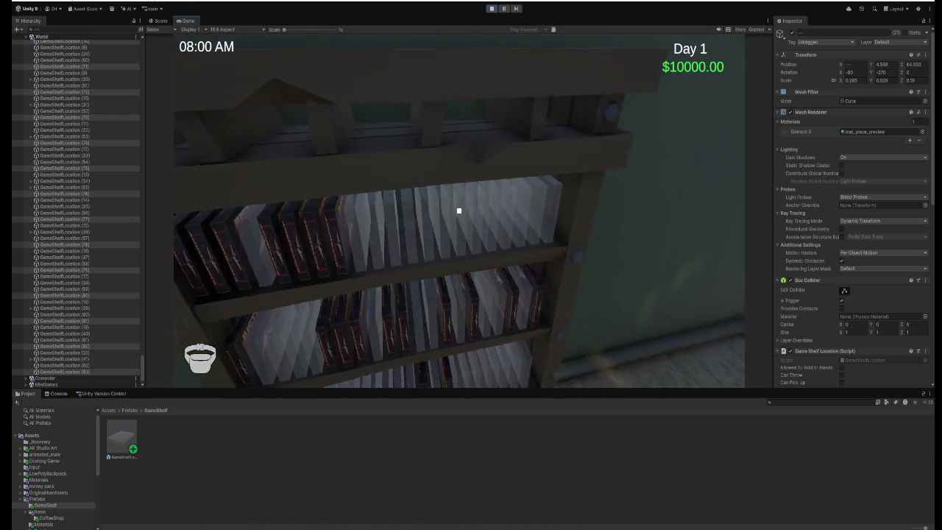
{"action": "key", "text": "s"}
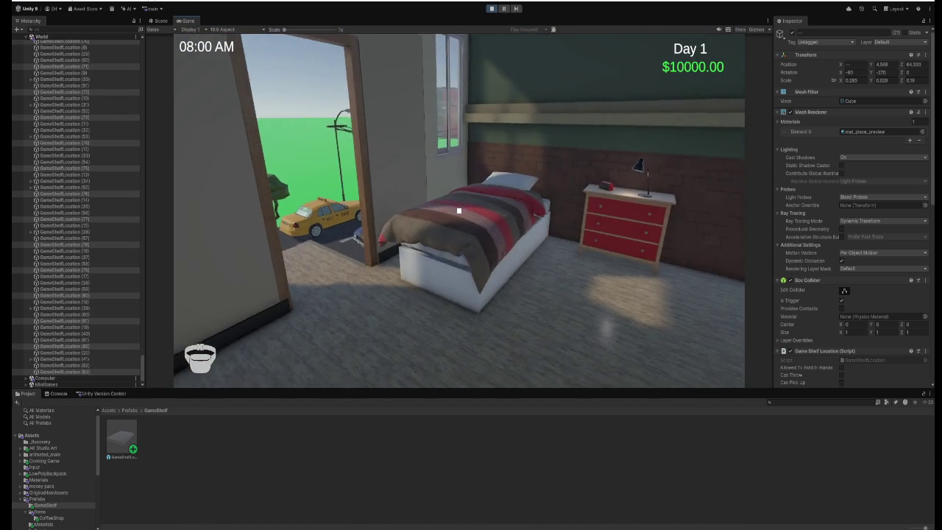
{"action": "mouse_move", "coordinate": [459, 212]}
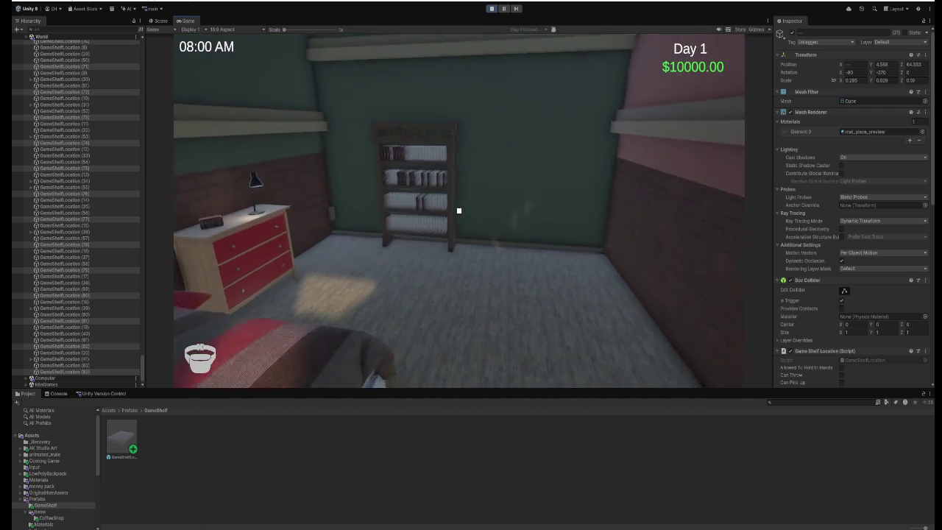
{"action": "key", "text": "w"}
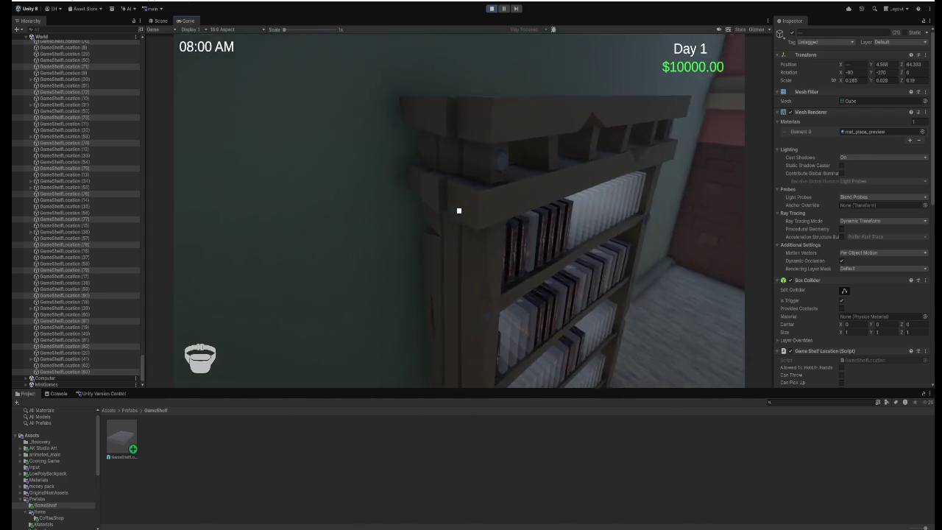
{"action": "key", "text": "s"}
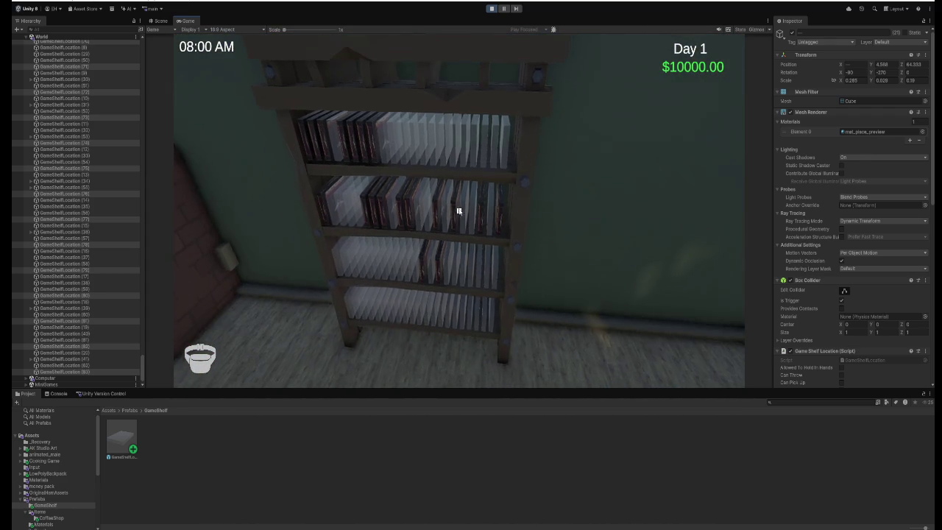
{"action": "key", "text": "ctrl+p"}
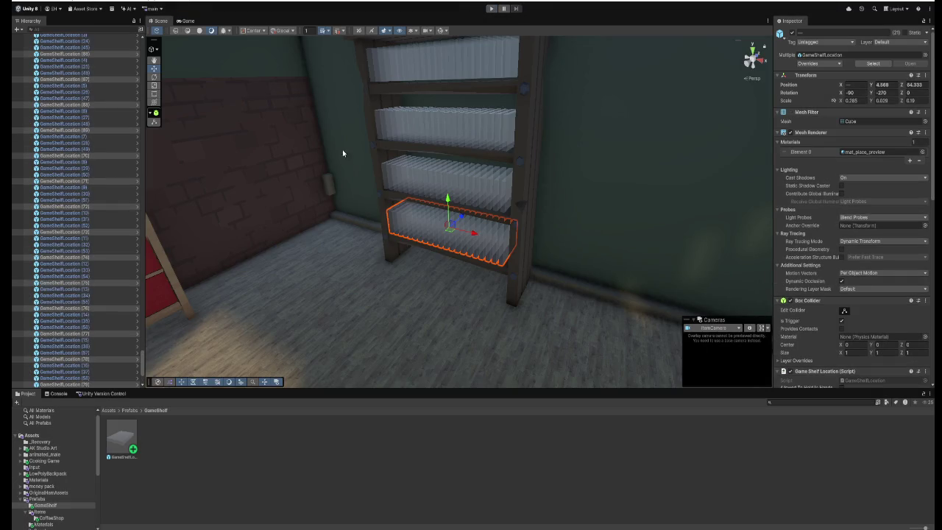
Widen the Hierarchy and move the GameShelfLocation entries under Point Light.
{"action": "scroll", "coordinate": [98, 257], "scroll_direction": "up", "scroll_amount": 3}
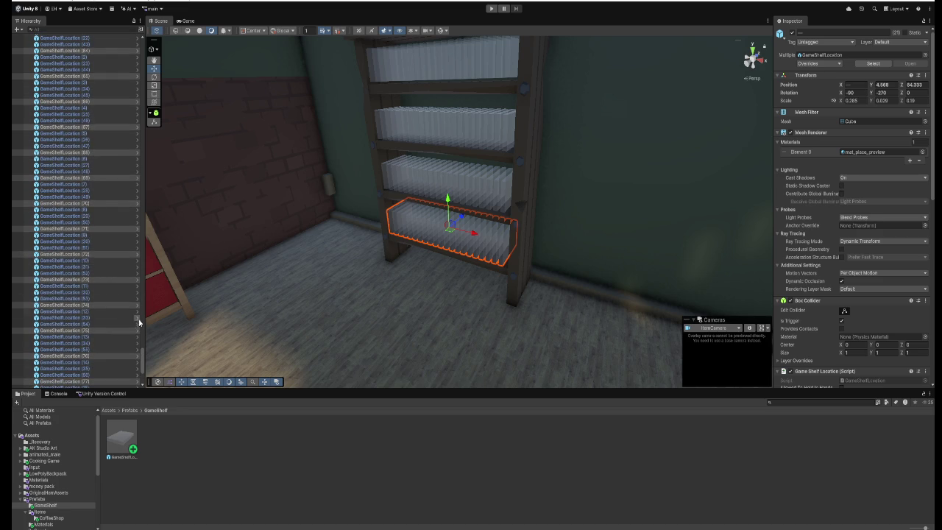
{"action": "mouse_move", "coordinate": [140, 322]}
{"action": "left_mouse_down"}
{"action": "mouse_move", "coordinate": [197, 390]}
{"action": "mouse_move", "coordinate": [196, 443]}
{"action": "mouse_move", "coordinate": [209, 425]}
{"action": "mouse_move", "coordinate": [212, 278]}
{"action": "mouse_move", "coordinate": [193, 324]}
{"action": "mouse_move", "coordinate": [130, 360]}
{"action": "left_mouse_up"}
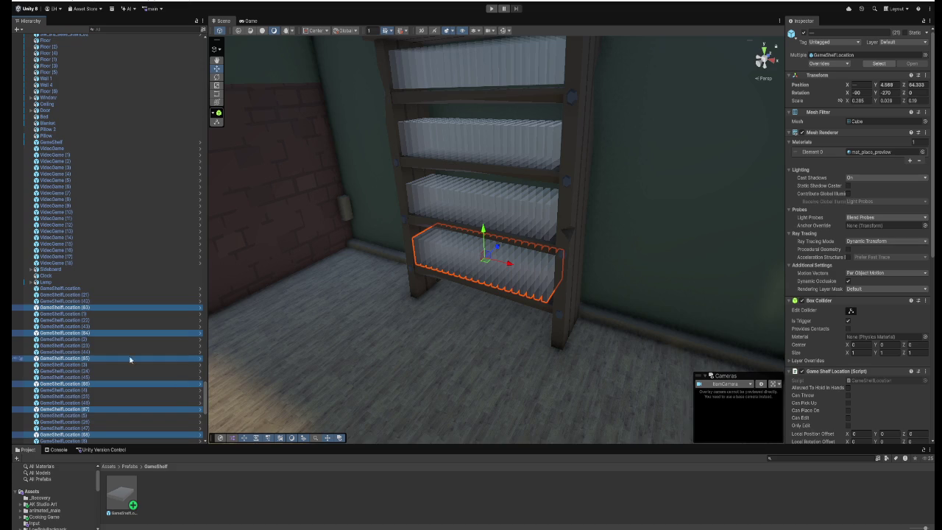
{"action": "left_click", "coordinate": [58, 289]}
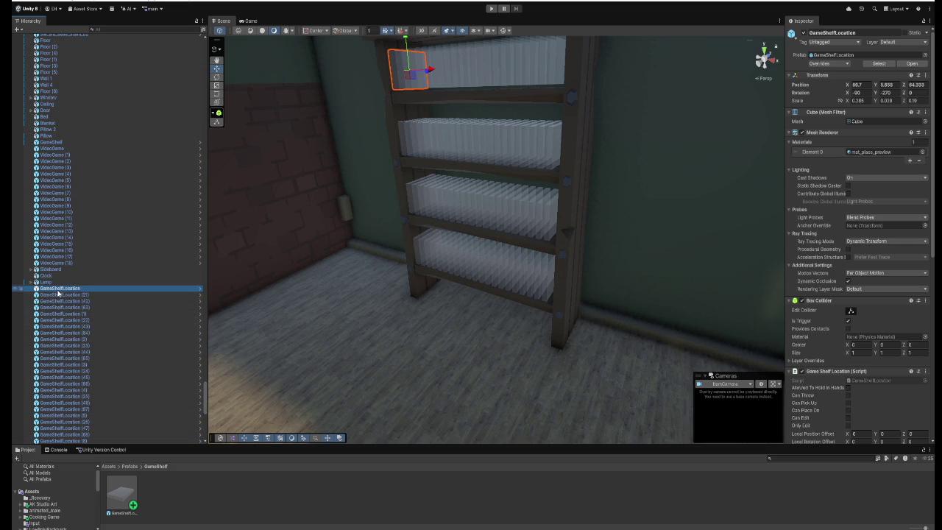
{"action": "left_click", "coordinate": [567, 252]}
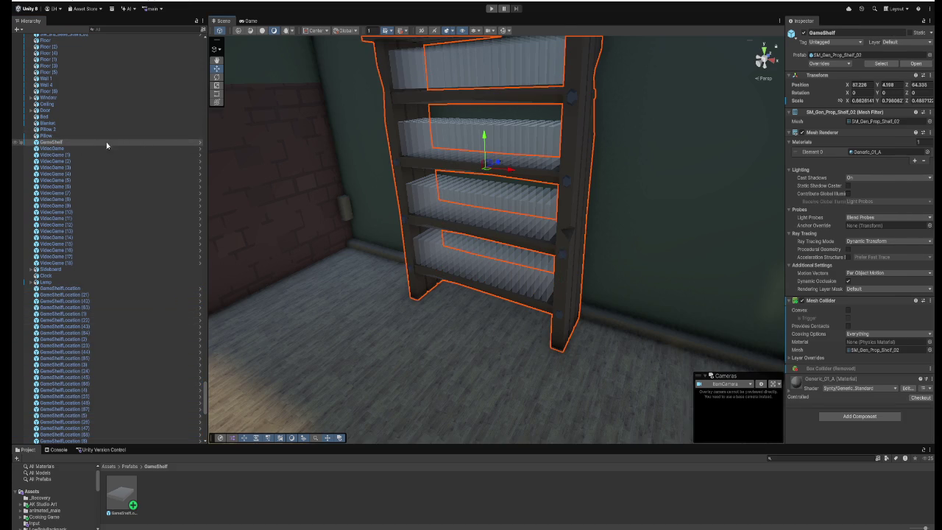
{"action": "left_click", "coordinate": [53, 290]}
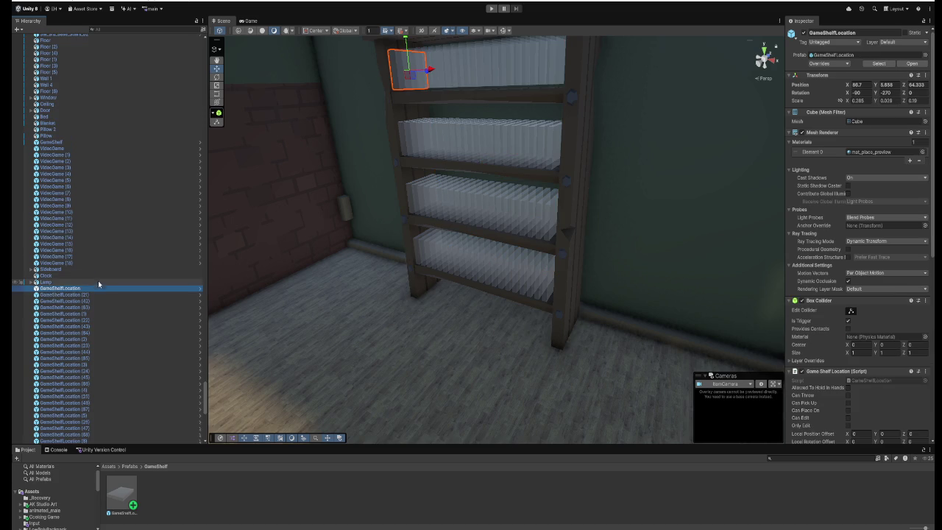
{"action": "scroll", "coordinate": [101, 281], "scroll_direction": "down", "scroll_amount": 15}
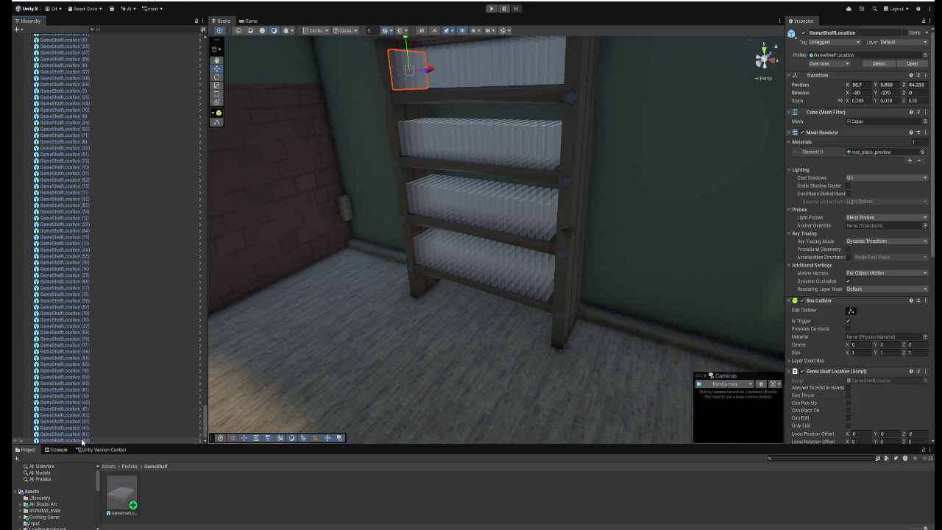
{"action": "left_click", "coordinate": [91, 398], "text": "shift"}
{"action": "scroll", "coordinate": [144, 290], "scroll_direction": "up", "scroll_amount": 15}
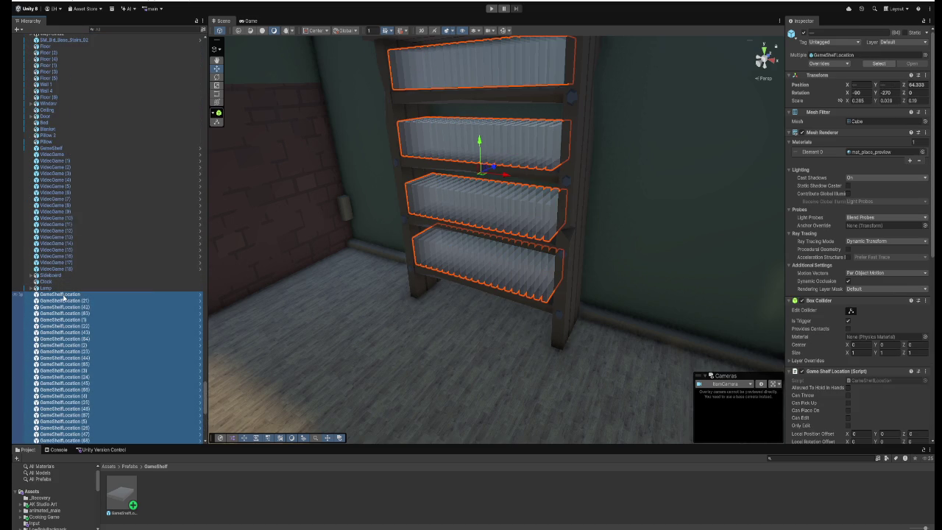
{"action": "mouse_move", "coordinate": [63, 297]}
{"action": "left_mouse_down"}
{"action": "mouse_move", "coordinate": [74, 238]}
{"action": "mouse_move", "coordinate": [56, 151]}
{"action": "left_mouse_up"}
Collapse the CoffeeShop and GameShelf groups and select the GameShelf object.
{"action": "scroll", "coordinate": [92, 258], "scroll_direction": "up", "scroll_amount": 10}
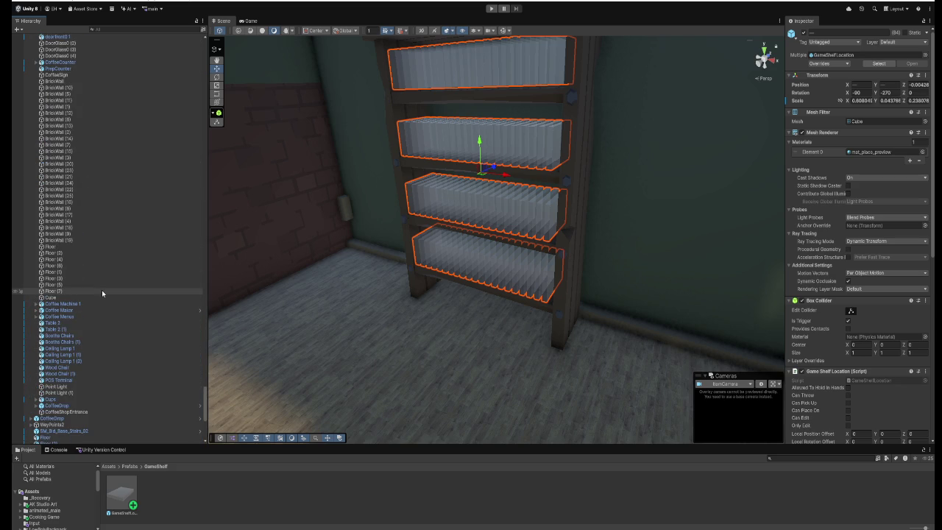
{"action": "scroll", "coordinate": [102, 291], "scroll_direction": "up", "scroll_amount": 5}
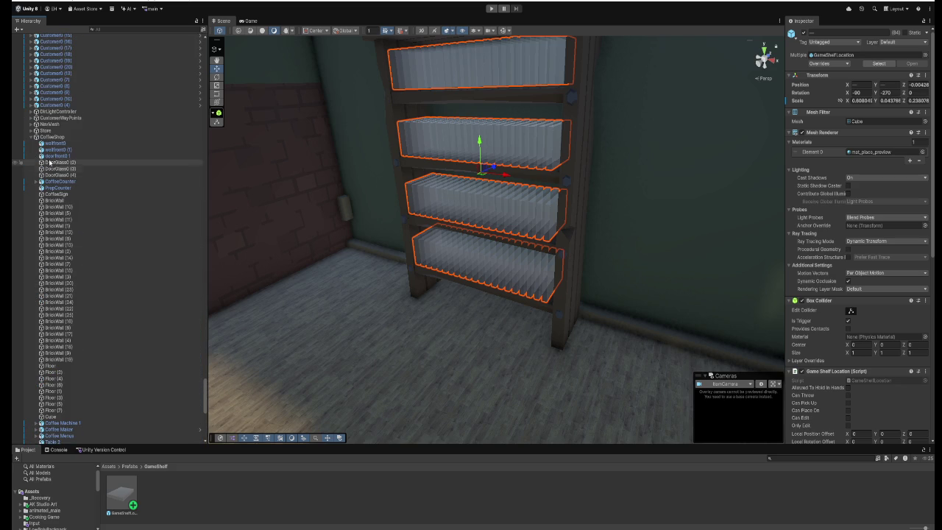
{"action": "left_click", "coordinate": [32, 138]}
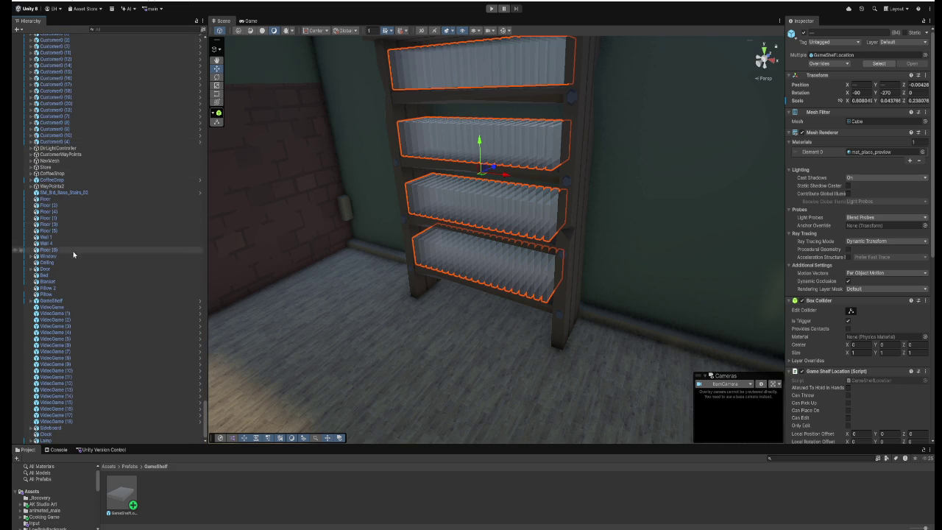
{"action": "left_click", "coordinate": [31, 301]}
{"action": "scroll", "coordinate": [89, 297], "scroll_direction": "down", "scroll_amount": 18}
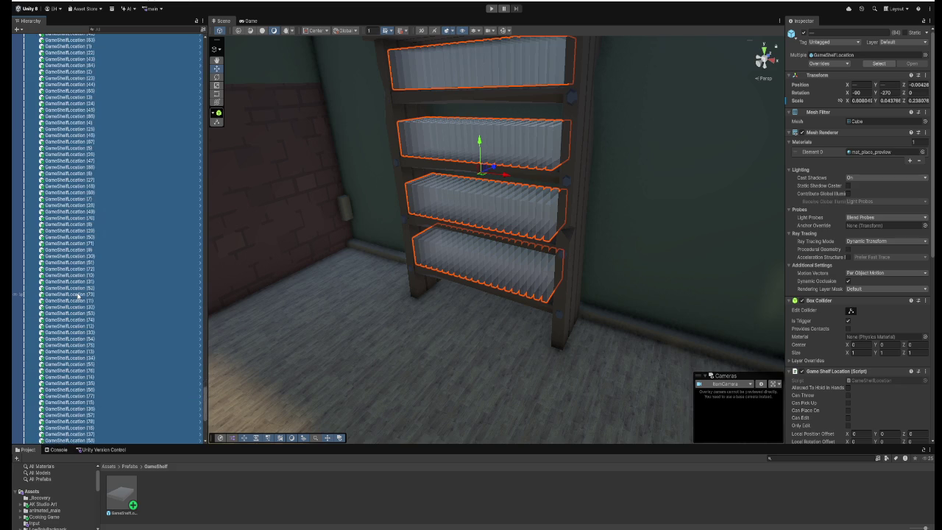
{"action": "scroll", "coordinate": [88, 297], "scroll_direction": "up", "scroll_amount": 13}
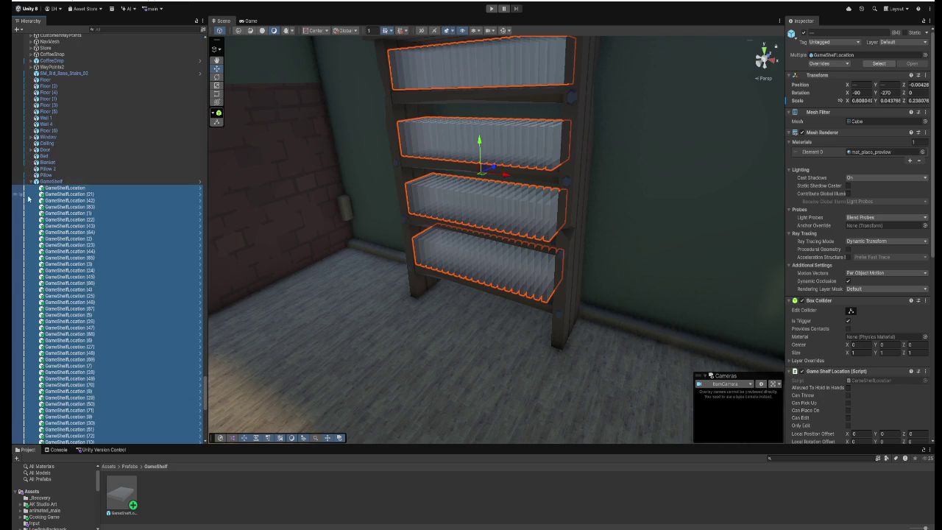
{"action": "left_click", "coordinate": [31, 181]}
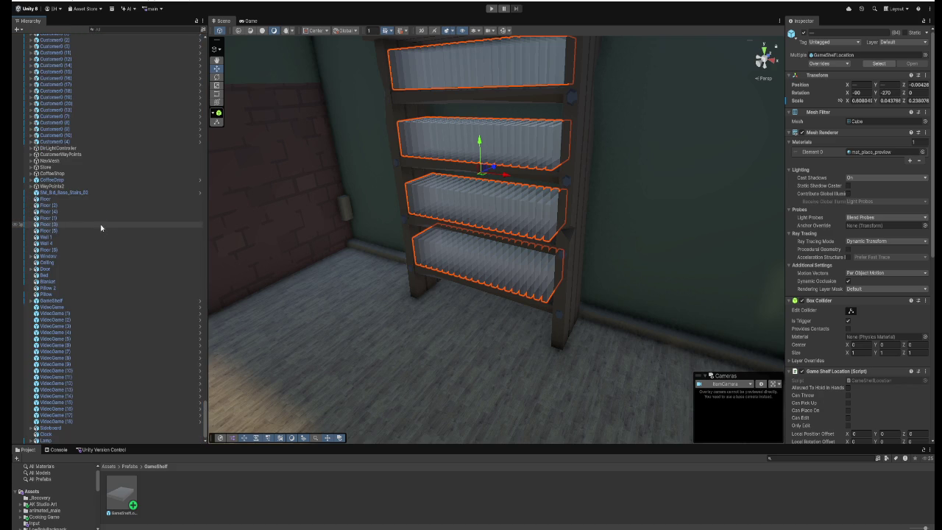
{"action": "left_click", "coordinate": [63, 301]}
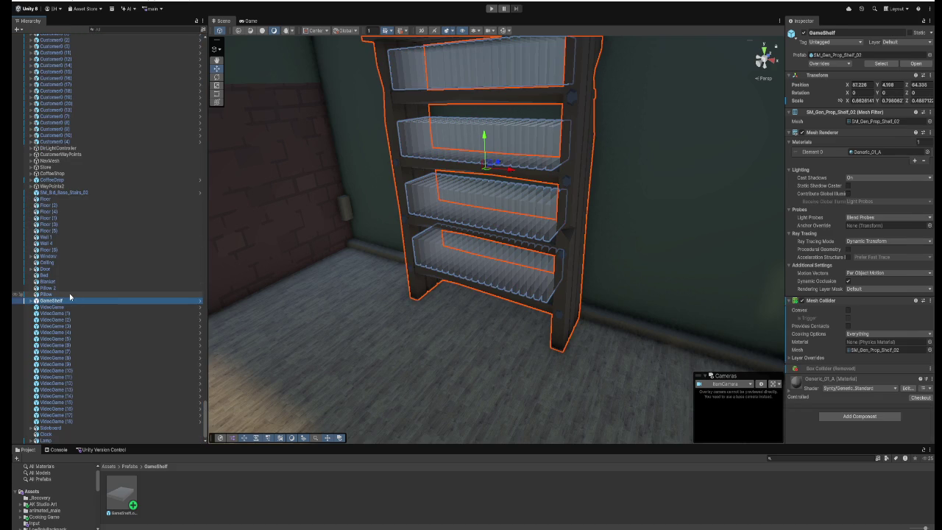
Add a new script component named GameShelf to the GameShelf object, saved in Scripts.
{"action": "left_click", "coordinate": [882, 416]}
{"action": "type", "text": "rig"}
{"action": "key", "text": "BackSpace"}
{"action": "key", "text": "BackSpace"}
{"action": "key", "text": "BackSpace"}
{"action": "type", "text": "GameShelf"}
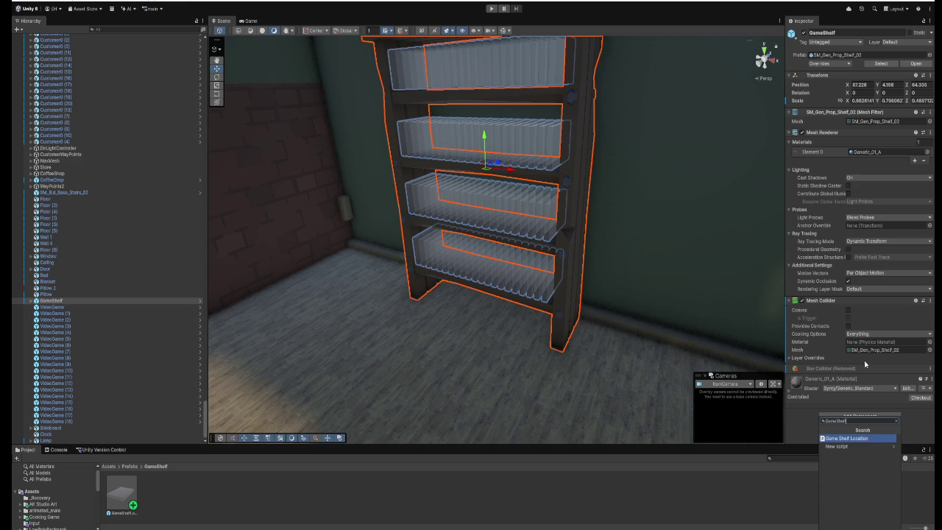
{"action": "left_click", "coordinate": [854, 447]}
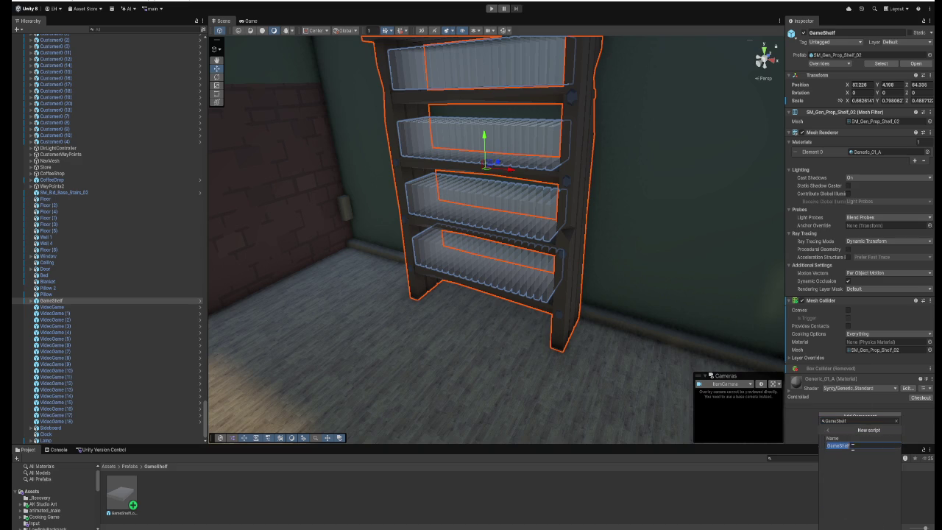
{"action": "left_click", "coordinate": [844, 525]}
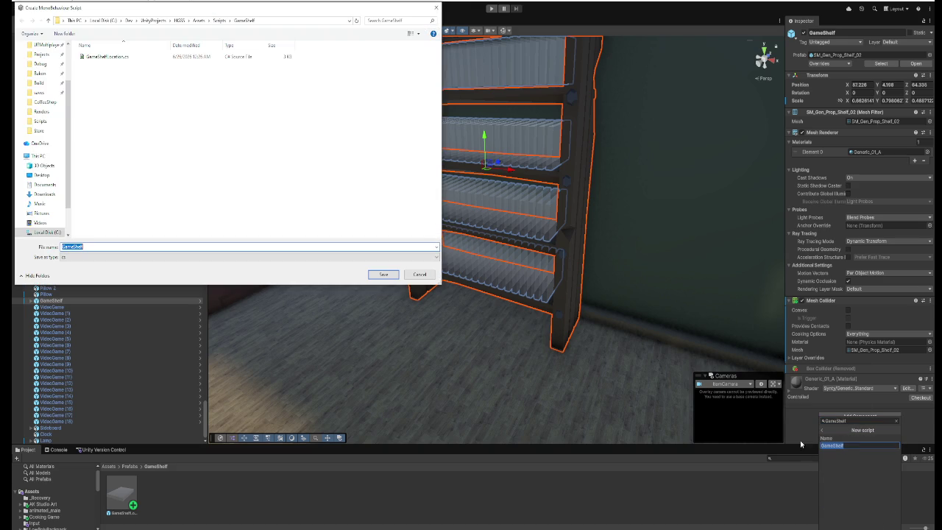
{"action": "left_click", "coordinate": [379, 274]}
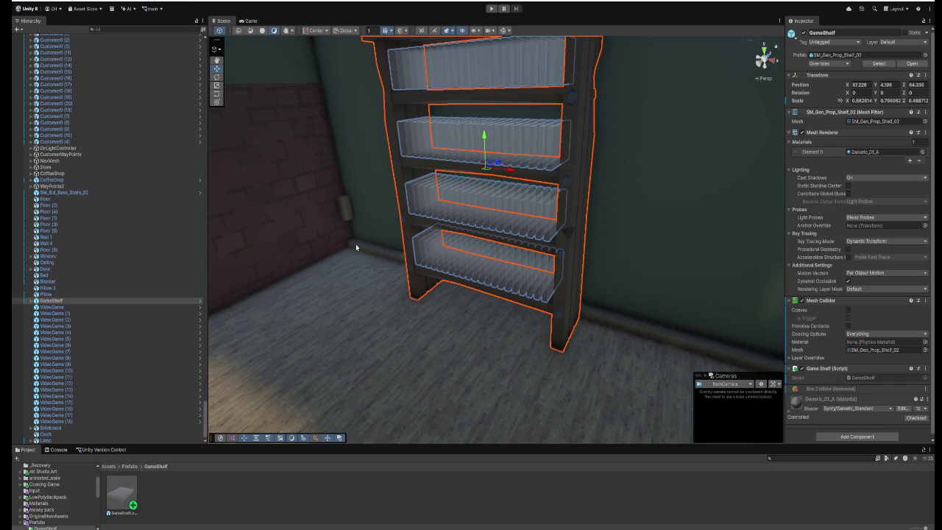
Open GameShelf.cs and change its base class from MonoBehaviour to Interact.
{"action": "double_click", "coordinate": [889, 381]}
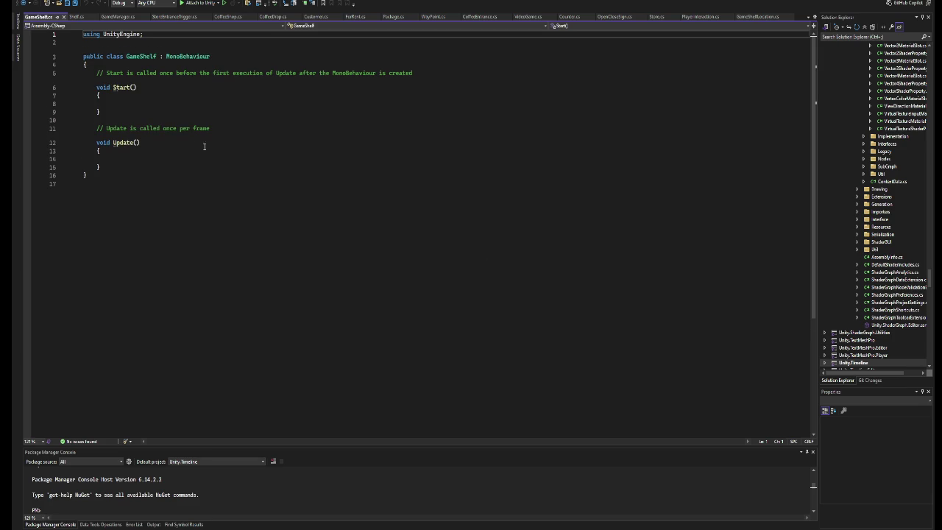
{"action": "left_click", "coordinate": [167, 58]}
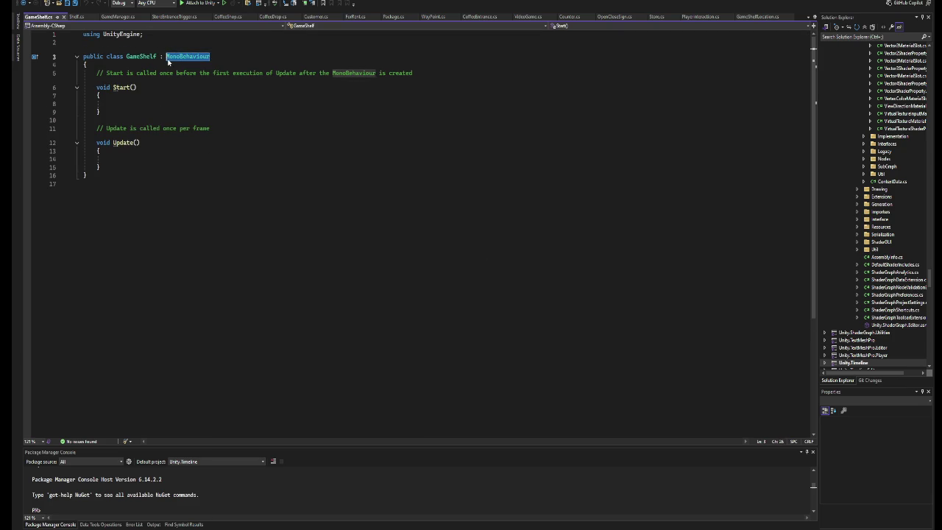
{"action": "key", "text": "ctrl+Delete"}
{"action": "type", "text": "Inter"}
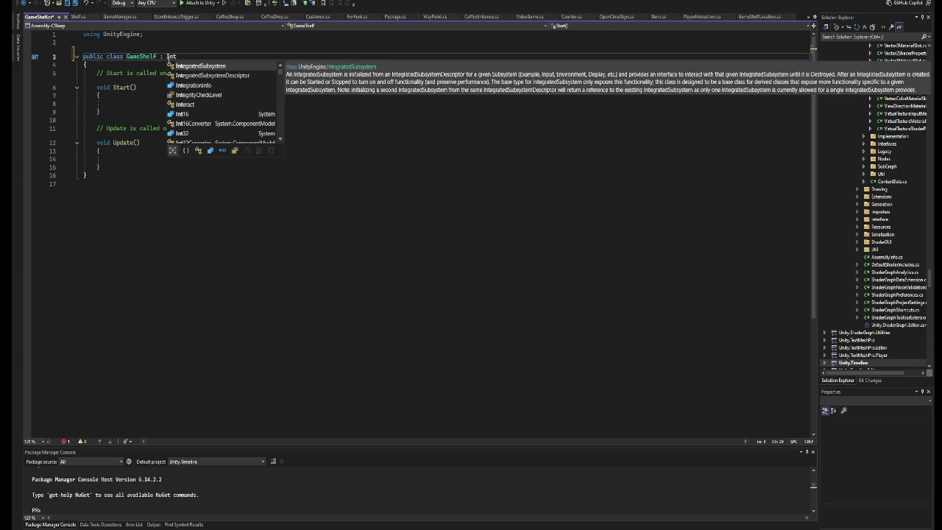
{"action": "key", "text": "Tab"}
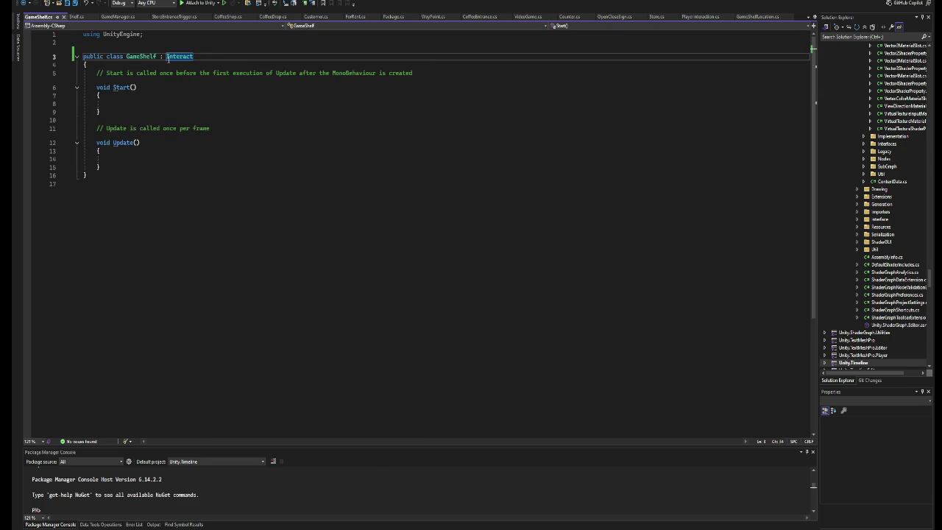
Clear the abandoned 'private Box' line and leave a blank line below the class brace.
{"action": "left_click", "coordinate": [126, 168]}
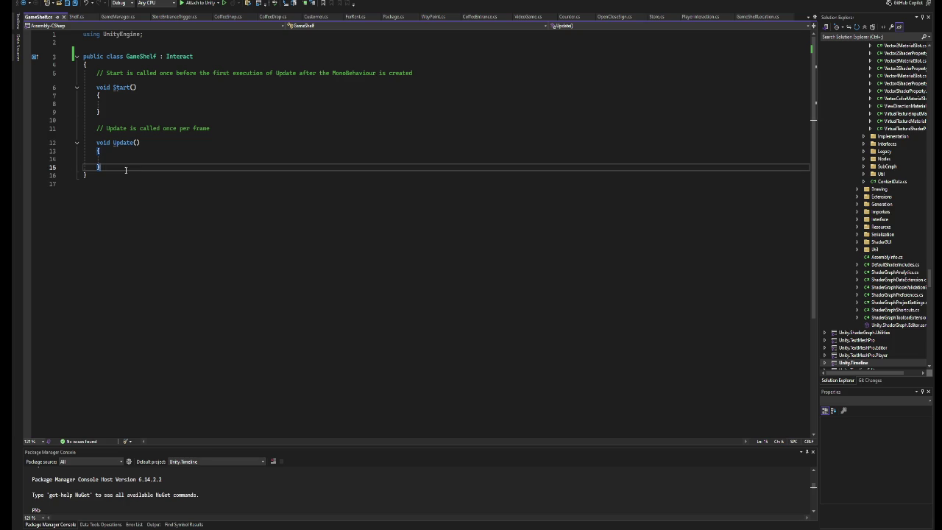
{"action": "left_click", "coordinate": [108, 65]}
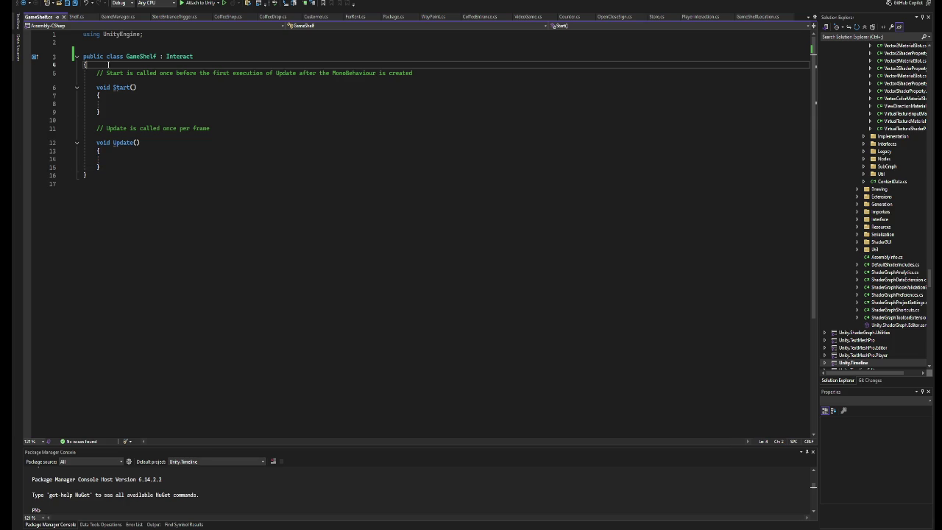
{"action": "key", "text": "Return"}
{"action": "key", "text": "Return"}
{"action": "key", "text": "Up"}
{"action": "type", "text": "private"}
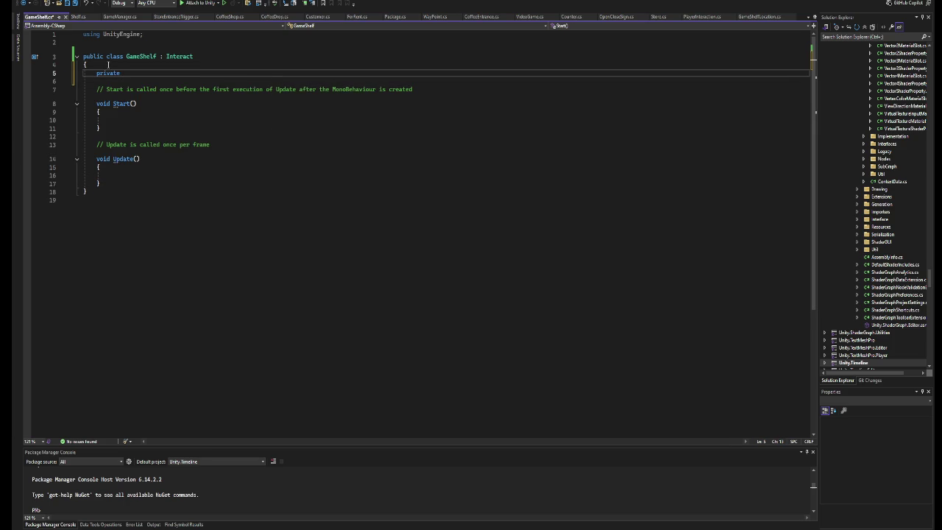
{"action": "type", "text": " Box"}
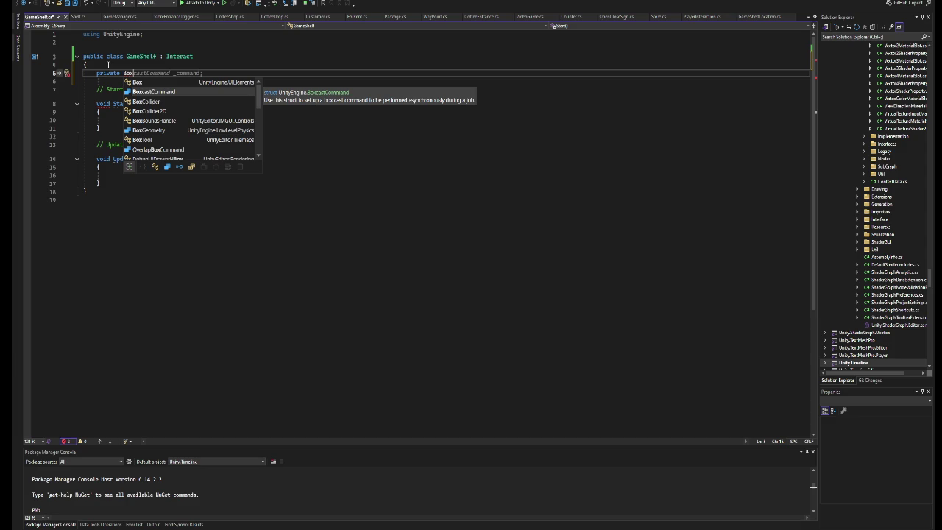
{"action": "key", "text": "BackSpace"}
{"action": "key", "text": "BackSpace"}
{"action": "key", "text": "BackSpace"}
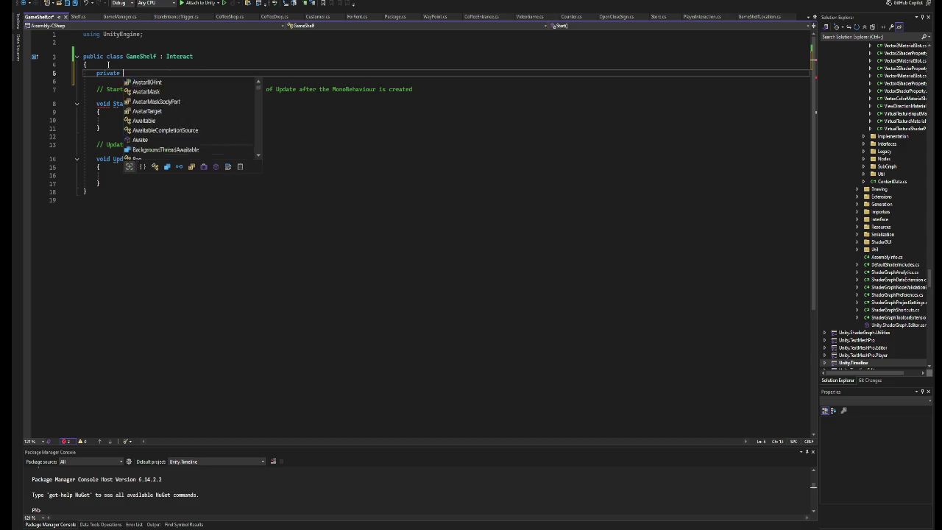
{"action": "key", "text": "BackSpace"}
{"action": "key", "text": "BackSpace"}
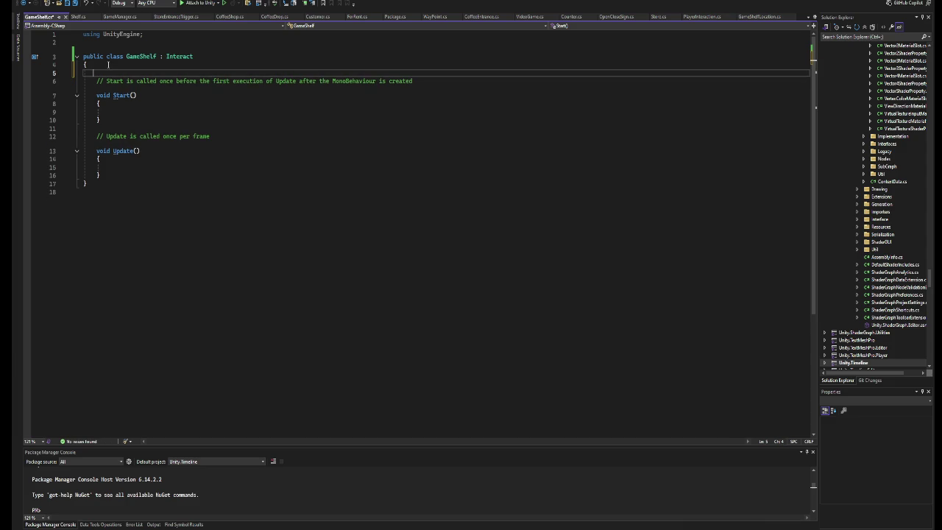
{"action": "key", "text": "Delete"}
{"action": "key", "text": "Down"}
{"action": "key", "text": "Down"}
{"action": "key", "text": "Down"}
{"action": "key", "text": "Up"}
{"action": "key", "text": "Up"}
{"action": "key", "text": "Up"}
{"action": "key", "text": "Return"}
{"action": "key", "text": "Return"}
{"action": "key", "text": "Up"}
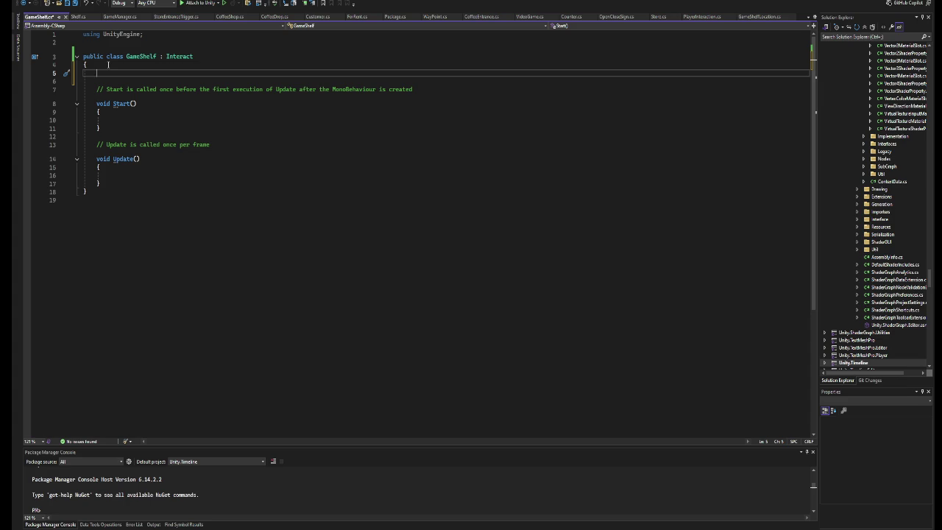
Declare a List<GameObject> GameShelfLocations field and save the script.
{"action": "type", "text": "List<>"}
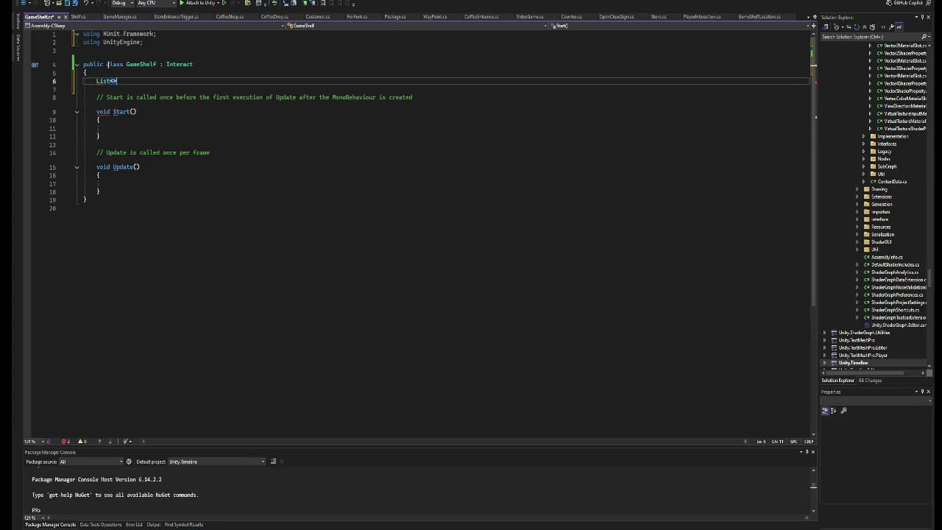
{"action": "key", "text": "BackSpace"}
{"action": "type", "text": "GameShe"}
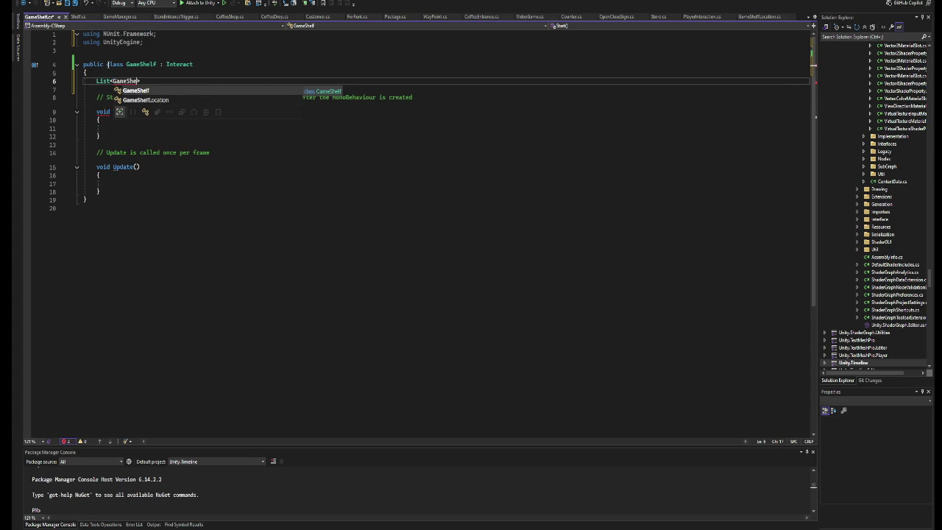
{"action": "key", "text": "Down"}
{"action": "key", "text": "Tab"}
{"action": "key", "text": "Left"}
{"action": "key", "text": "Left"}
{"action": "key", "text": "Left"}
{"action": "type", "text": "Gam"}
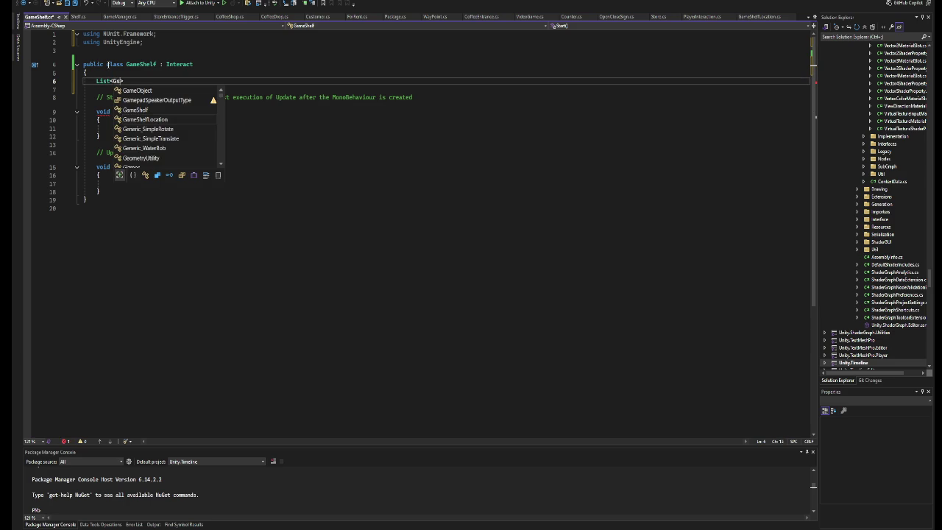
{"action": "key", "text": "Tab"}
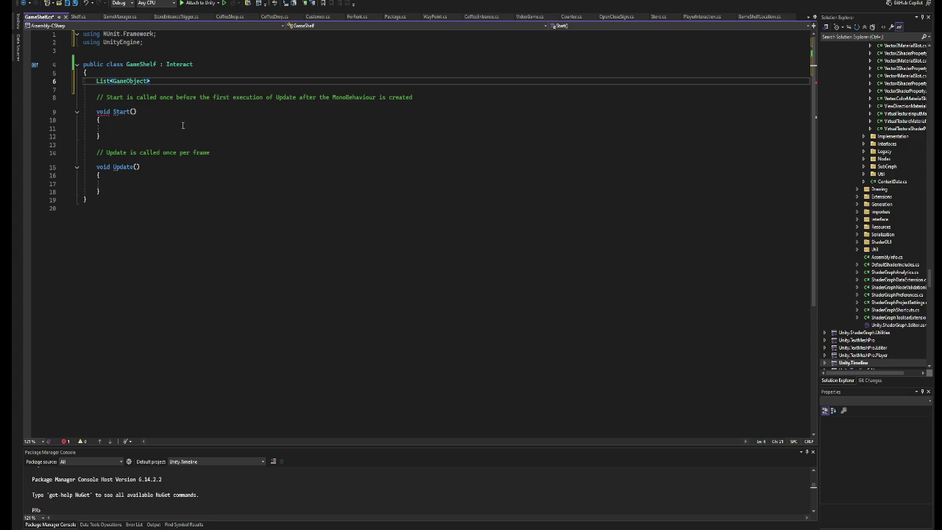
{"action": "type", "text": " Gam"}
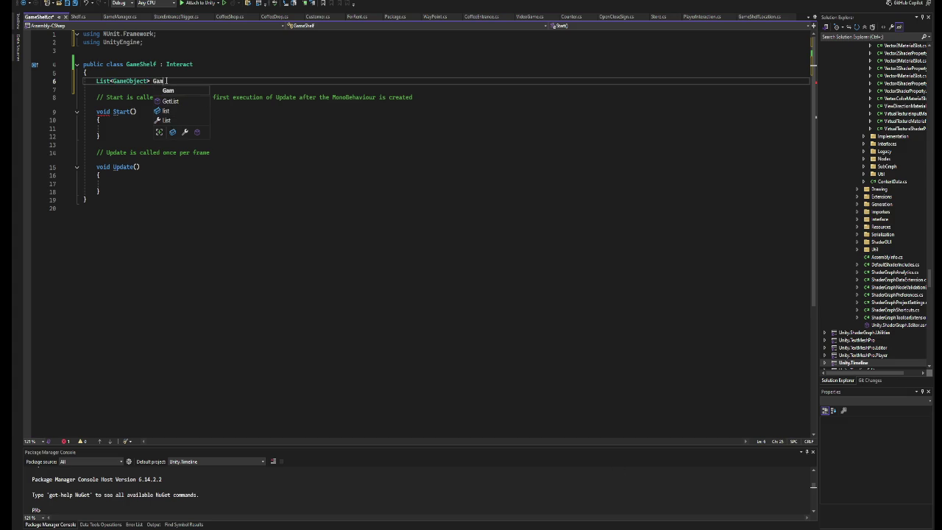
{"action": "type", "text": "eShelfLocations;"}
{"action": "key", "text": "ctrl+s"}
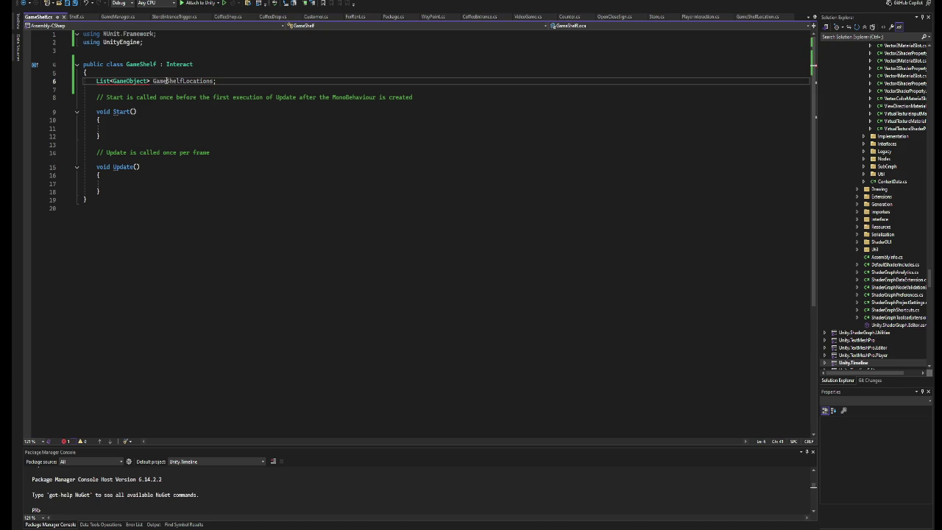
{"action": "left_click", "coordinate": [165, 129]}
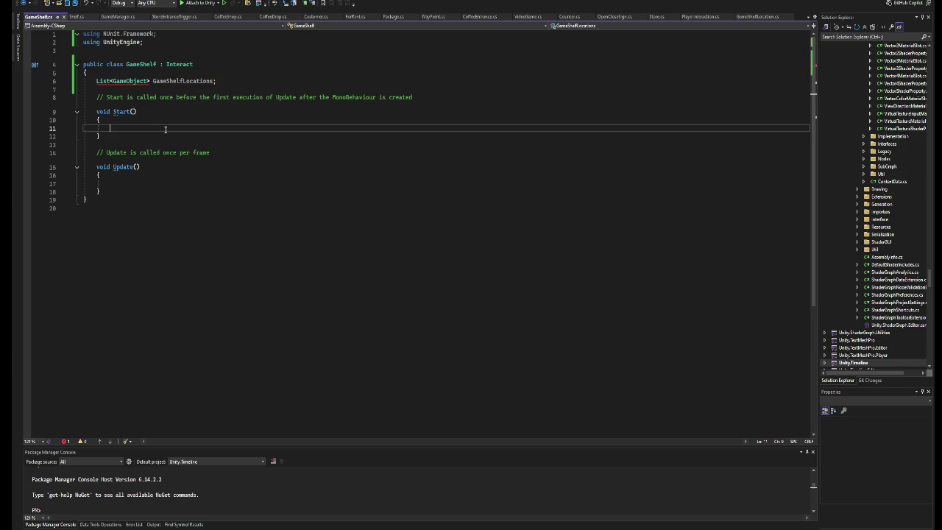
Fix the List type error by adding the System.Collections.Generic import.
{"action": "mouse_move", "coordinate": [131, 81]}
{"action": "left_click", "coordinate": [136, 142]}
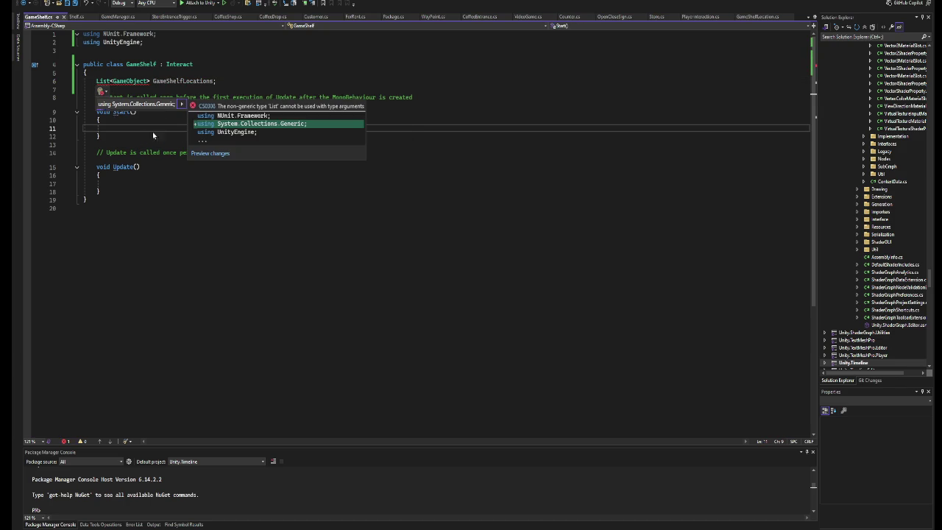
{"action": "key", "text": "Return"}
{"action": "left_click", "coordinate": [121, 119]}
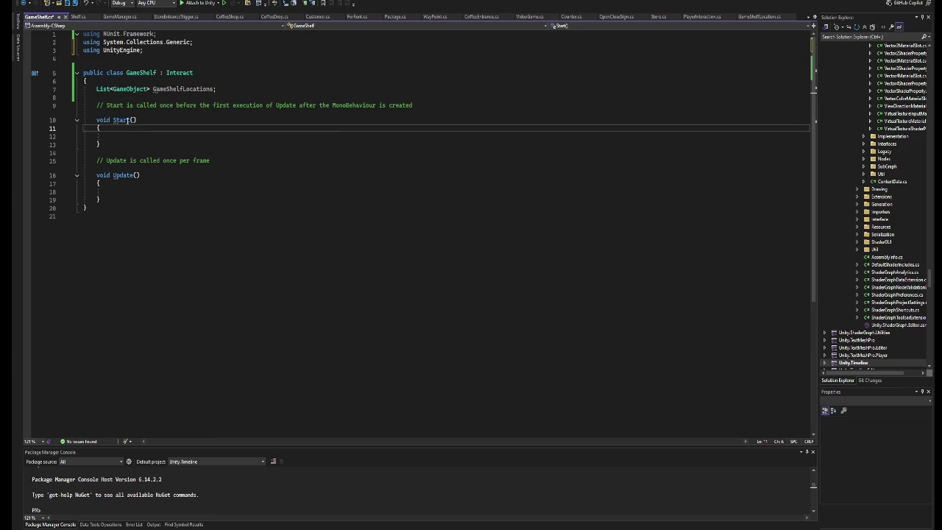
In Start, set GameShelfLocations = new List<GameObject>() and begin a foreach over transform.
{"action": "left_click", "coordinate": [130, 135]}
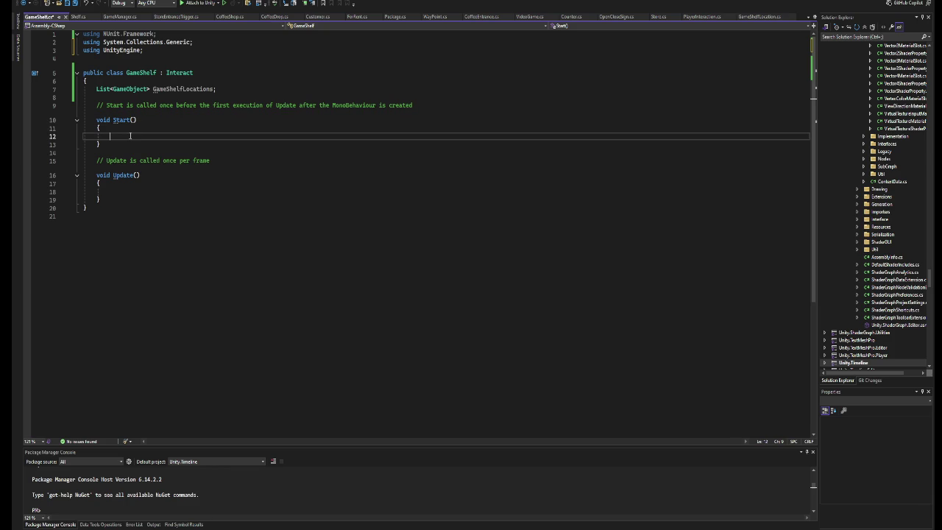
{"action": "type", "text": "Gam"}
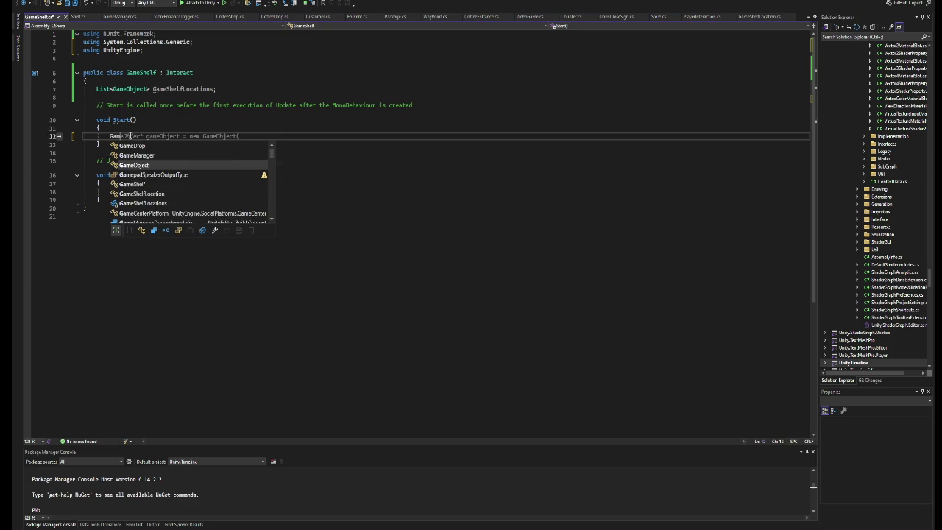
{"action": "key", "text": "Tab"}
{"action": "key", "text": "BackSpace"}
{"action": "key", "text": "BackSpace"}
{"action": "key", "text": "BackSpace"}
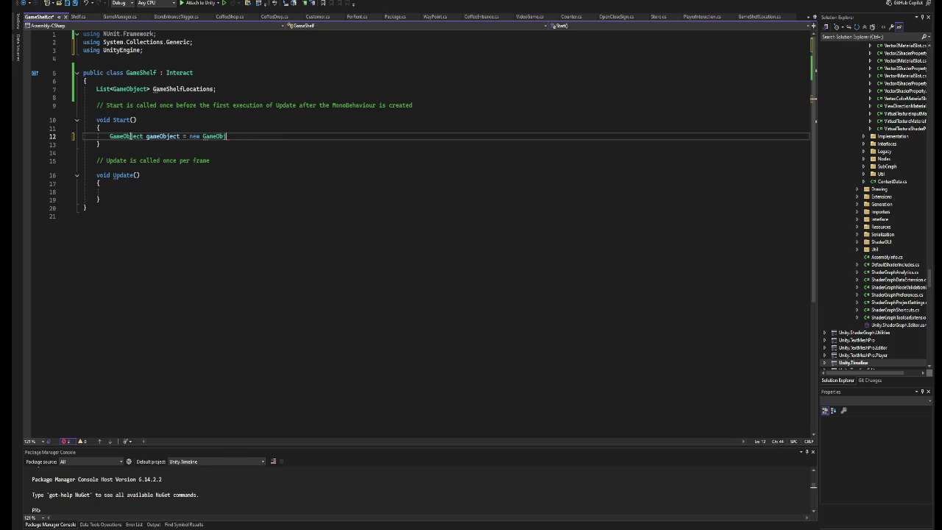
{"action": "type", "text": "gameshe"}
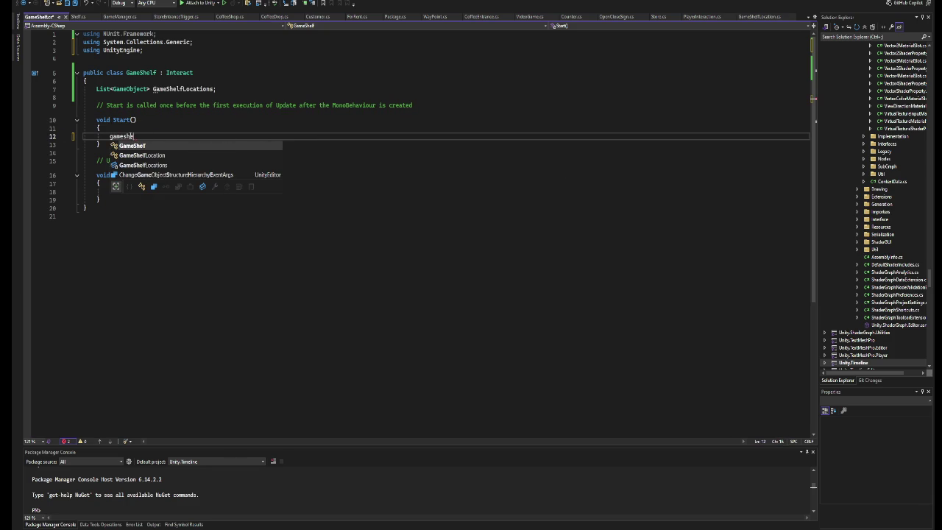
{"action": "key", "text": "Down"}
{"action": "key", "text": "Down"}
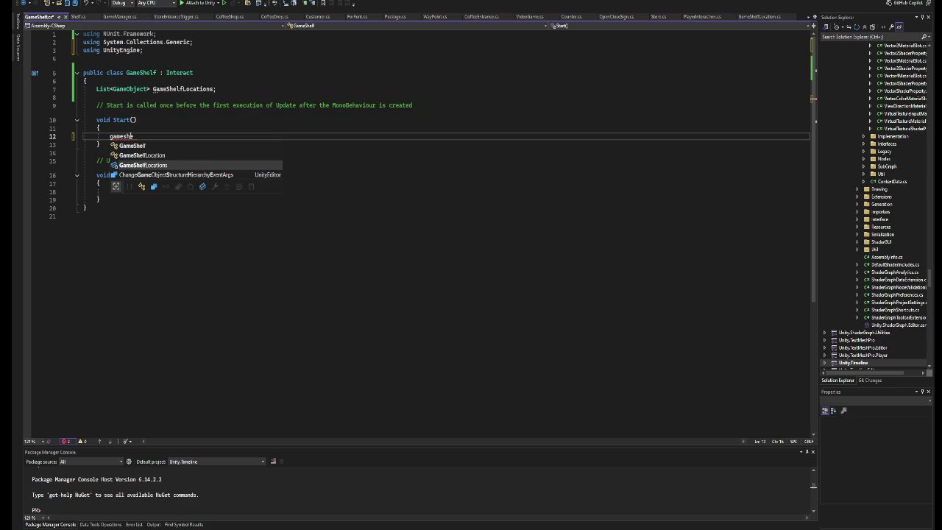
{"action": "key", "text": "Tab"}
{"action": "type", "text": "="}
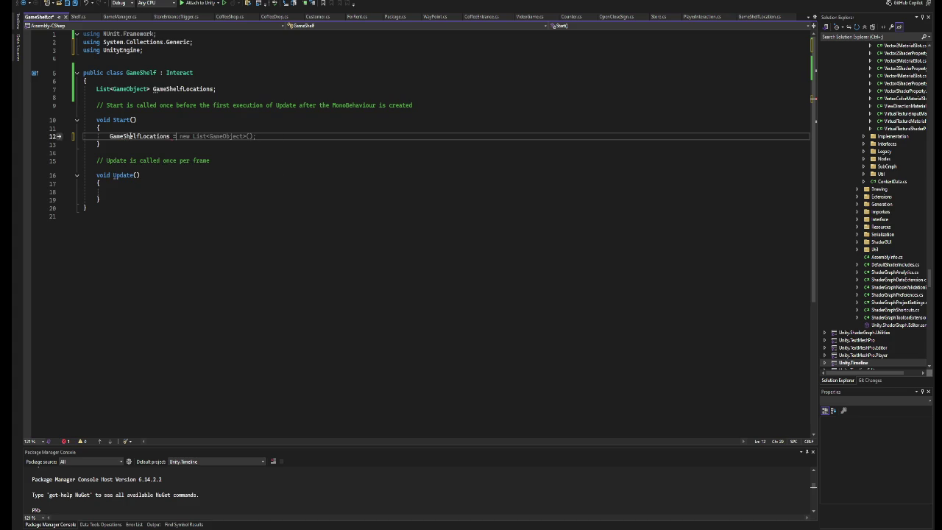
{"action": "key", "text": "Tab"}
{"action": "key", "text": "Return"}
{"action": "key", "text": "Return"}
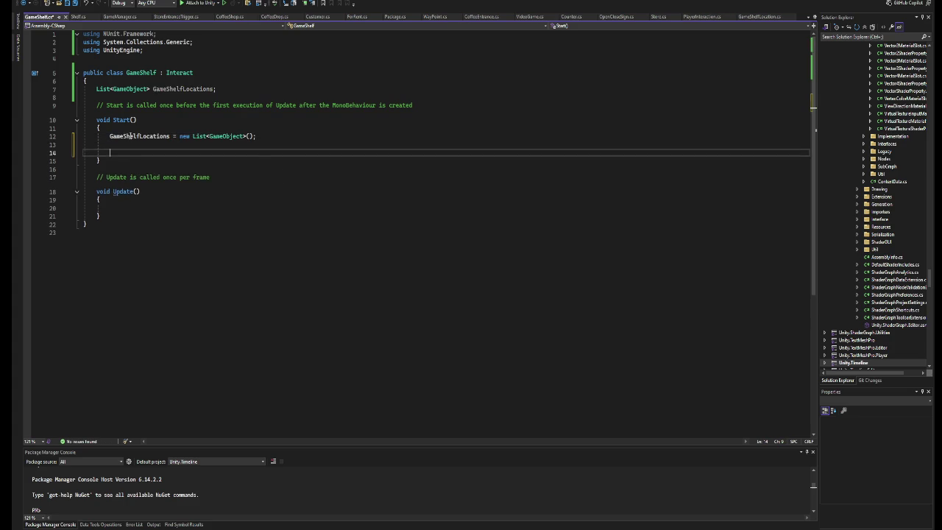
{"action": "type", "text": "foreach"}
{"action": "type", "text": " (Trans"}
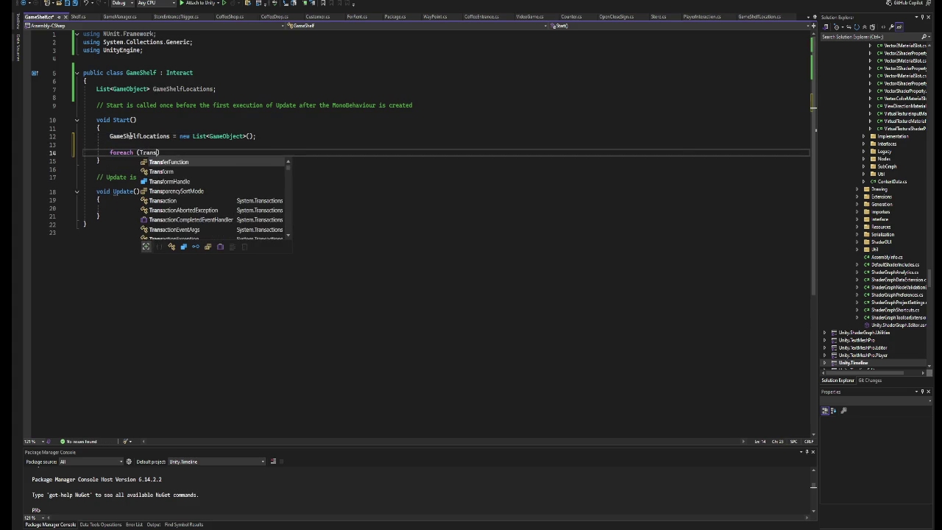
{"action": "type", "text": "form t in"}
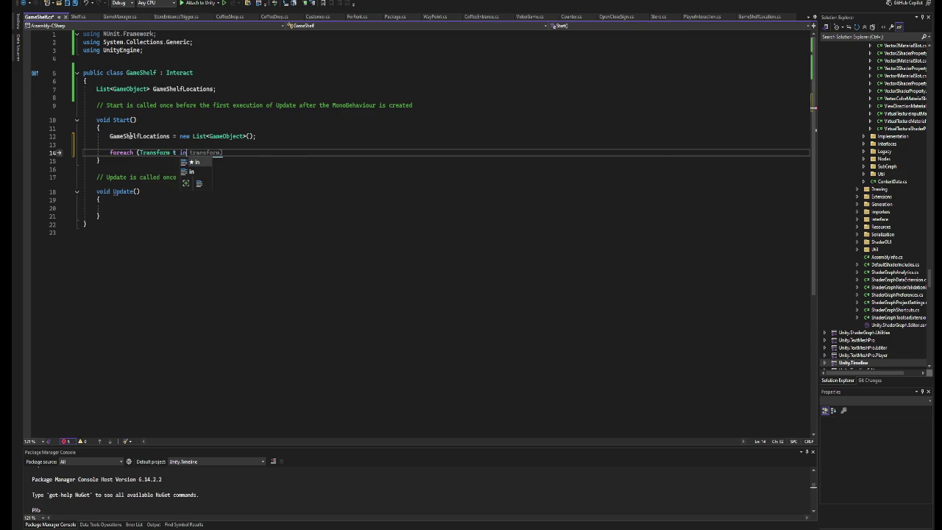
{"action": "type", "text": " transform"}
Inside the foreach, add an if (t.GetComponent<GameShelfLocation>() != null) check with braces.
{"action": "key", "text": "Return"}
{"action": "key", "text": "Return"}
{"action": "key", "text": "BackSpace"}
{"action": "type", "text": "{"}
{"action": "key", "text": "Return"}
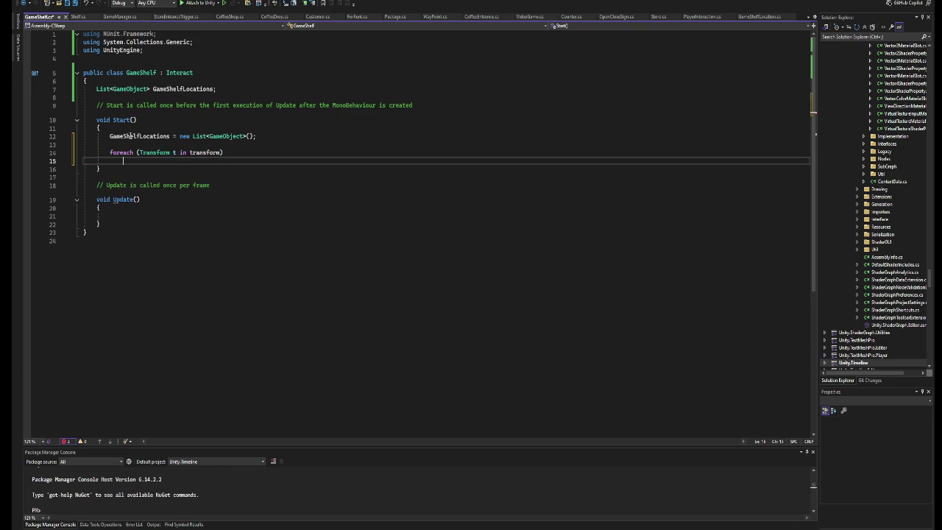
{"action": "type", "text": "if (t.g"}
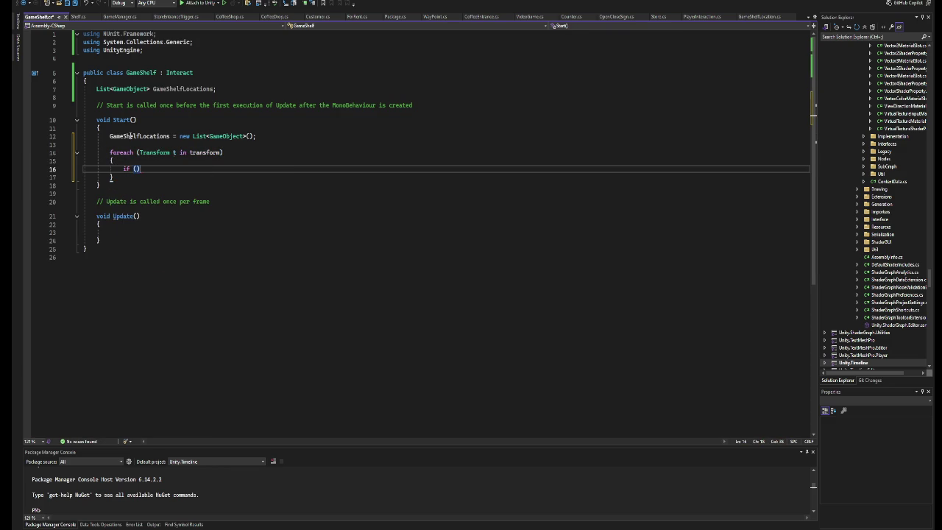
{"action": "type", "text": "etcom"}
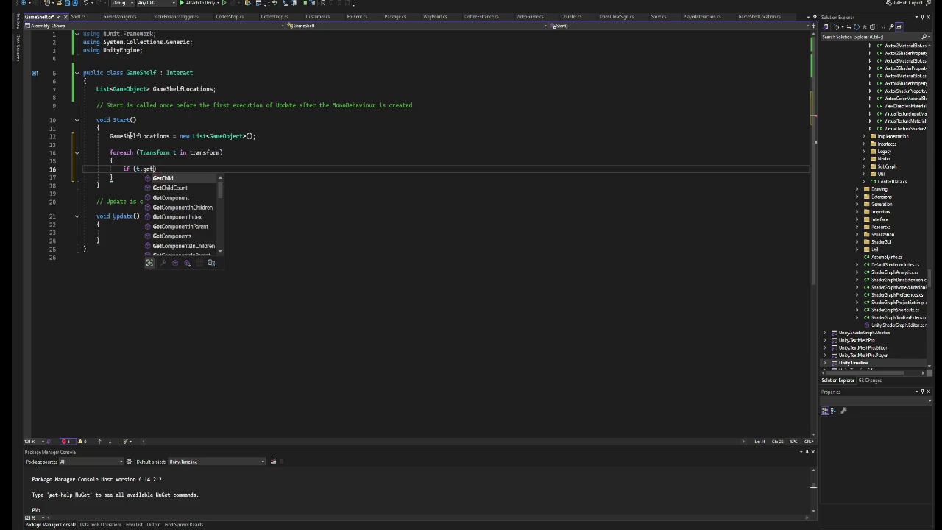
{"action": "key", "text": "Tab"}
{"action": "type", "text": "<"}
{"action": "type", "text": "Game"}
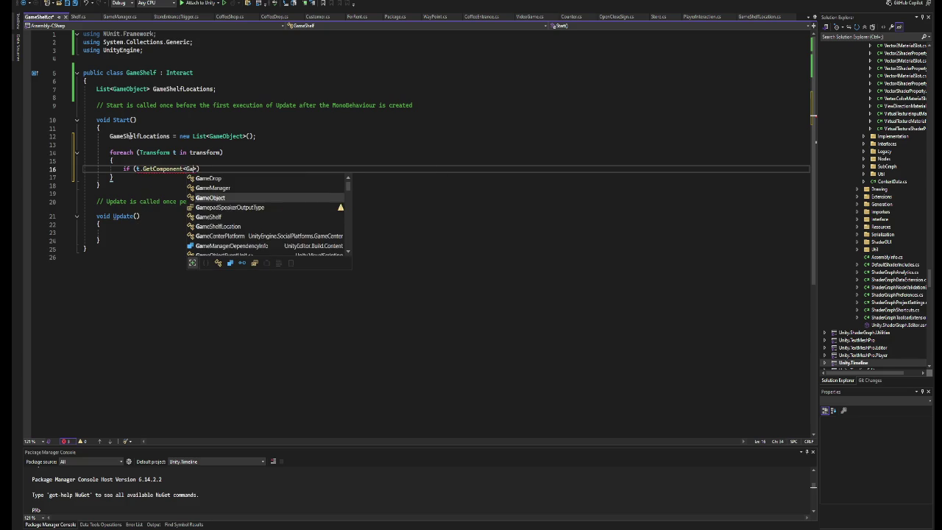
{"action": "key", "text": "Down"}
{"action": "key", "text": "Down"}
{"action": "key", "text": "Down"}
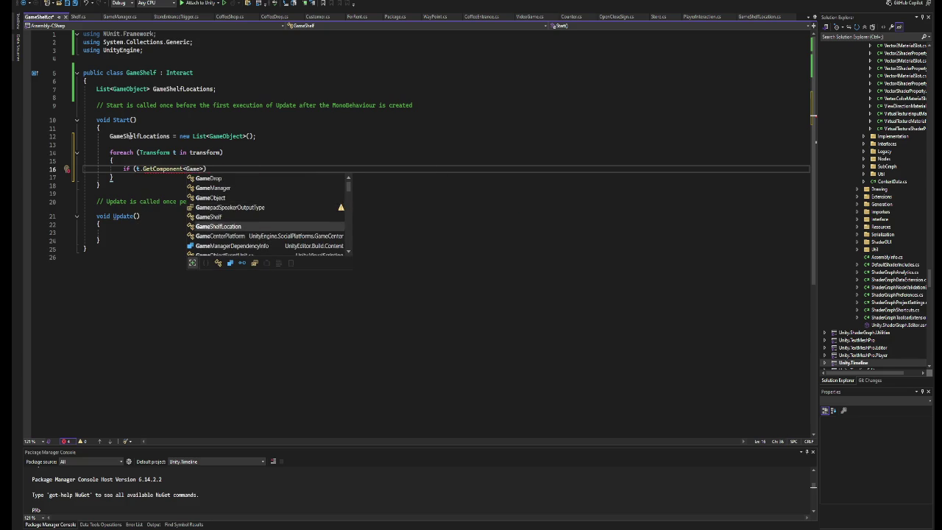
{"action": "key", "text": "Tab"}
{"action": "type", "text": "() != "}
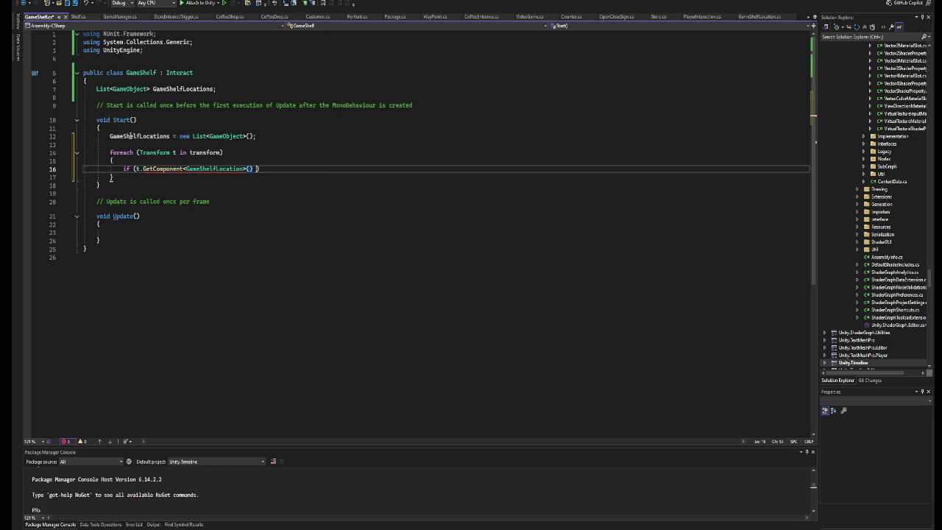
{"action": "type", "text": "null"}
{"action": "key", "text": "End"}
{"action": "key", "text": "Return"}
{"action": "type", "text": "{"}
{"action": "key", "text": "Return"}
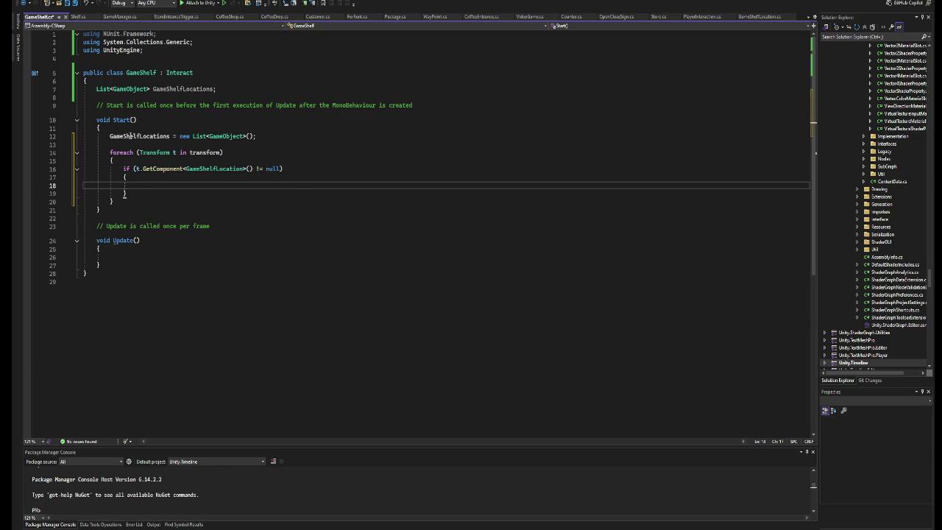
In the if body, write GameShelfLocations.Add(t.gameObject);.
{"action": "type", "text": "gam"}
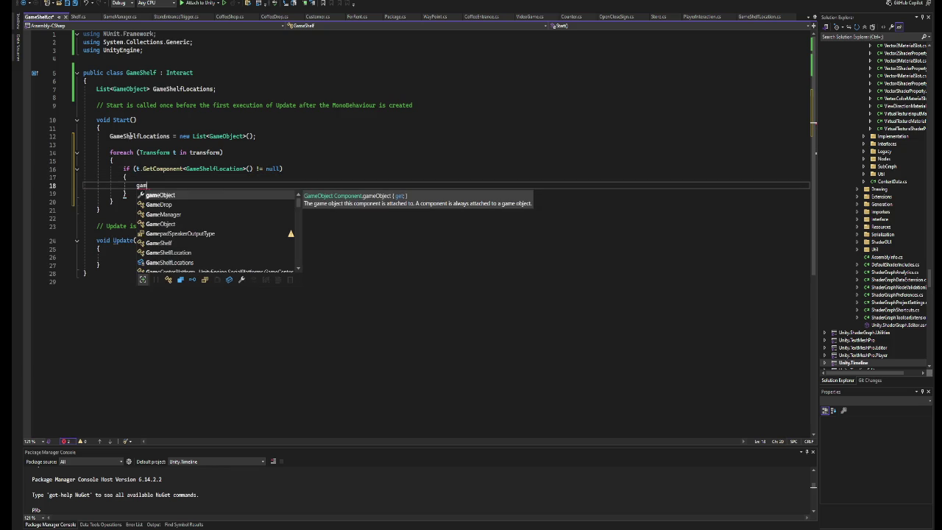
{"action": "key", "text": "Down"}
{"action": "key", "text": "Down"}
{"action": "key", "text": "Down"}
{"action": "type", "text": "."}
{"action": "key", "text": "Tab"}
{"action": "type", "text": "()"}
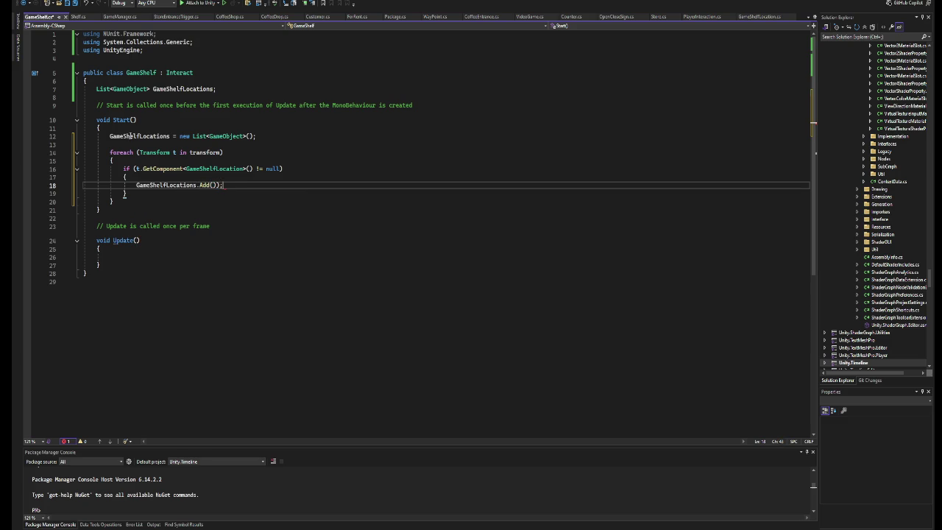
{"action": "type", "text": ";t.g"}
{"action": "key", "text": "Tab"}
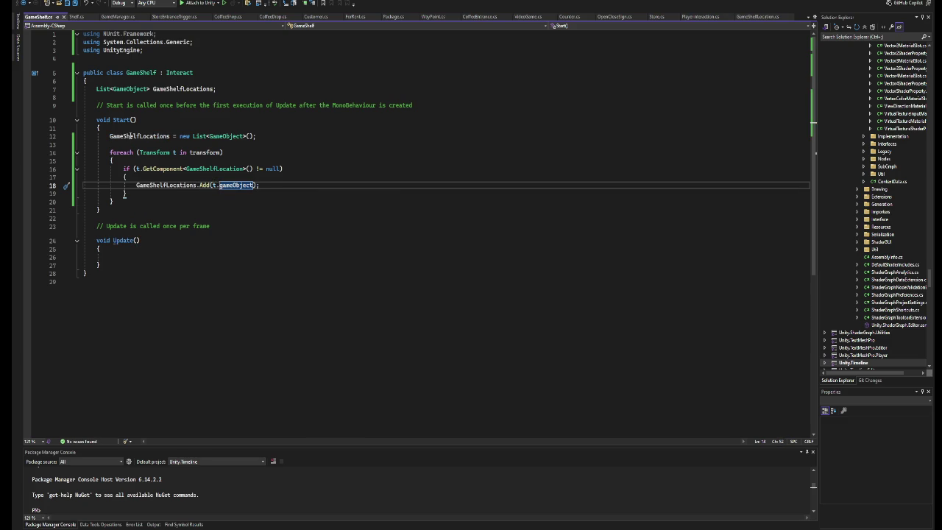
Below the loop, start a second loop: foreach (var g in.
{"action": "key", "text": "Down"}
{"action": "key", "text": "Down"}
{"action": "key", "text": "Down"}
{"action": "key", "text": "Up"}
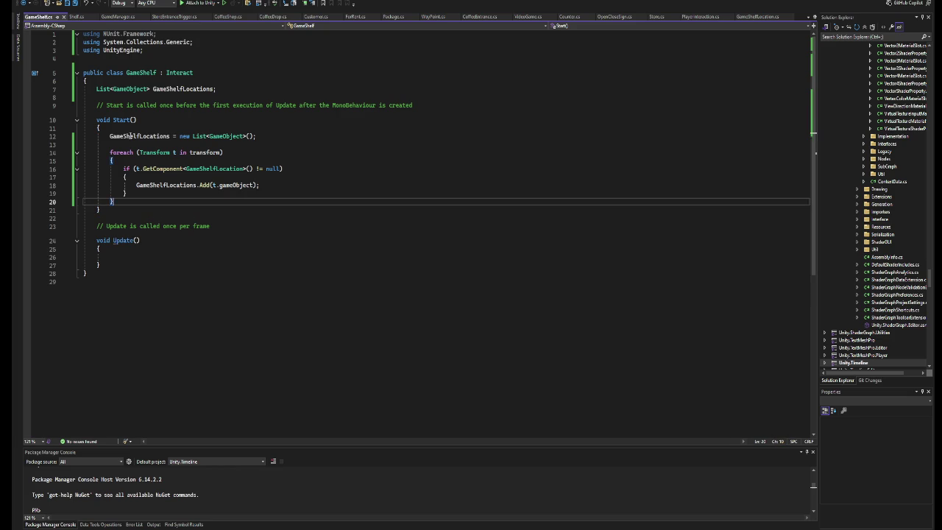
{"action": "key", "text": "Return"}
{"action": "key", "text": "Return"}
{"action": "type", "text": "G"}
{"action": "key", "text": "BackSpace"}
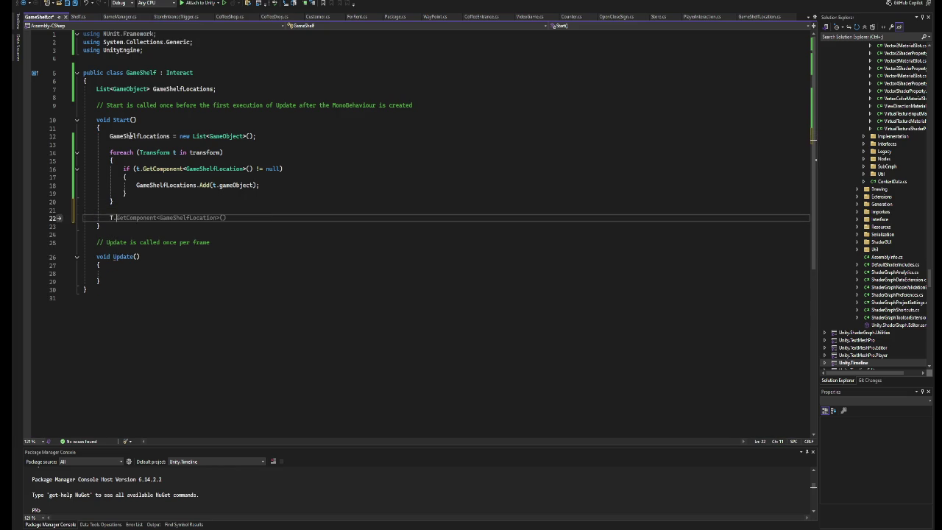
{"action": "key", "text": "Escape"}
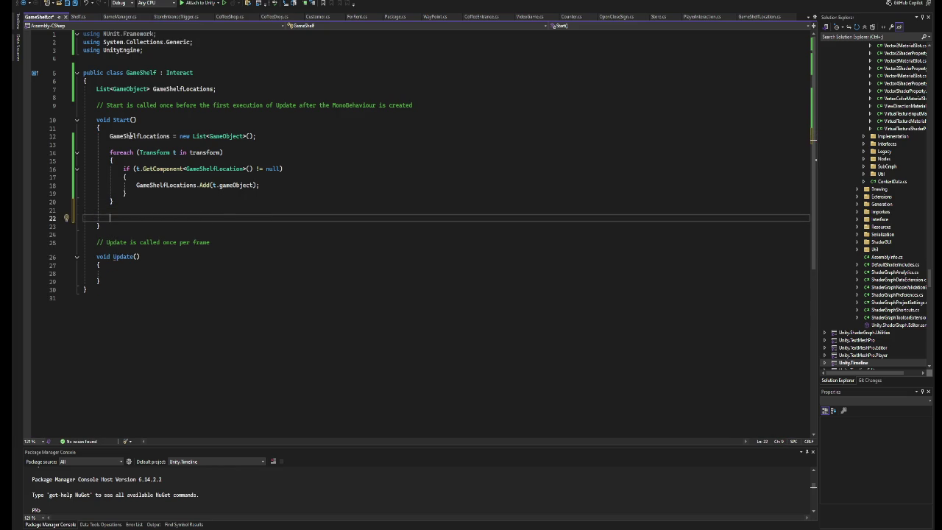
{"action": "type", "text": "forea"}
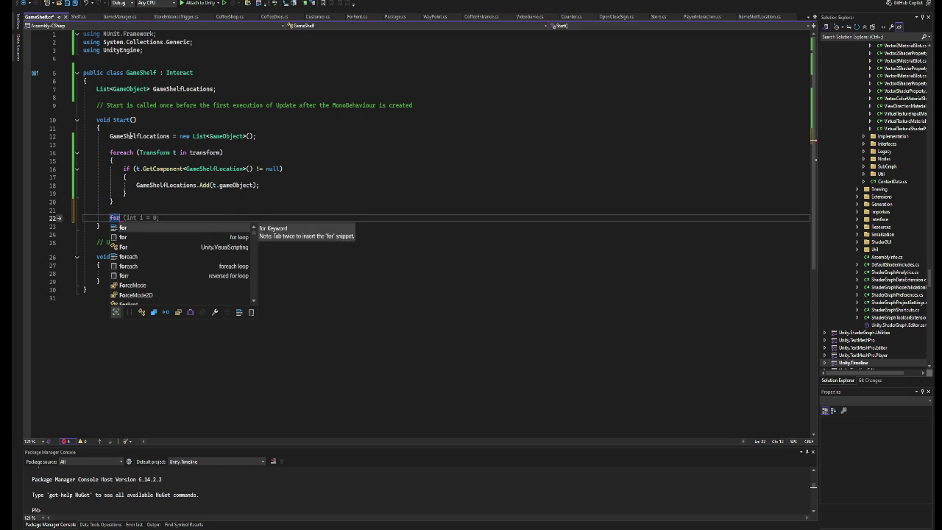
{"action": "key", "text": "Tab"}
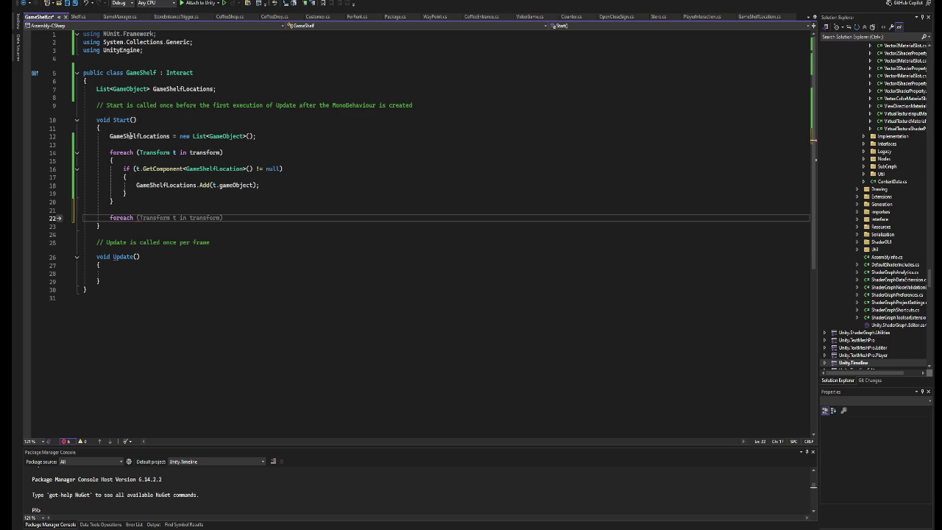
{"action": "type", "text": "(va"}
{"action": "type", "text": "r g in"}
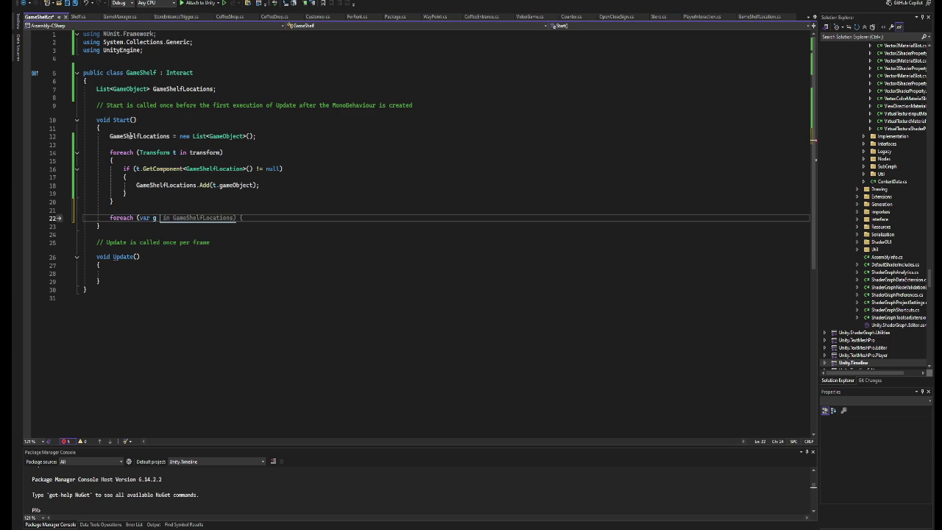
Complete the second Start loop so each GameShelfLocations object calls SetActive(false), then save.
{"action": "key", "text": "Tab"}
{"action": "key", "text": "Return"}
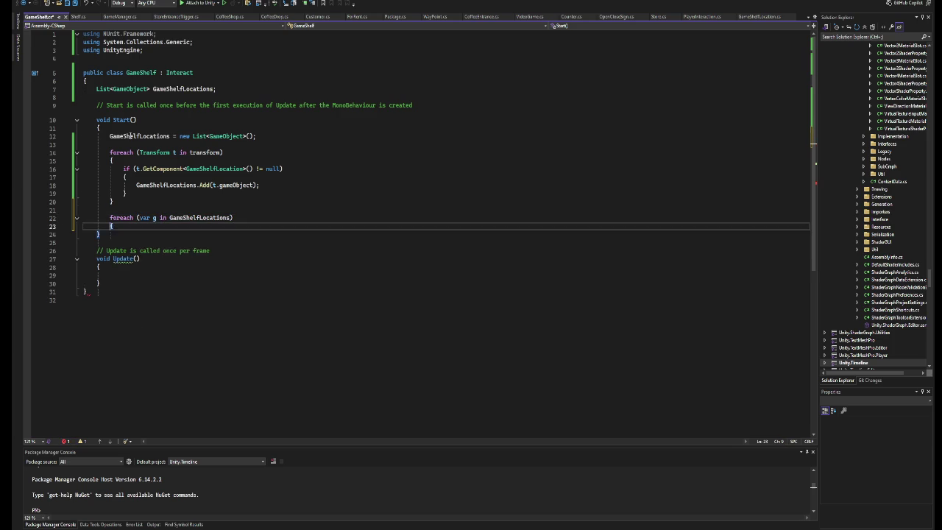
{"action": "key", "text": "Return"}
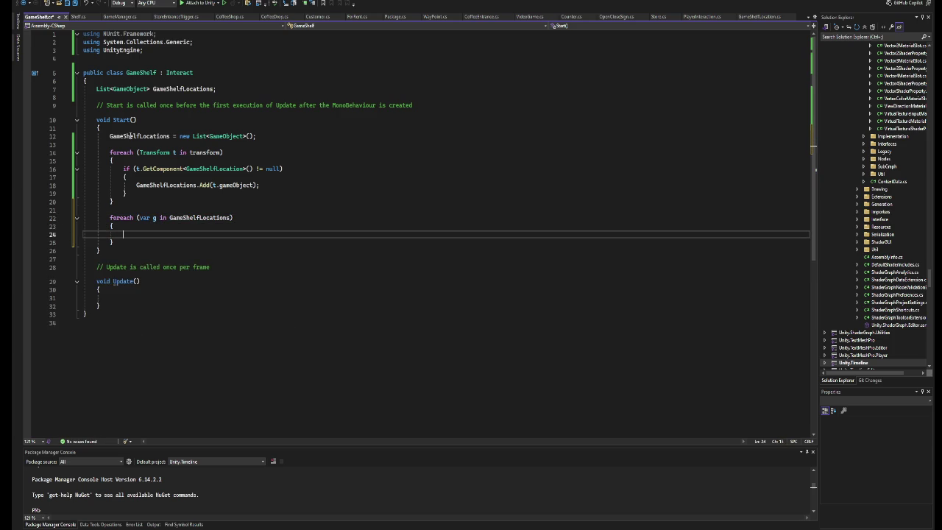
{"action": "type", "text": "g.SetActive(false);"}
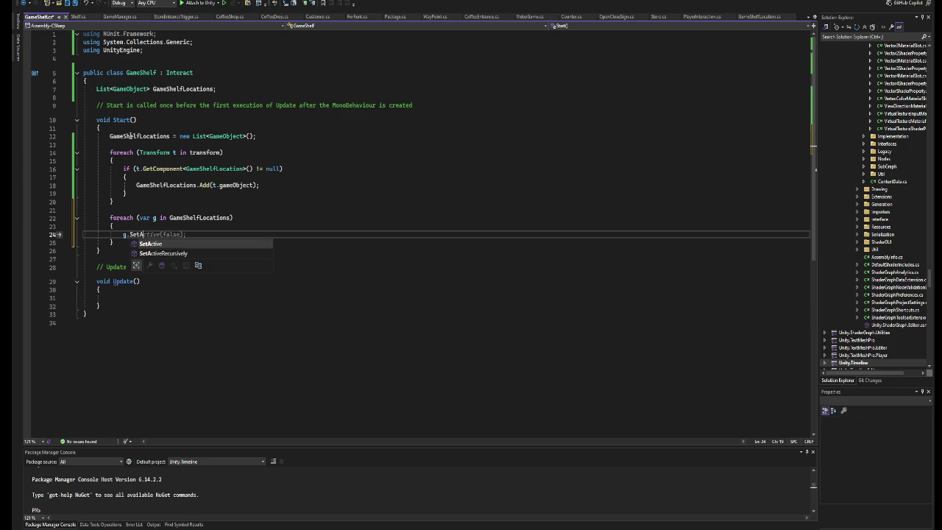
{"action": "key", "text": "ctrl+s"}
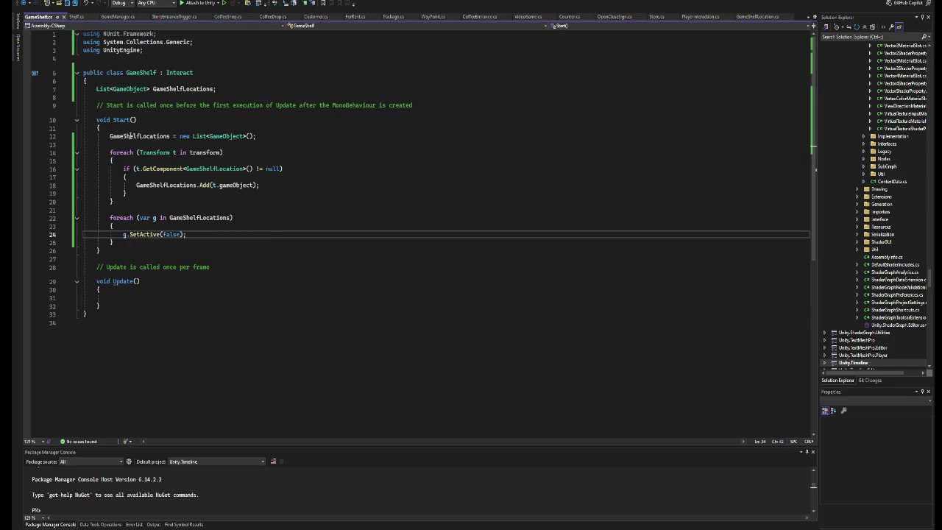
Add blank lines below the Update method for a new method.
{"action": "key", "text": "Up"}
{"action": "key", "text": "Up"}
{"action": "key", "text": "Up"}
{"action": "key", "text": "Down"}
{"action": "key", "text": "Down"}
{"action": "left_click", "coordinate": [113, 306]}
{"action": "key", "text": "Return"}
{"action": "key", "text": "Return"}
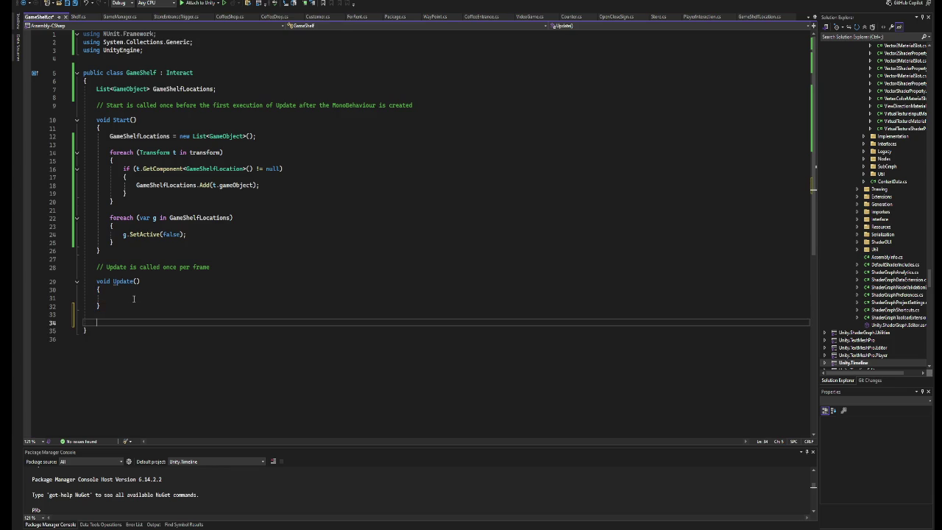
Add an empty OnTriggerEnter method and paste a duplicate of it below.
{"action": "type", "text": "void ontrigg"}
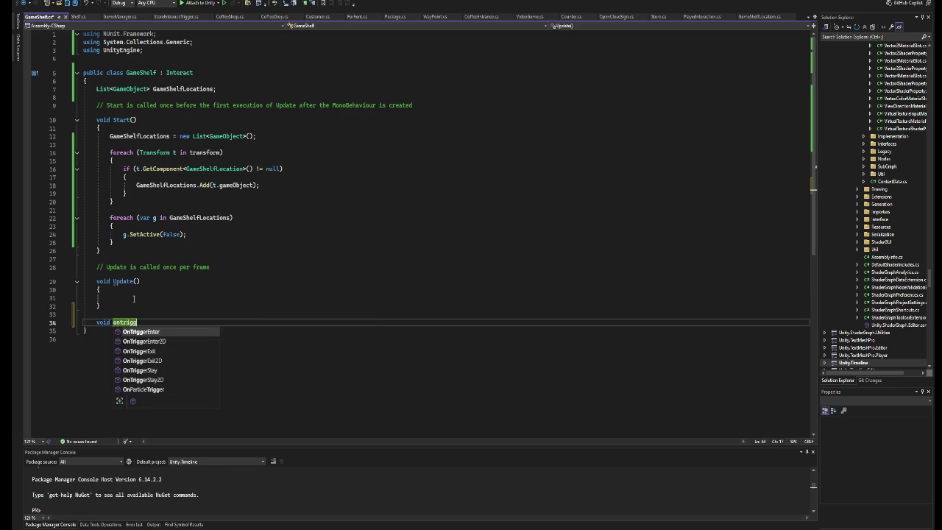
{"action": "key", "text": "Tab"}
{"action": "left_click_drag", "start_coordinate": [102, 353], "coordinate": [94, 329]}
{"action": "key", "text": "ctrl+c"}
{"action": "left_click", "coordinate": [113, 353]}
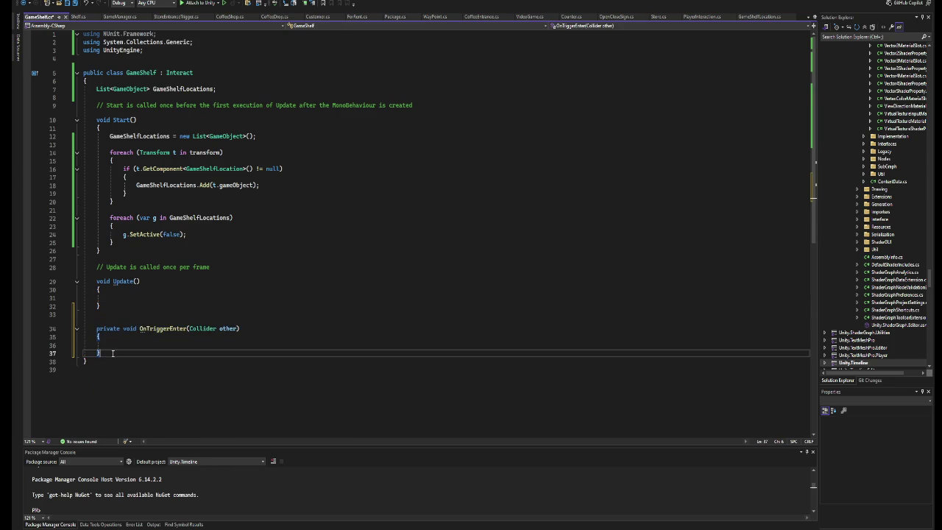
{"action": "key", "text": "Return"}
{"action": "key", "text": "Return"}
{"action": "key", "text": "ctrl+v"}
Rename the duplicate method to OnTriggerExit, save, and return to Unity.
{"action": "double_click", "coordinate": [186, 377]}
{"action": "type", "text": "OnTriggerExit"}
{"action": "key", "text": "Up"}
{"action": "key", "text": "Up"}
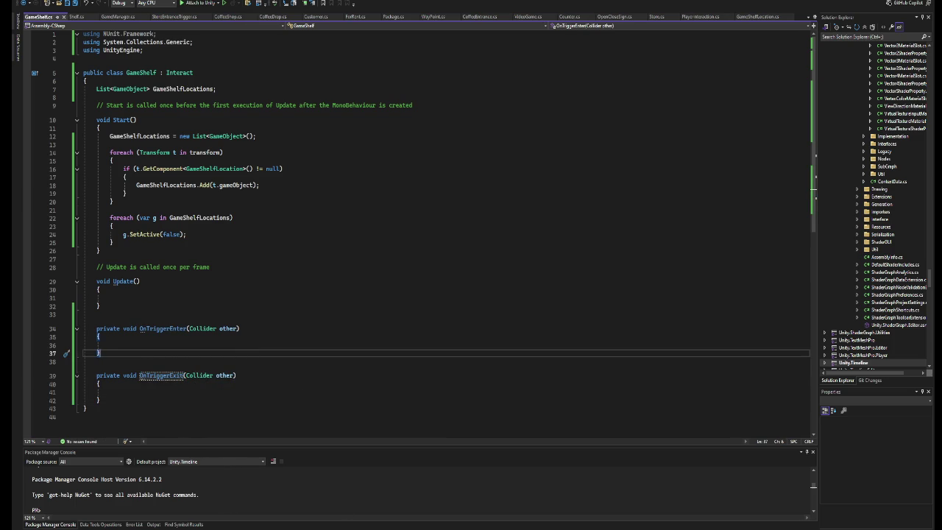
{"action": "key", "text": "alt+Tab"}
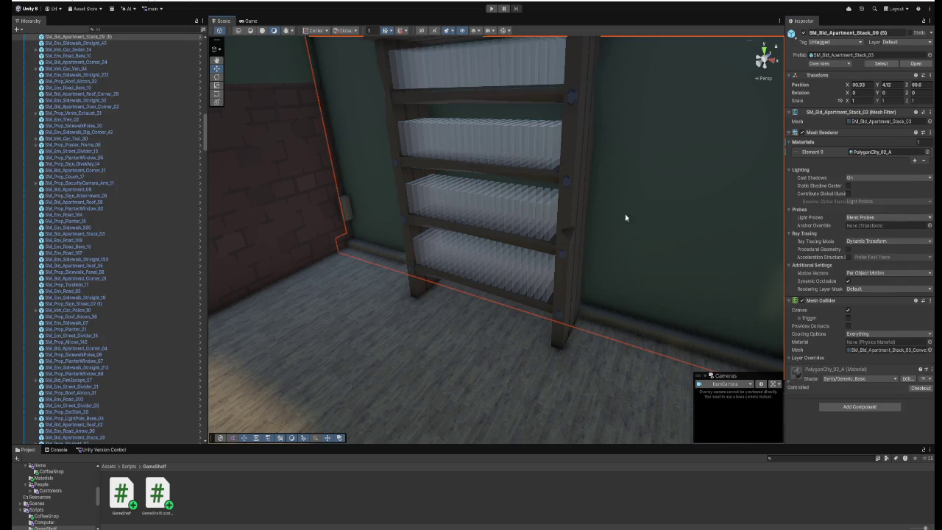
Restore the shelf's Box Collider with Is Trigger ticked, and orbit to check its bounds.
{"action": "scroll", "coordinate": [869, 274], "scroll_direction": "down", "scroll_amount": 3}
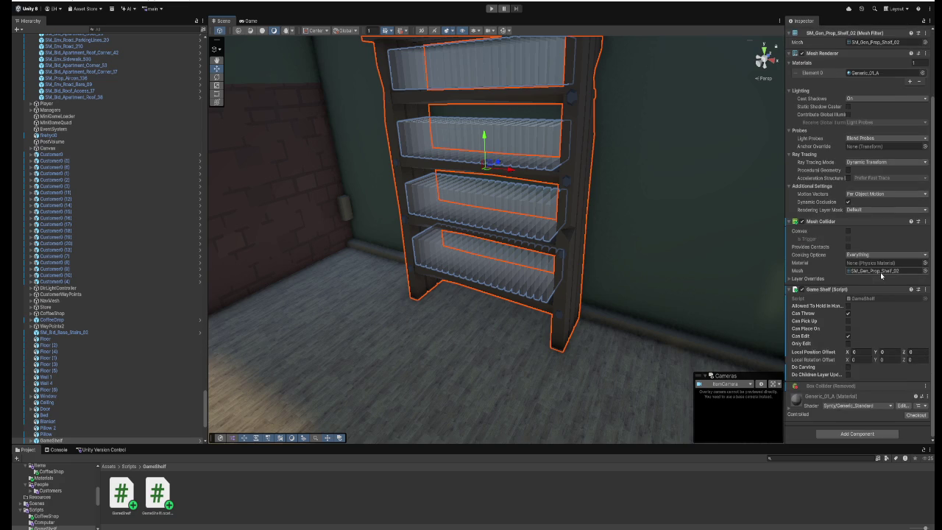
{"action": "left_click", "coordinate": [860, 435]}
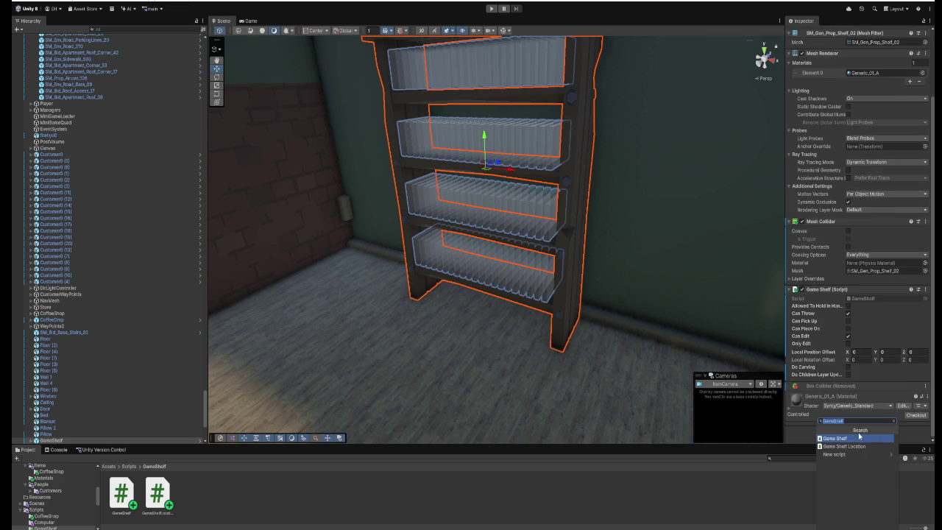
{"action": "left_click", "coordinate": [859, 437]}
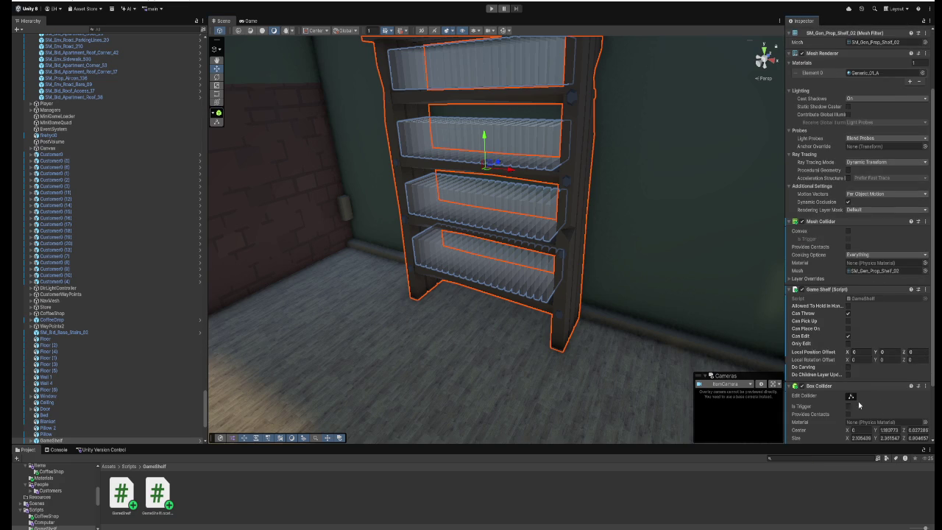
{"action": "left_click", "coordinate": [849, 407]}
{"action": "mouse_move", "coordinate": [765, 250]}
{"action": "left_mouse_down"}
{"action": "mouse_move", "coordinate": [734, 236]}
{"action": "mouse_move", "coordinate": [734, 258]}
{"action": "mouse_move", "coordinate": [773, 266]}
{"action": "left_mouse_up"}
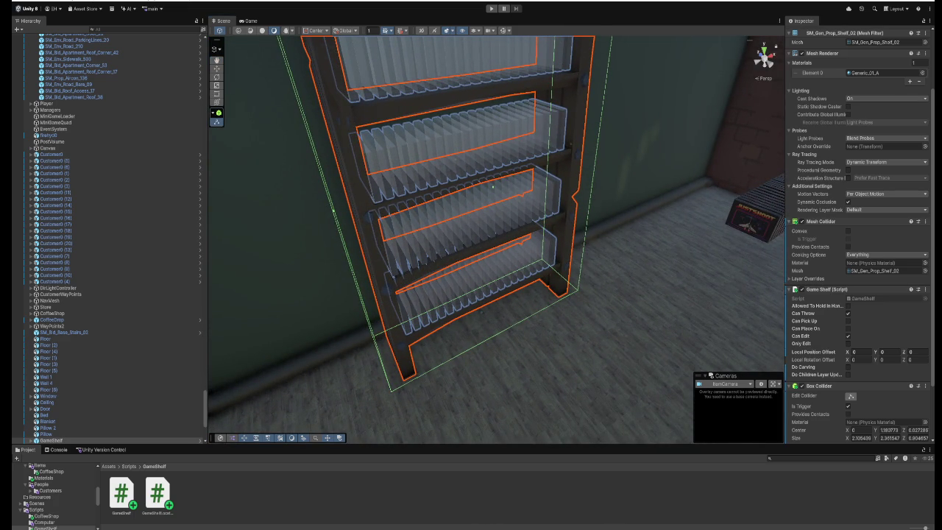
{"action": "mouse_move", "coordinate": [495, 192]}
{"action": "left_mouse_down"}
{"action": "mouse_move", "coordinate": [608, 297]}
{"action": "mouse_move", "coordinate": [656, 299]}
{"action": "mouse_move", "coordinate": [537, 228]}
{"action": "left_mouse_up"}
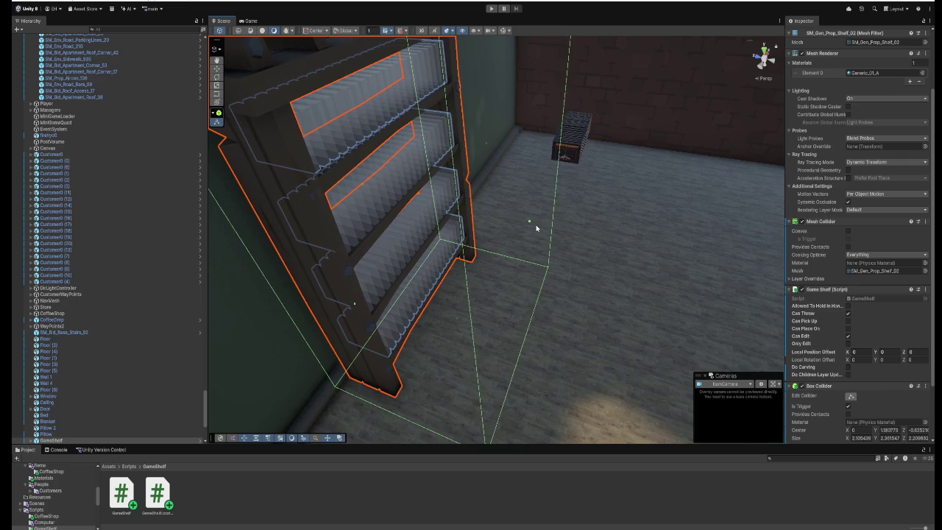
{"action": "left_click_drag", "start_coordinate": [606, 248], "coordinate": [559, 255]}
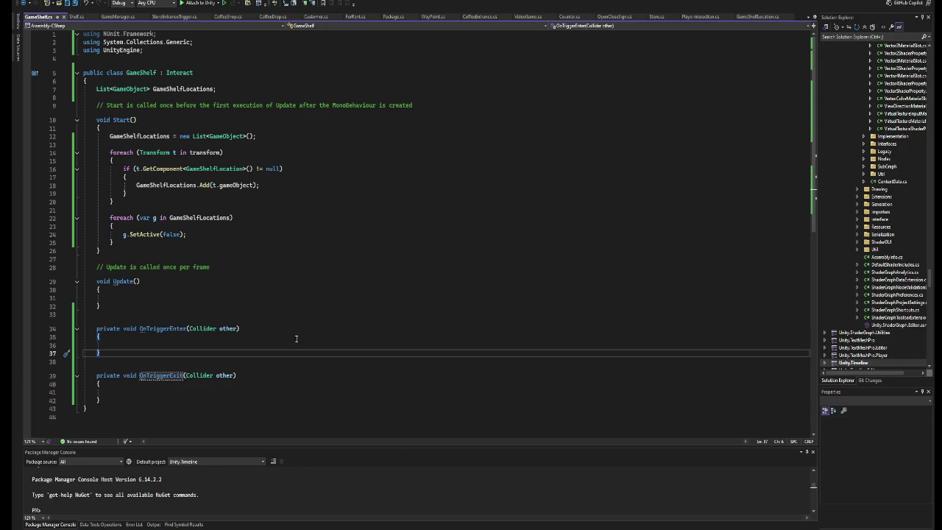
Paste the SetActive(false) foreach loop into both OnTriggerEnter and OnTriggerExit.
{"action": "left_click_drag", "start_coordinate": [131, 243], "coordinate": [111, 224]}
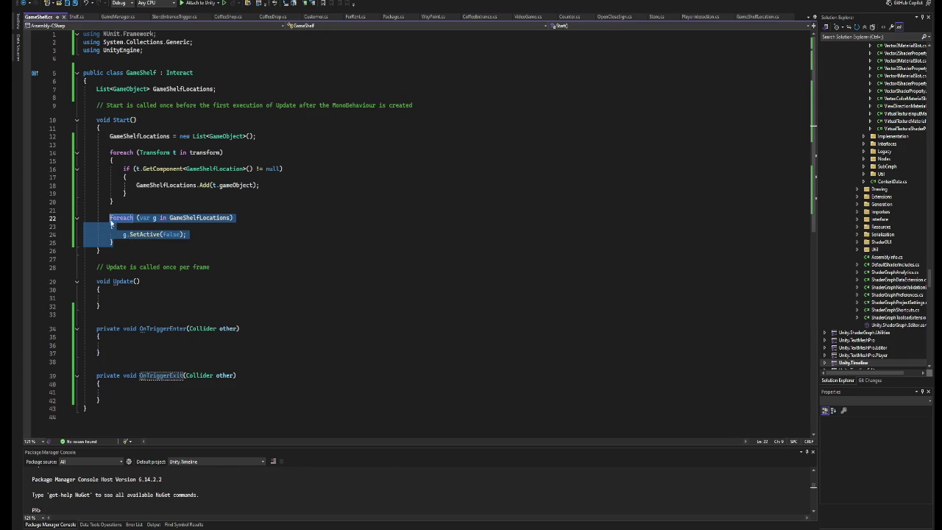
{"action": "key", "text": "ctrl+c"}
{"action": "scroll", "coordinate": [254, 299], "scroll_direction": "down", "scroll_amount": 2}
{"action": "left_click", "coordinate": [254, 300]}
{"action": "key", "text": "ctrl+v"}
{"action": "left_click", "coordinate": [182, 368]}
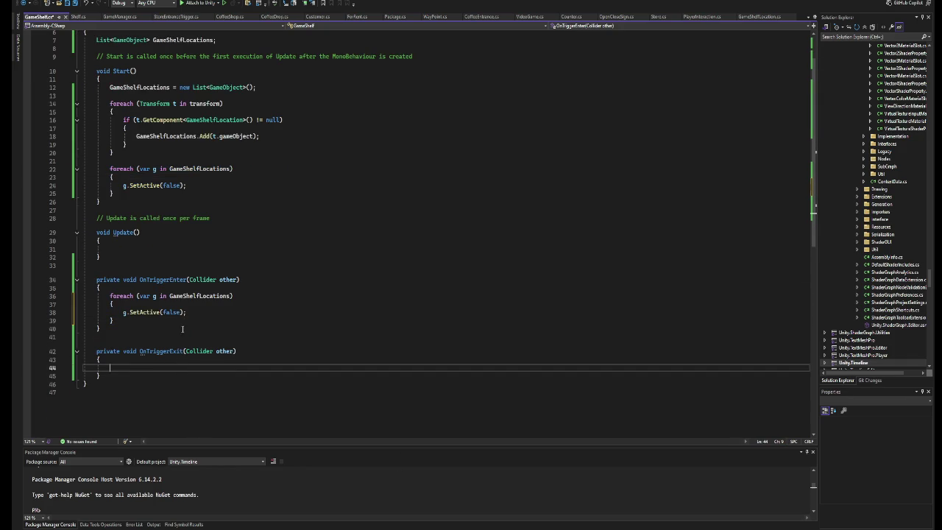
{"action": "key", "text": "ctrl+v"}
Change the OnTriggerEnter copy to SetActive(true), save, and switch to Unity.
{"action": "left_click", "coordinate": [180, 313]}
{"action": "key", "text": "BackSpace"}
{"action": "key", "text": "BackSpace"}
{"action": "key", "text": "BackSpace"}
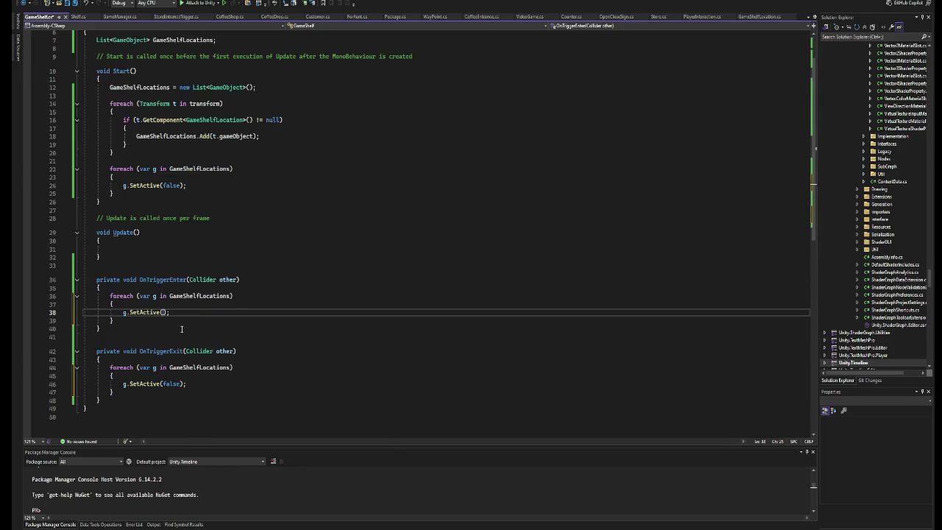
{"action": "type", "text": "true"}
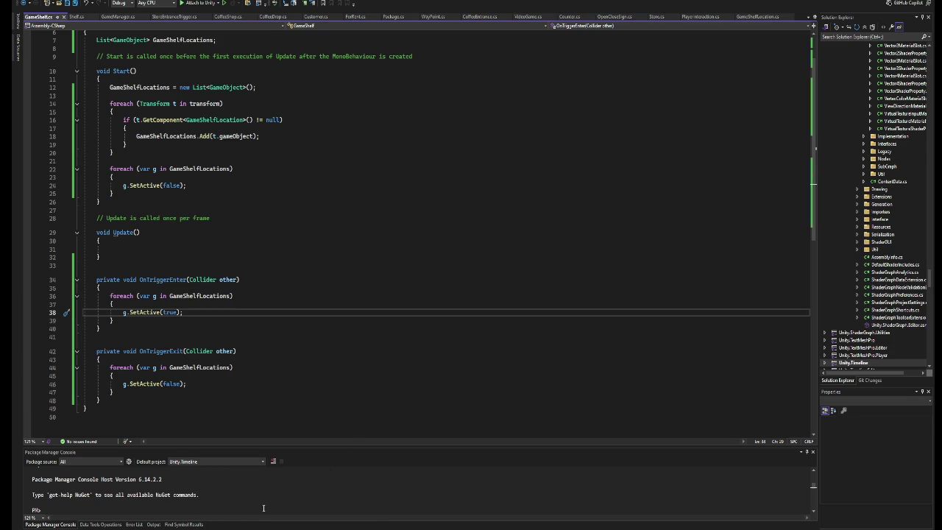
{"action": "key", "text": "alt+Tab"}
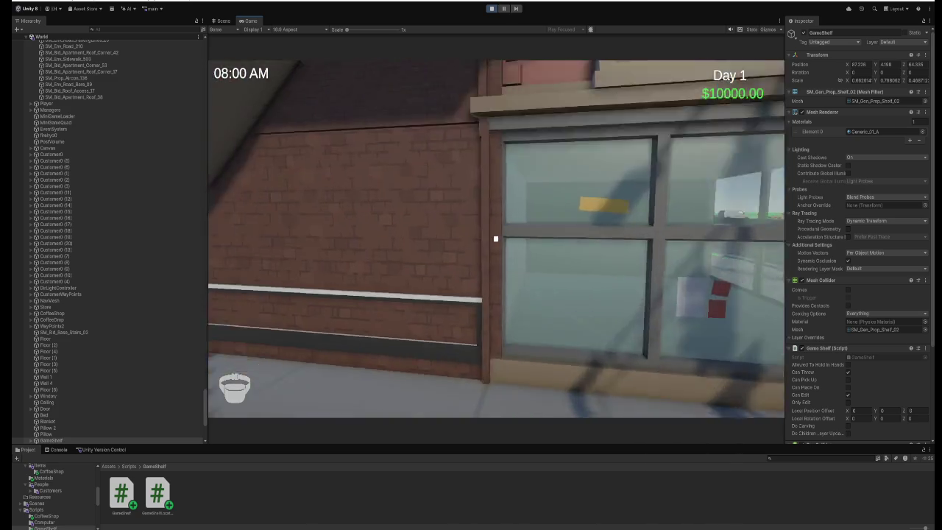
In play mode, walk to the shelf and pick up game cases from the floor box.
{"action": "key", "text": "w"}
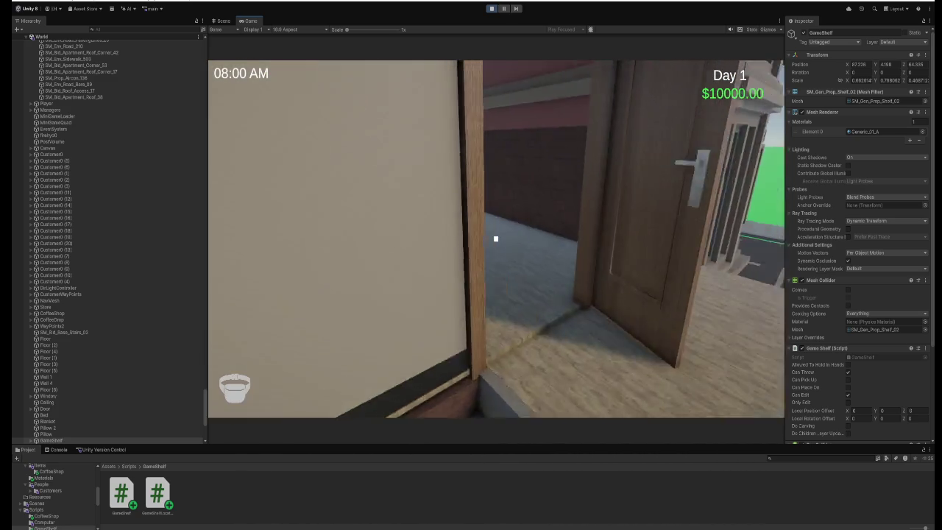
{"action": "key", "text": "s"}
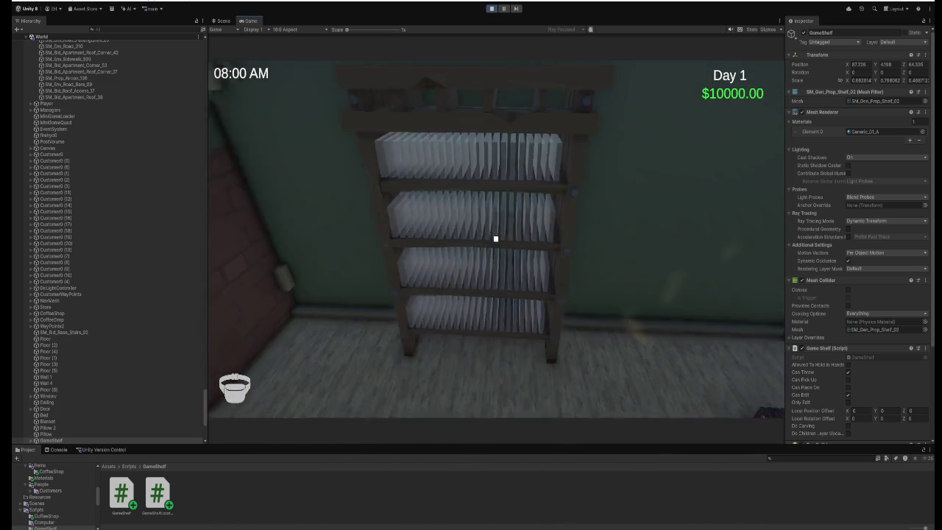
{"action": "key", "text": "w"}
{"action": "key", "text": "s"}
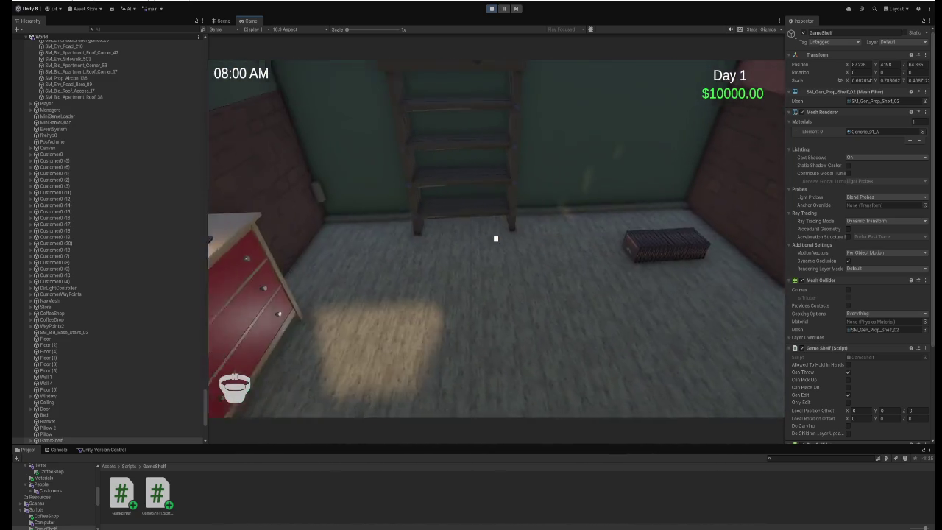
{"action": "key", "text": "w"}
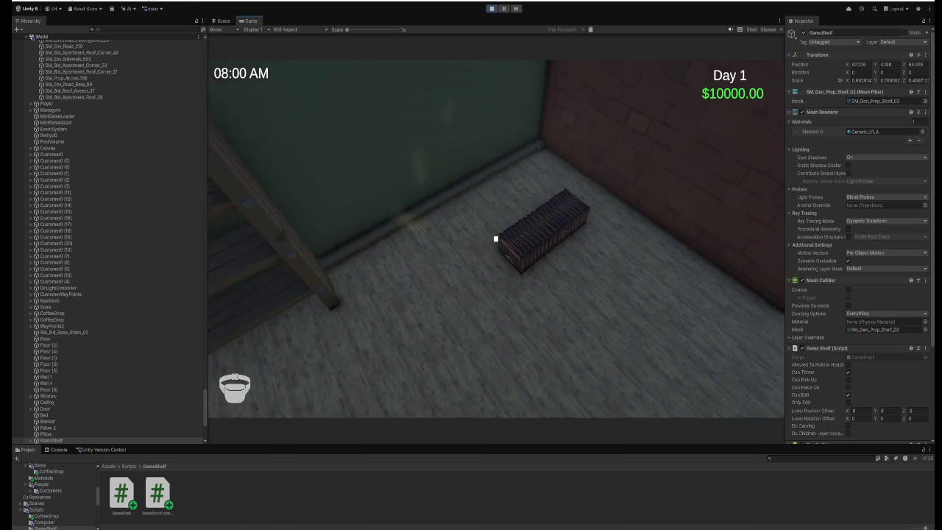
{"action": "left_click", "coordinate": [496, 239]}
{"action": "left_click", "coordinate": [496, 239]}
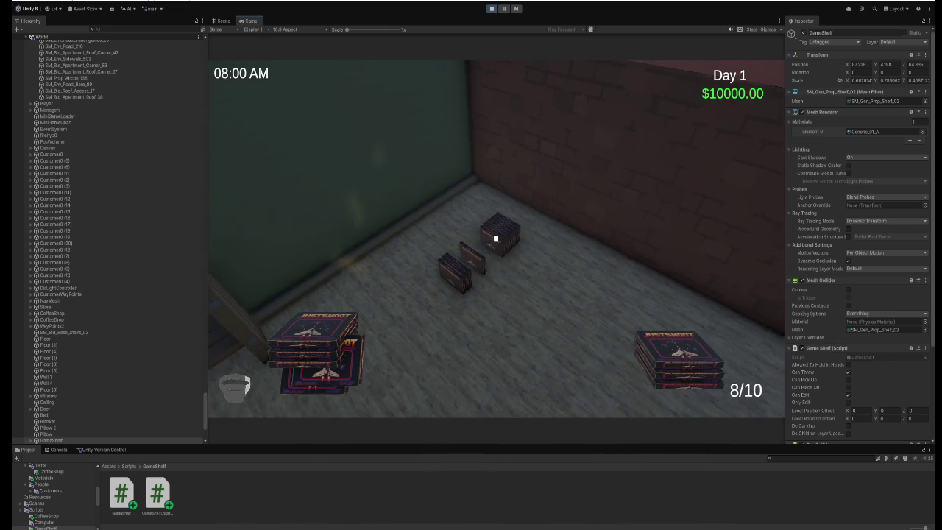
Place the held game cases into the shelf slots.
{"action": "key", "text": "w"}
{"action": "left_click", "coordinate": [495, 239]}
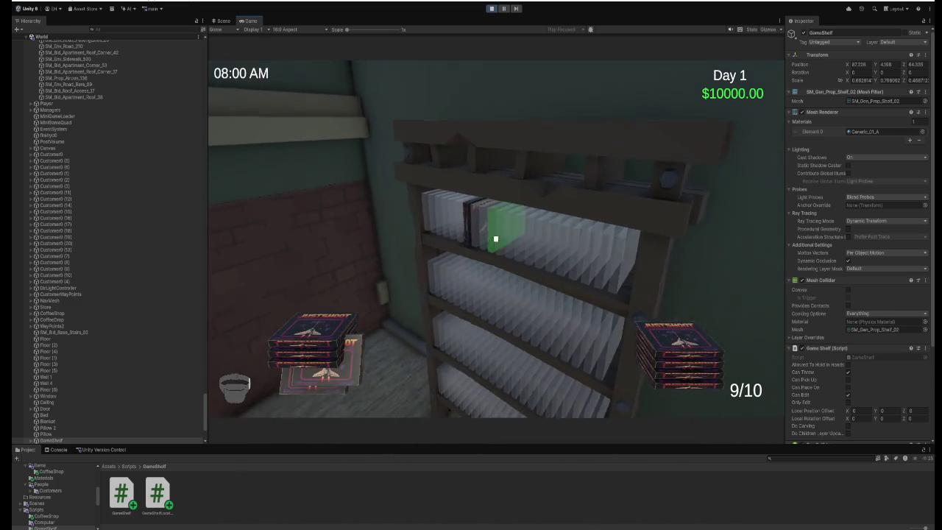
{"action": "key", "text": "w"}
{"action": "left_click", "coordinate": [495, 239]}
{"action": "left_click", "coordinate": [495, 239]}
{"action": "left_click", "coordinate": [495, 238]}
{"action": "left_click", "coordinate": [495, 238]}
{"action": "left_click", "coordinate": [495, 239]}
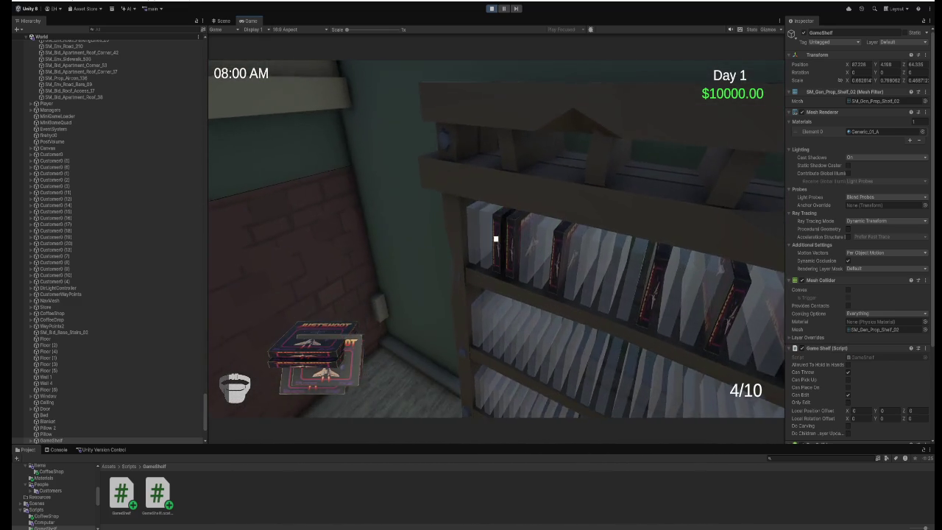
{"action": "left_click", "coordinate": [495, 239]}
{"action": "left_click", "coordinate": [495, 239]}
{"action": "left_click", "coordinate": [496, 239]}
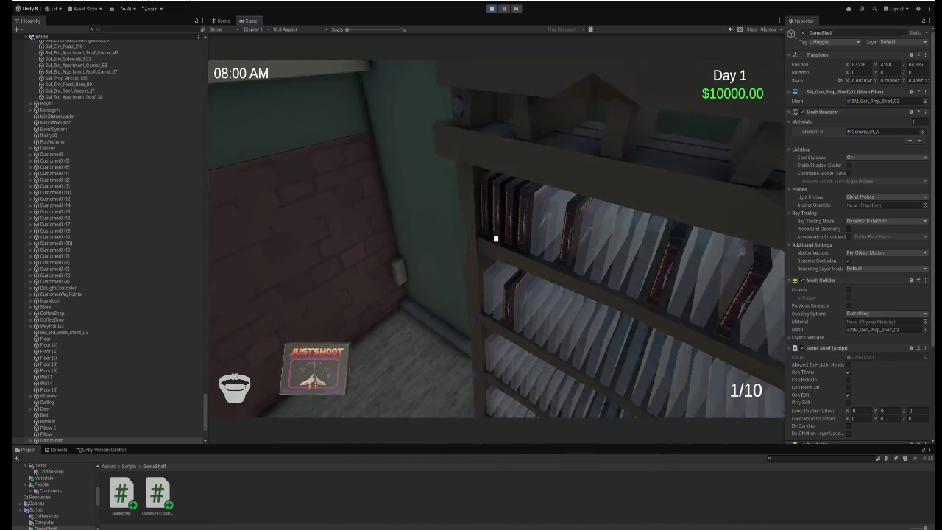
{"action": "left_click", "coordinate": [496, 239]}
Step back from the shelf and stop the play test.
{"action": "key", "text": "s"}
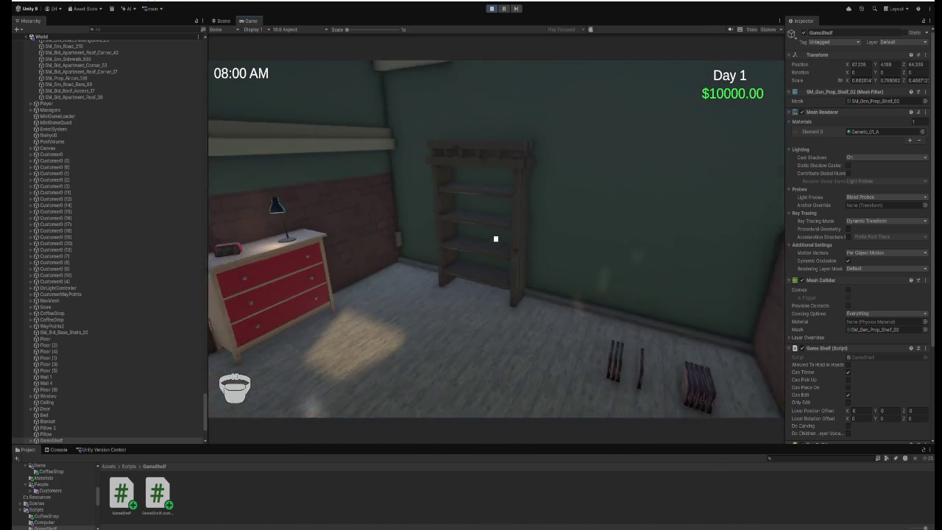
{"action": "key", "text": "w"}
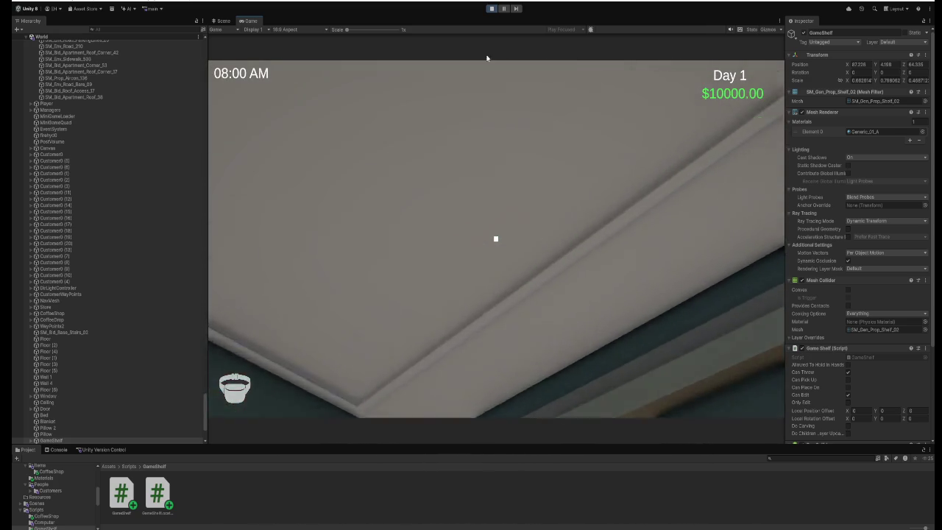
{"action": "key", "text": "ctrl+p"}
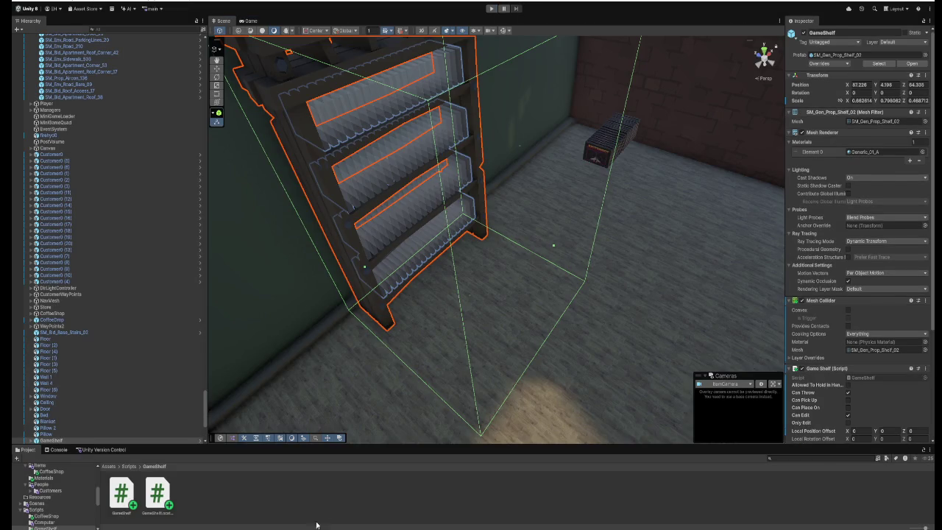
{"action": "key", "text": "alt+Tab"}
In OnTriggerExit's loop, add an if block on g.GetComponent<GameShelfLocation>().IsHoldingGame().
{"action": "scroll", "coordinate": [298, 336], "scroll_direction": "down", "scroll_amount": 2}
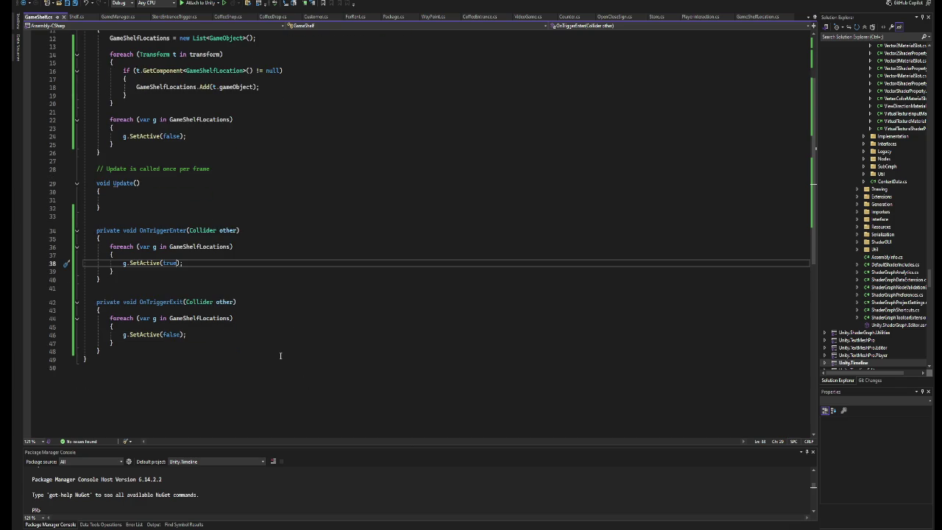
{"action": "left_click", "coordinate": [174, 255]}
{"action": "scroll", "coordinate": [184, 292], "scroll_direction": "down", "scroll_amount": 3}
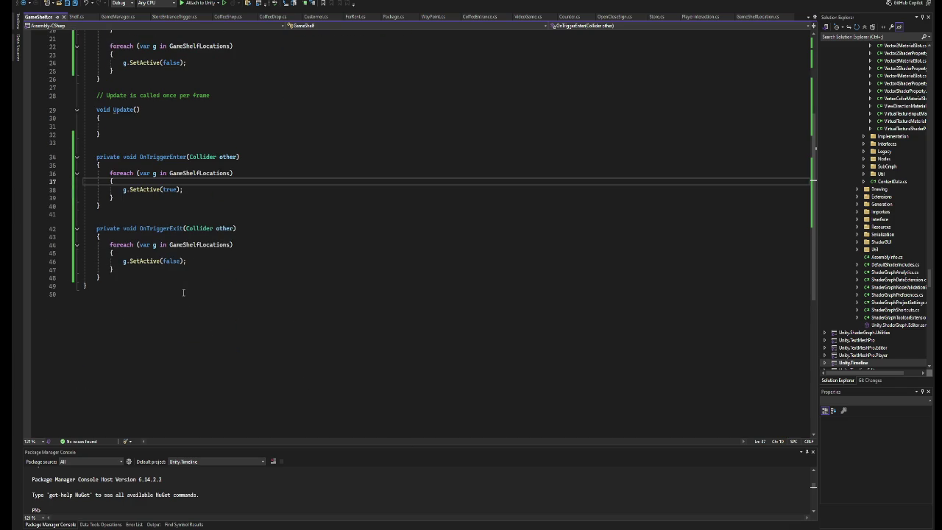
{"action": "left_click", "coordinate": [161, 257]}
{"action": "key", "text": "Return"}
{"action": "key", "text": "Return"}
{"action": "key", "text": "Up"}
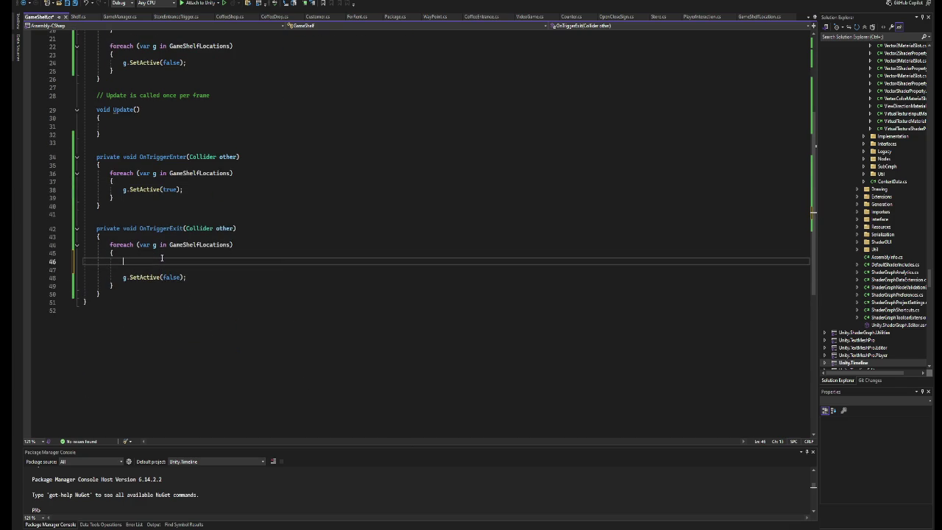
{"action": "type", "text": "if (g.GetComponent<"}
{"action": "type", "text": "Gam>"}
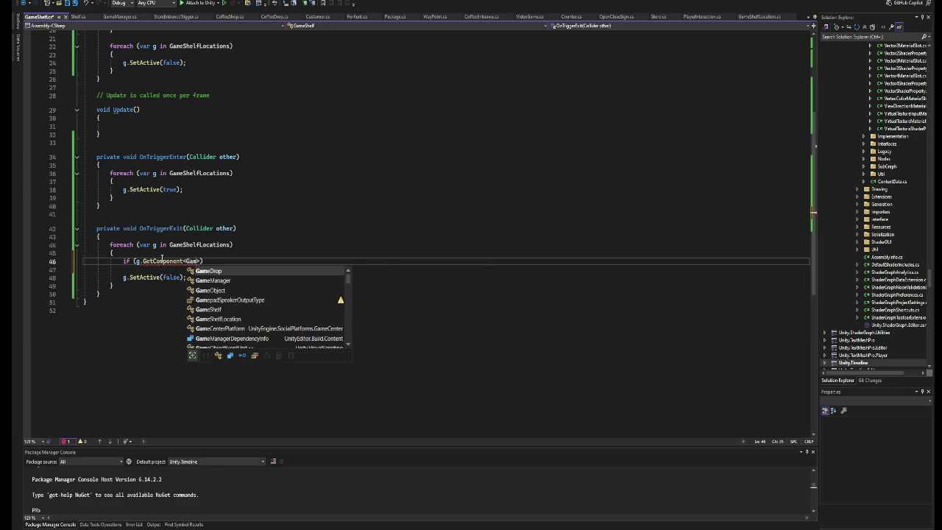
{"action": "key", "text": "Down"}
{"action": "key", "text": "Down"}
{"action": "key", "text": "Down"}
{"action": "key", "text": "Tab"}
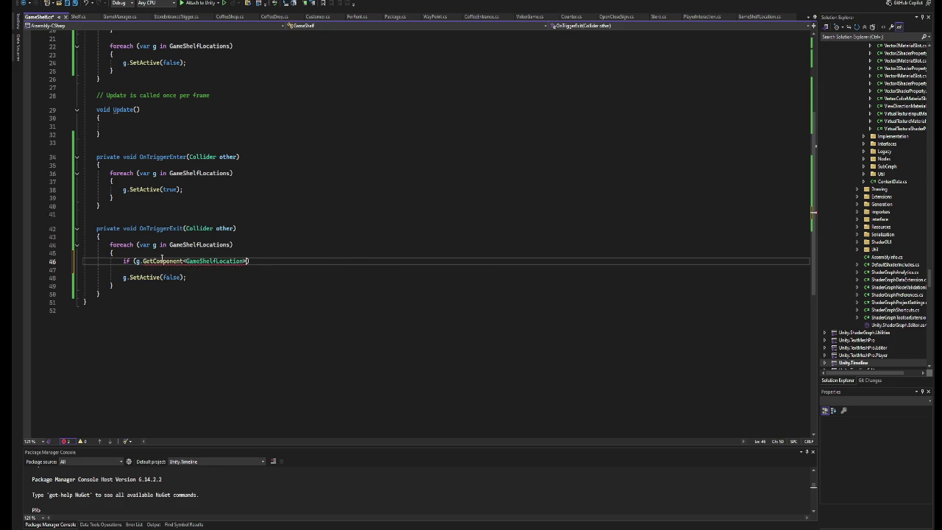
{"action": "type", "text": ".I"}
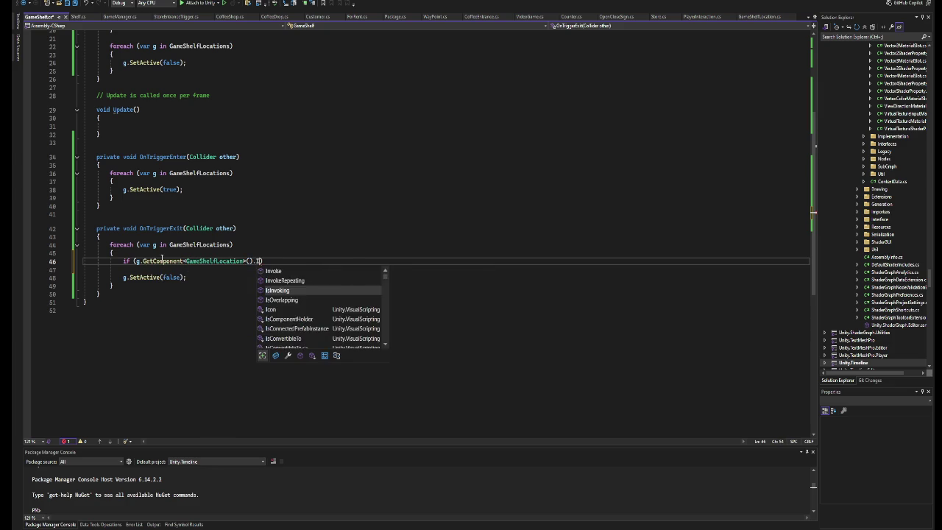
{"action": "type", "text": "sHoldingGame"}
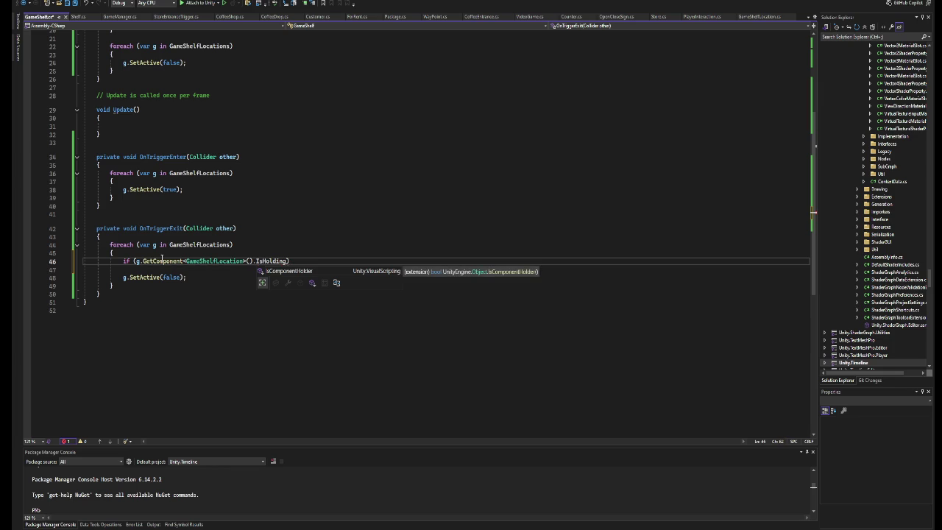
{"action": "type", "text": "("}
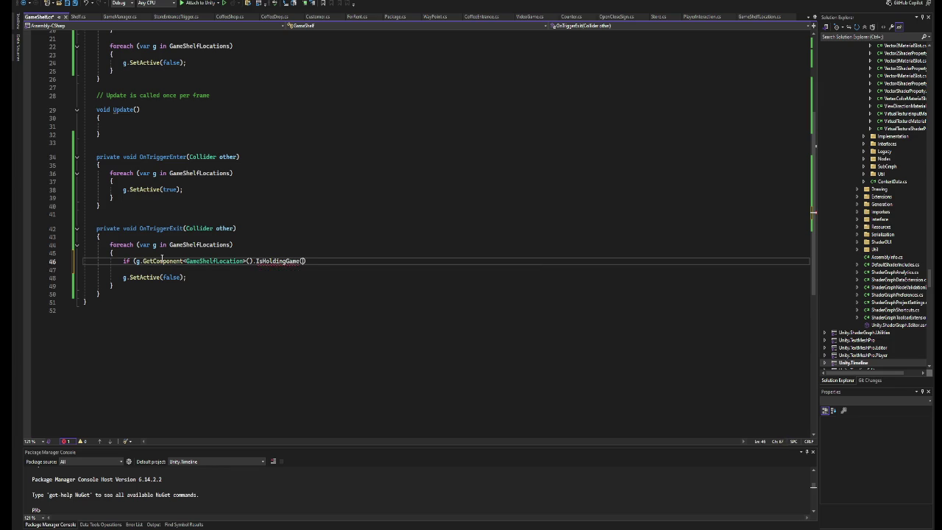
{"action": "type", "text": ")"}
{"action": "key", "text": "Return"}
{"action": "type", "text": "{"}
{"action": "key", "text": "Return"}
Negate the condition with ! and move g.SetActive(false) inside the if block.
{"action": "key", "text": "Up"}
{"action": "key", "text": "Up"}
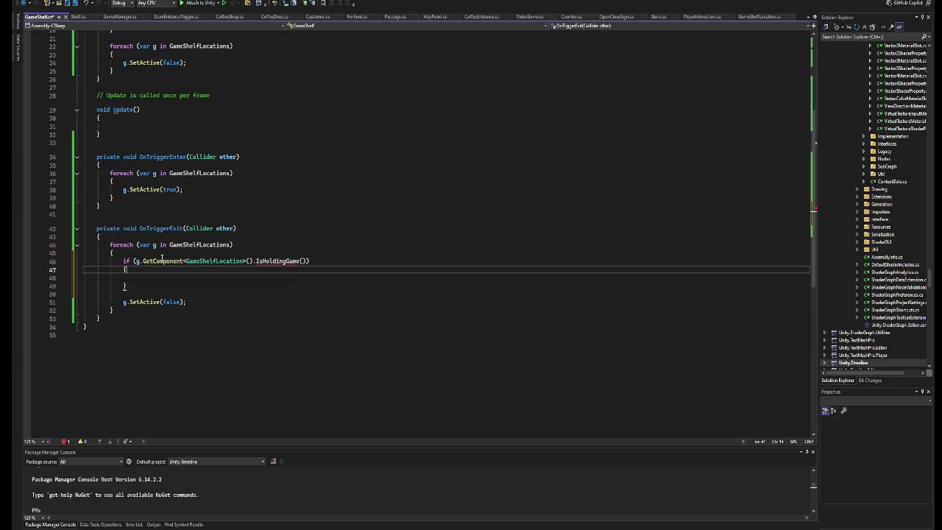
{"action": "type", "text": "!"}
{"action": "left_click_drag", "start_coordinate": [188, 302], "coordinate": [122, 301]}
{"action": "key", "text": "ctrl+x"}
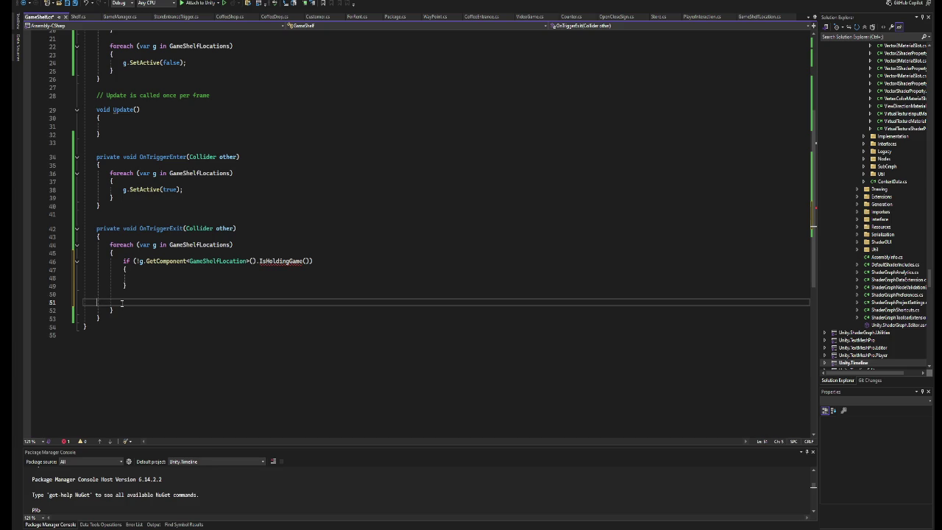
{"action": "key", "text": "BackSpace"}
{"action": "key", "text": "BackSpace"}
{"action": "key", "text": "Up"}
{"action": "key", "text": "ctrl+v"}
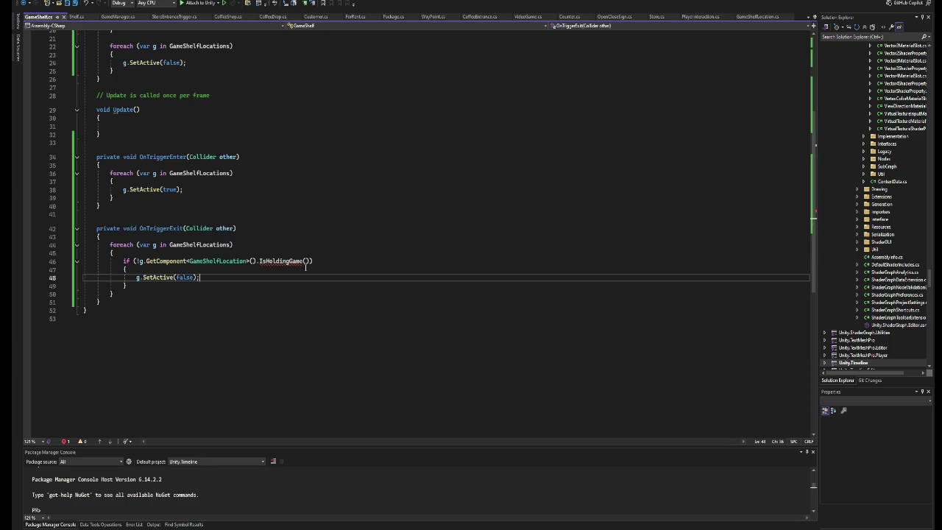
Go to the definition of IsHoldingGame in GameShelfLocation.
{"action": "left_click_drag", "start_coordinate": [309, 261], "coordinate": [275, 261]}
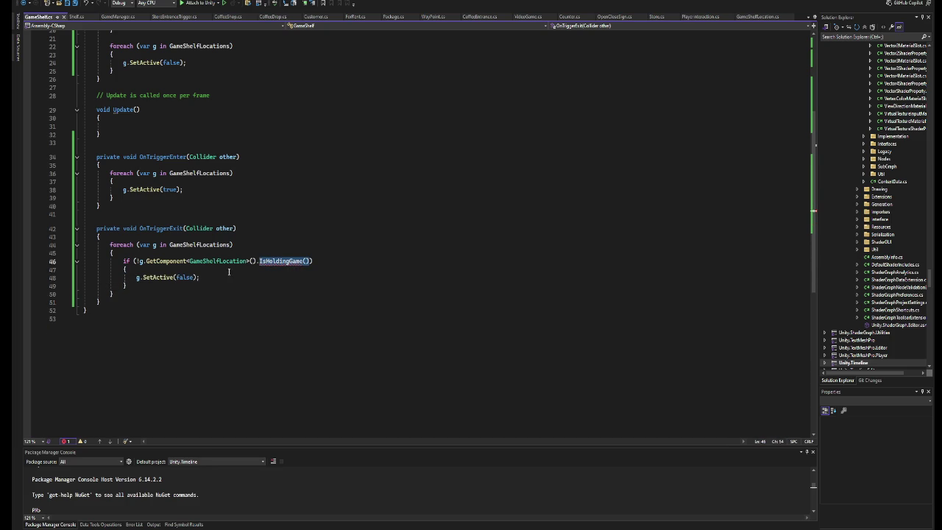
{"action": "right_click", "coordinate": [198, 267]}
{"action": "left_click", "coordinate": [272, 322]}
{"action": "scroll", "coordinate": [254, 301], "scroll_direction": "down", "scroll_amount": 10}
Add public bool IsHoldingGame() returning HoldingGame after OnInteract, save, and return to Unity.
{"action": "left_click", "coordinate": [140, 286]}
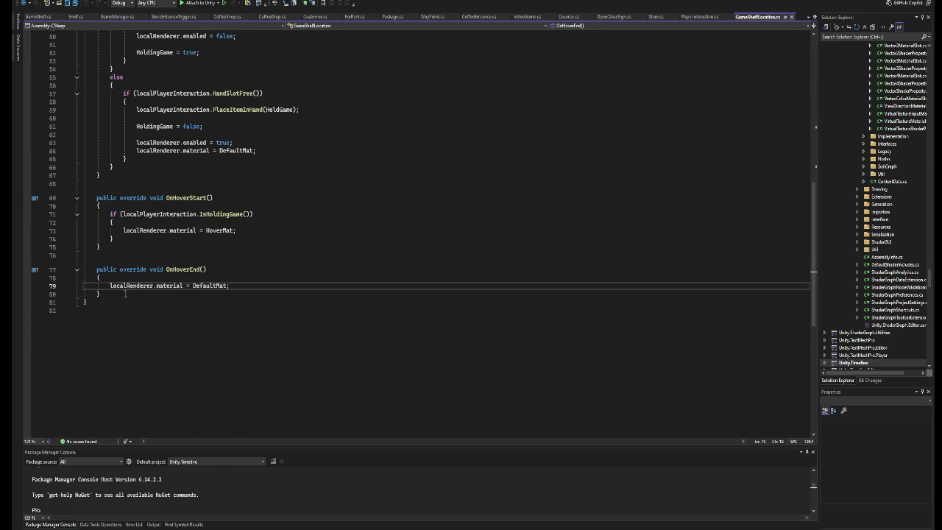
{"action": "scroll", "coordinate": [125, 293], "scroll_direction": "up", "scroll_amount": 4}
{"action": "left_click", "coordinate": [121, 273]}
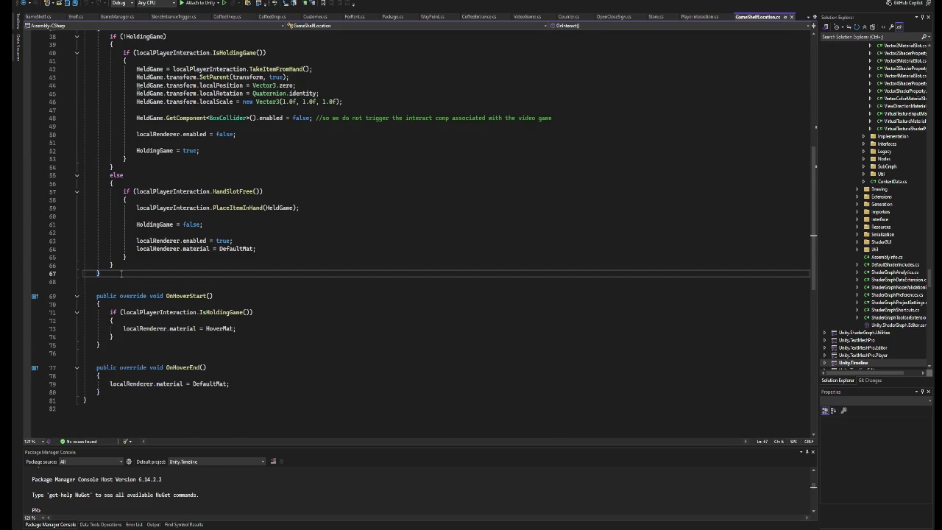
{"action": "key", "text": "Return"}
{"action": "key", "text": "Return"}
{"action": "type", "text": "public bool IsHoldingGame("}
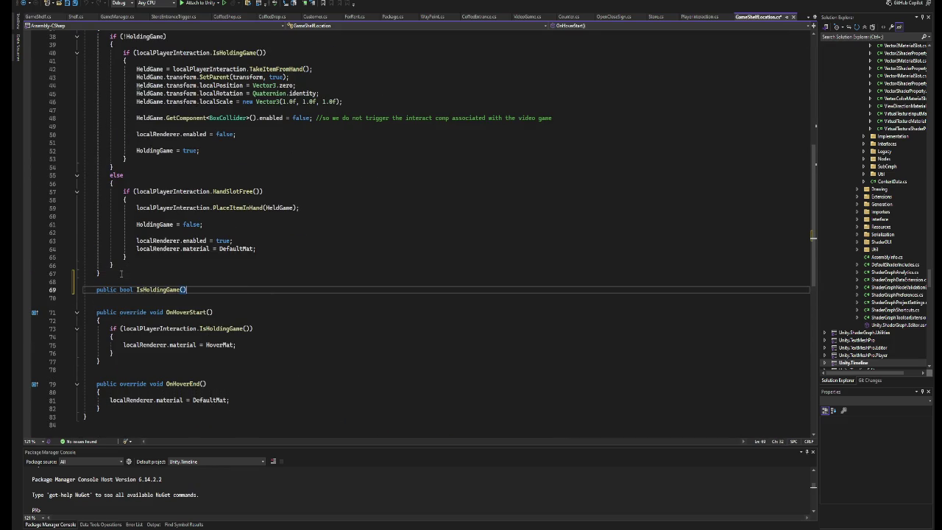
{"action": "key", "text": "Return"}
{"action": "key", "text": "Return"}
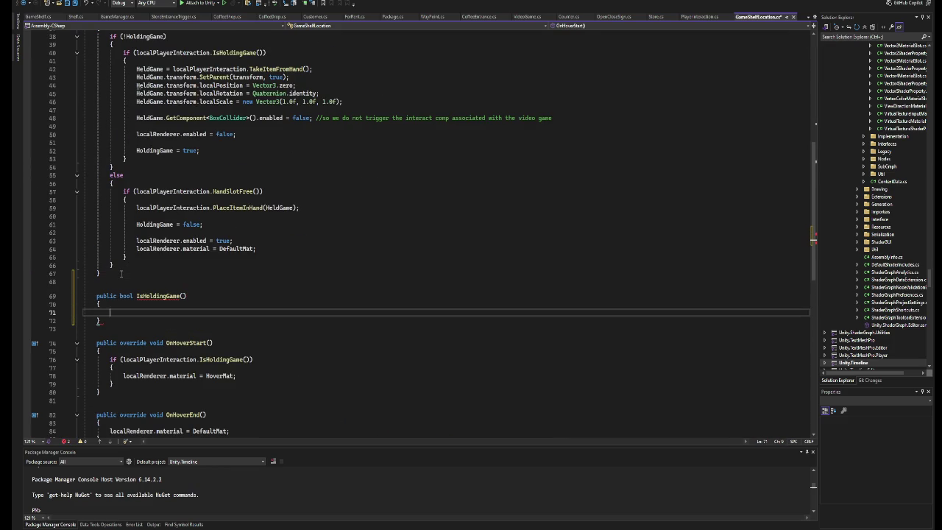
{"action": "type", "text": "return ishg"}
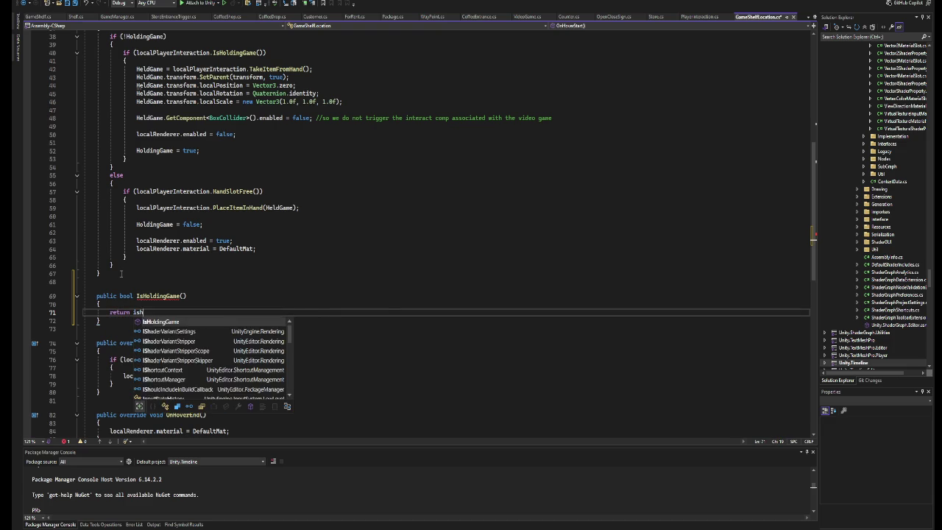
{"action": "key", "text": "BackSpace"}
{"action": "key", "text": "BackSpace"}
{"action": "key", "text": "BackSpace"}
{"action": "type", "text": "Hold"}
{"action": "key", "text": "Tab"}
{"action": "key", "text": "ctrl+s"}
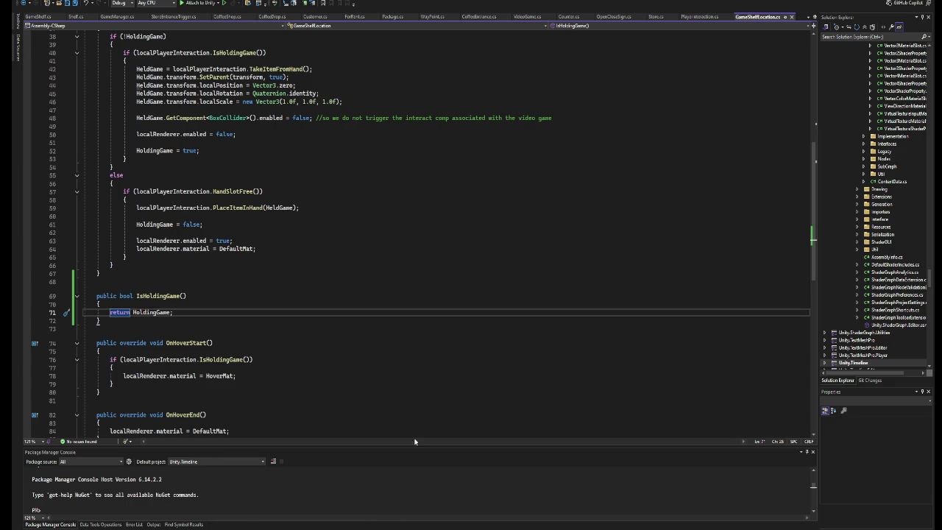
{"action": "key", "text": "alt+Tab"}
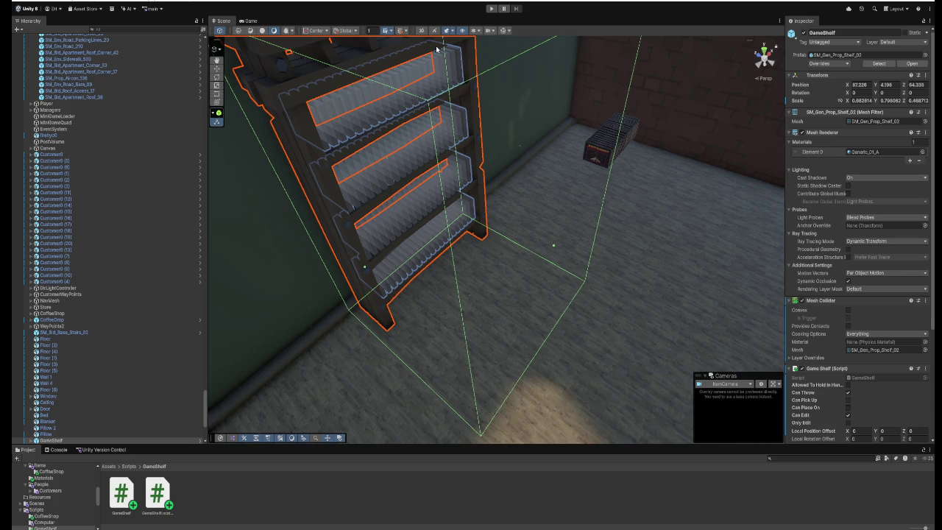
Start play mode and place four held games on the shelf.
{"action": "left_click", "coordinate": [492, 9]}
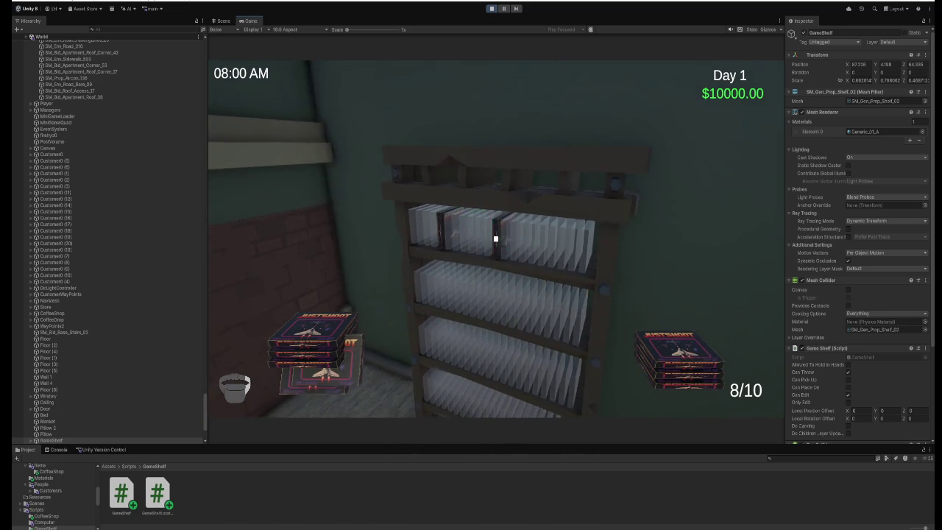
{"action": "left_click", "coordinate": [496, 238]}
{"action": "left_click", "coordinate": [495, 239]}
{"action": "left_click", "coordinate": [496, 239]}
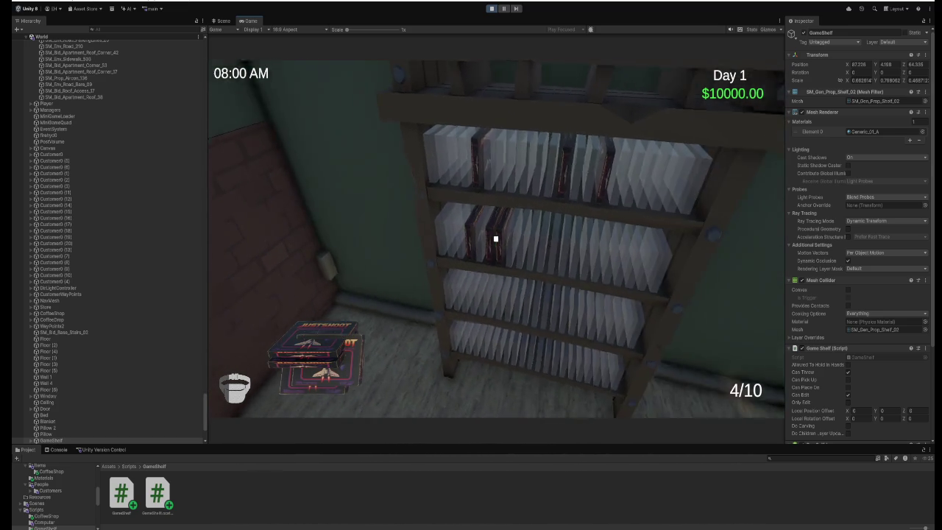
{"action": "left_click", "coordinate": [495, 239]}
{"action": "left_click", "coordinate": [496, 239]}
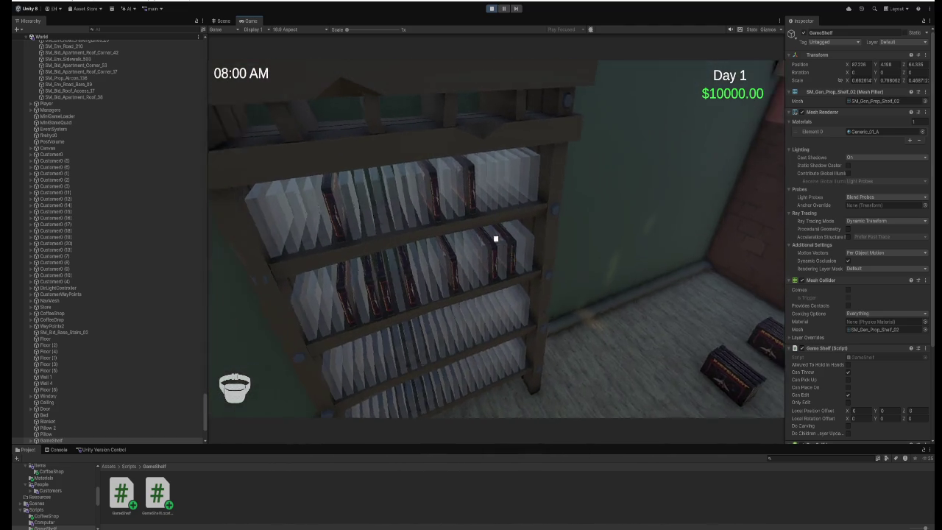
Step back and stock more shelf slots with the remaining held games.
{"action": "key", "text": "s"}
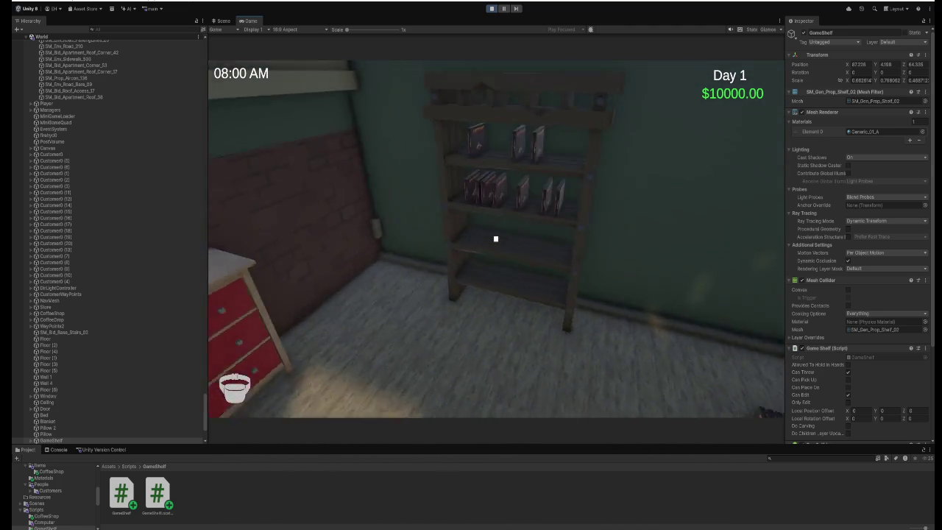
{"action": "mouse_move", "coordinate": [496, 238]}
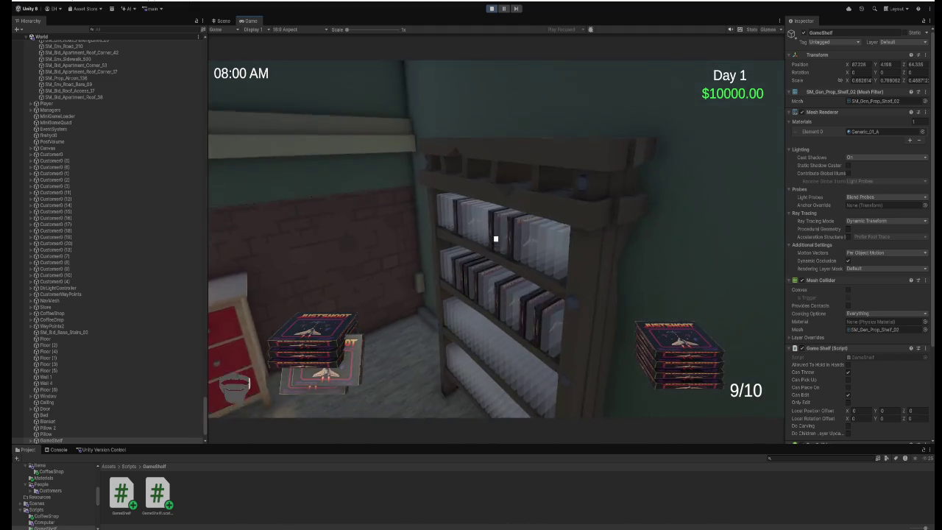
{"action": "left_click", "coordinate": [496, 238]}
{"action": "left_click", "coordinate": [495, 239]}
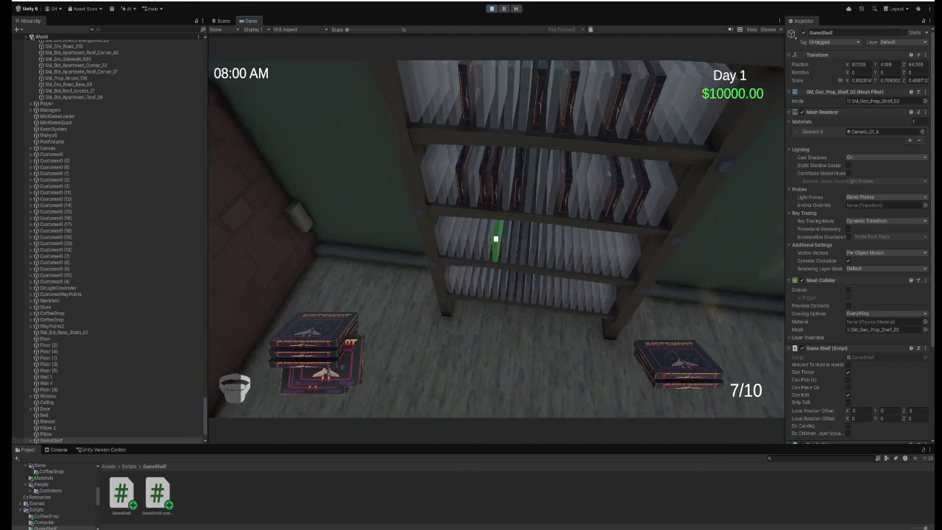
{"action": "left_click", "coordinate": [496, 238]}
{"action": "left_click", "coordinate": [495, 239]}
{"action": "left_click", "coordinate": [496, 239]}
{"action": "left_click", "coordinate": [496, 239]}
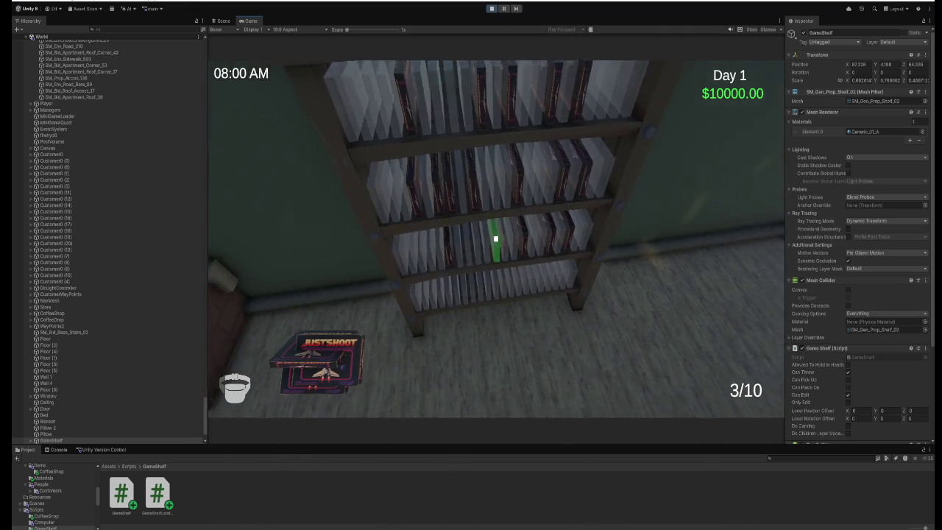
{"action": "left_click", "coordinate": [495, 238]}
{"action": "left_click", "coordinate": [496, 239]}
{"action": "left_click", "coordinate": [495, 239]}
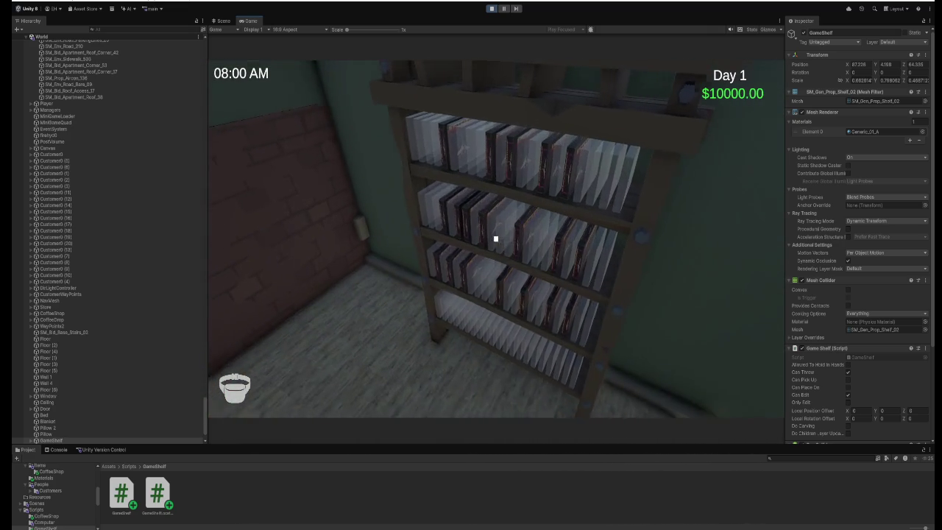
Pick three games back off the shelf, then place them again.
{"action": "left_click", "coordinate": [495, 238]}
{"action": "left_click", "coordinate": [496, 239]}
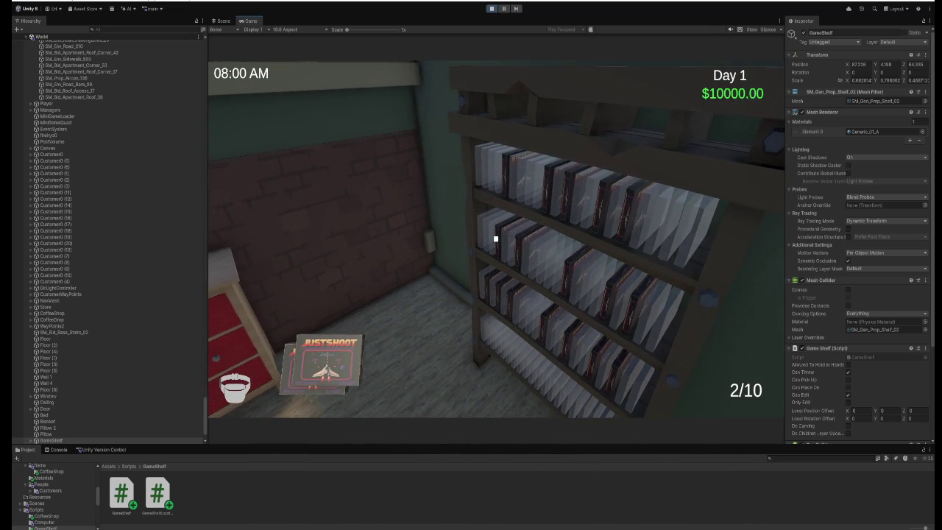
{"action": "left_click", "coordinate": [496, 239]}
{"action": "left_click", "coordinate": [496, 239]}
{"action": "left_click", "coordinate": [495, 238]}
{"action": "left_click", "coordinate": [495, 239]}
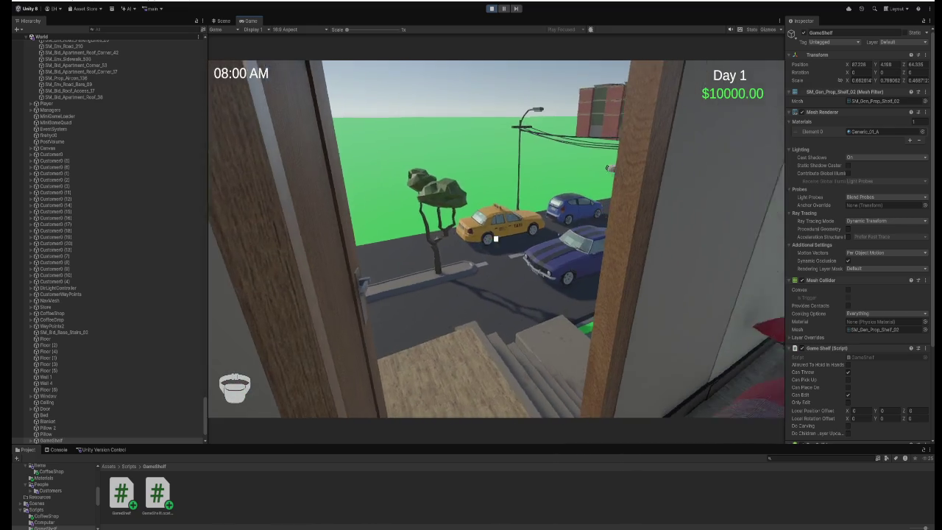
Stop play mode and launch File > Build And Run.
{"action": "key", "text": "Escape"}
{"action": "left_click", "coordinate": [492, 8]}
{"action": "left_click", "coordinate": [16, 3]}
{"action": "left_click", "coordinate": [51, 105]}
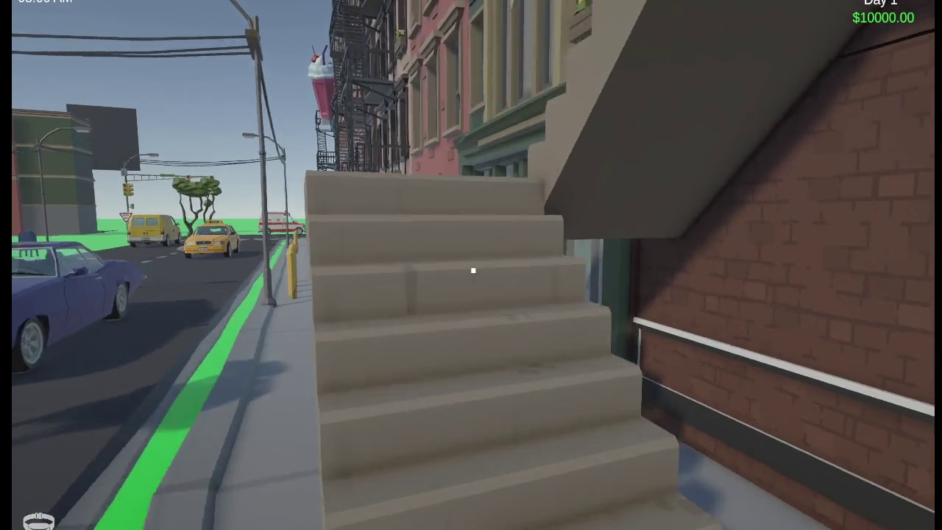
In the built game, walk along the sidewalk past the café and climb the stairs home.
{"action": "key", "text": "w"}
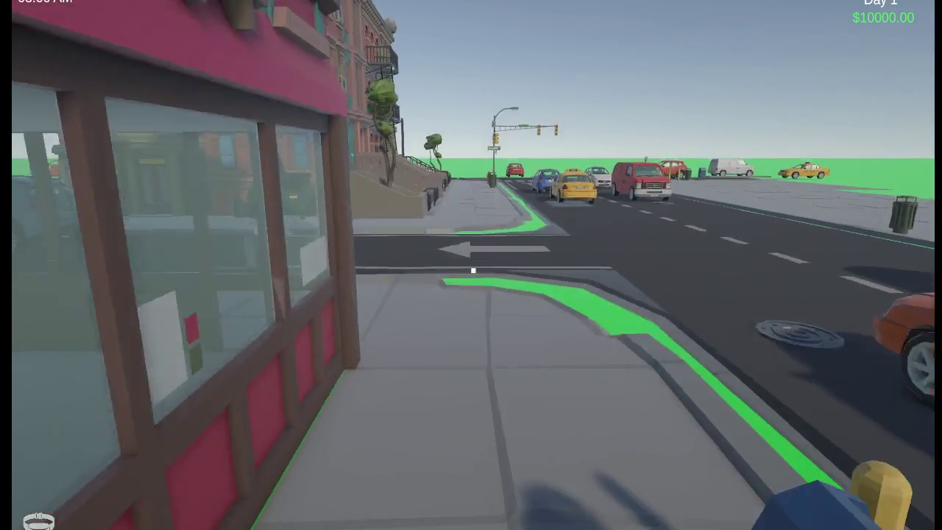
{"action": "key", "text": "w"}
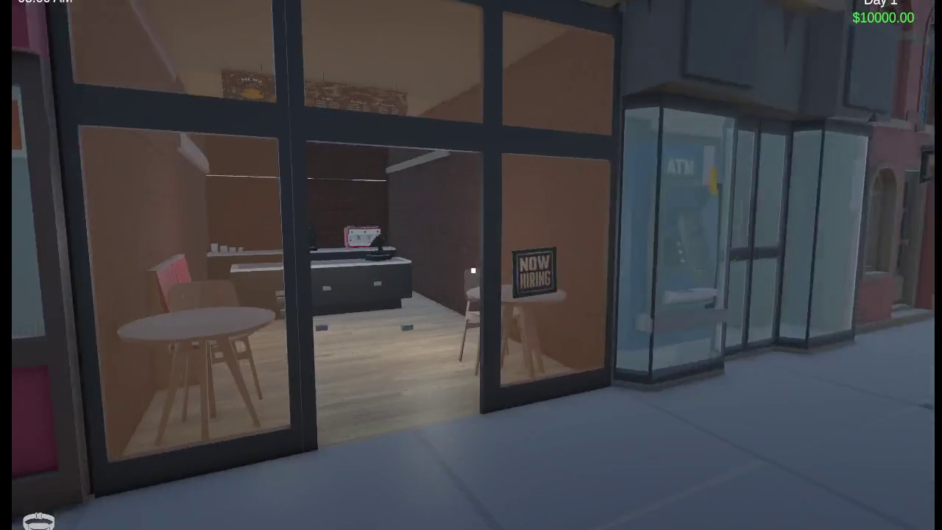
{"action": "key", "text": "w"}
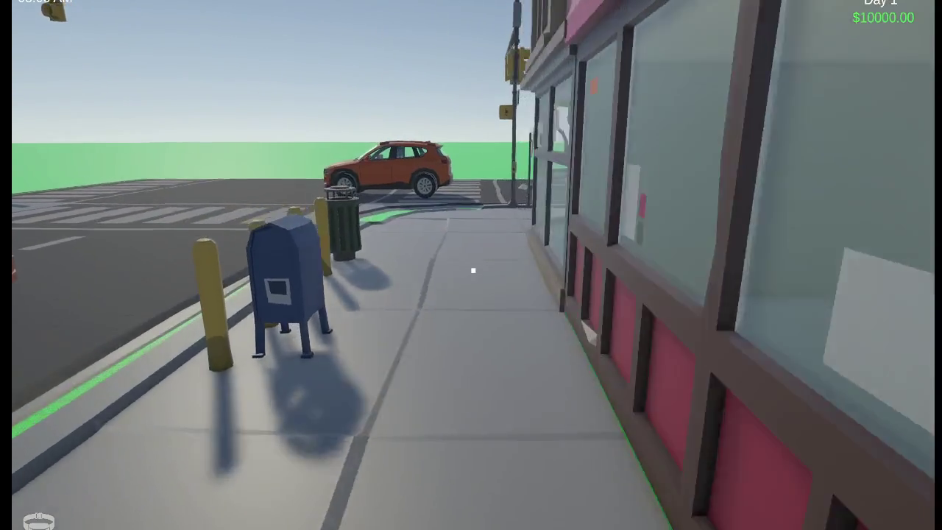
{"action": "key", "text": "w"}
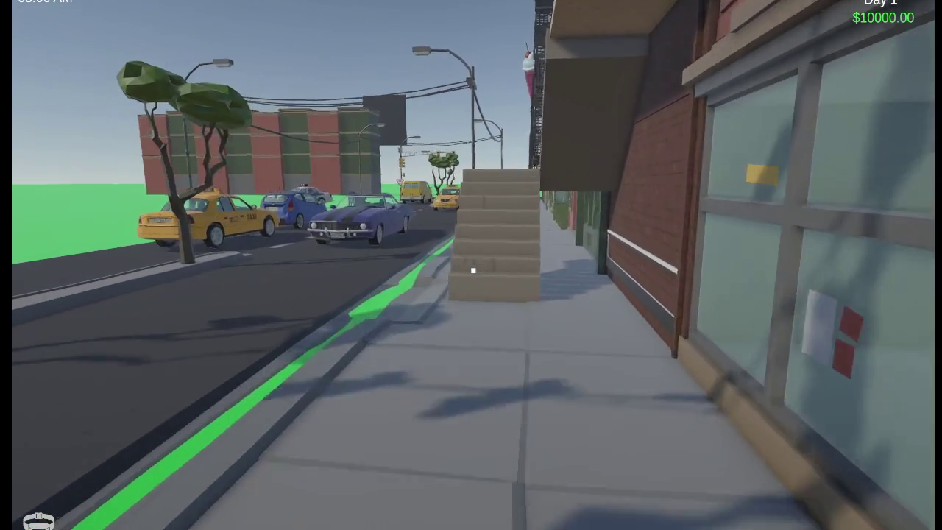
{"action": "key", "text": "w"}
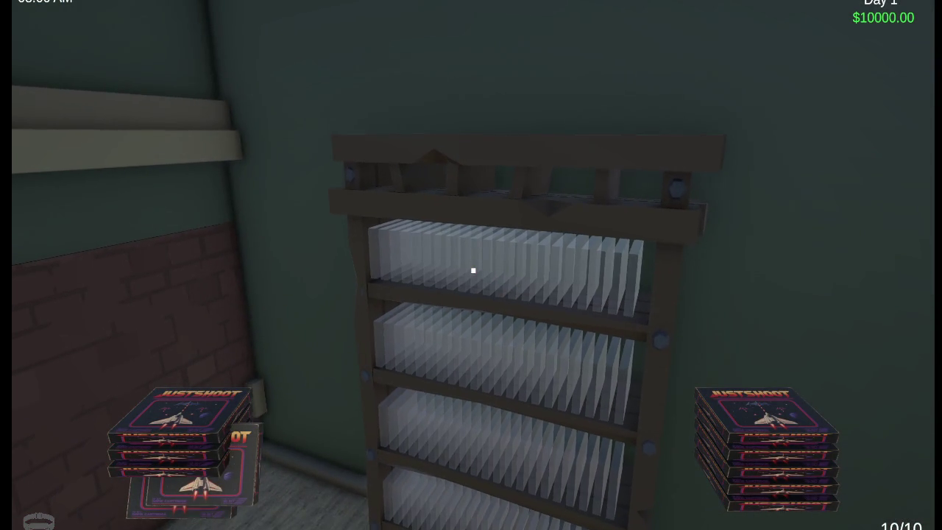
Walk up to the bedroom shelf and place five JustShoot cartridges on it.
{"action": "key", "text": "w"}
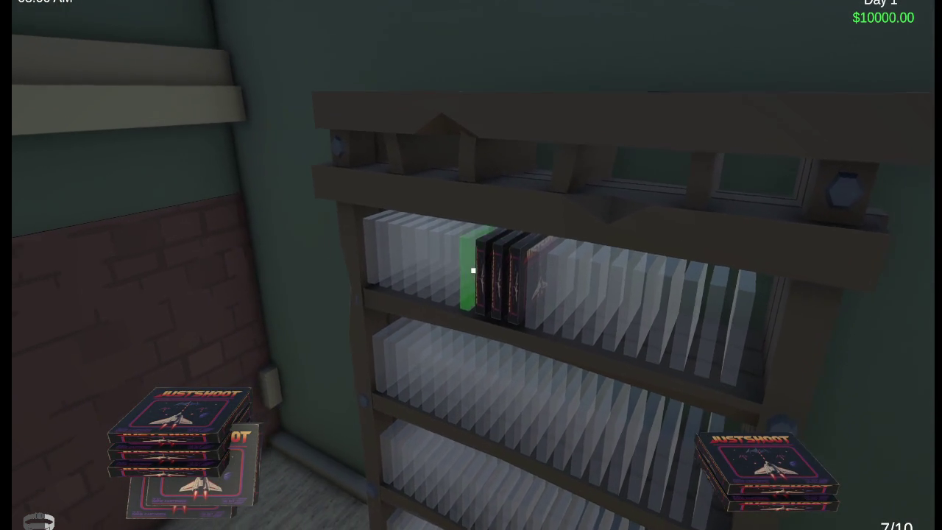
{"action": "left_click", "coordinate": [474, 270]}
{"action": "left_click", "coordinate": [473, 271]}
{"action": "left_click", "coordinate": [474, 270]}
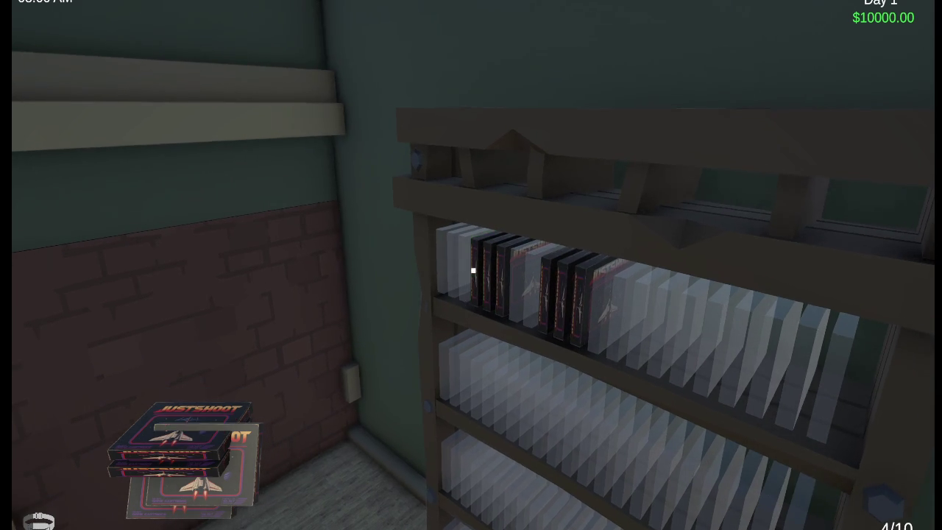
{"action": "left_click", "coordinate": [473, 270]}
{"action": "left_click", "coordinate": [473, 270]}
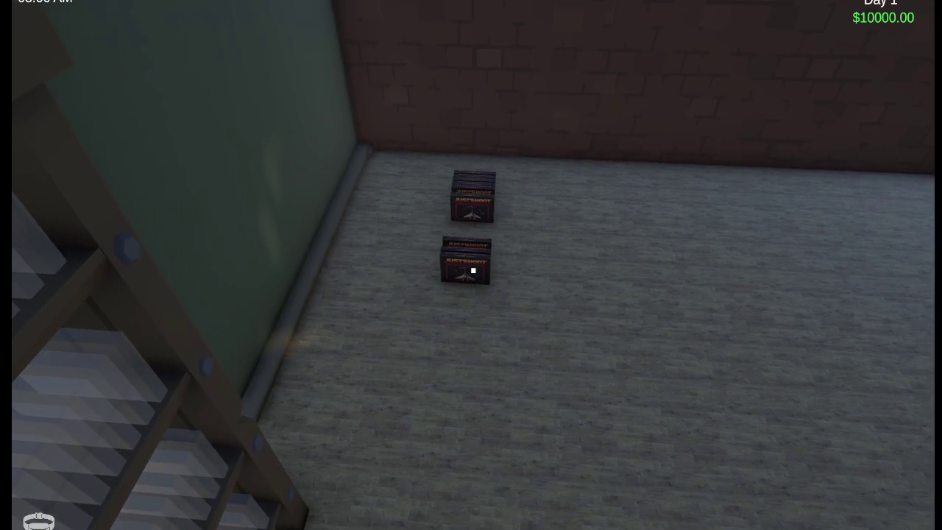
Pick up more cartridges from the floor and shelve them all on the second row.
{"action": "left_click", "coordinate": [473, 270]}
{"action": "left_click", "coordinate": [474, 270]}
{"action": "left_click", "coordinate": [473, 270]}
{"action": "left_click", "coordinate": [473, 271]}
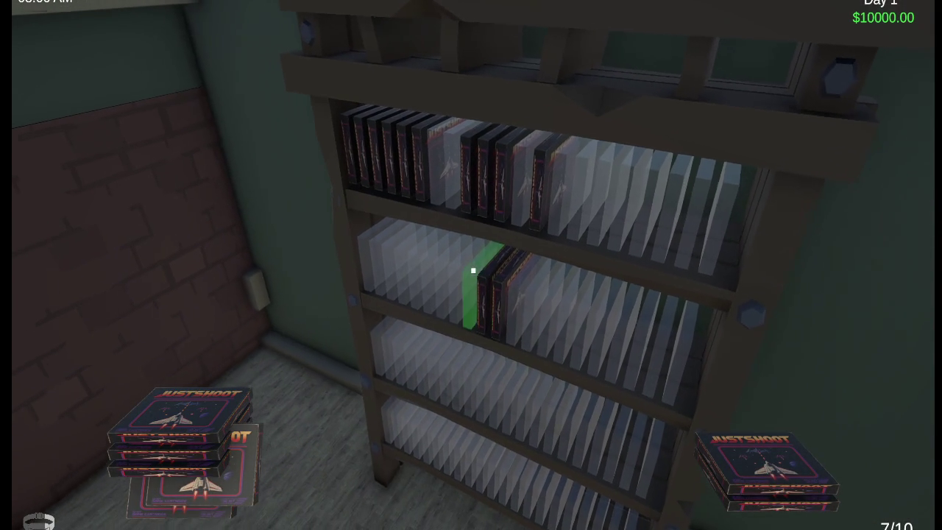
{"action": "left_click", "coordinate": [474, 270]}
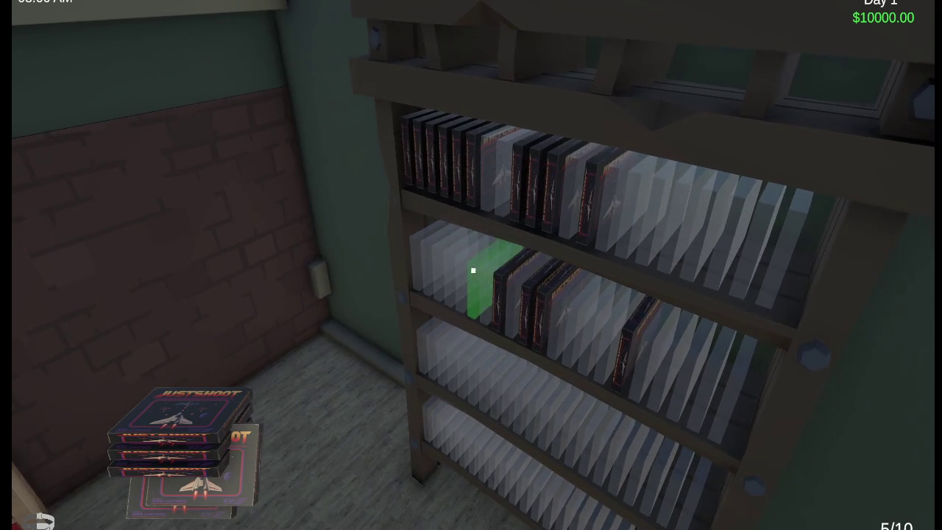
{"action": "left_click", "coordinate": [473, 270]}
{"action": "left_click", "coordinate": [473, 270]}
{"action": "left_click", "coordinate": [473, 270]}
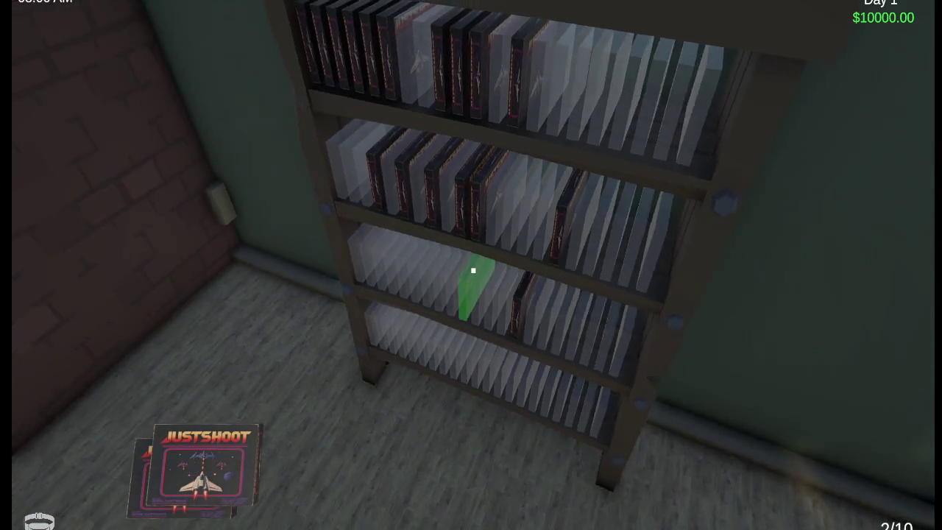
{"action": "left_click", "coordinate": [473, 270]}
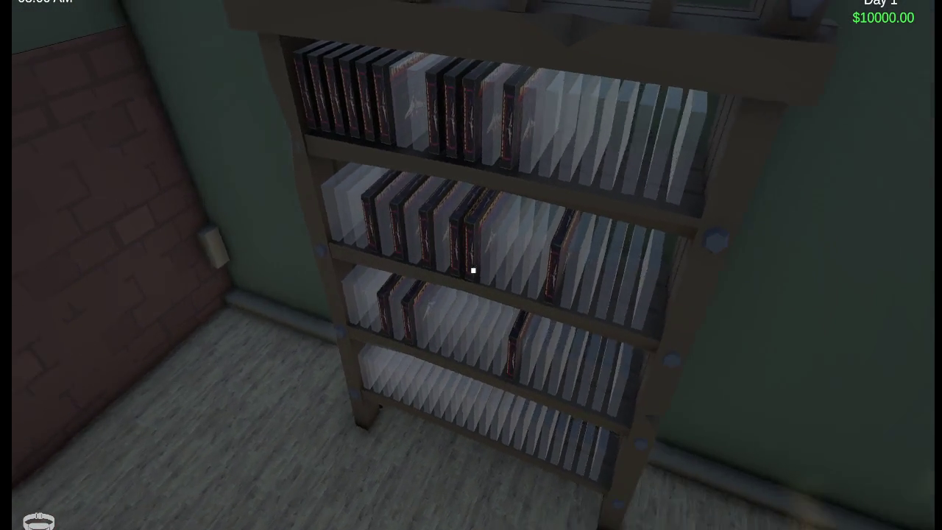
Take several cartridges back off the shelf, carrying 7 of 10 again.
{"action": "key", "text": "s"}
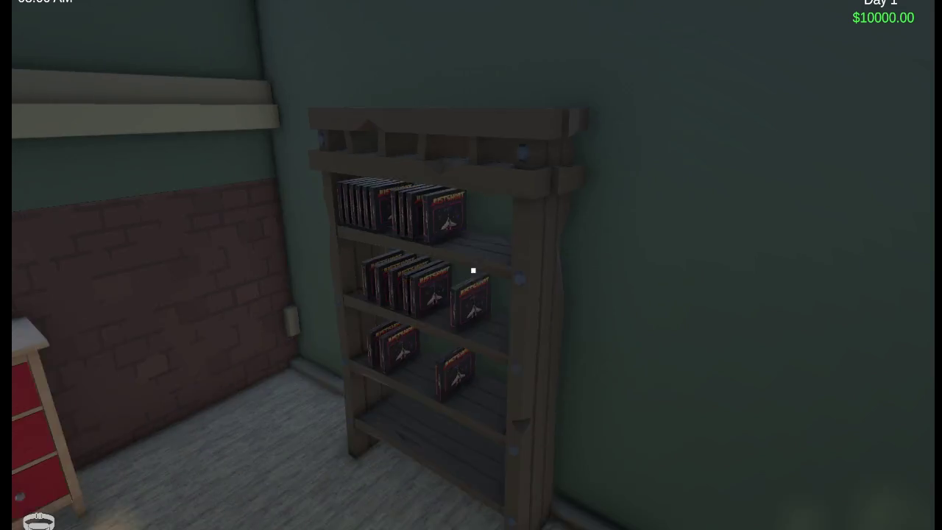
{"action": "key", "text": "w"}
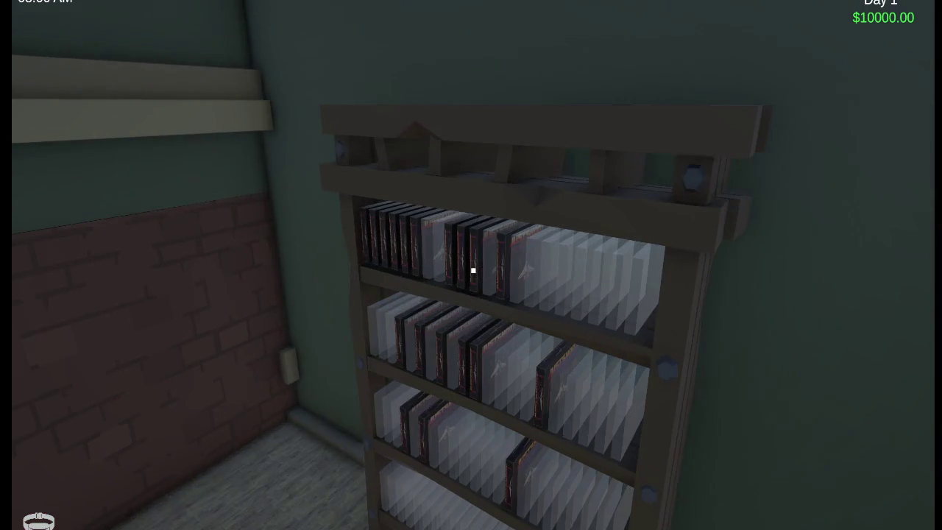
{"action": "left_click", "coordinate": [474, 271]}
{"action": "left_click", "coordinate": [473, 270]}
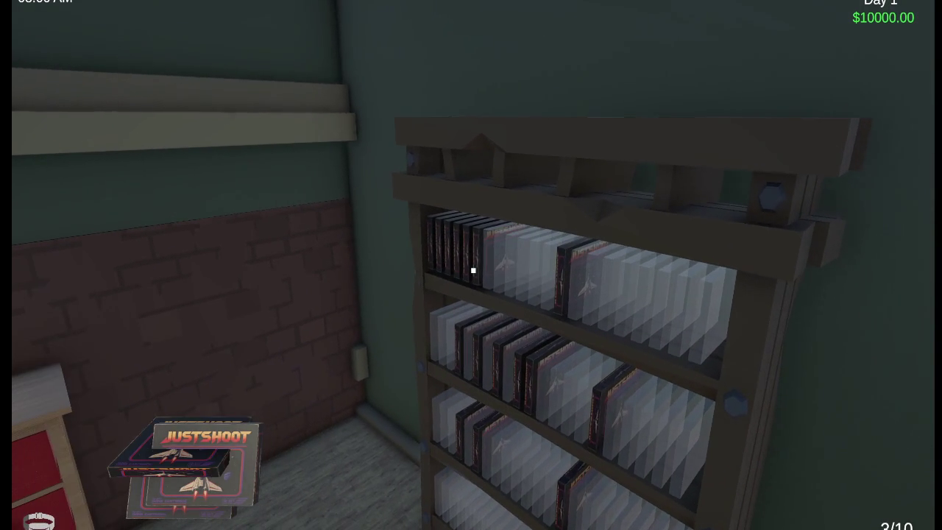
{"action": "left_click", "coordinate": [473, 270]}
{"action": "left_click", "coordinate": [473, 270]}
{"action": "left_click", "coordinate": [474, 271]}
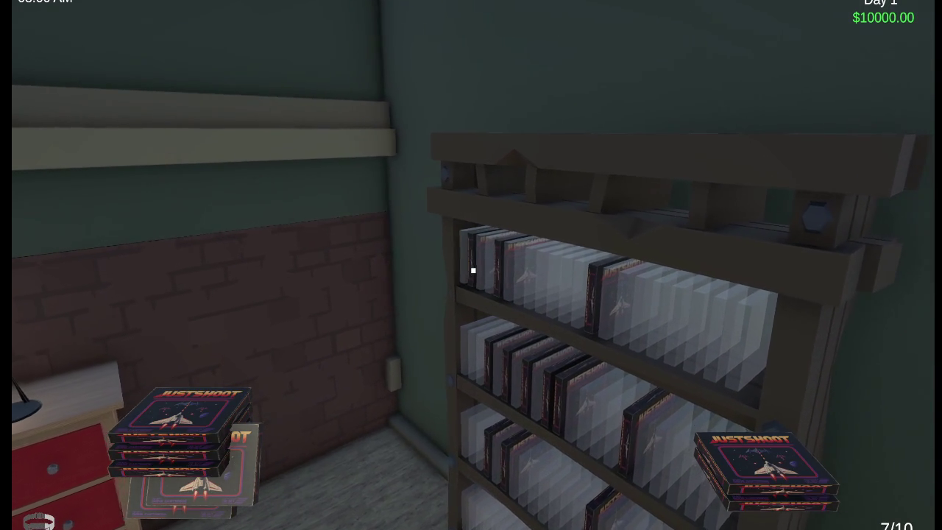
{"action": "left_click", "coordinate": [473, 271]}
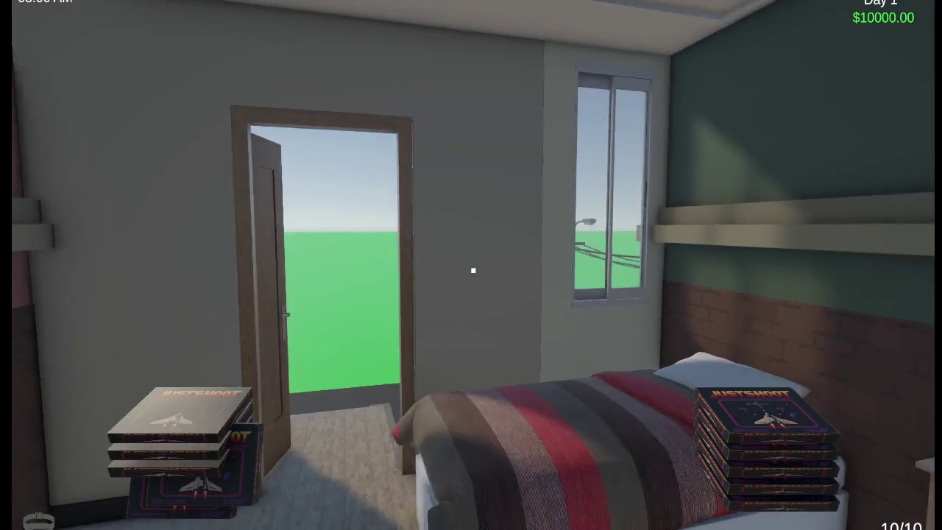
Walk from the bedroom across the street to the for-rent shop, dropping the game boxes on the sidewalk.
{"action": "key", "text": "w"}
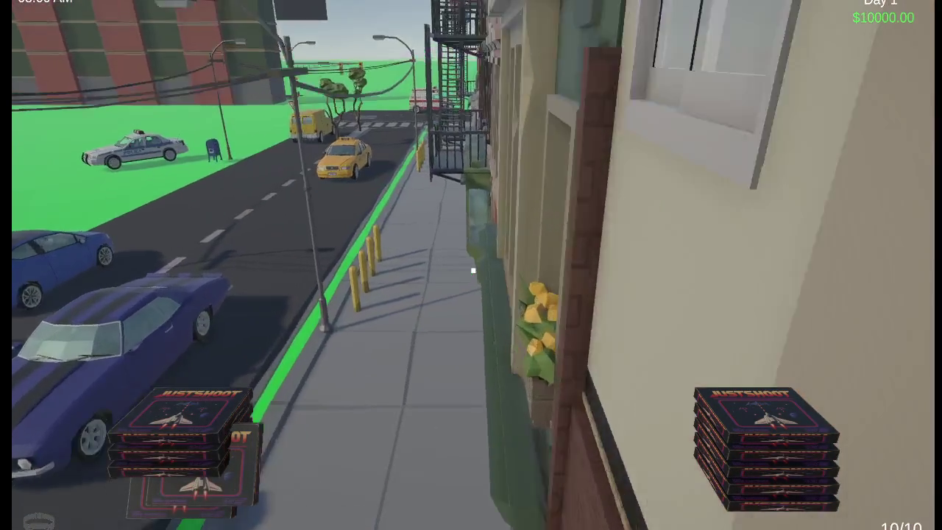
{"action": "key", "text": "w"}
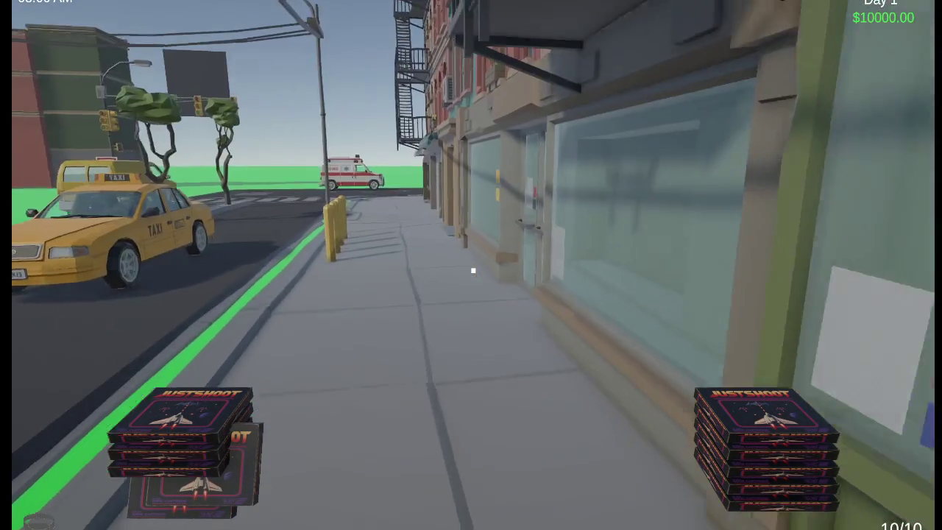
{"action": "key", "text": "w"}
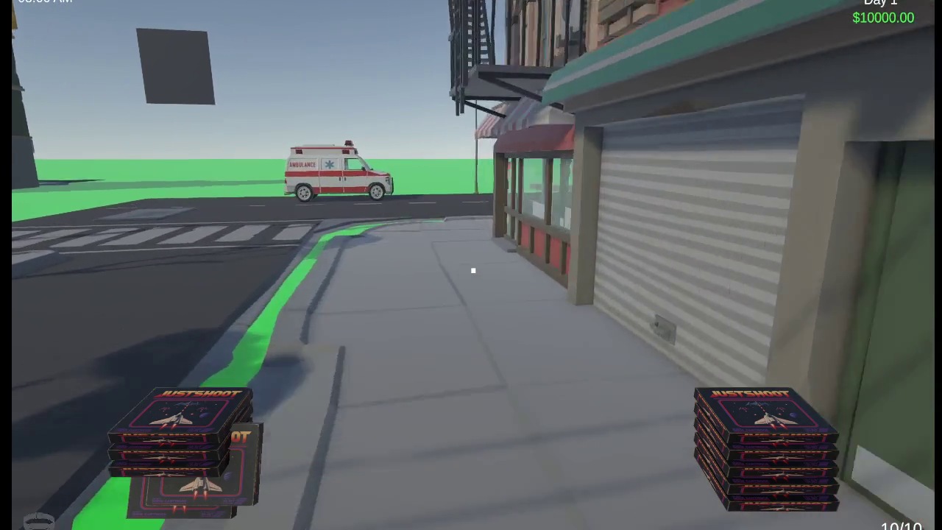
{"action": "key", "text": "w"}
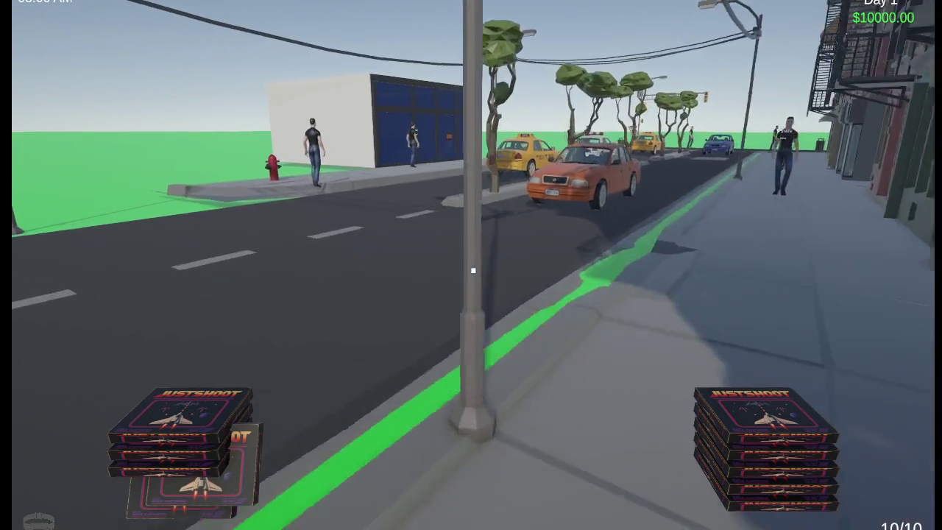
{"action": "key", "text": "w"}
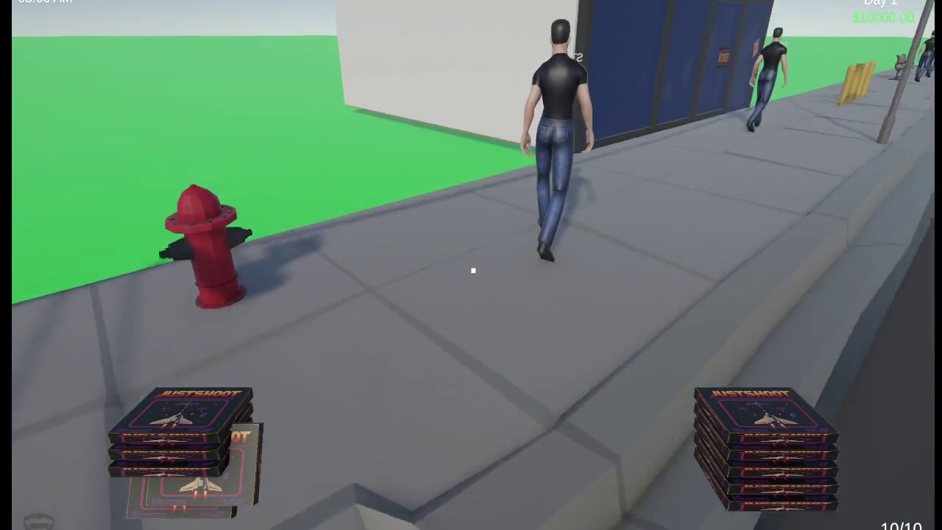
{"action": "key", "text": "w"}
{"action": "left_click", "coordinate": [474, 271]}
{"action": "left_click", "coordinate": [473, 271]}
{"action": "left_click", "coordinate": [474, 271]}
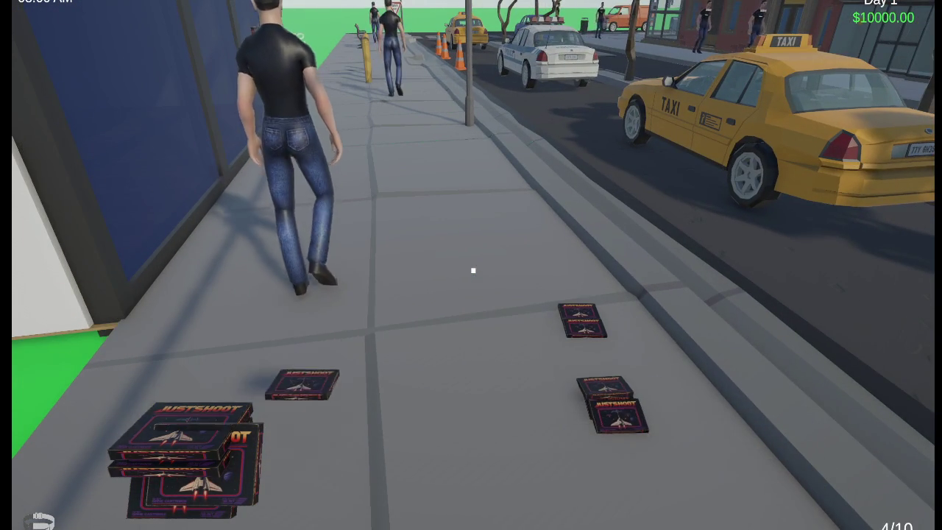
Rent the shop for 500 at its FOR RENT sign.
{"action": "key", "text": "w"}
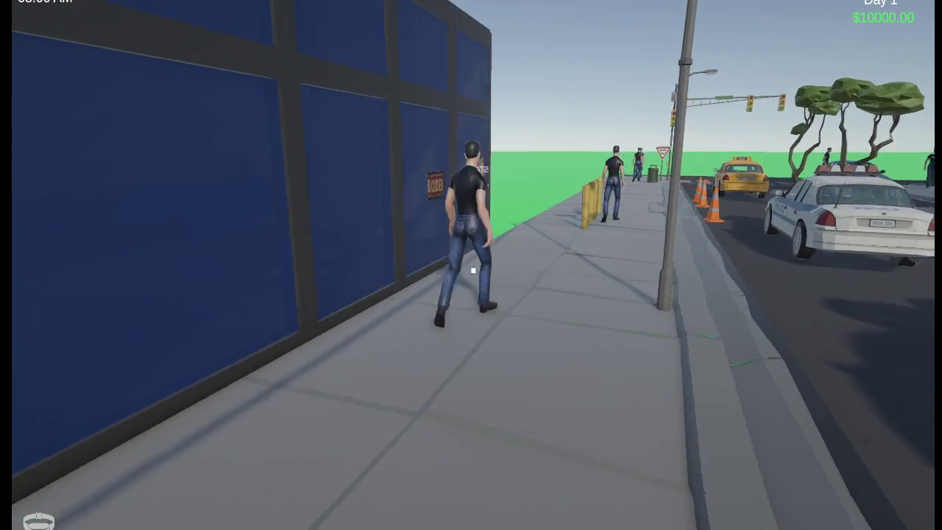
{"action": "key", "text": "w"}
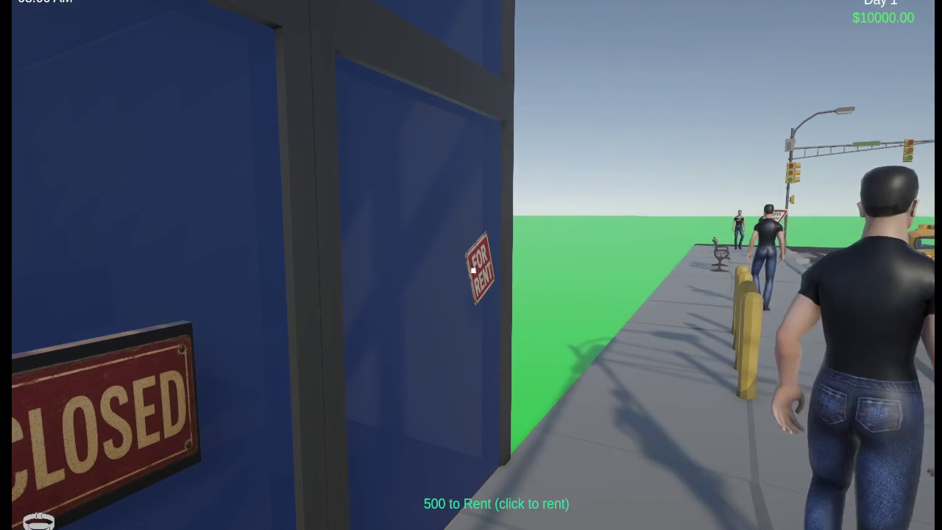
{"action": "left_click", "coordinate": [474, 271]}
Buy a shelf at the blue wall panel inside and take the delivered box.
{"action": "key", "text": "w"}
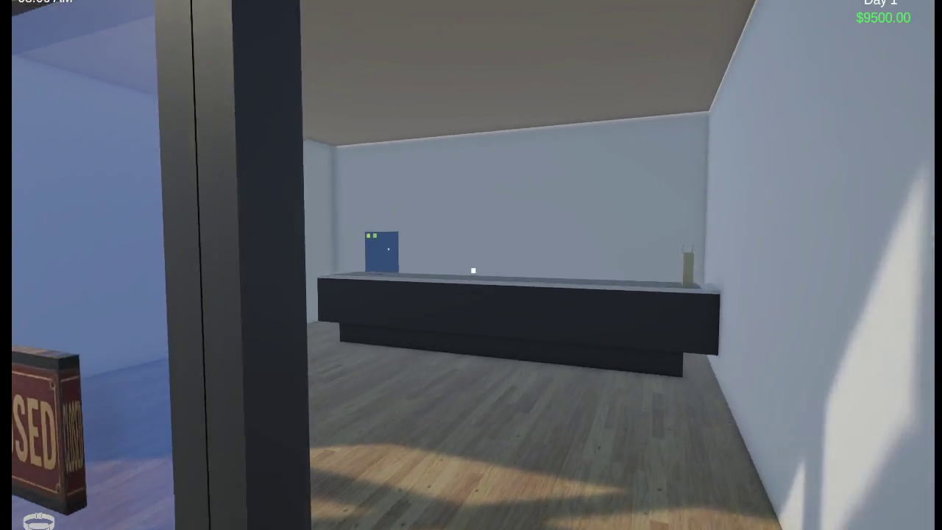
{"action": "key", "text": "w"}
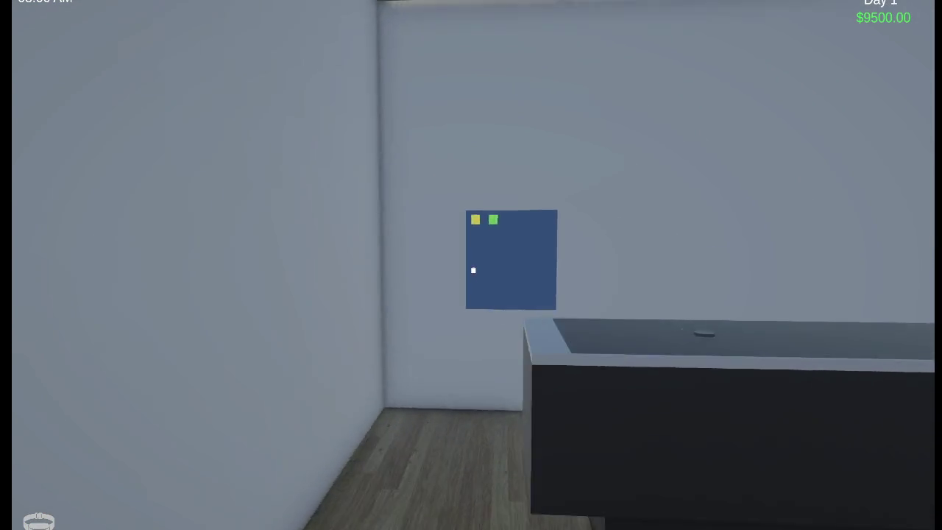
{"action": "left_click", "coordinate": [474, 271]}
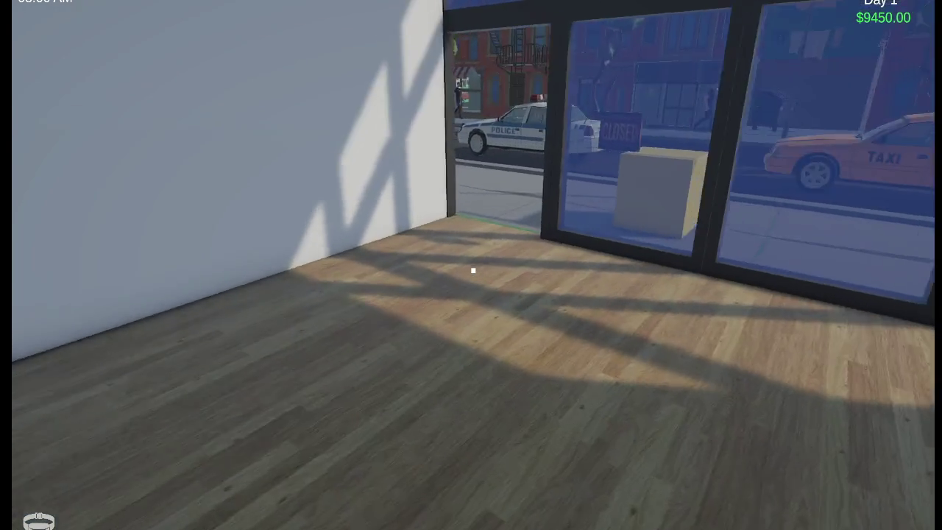
{"action": "key", "text": "w"}
{"action": "left_click", "coordinate": [473, 271]}
Carry the shelf into the store, then gather the dropped game boxes from the sidewalk.
{"action": "key", "text": "w"}
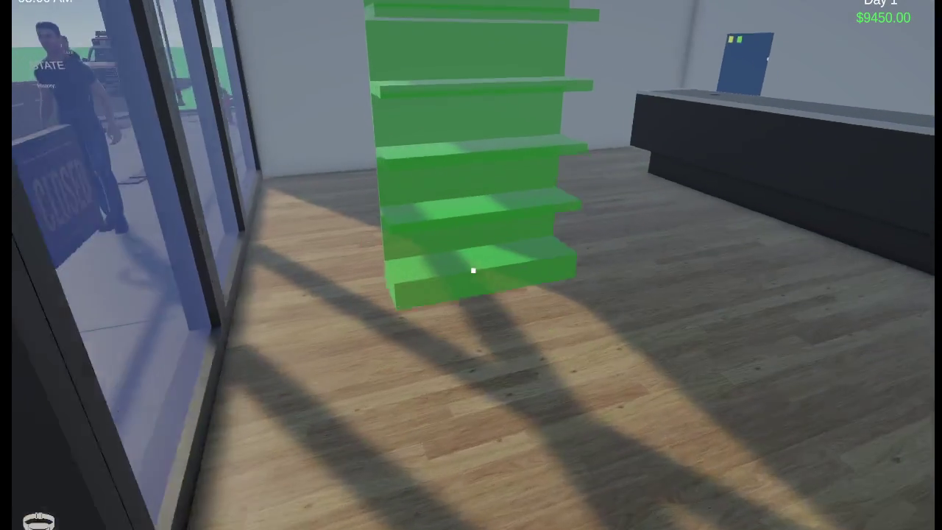
{"action": "key", "text": "w"}
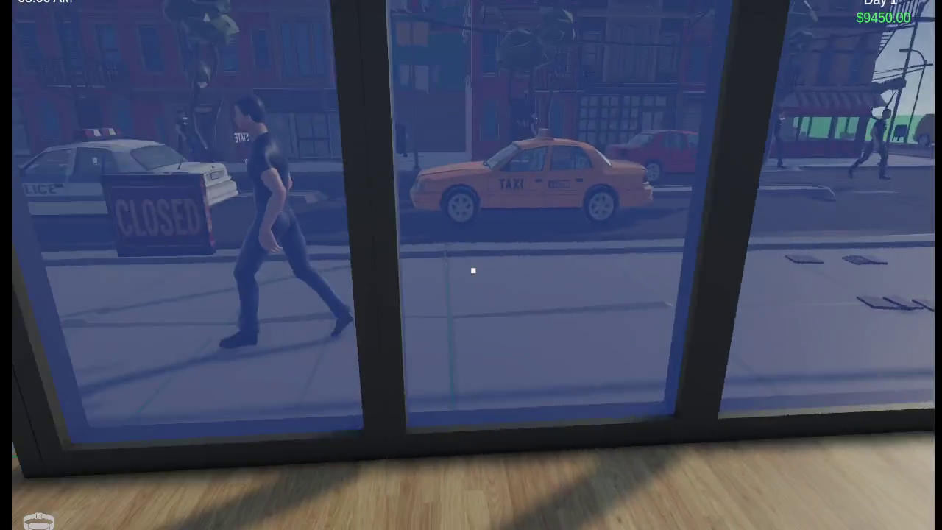
{"action": "key", "text": "w"}
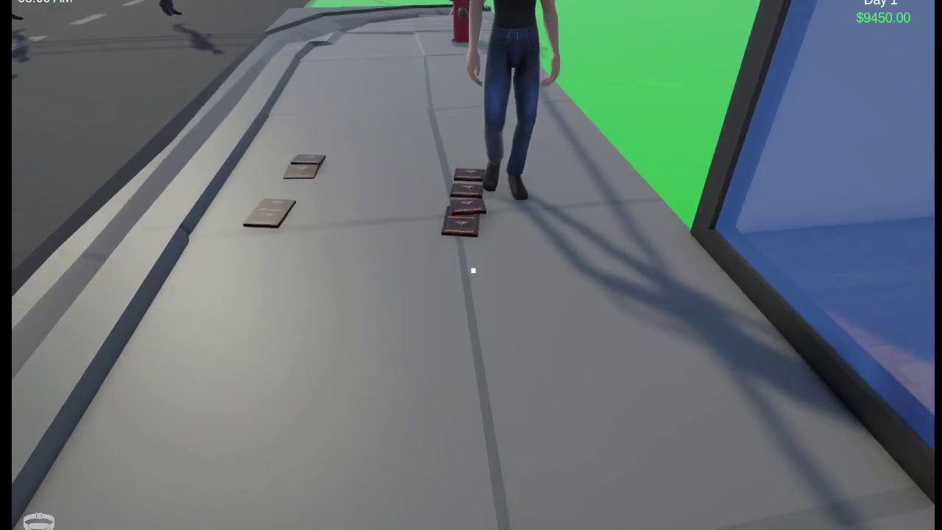
{"action": "left_click", "coordinate": [474, 270]}
{"action": "left_click", "coordinate": [473, 270]}
{"action": "key", "text": "w"}
{"action": "left_click", "coordinate": [474, 271]}
{"action": "left_click", "coordinate": [474, 271]}
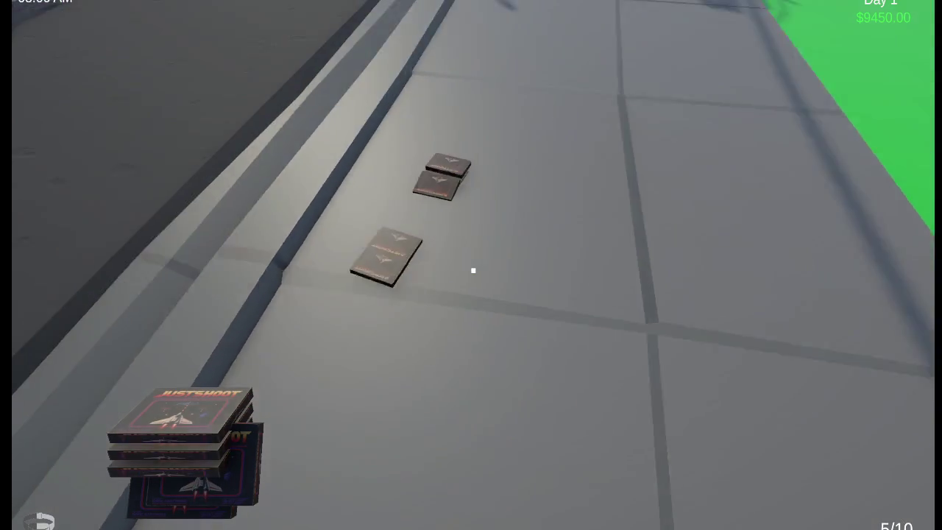
{"action": "left_click", "coordinate": [473, 271]}
{"action": "left_click", "coordinate": [473, 271]}
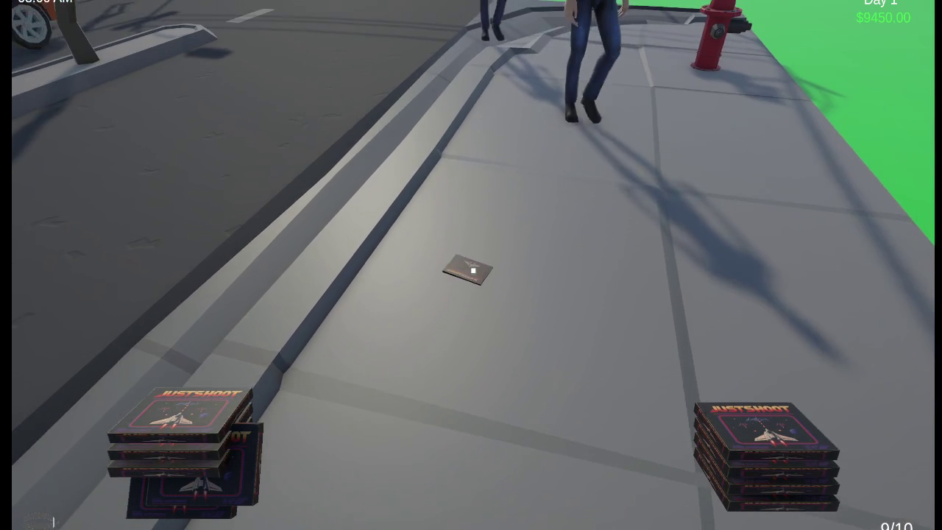
Place a game box in the empty third-shelf slot of the shop's shelf.
{"action": "key", "text": "w"}
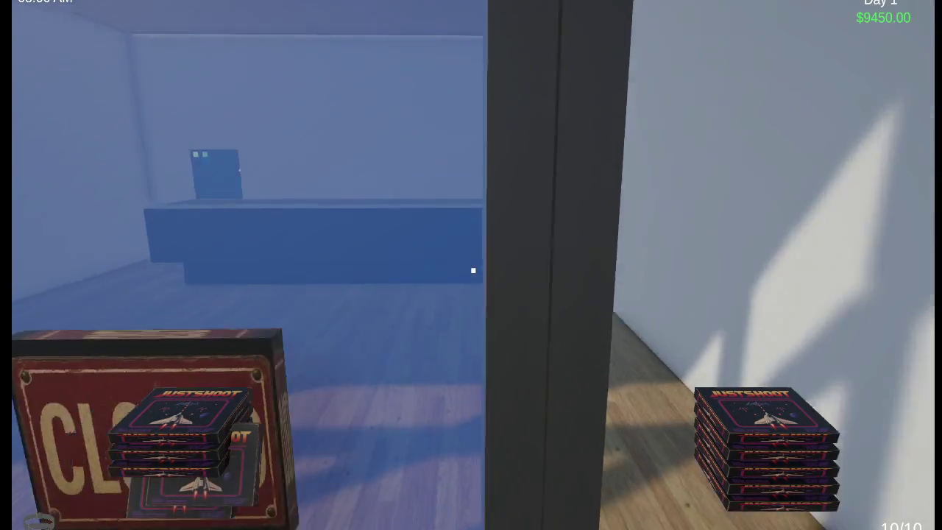
{"action": "key", "text": "w"}
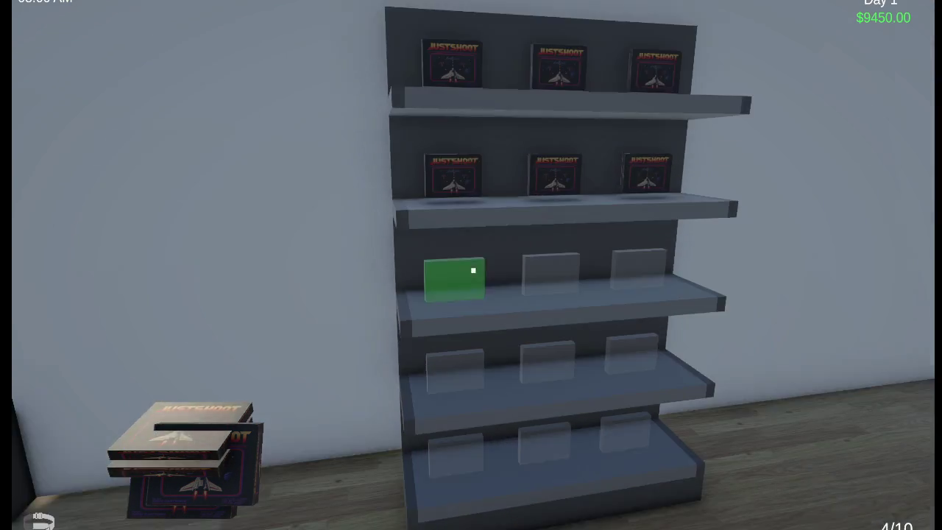
{"action": "left_click", "coordinate": [474, 271]}
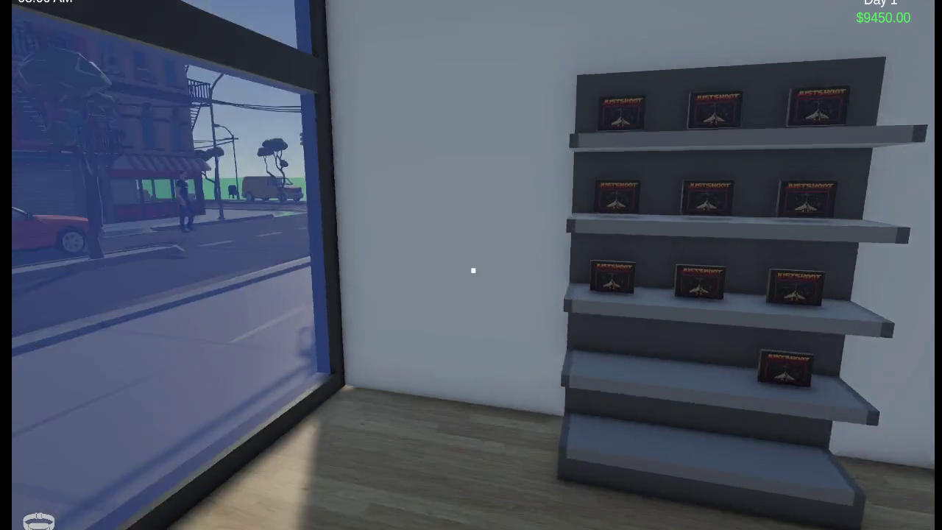
Flip the shop's window sign from CLOSED to OPEN.
{"action": "key", "text": "w"}
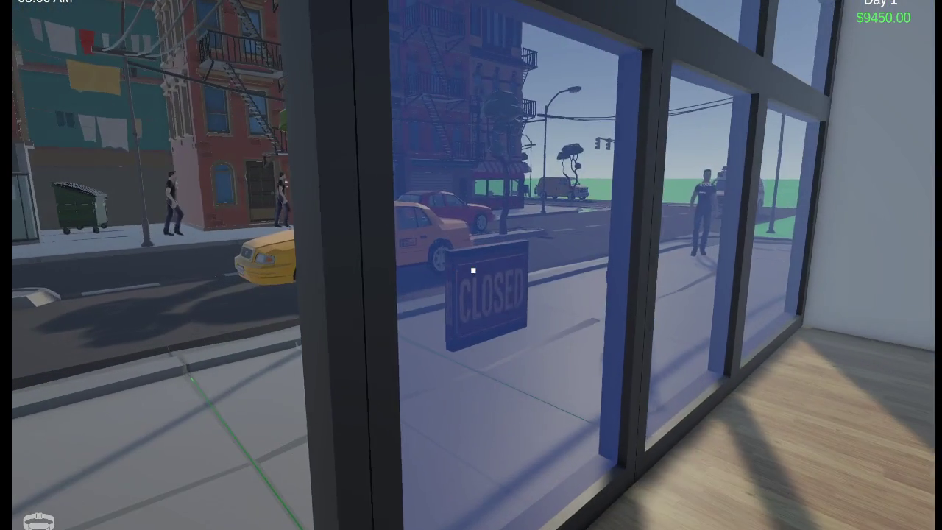
{"action": "left_click", "coordinate": [473, 271]}
{"action": "key", "text": "w"}
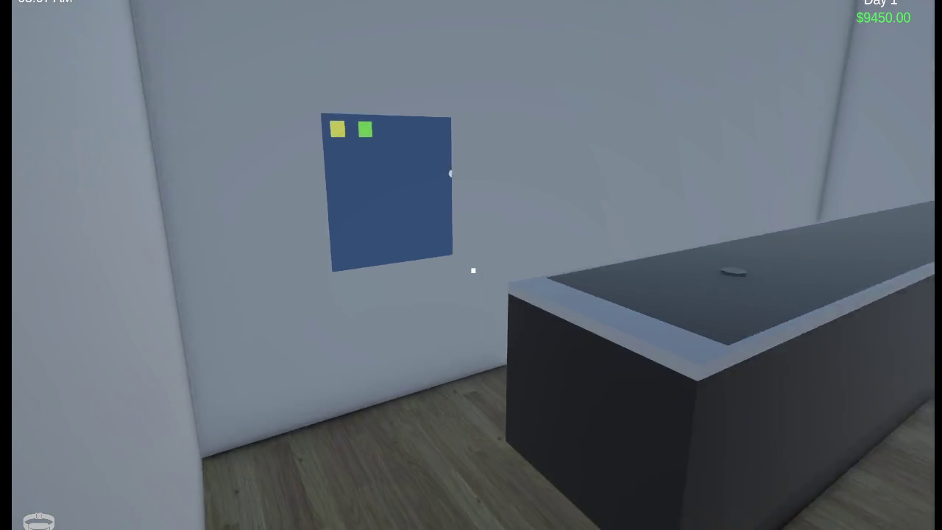
{"action": "key", "text": "w"}
{"action": "key", "text": "w"}
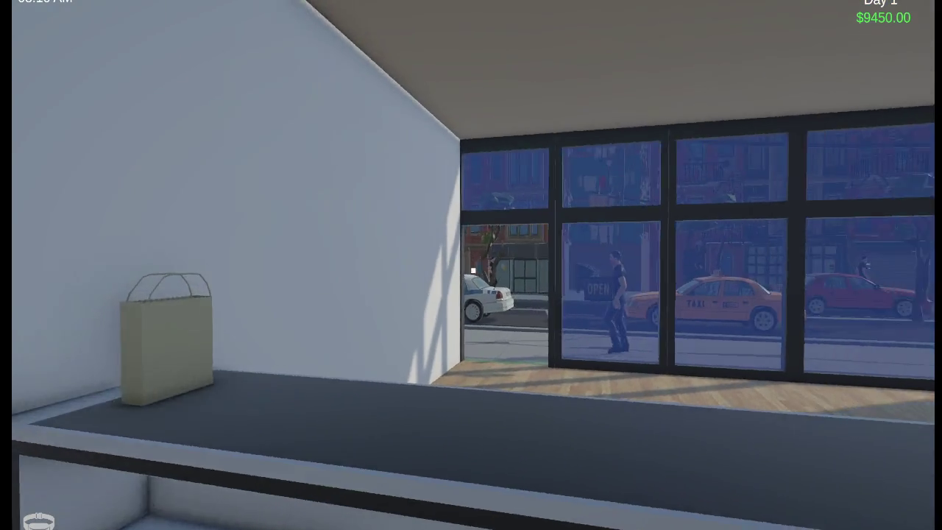
Move around the store to watch customers take games from the wall shelf.
{"action": "key", "text": "s"}
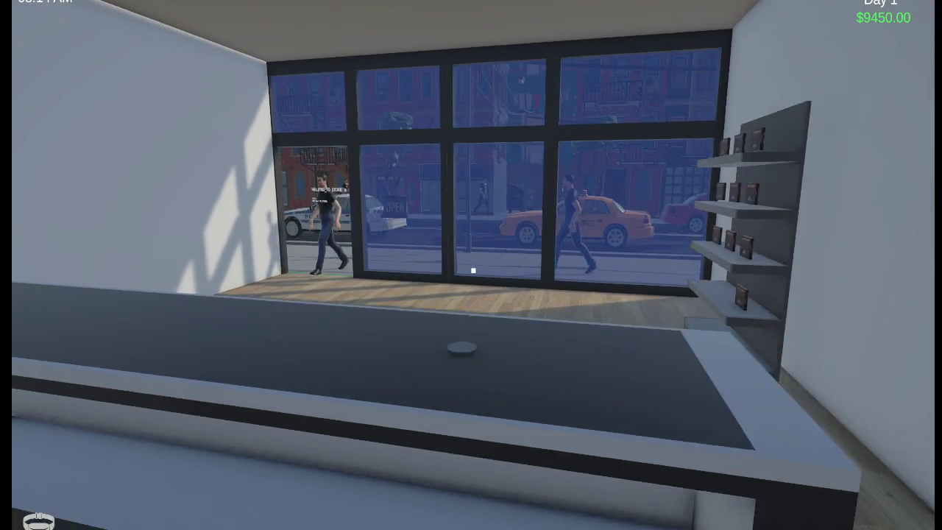
{"action": "key", "text": "s"}
{"action": "key", "text": "d"}
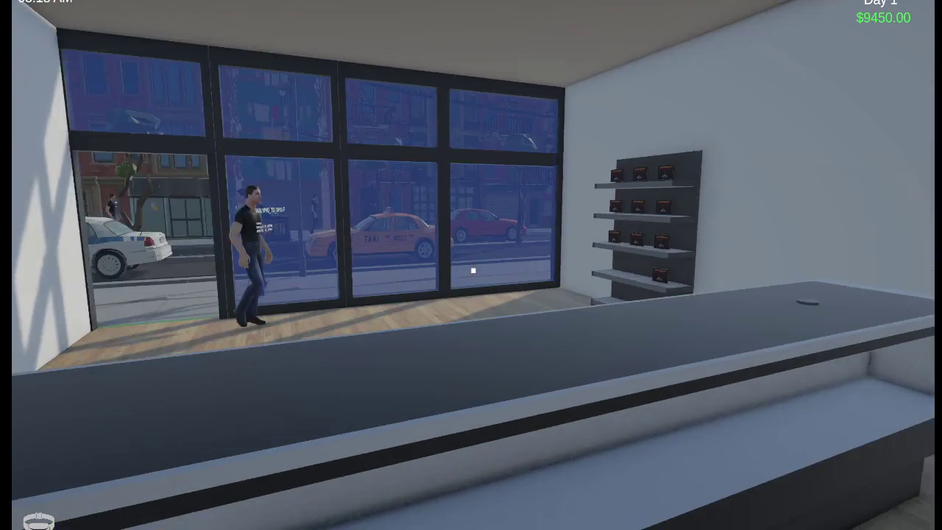
{"action": "key", "text": "s"}
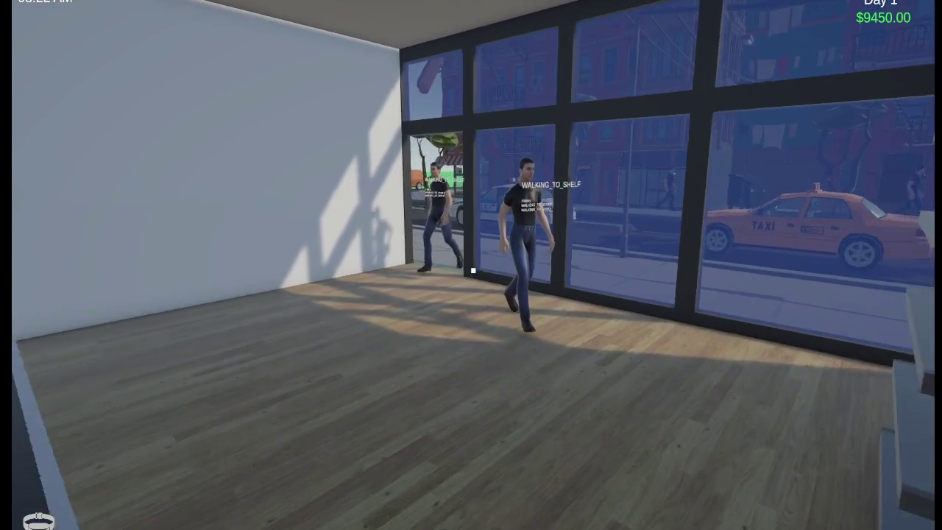
{"action": "key", "text": "w"}
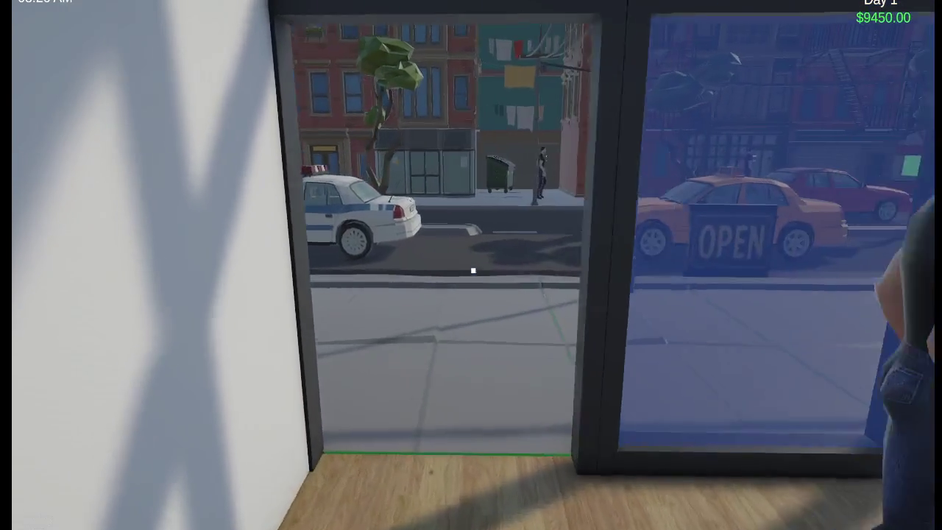
{"action": "key", "text": "w"}
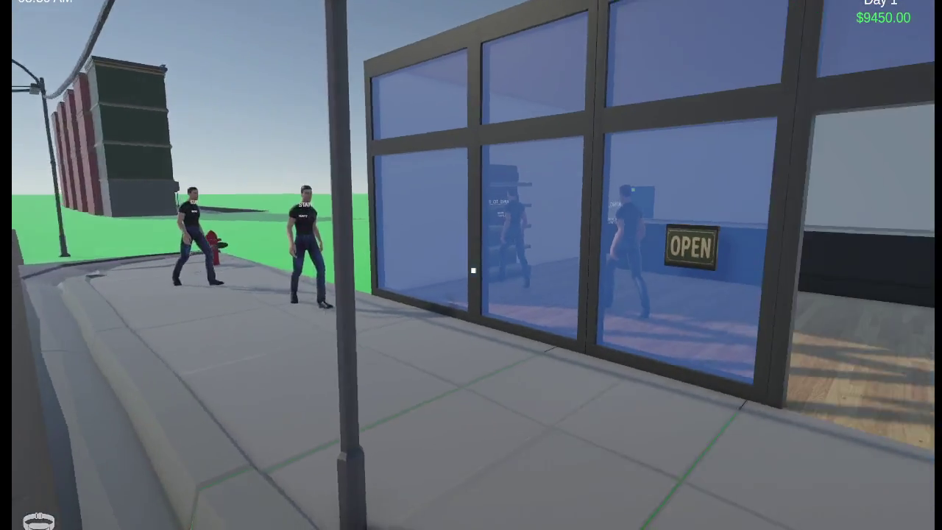
{"action": "key", "text": "w"}
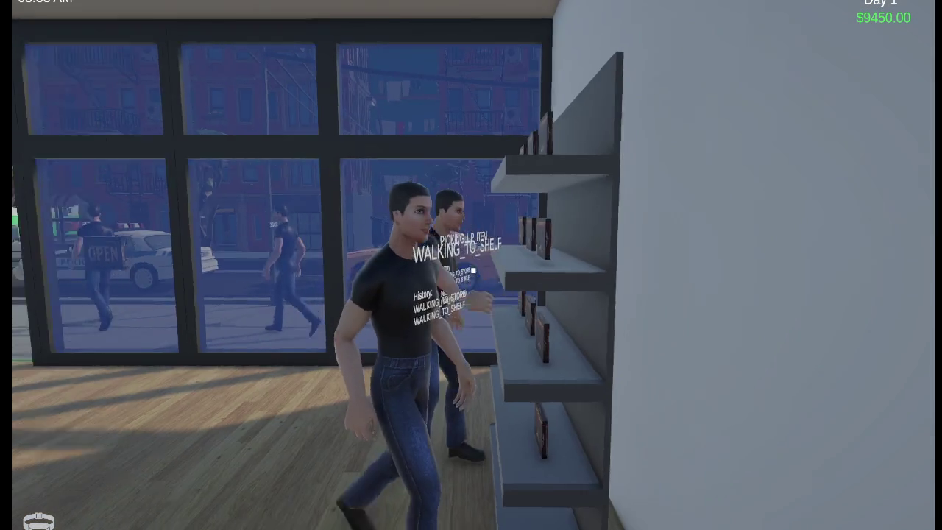
Watch customers pay at the counter as the balance climbs to $9600.00.
{"action": "key", "text": "s"}
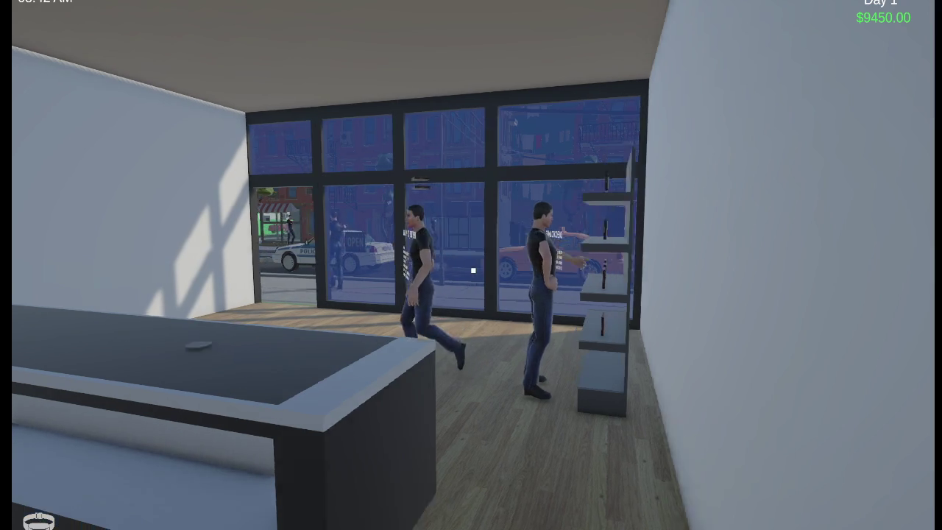
{"action": "key", "text": "a"}
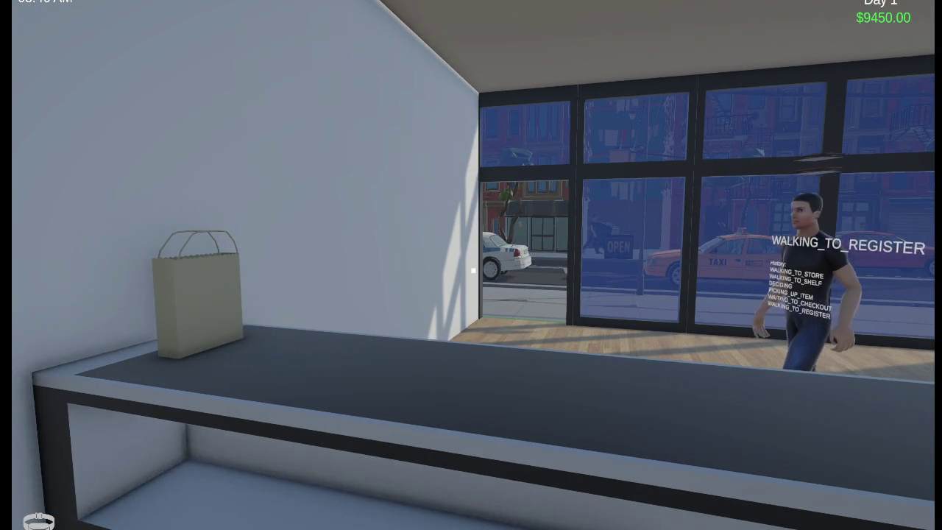
{"action": "key", "text": "w"}
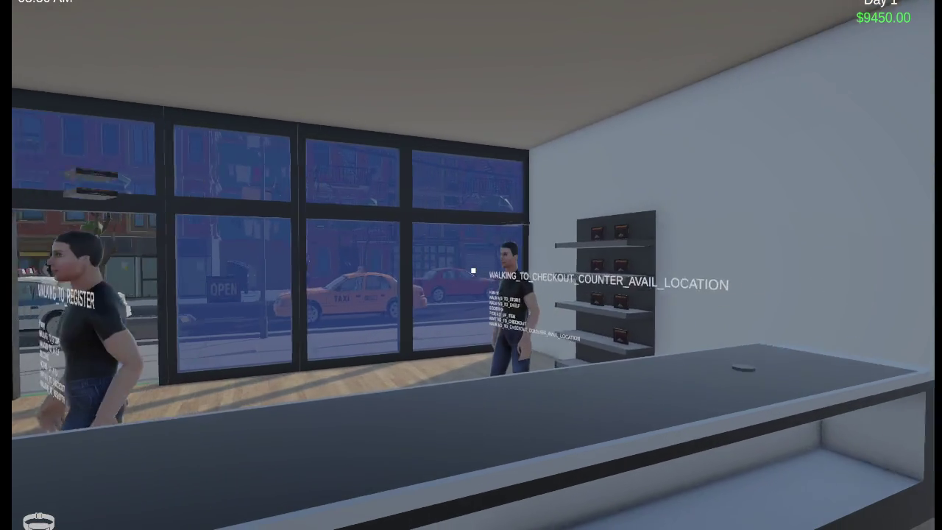
{"action": "key", "text": "a"}
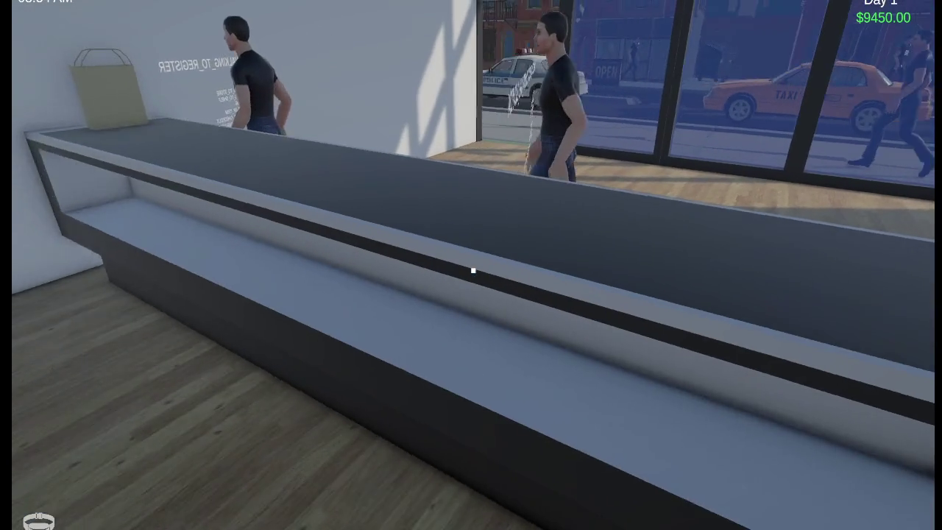
{"action": "key", "text": "a"}
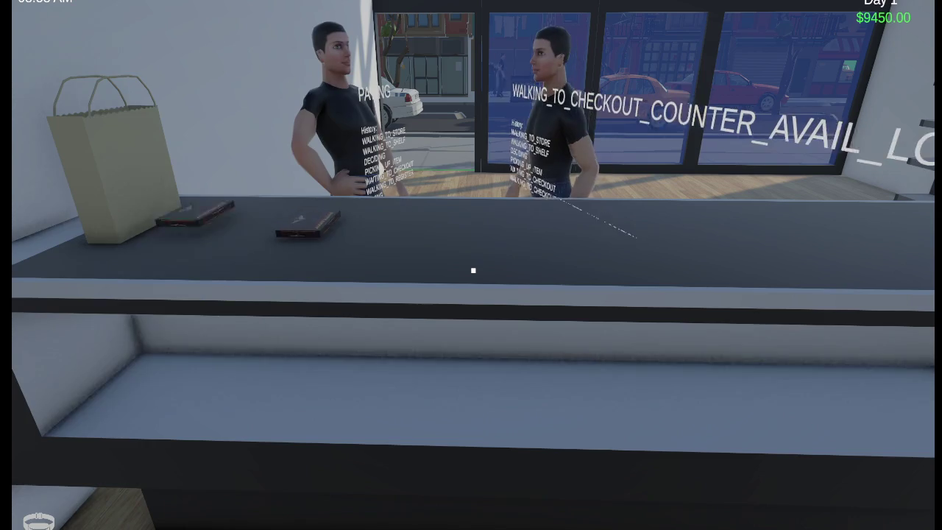
{"action": "key", "text": "s"}
{"action": "key", "text": "w"}
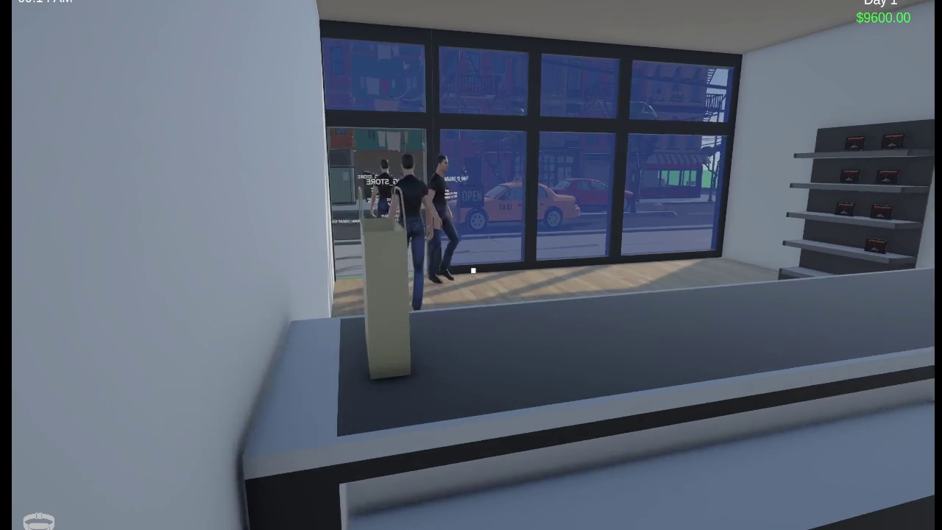
{"action": "key", "text": "w"}
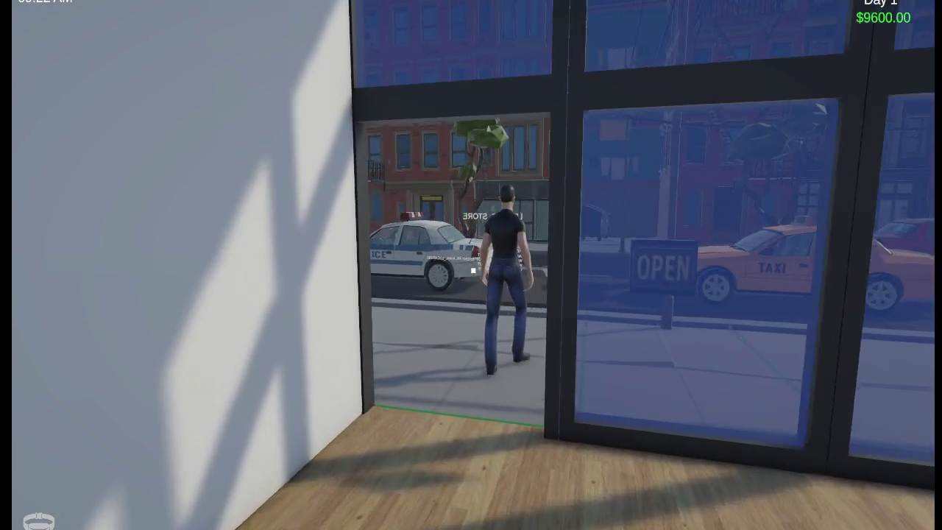
{"action": "key", "text": "w"}
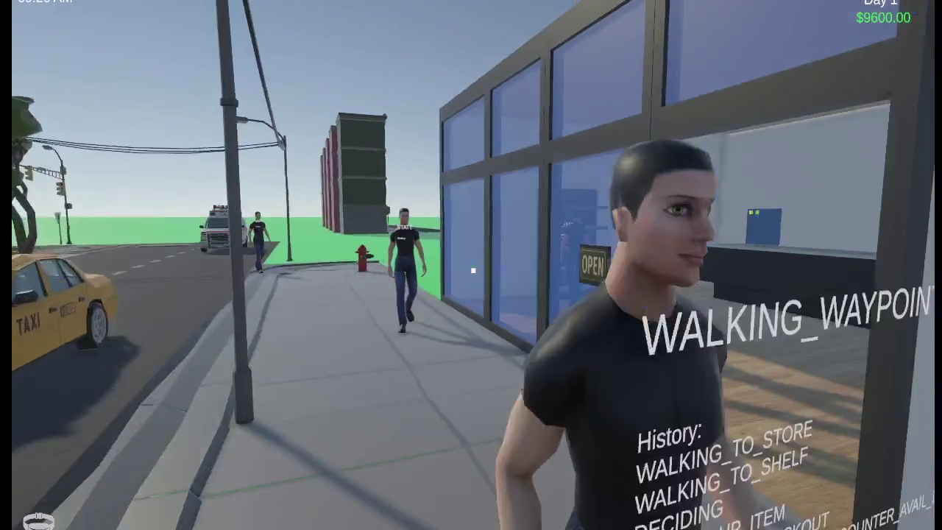
{"action": "key", "text": "w"}
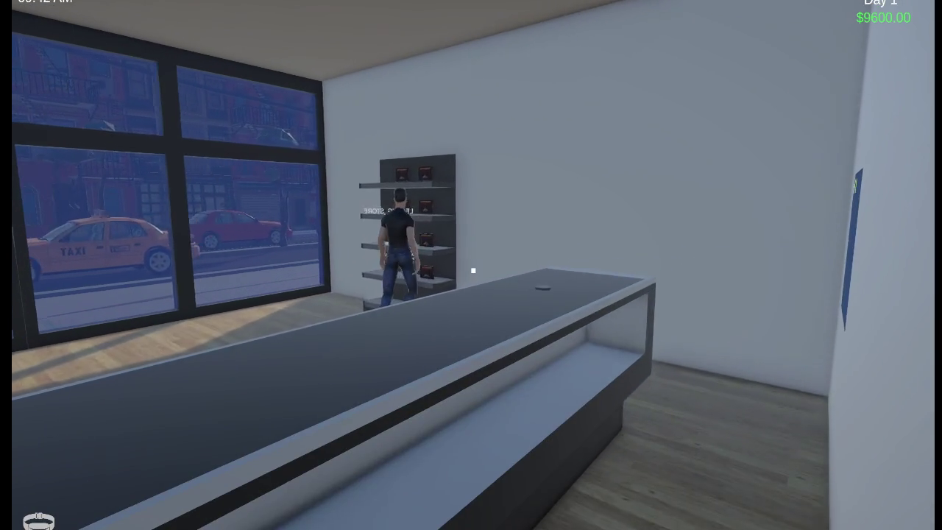
{"action": "key", "text": "s"}
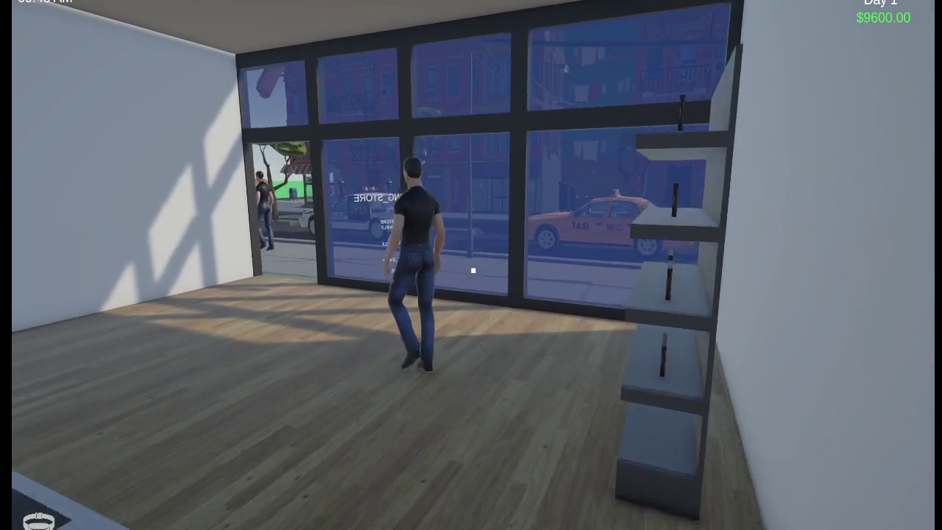
{"action": "key", "text": "w"}
{"action": "key", "text": "w"}
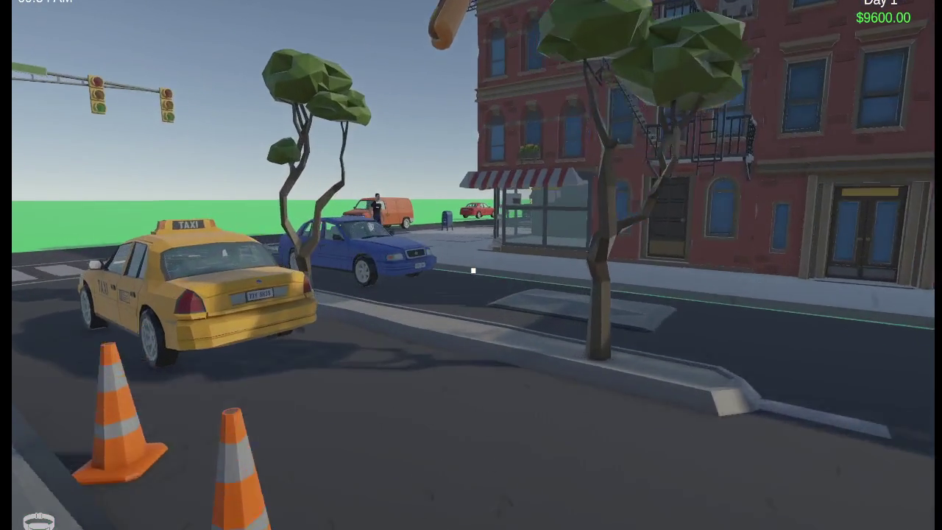
Walk down the street into the Checkpoint coffee shop and pick up a white cup behind the counter.
{"action": "key", "text": "w"}
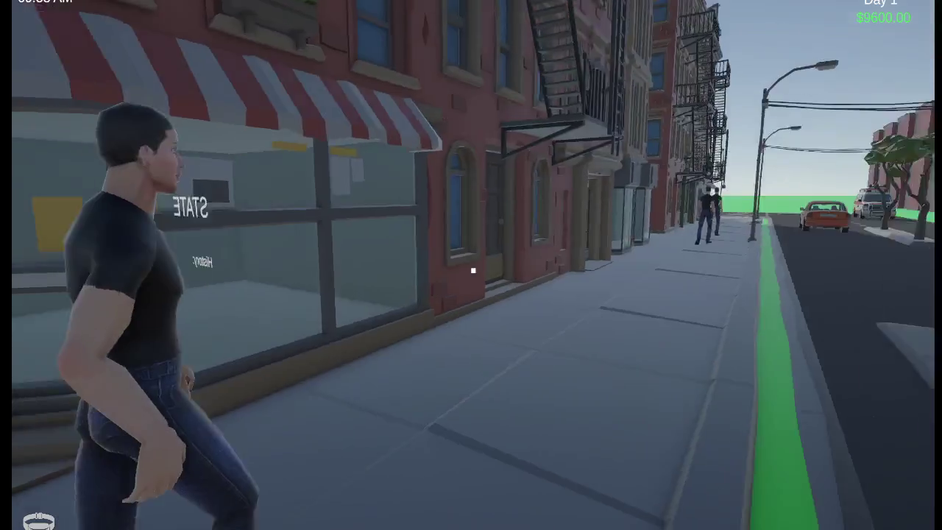
{"action": "key", "text": "w"}
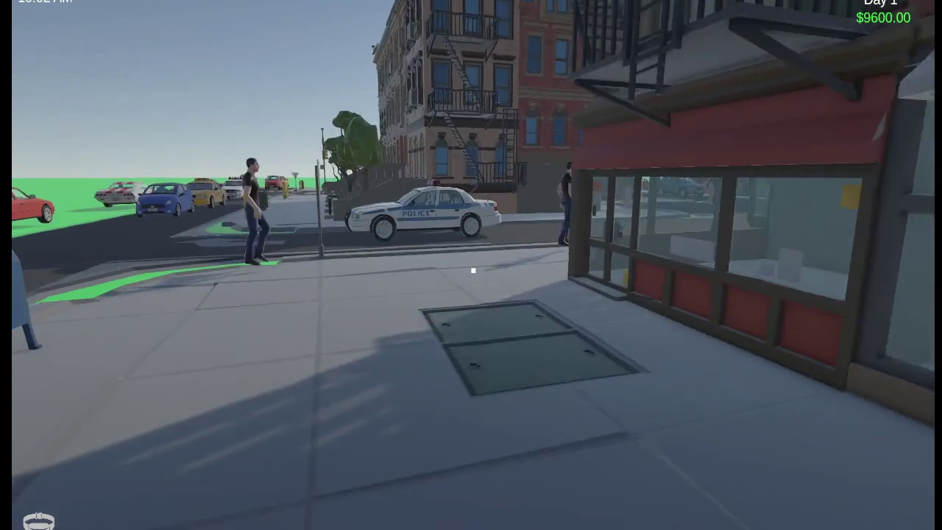
{"action": "key", "text": "w"}
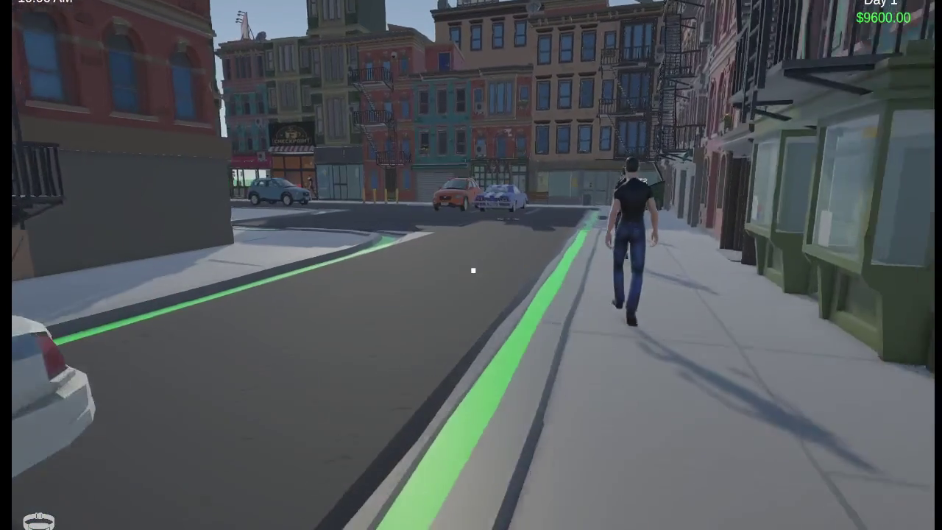
{"action": "key", "text": "w"}
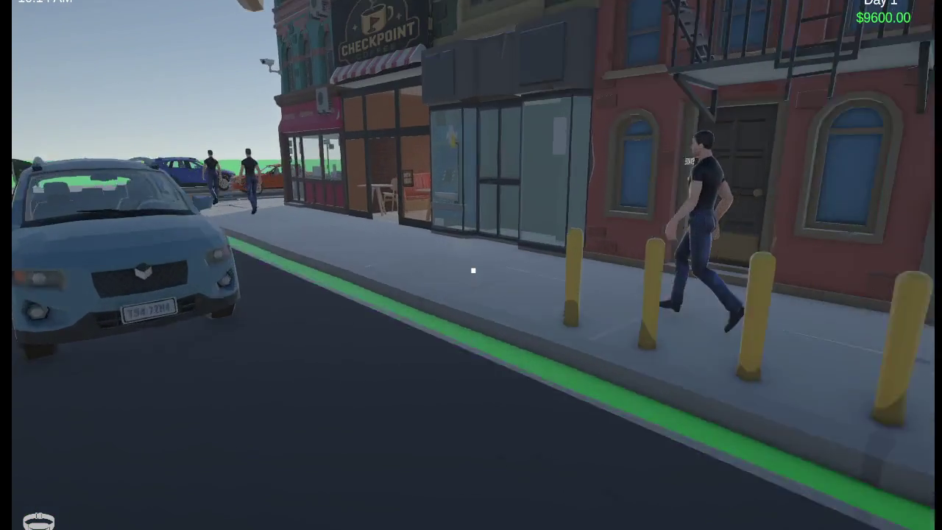
{"action": "key", "text": "w"}
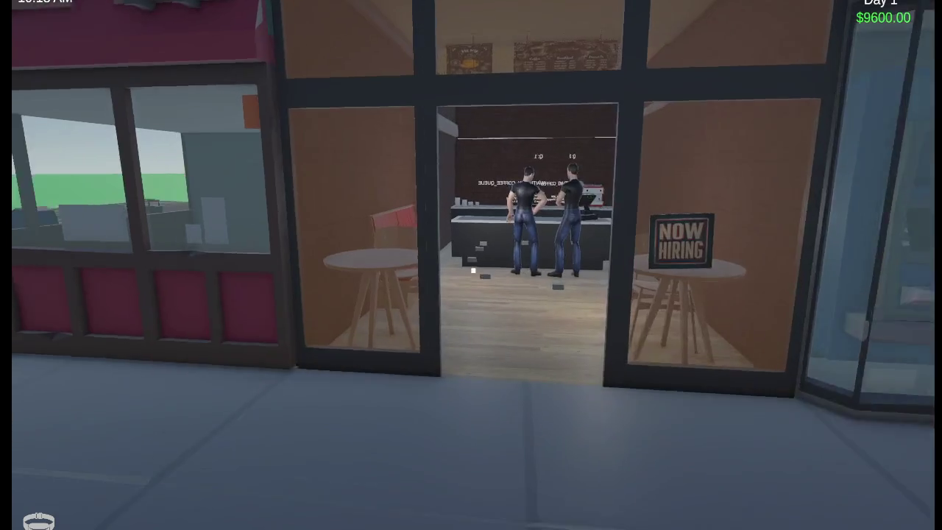
{"action": "key", "text": "w"}
{"action": "key", "text": "w"}
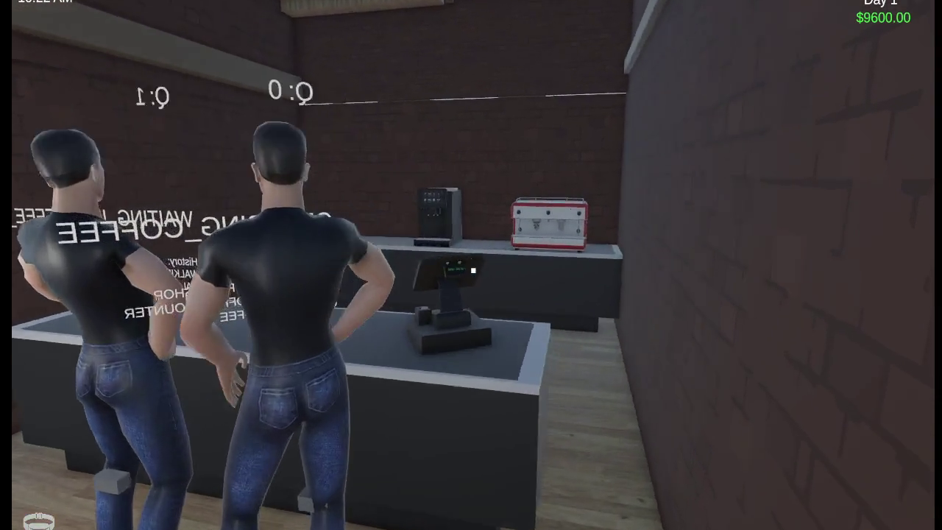
{"action": "key", "text": "w"}
{"action": "left_click", "coordinate": [474, 271]}
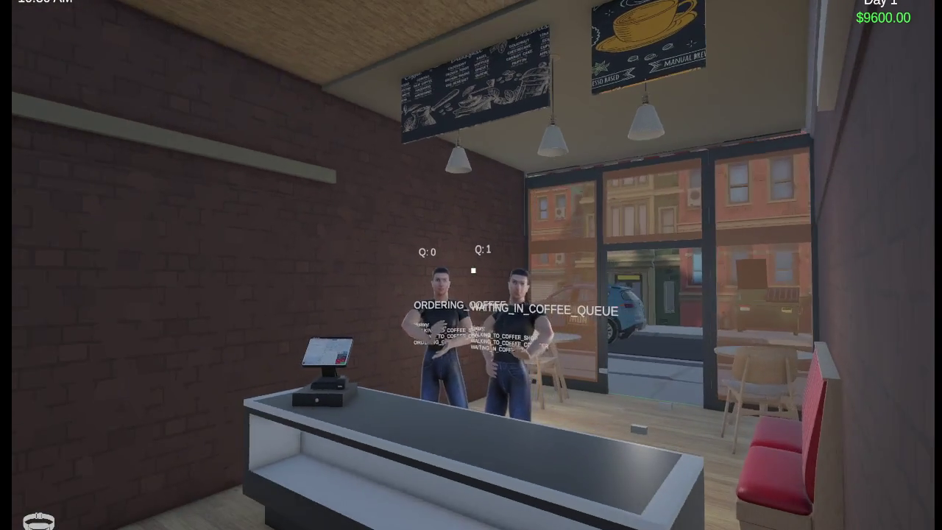
Take the finished latte from the machine and serve the waiting customer.
{"action": "key", "text": "s"}
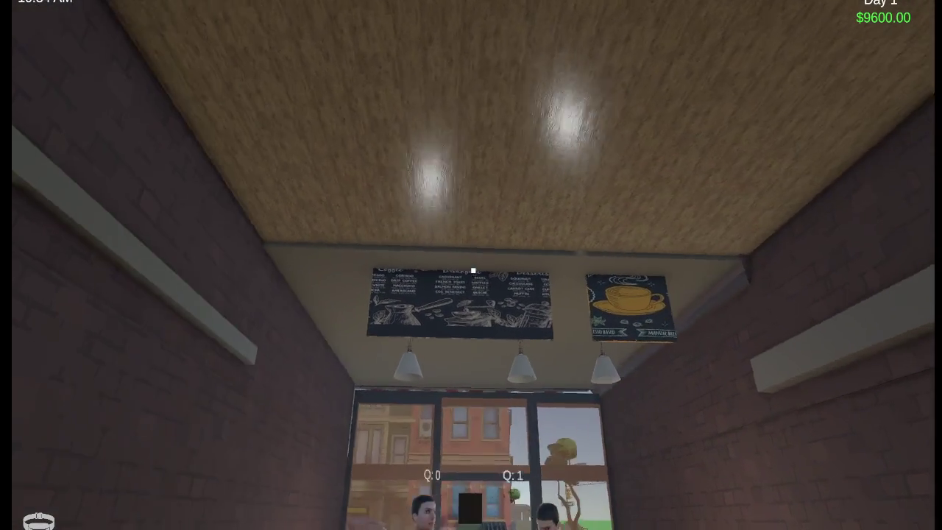
{"action": "key", "text": "w"}
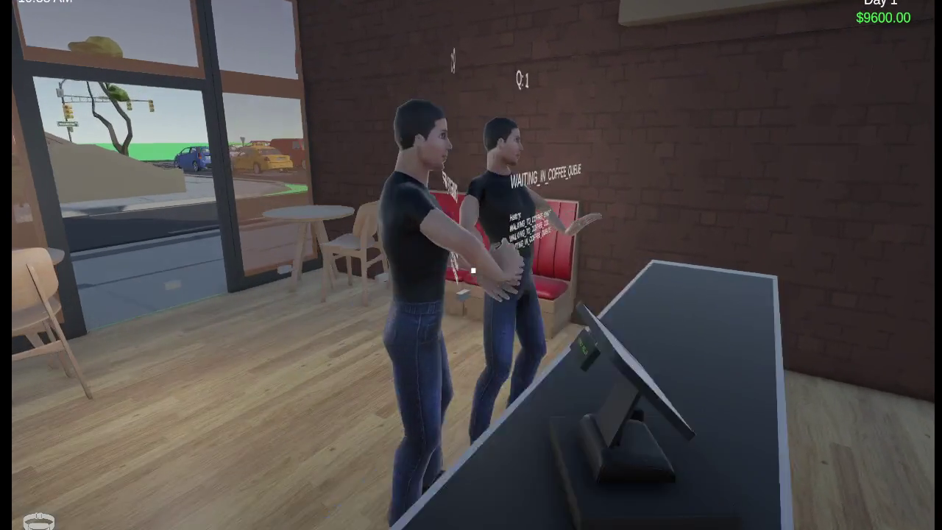
{"action": "key", "text": "w"}
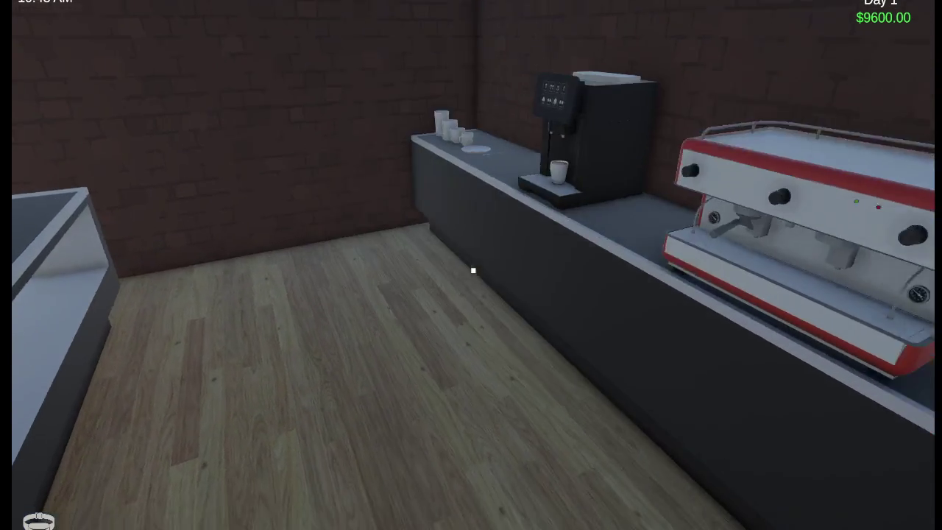
{"action": "key", "text": "w"}
{"action": "left_click", "coordinate": [473, 271]}
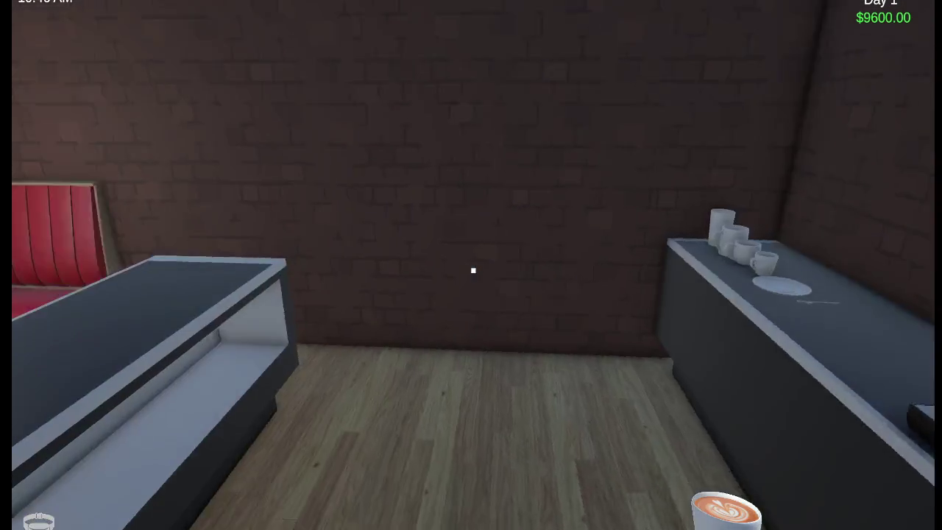
{"action": "left_click", "coordinate": [473, 271]}
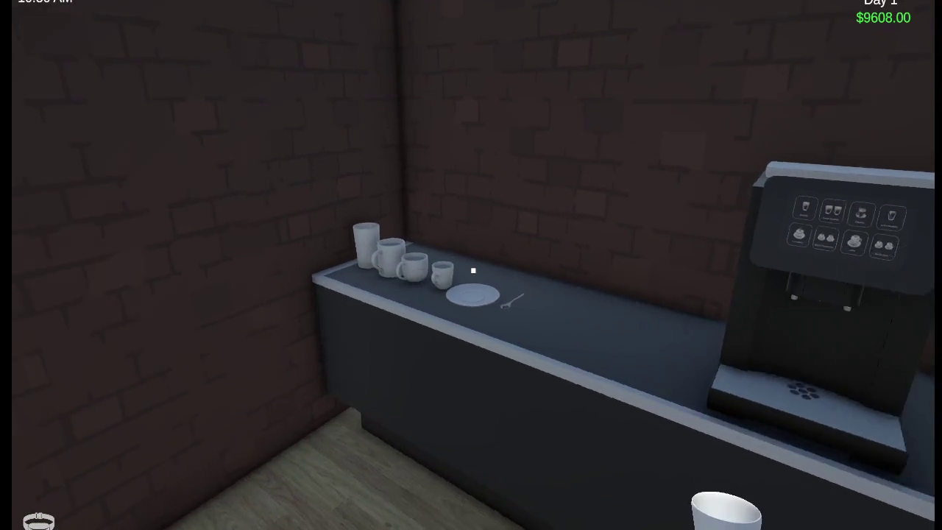
Brew another latte in an empty cup and serve it to the customer at the counter.
{"action": "left_click", "coordinate": [473, 271]}
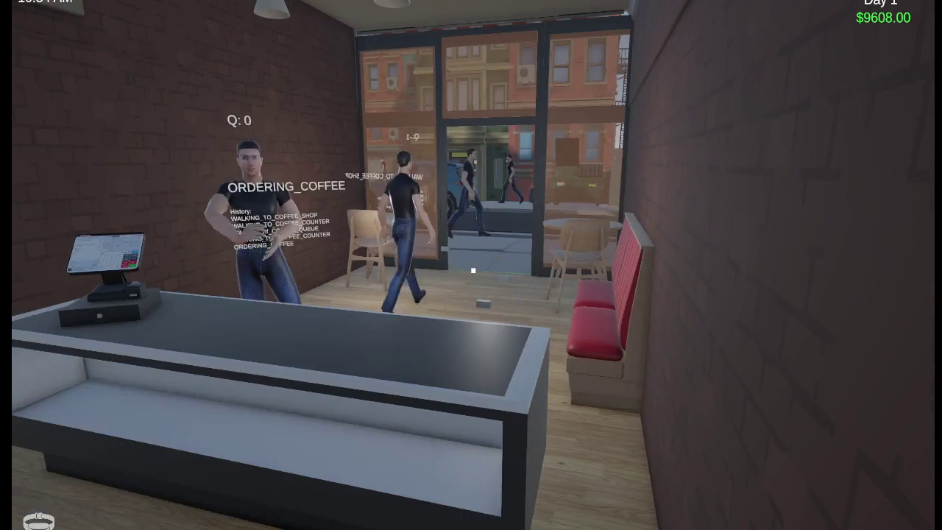
{"action": "key", "text": "w"}
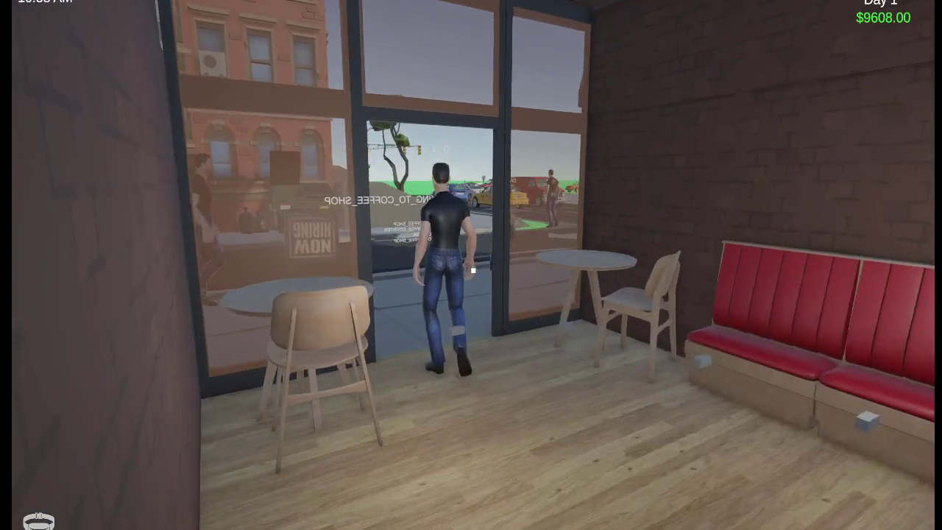
{"action": "key", "text": "w"}
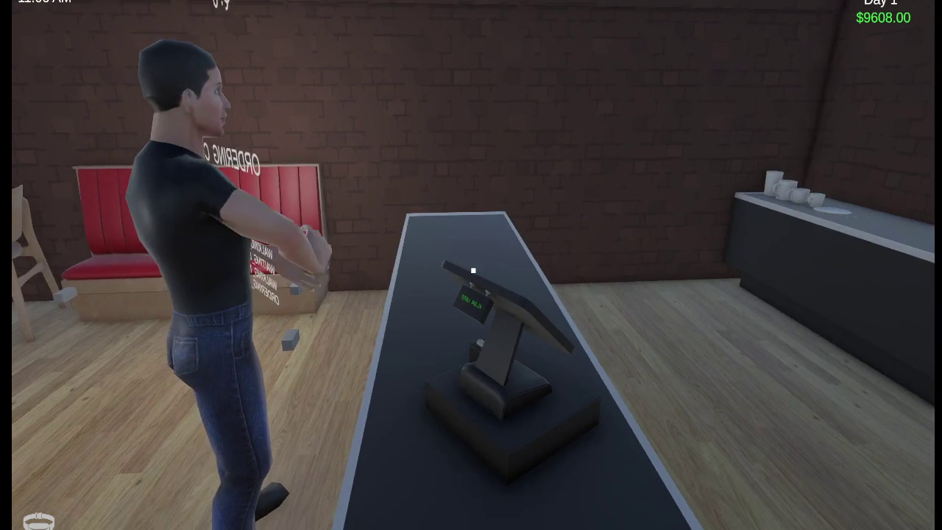
{"action": "left_click", "coordinate": [473, 271]}
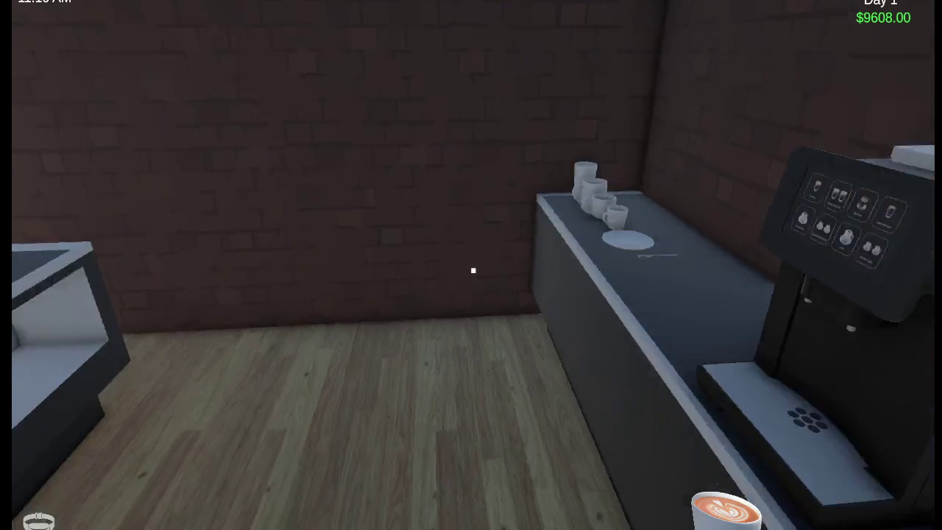
{"action": "left_click", "coordinate": [473, 271]}
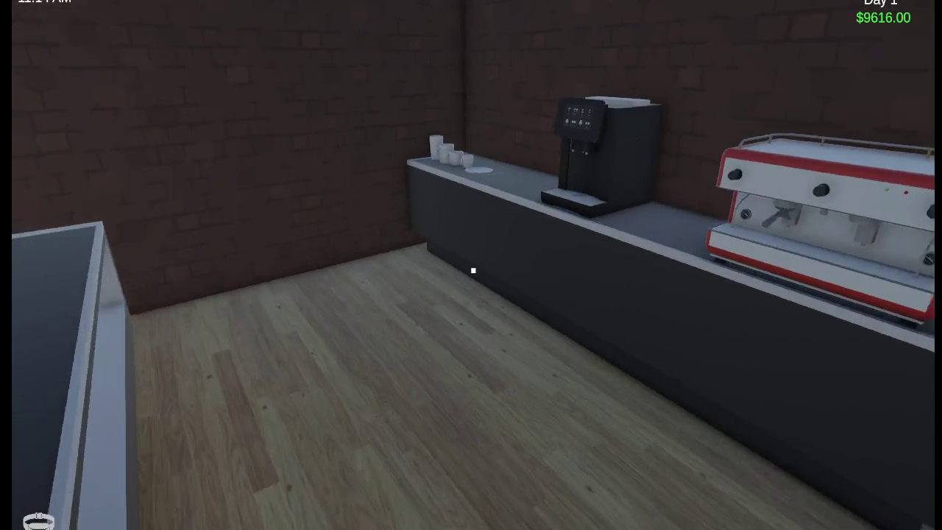
Brew a fresh coffee and set it down on the front counter by the register.
{"action": "left_click", "coordinate": [473, 271]}
{"action": "left_click", "coordinate": [473, 271]}
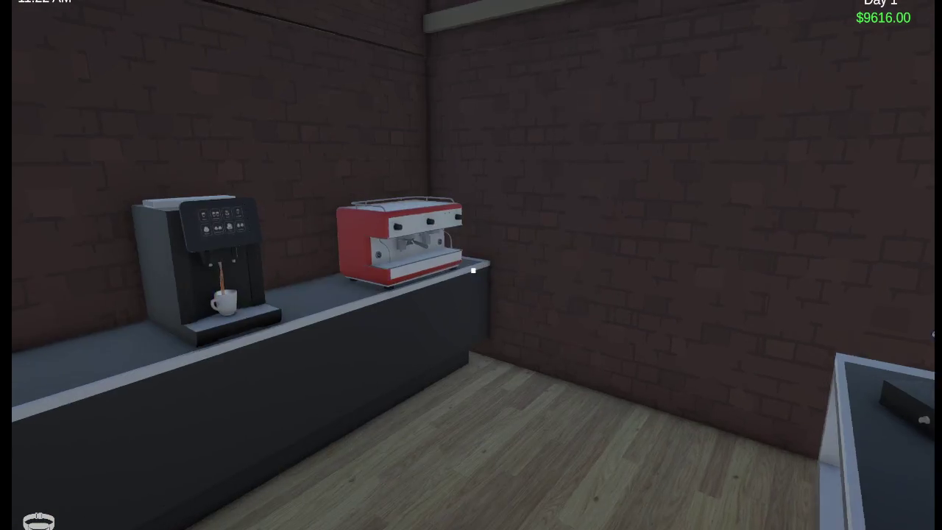
{"action": "key", "text": "w"}
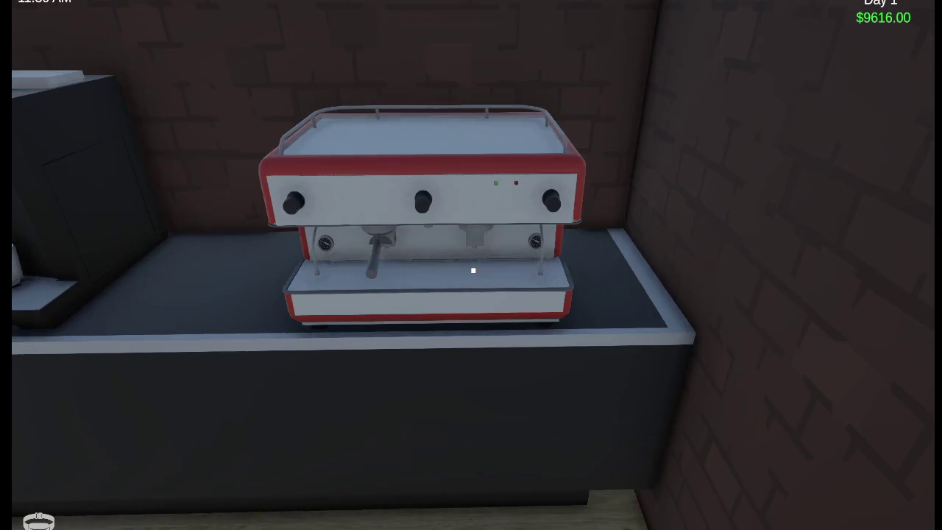
{"action": "key", "text": "a"}
{"action": "key", "text": "a"}
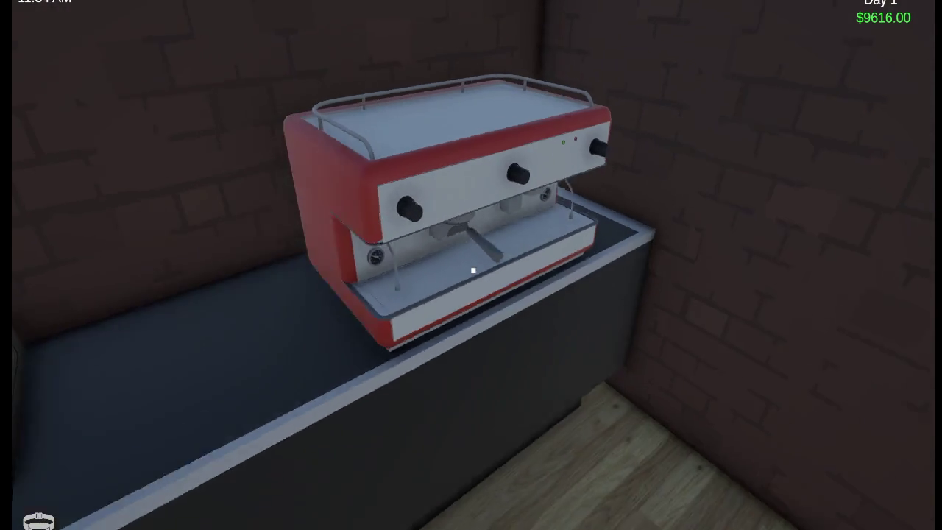
{"action": "key", "text": "d"}
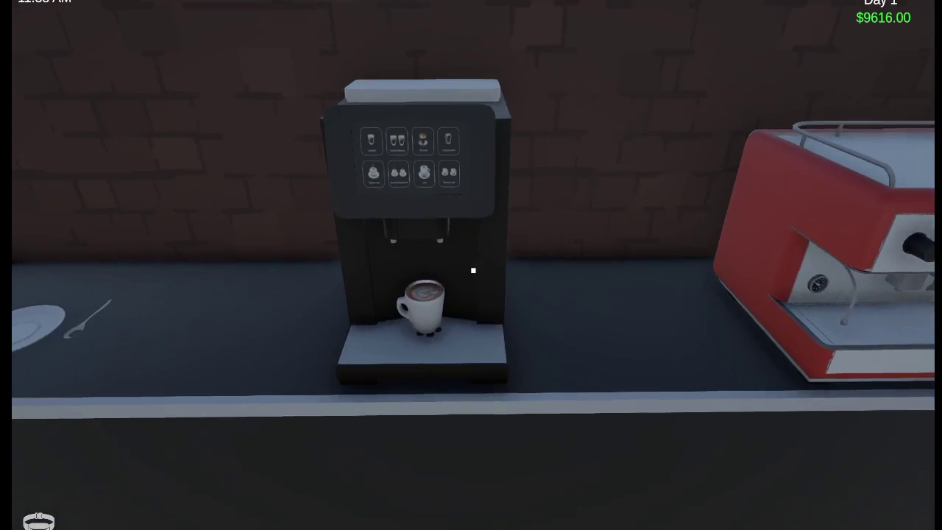
{"action": "left_click", "coordinate": [473, 270]}
{"action": "key", "text": "s"}
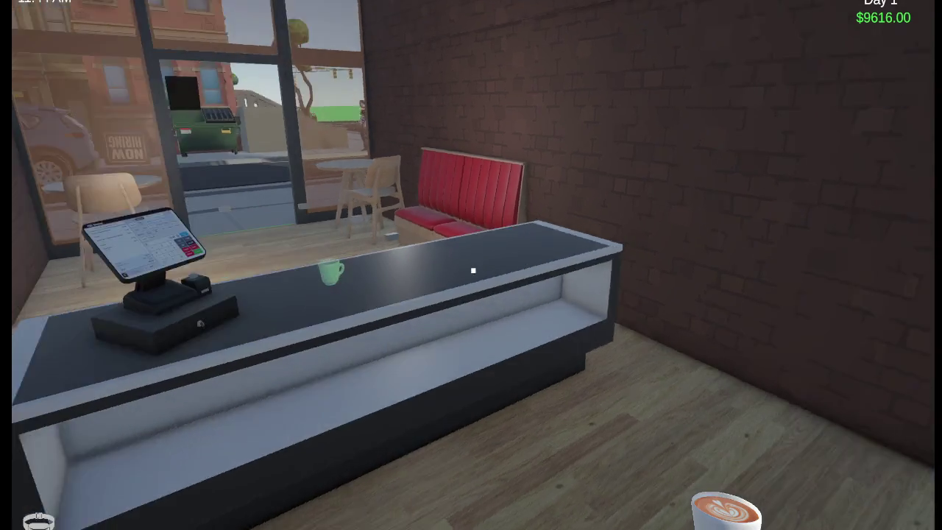
{"action": "left_click", "coordinate": [474, 271]}
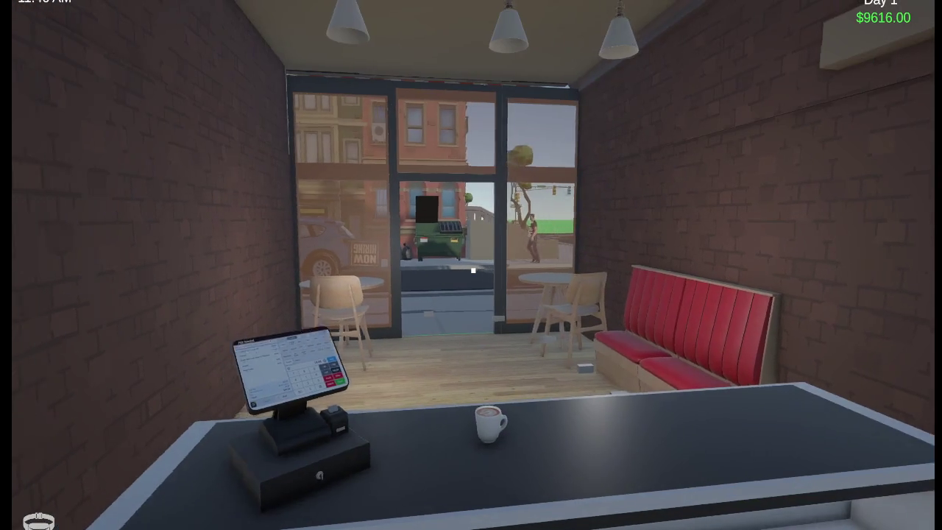
Walk out of the café, along the street and up the stone steps into the bedroom.
{"action": "key", "text": "a"}
{"action": "key", "text": "w"}
{"action": "key", "text": "w"}
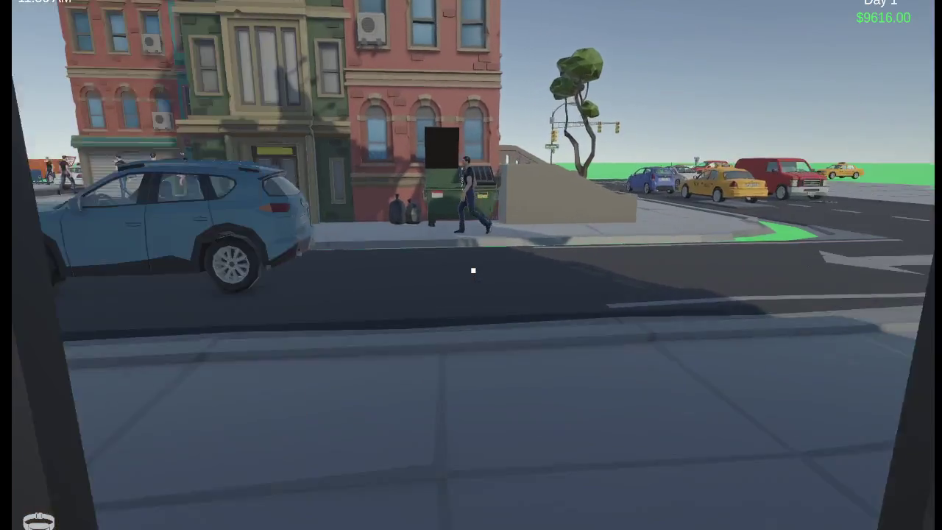
{"action": "key", "text": "w"}
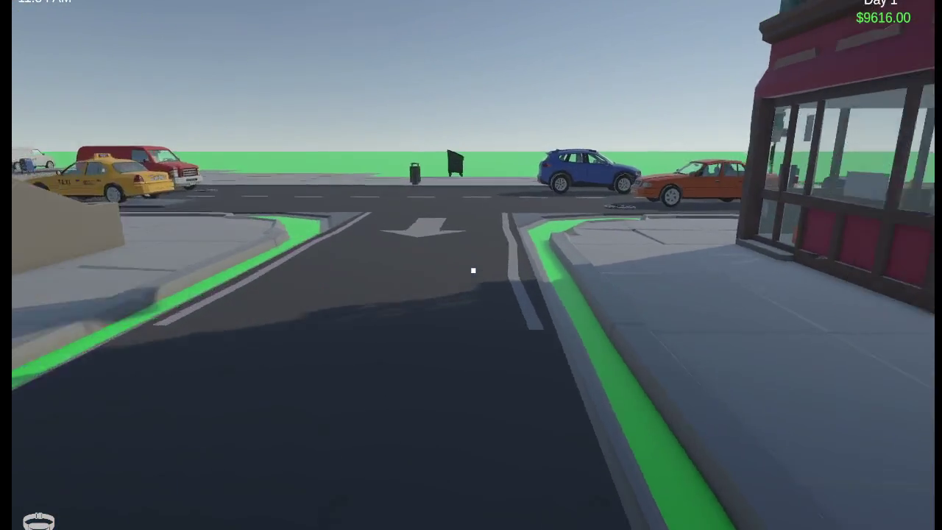
{"action": "key", "text": "w"}
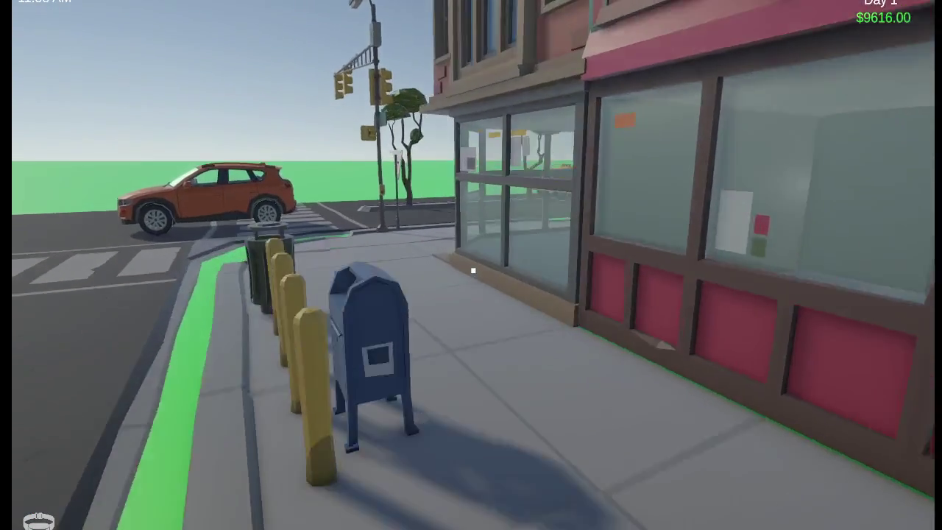
{"action": "key", "text": "w"}
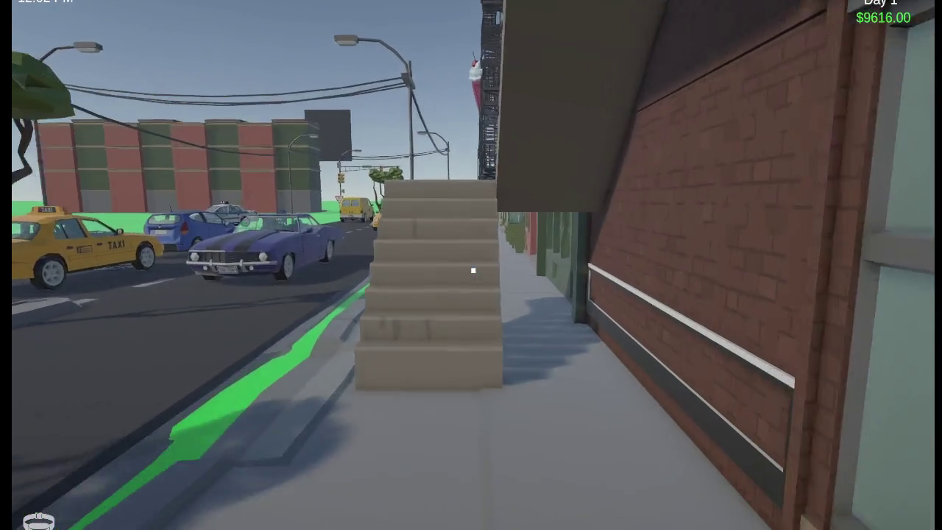
{"action": "key", "text": "w"}
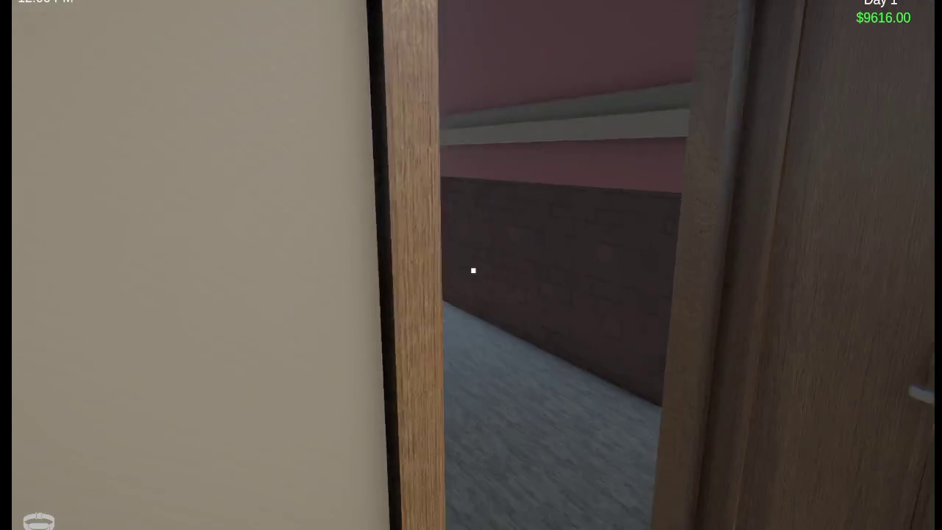
{"action": "key", "text": "w"}
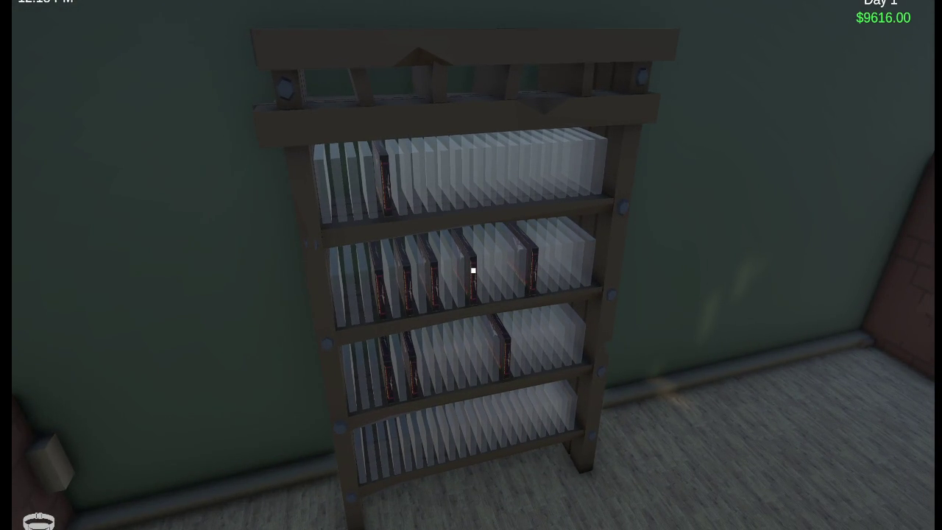
Take five JUSTSHOOT cases from the bedroom shelf, carrying 5/10.
{"action": "key", "text": "s"}
{"action": "key", "text": "w"}
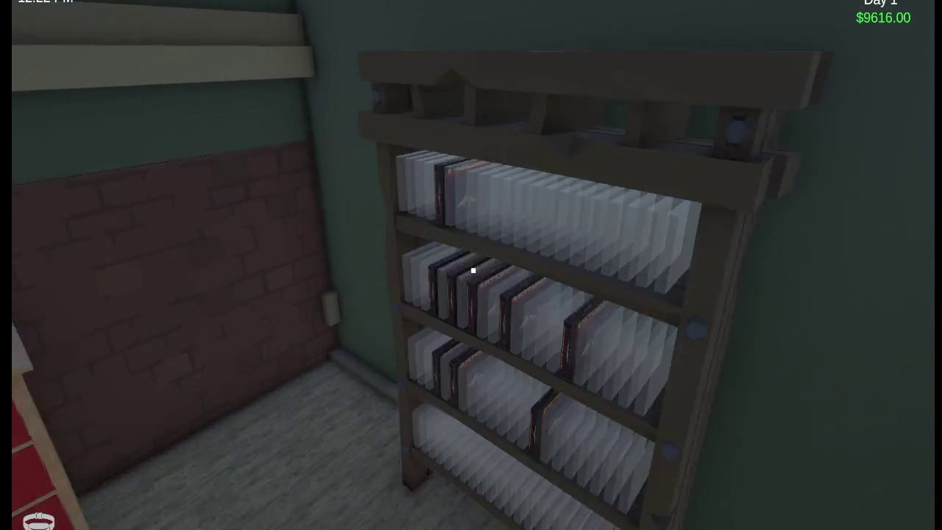
{"action": "left_click", "coordinate": [474, 270]}
{"action": "key", "text": "s"}
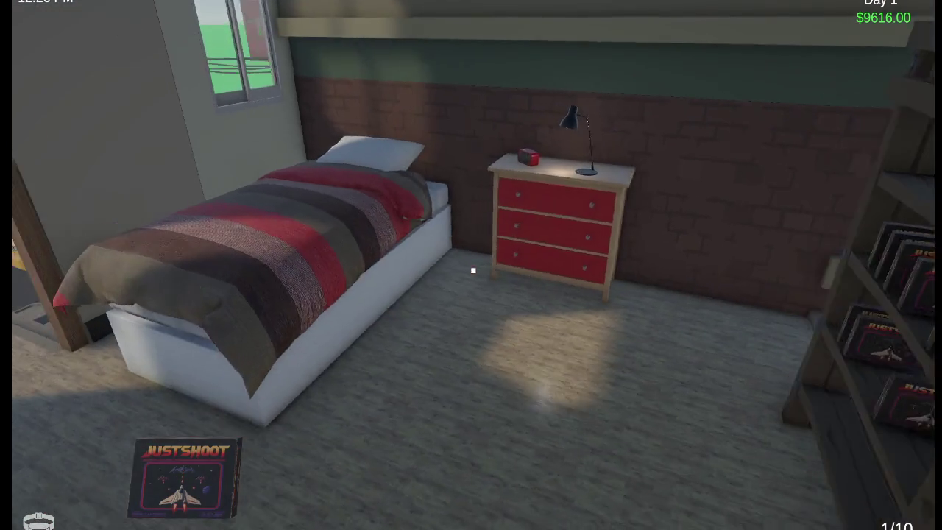
{"action": "key", "text": "w"}
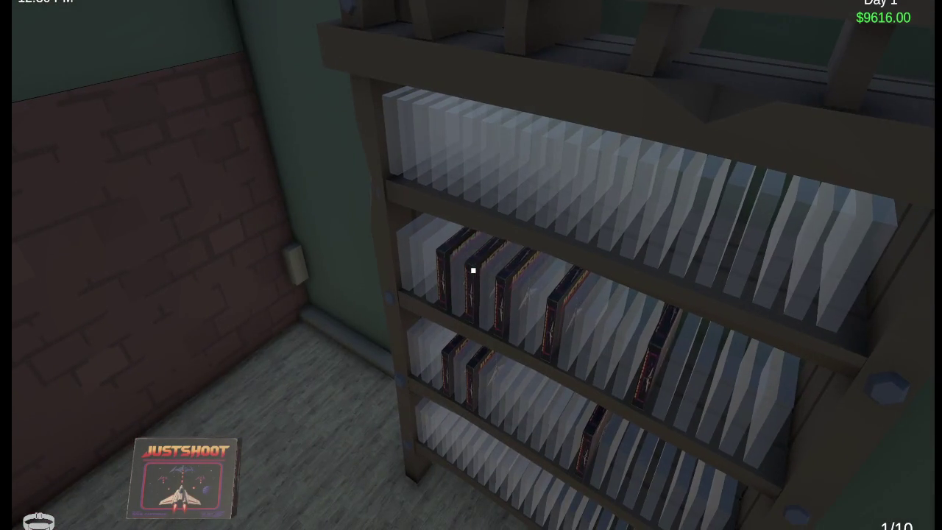
{"action": "left_click", "coordinate": [473, 271]}
{"action": "left_click", "coordinate": [474, 270]}
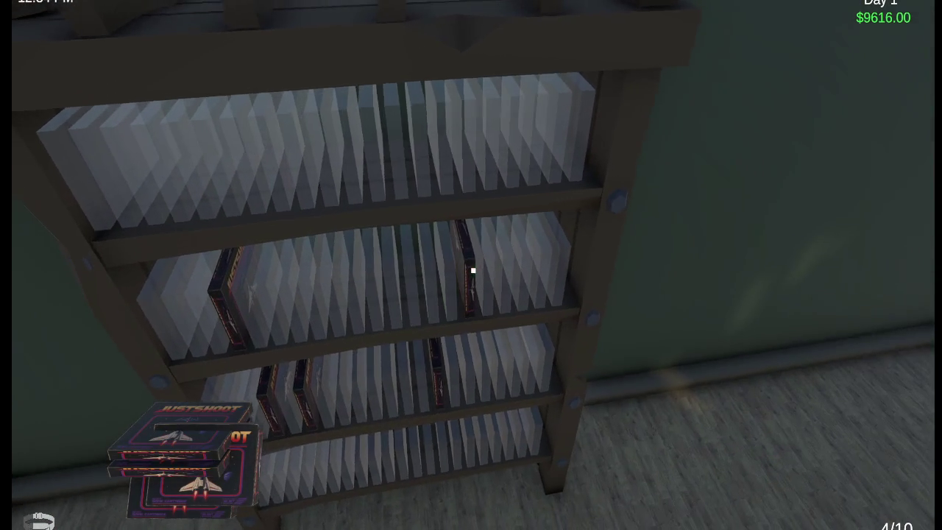
{"action": "left_click", "coordinate": [473, 270]}
Carry the cases to the rented shop and place a game box in a shelf slot.
{"action": "key", "text": "w"}
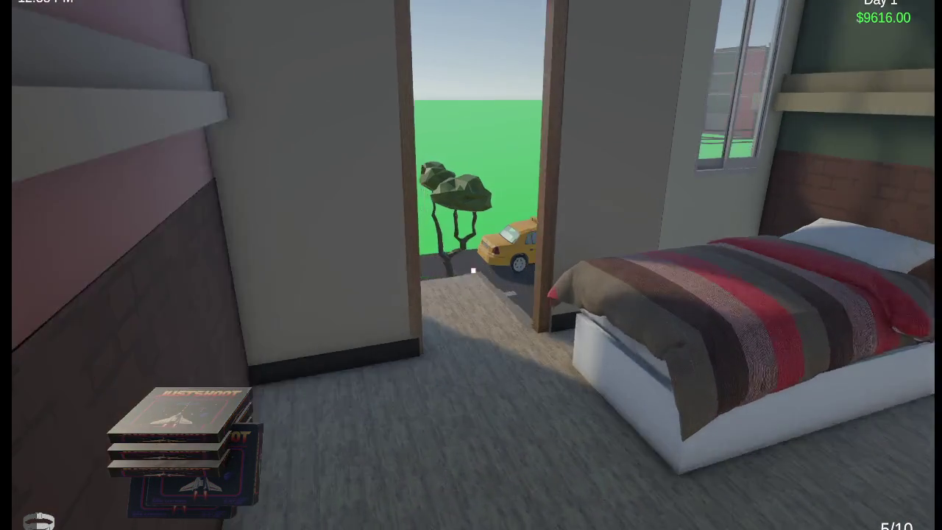
{"action": "key", "text": "w"}
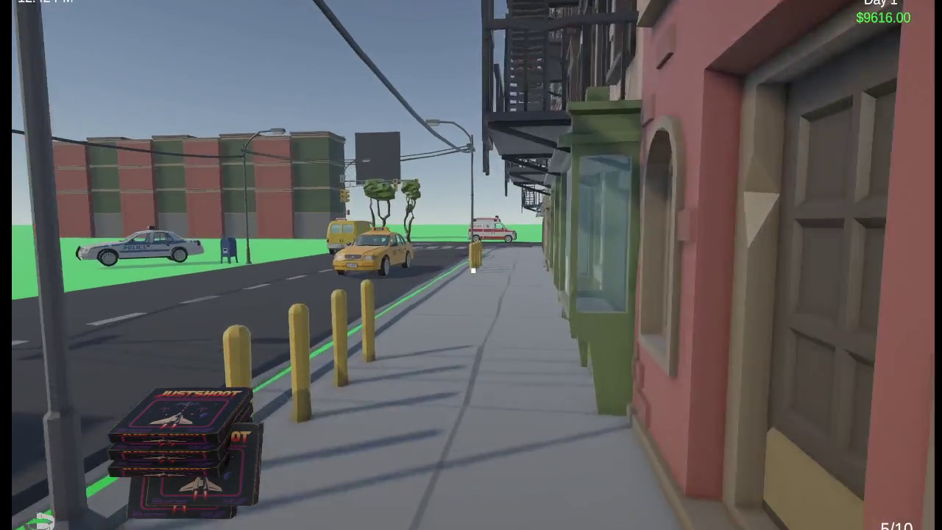
{"action": "key", "text": "w"}
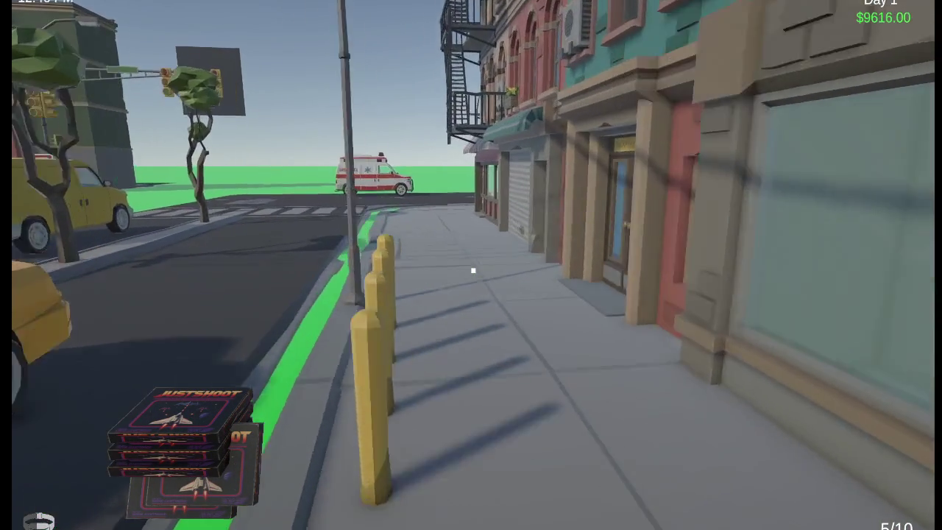
{"action": "key", "text": "w"}
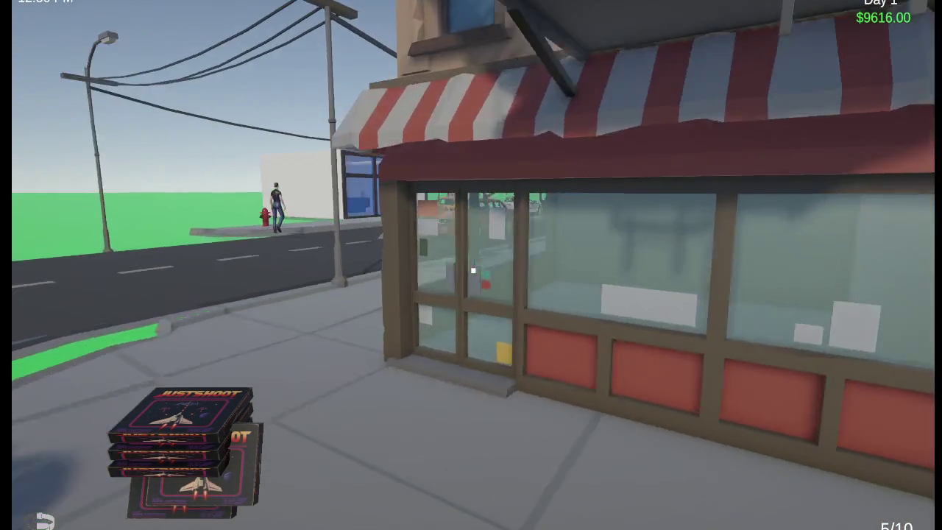
{"action": "key", "text": "w"}
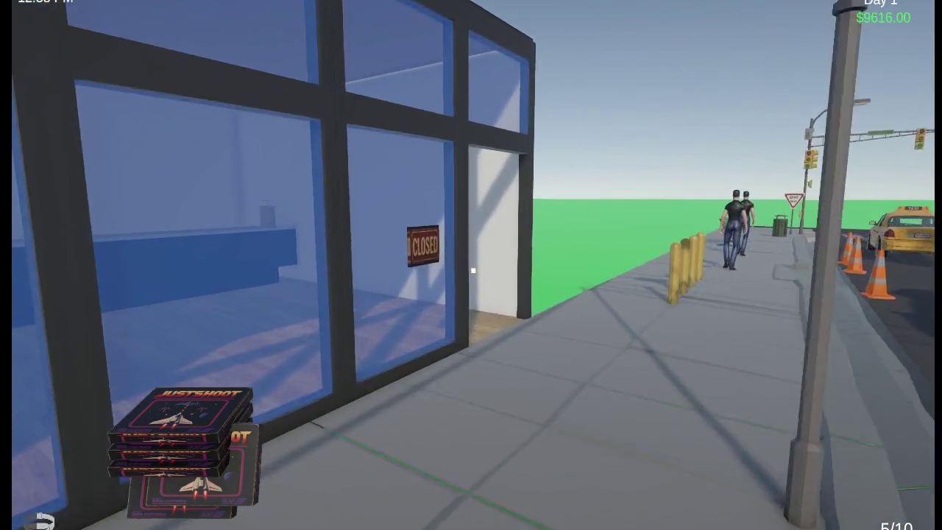
{"action": "key", "text": "w"}
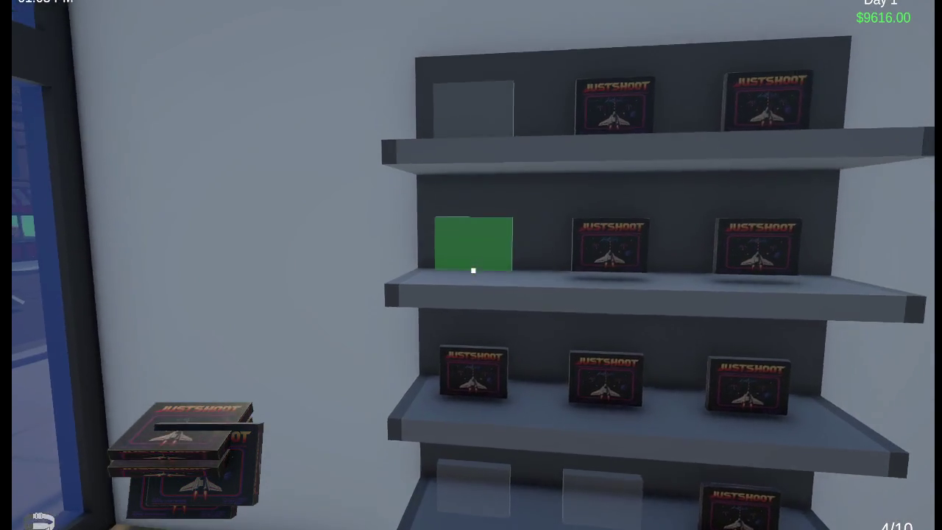
{"action": "left_click", "coordinate": [473, 271]}
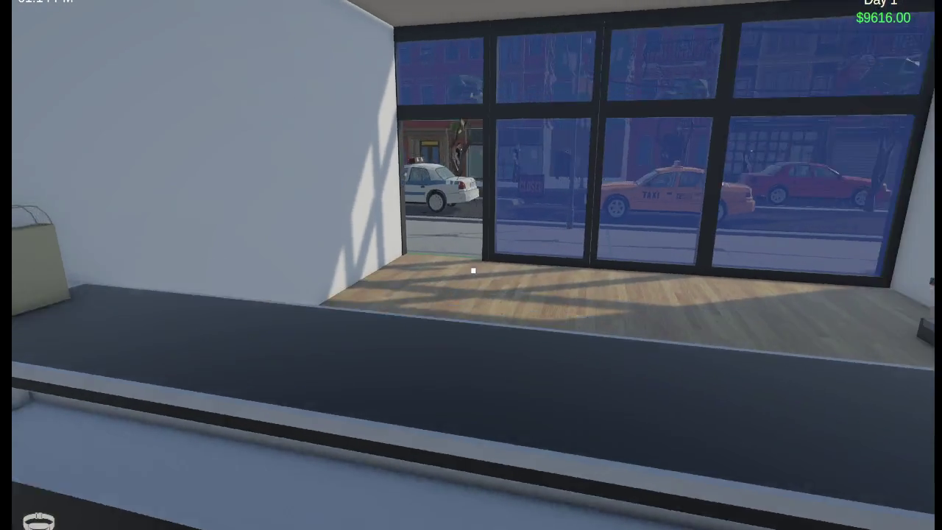
Clear the JUSTSHOOT games from the fully stocked shelf and walk out to the sidewalk.
{"action": "key", "text": "d"}
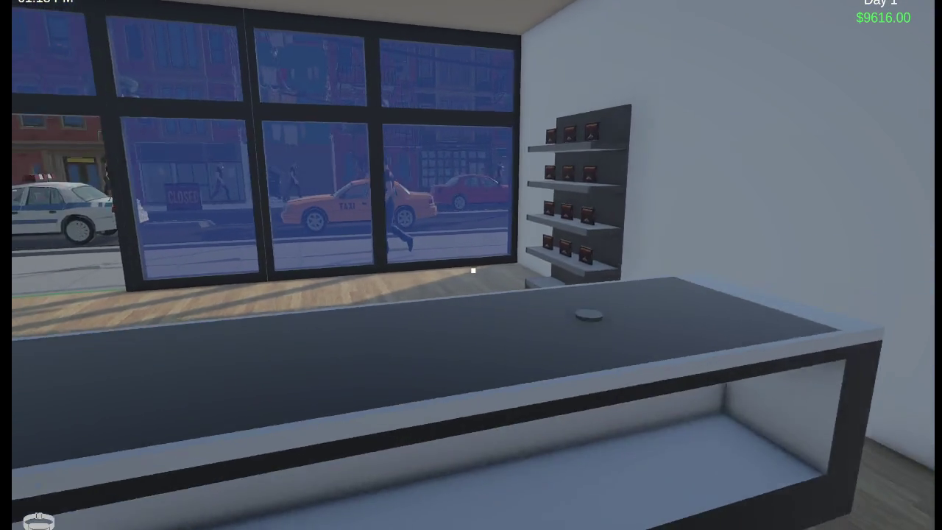
{"action": "key", "text": "w"}
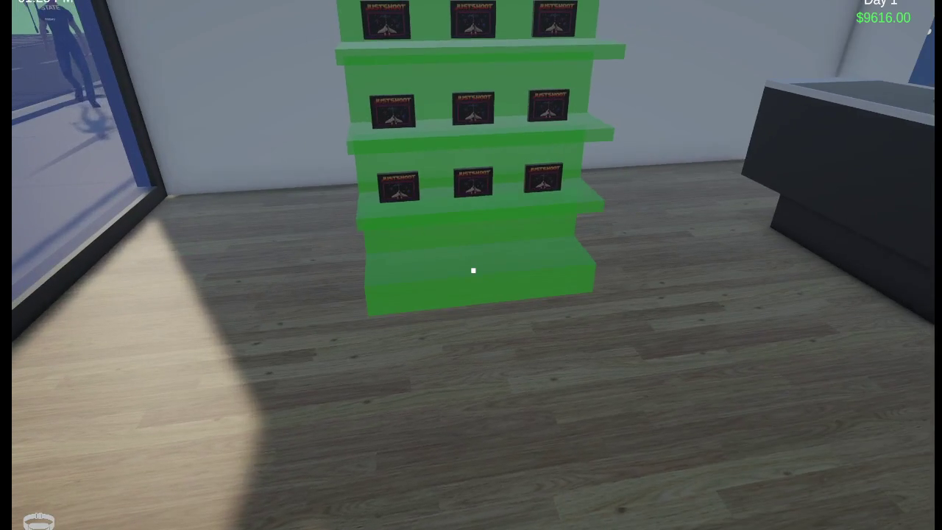
{"action": "left_click", "coordinate": [473, 271]}
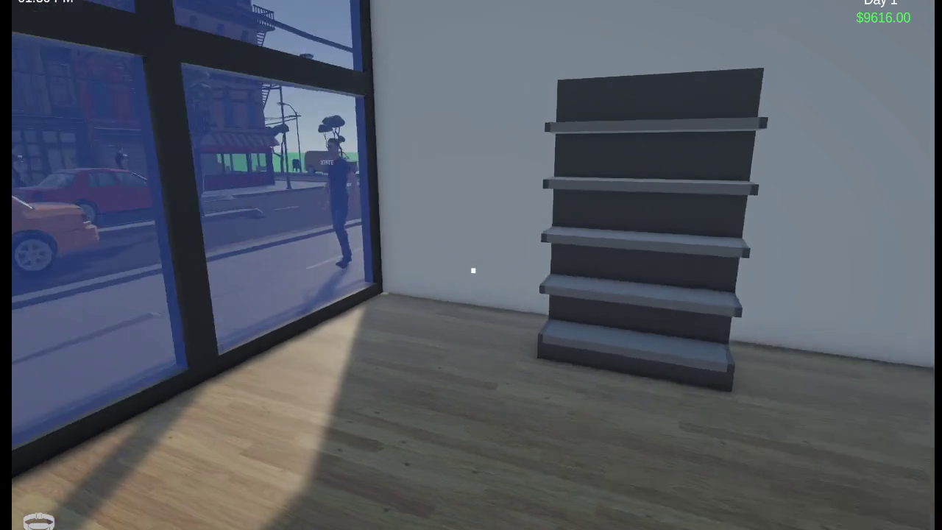
{"action": "key", "text": "w"}
{"action": "key", "text": "w"}
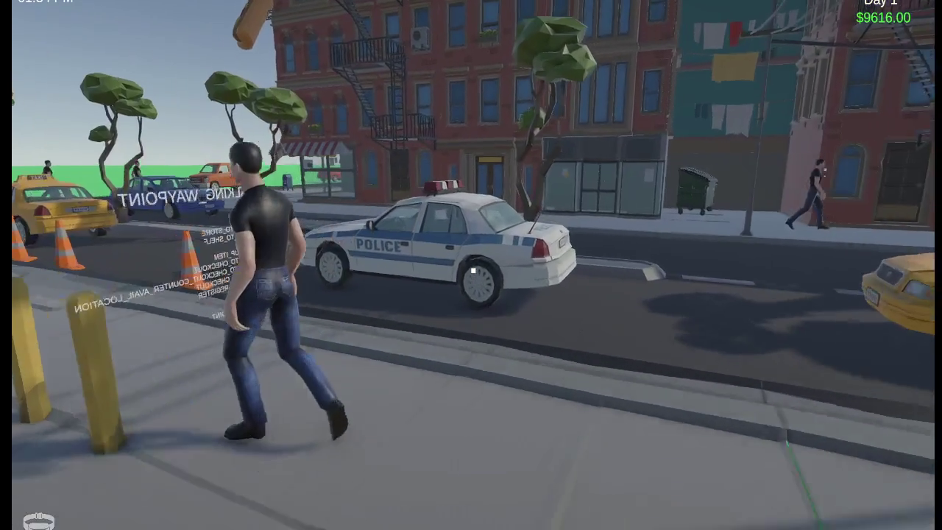
{"action": "key", "text": "w"}
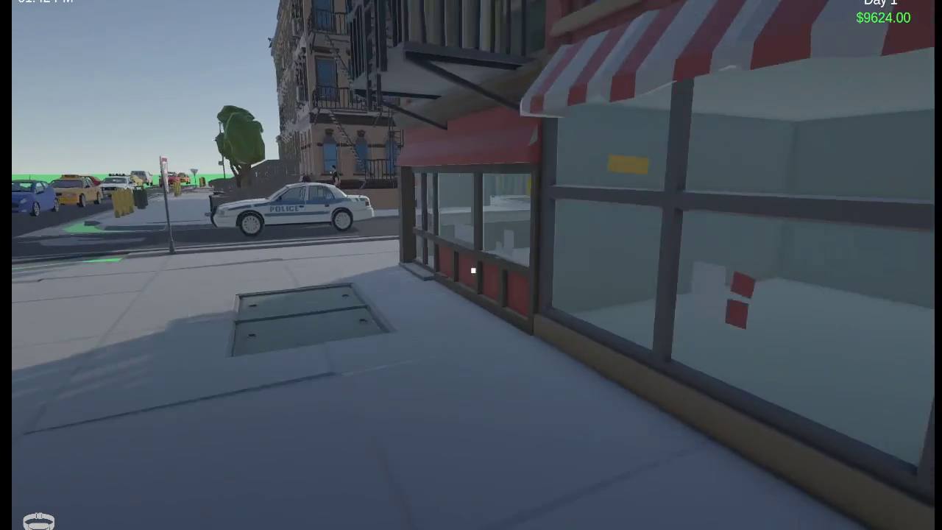
Cross the street into the Checkpoint coffee shop and grab a cup behind the counter.
{"action": "key", "text": "w"}
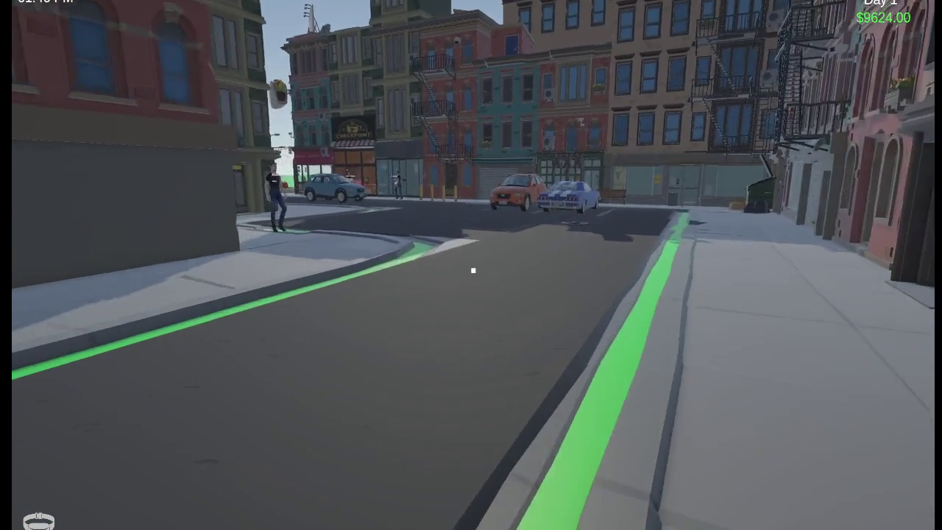
{"action": "key", "text": "w"}
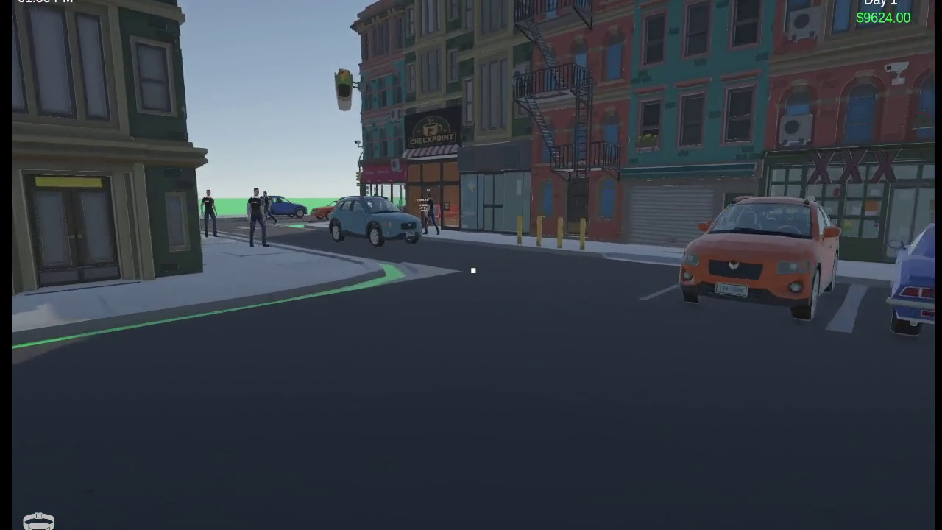
{"action": "key", "text": "w"}
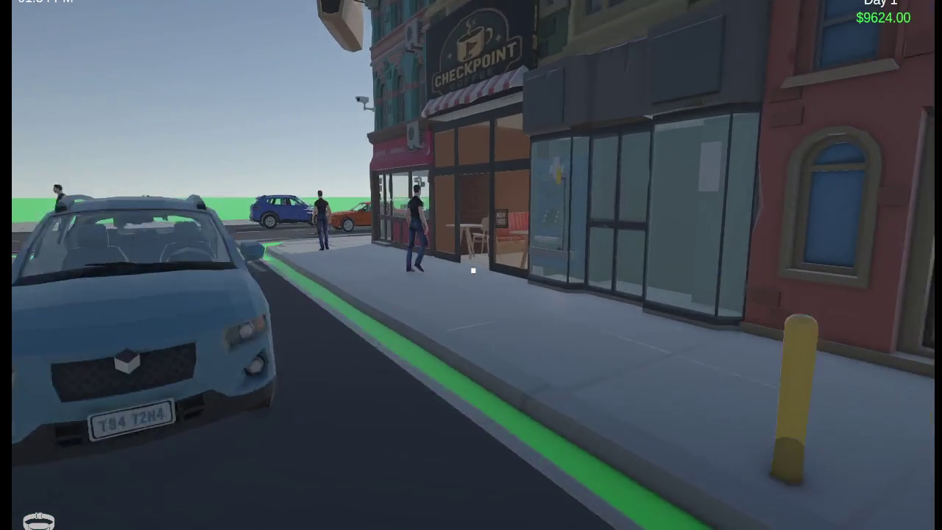
{"action": "key", "text": "w"}
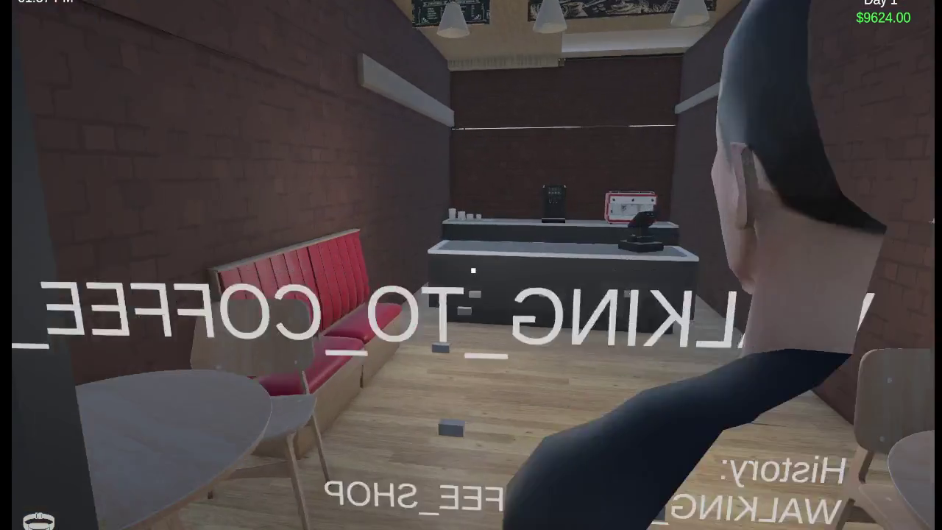
{"action": "key", "text": "w"}
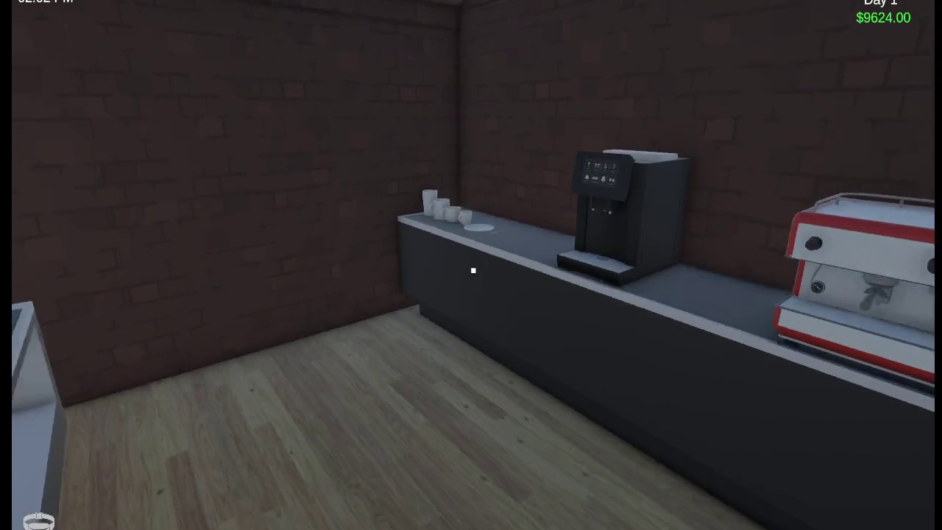
{"action": "left_click", "coordinate": [473, 270]}
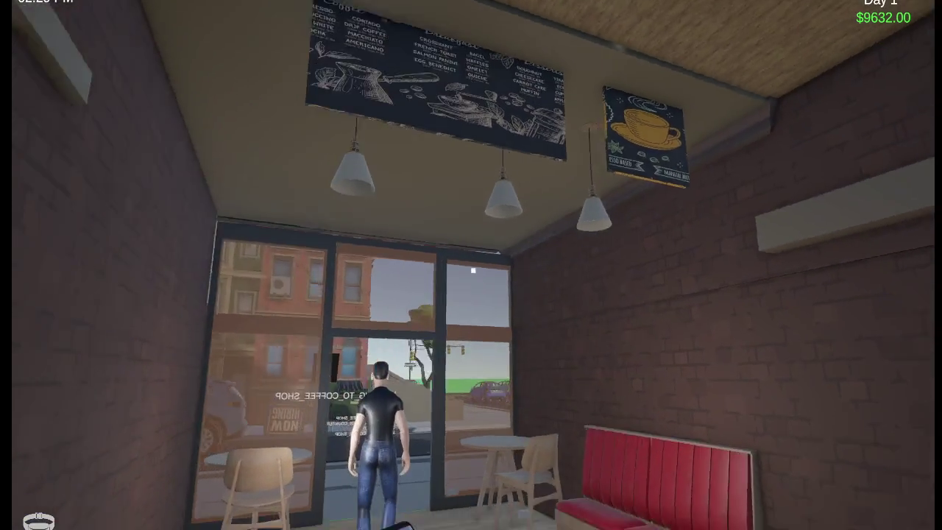
Walk from the coffee shop along the sidewalk, past the mailbox and up the stairs to the bedroom bookshelf.
{"action": "key", "text": "w"}
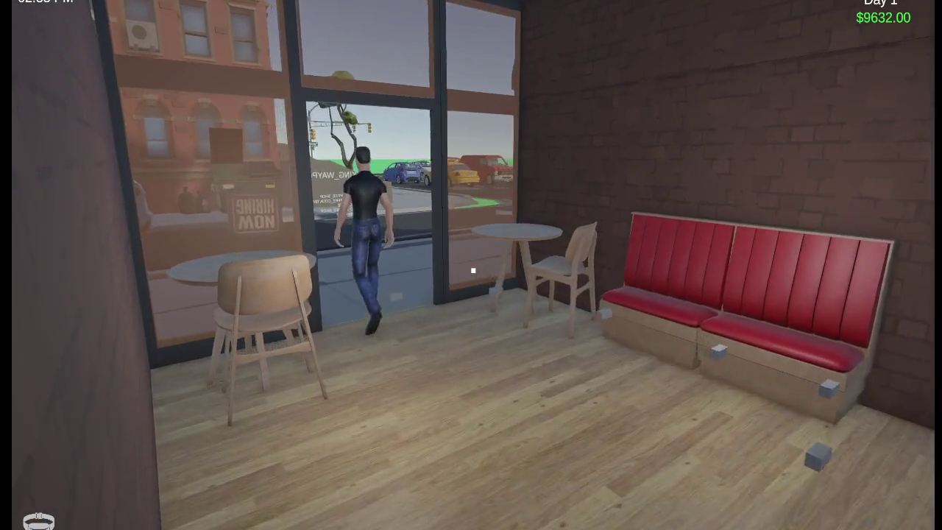
{"action": "key", "text": "w"}
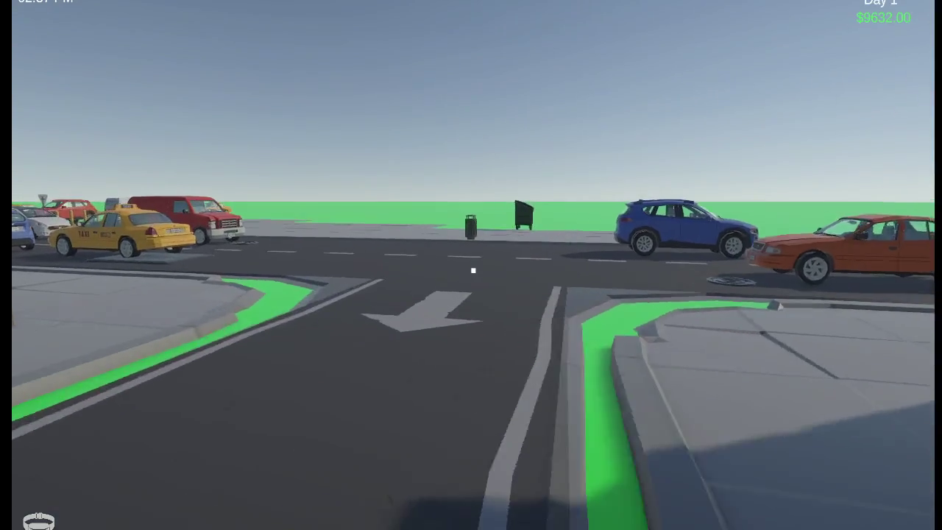
{"action": "key", "text": "w"}
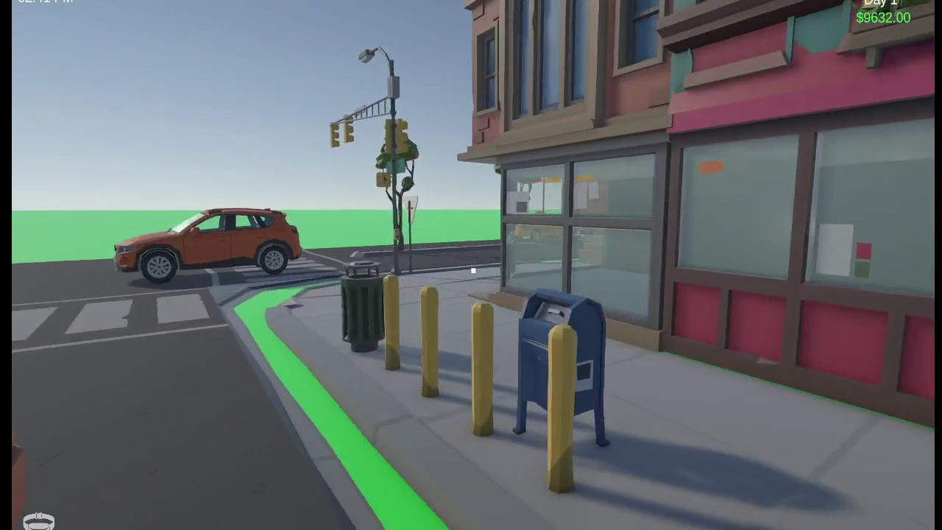
{"action": "key", "text": "w"}
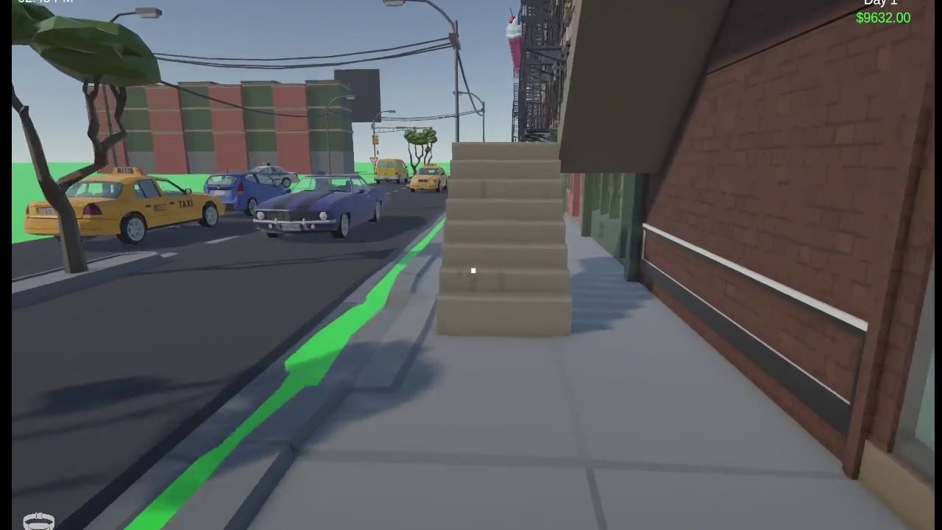
{"action": "key", "text": "w"}
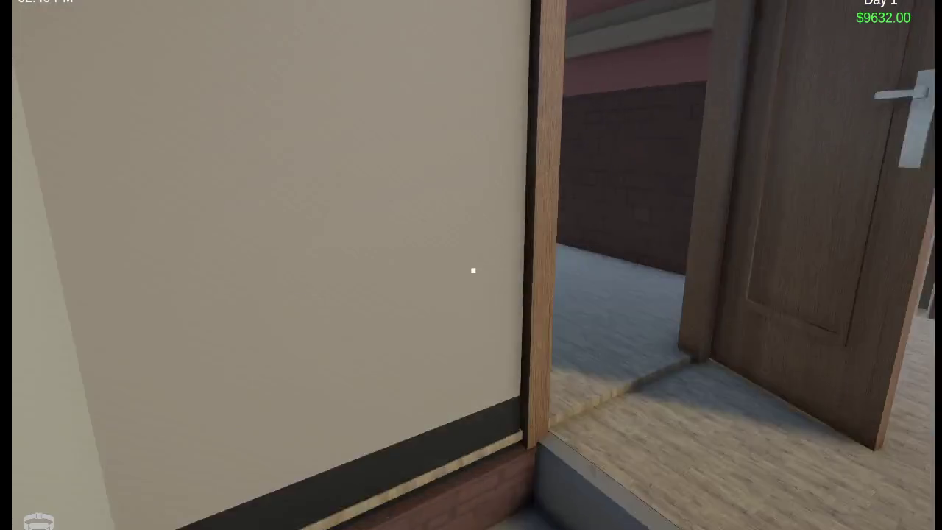
Position in front of the bedroom bookshelf and drop the held JustShoot cartridge on the floor.
{"action": "key", "text": "w"}
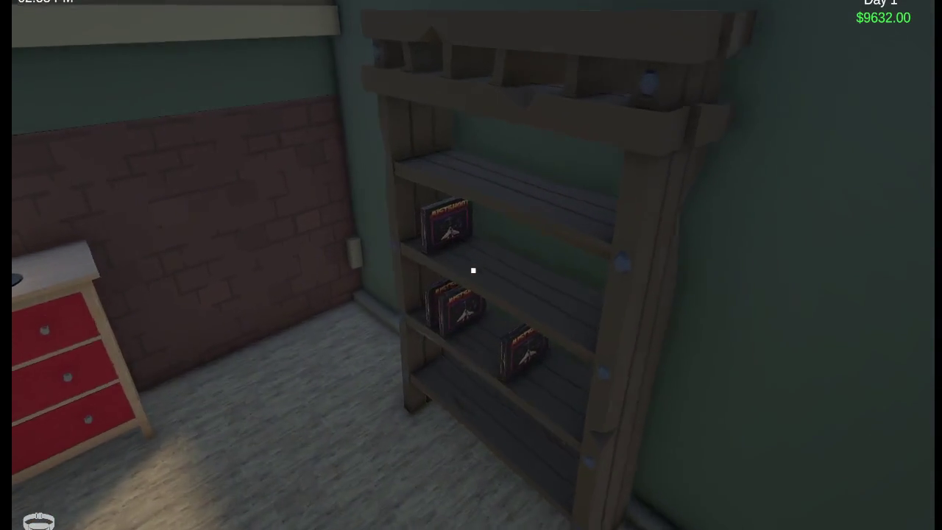
{"action": "key", "text": "s"}
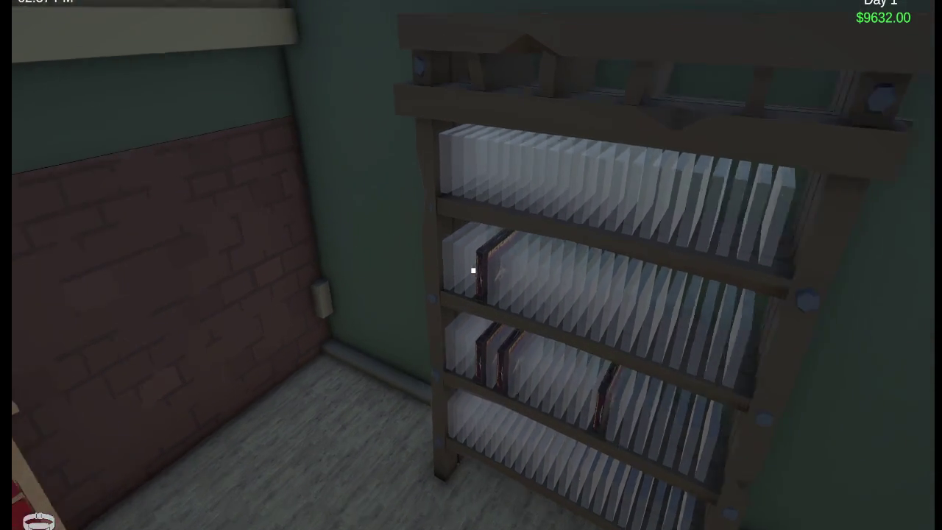
{"action": "key", "text": "w"}
{"action": "mouse_move", "coordinate": [473, 270]}
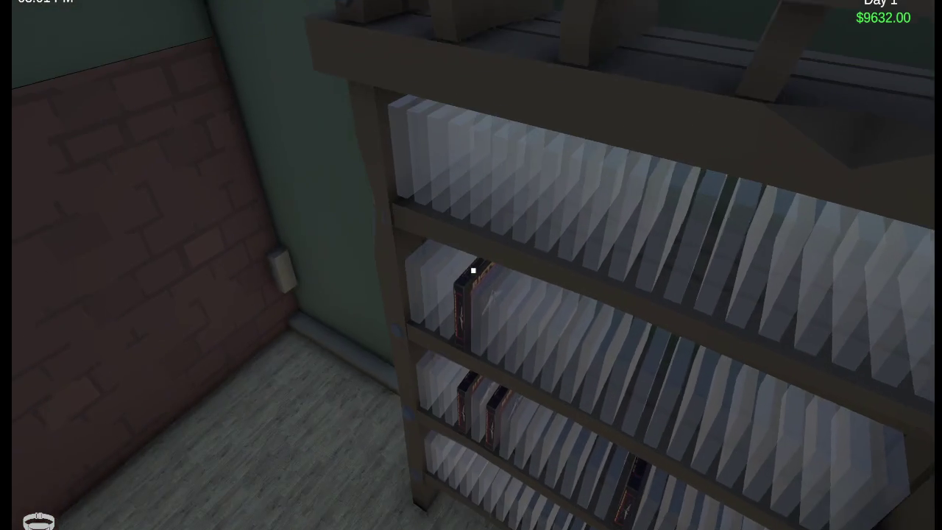
{"action": "key", "text": "w"}
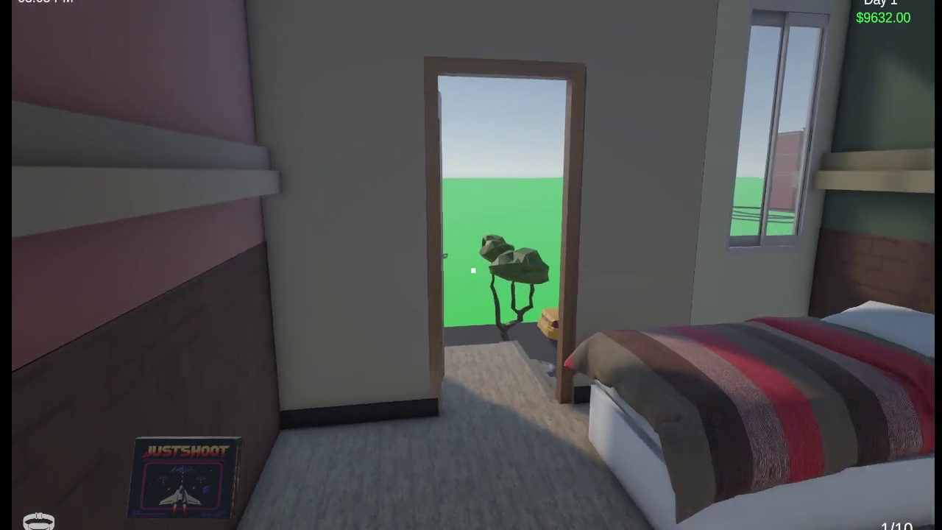
{"action": "key", "text": "s"}
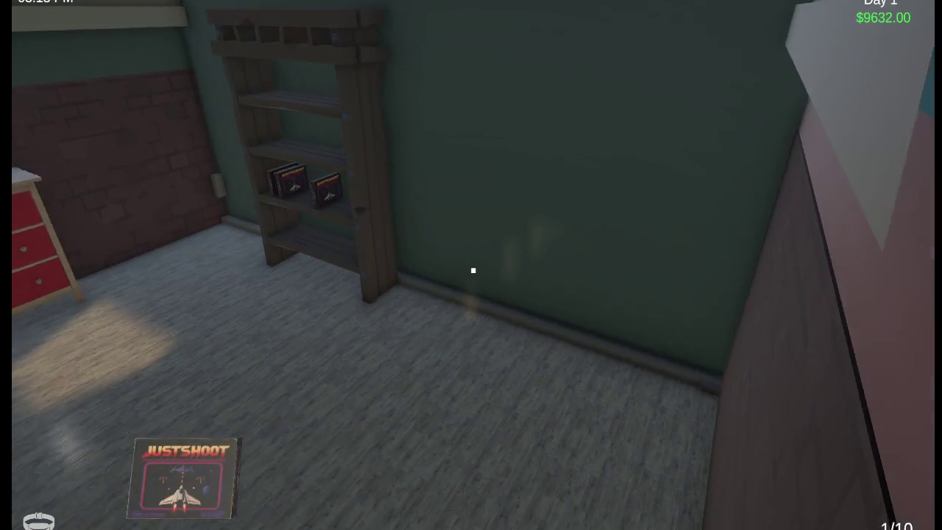
{"action": "left_click", "coordinate": [473, 270]}
Pick the JustShoot box back up from the bedroom floor after dropping and retrieving it again.
{"action": "mouse_move", "coordinate": [474, 270]}
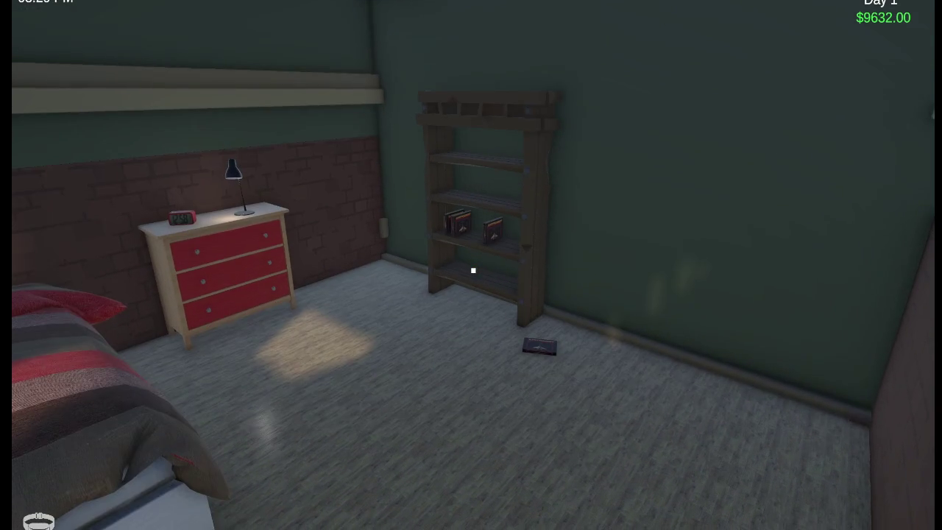
{"action": "key", "text": "w"}
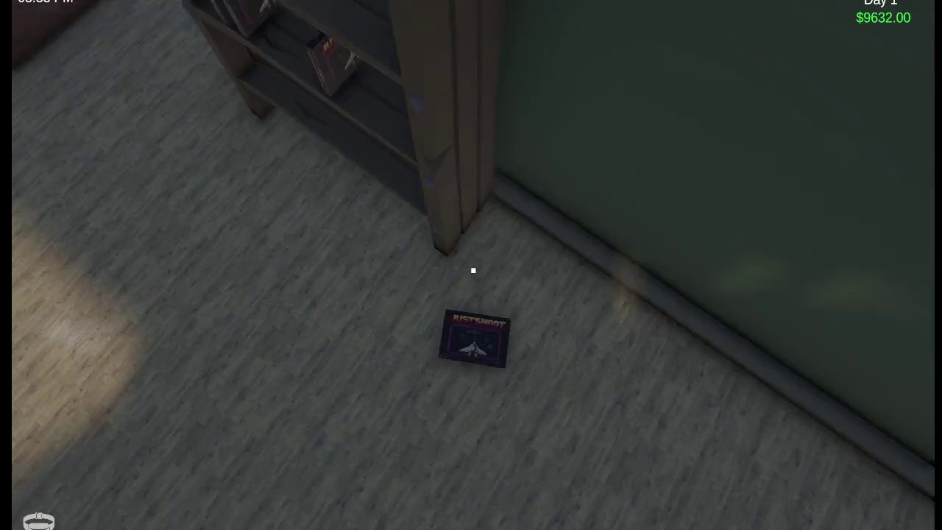
{"action": "left_click", "coordinate": [473, 270]}
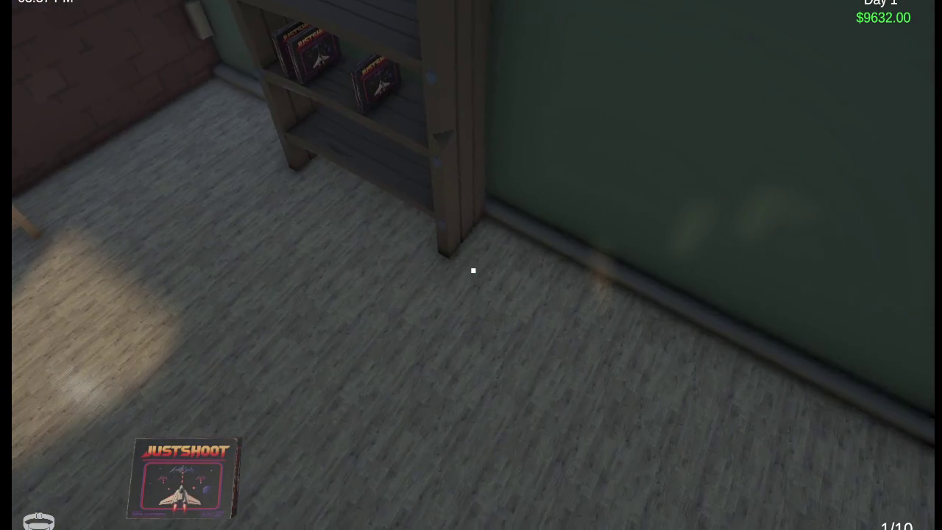
{"action": "left_click", "coordinate": [473, 270]}
{"action": "key", "text": "s"}
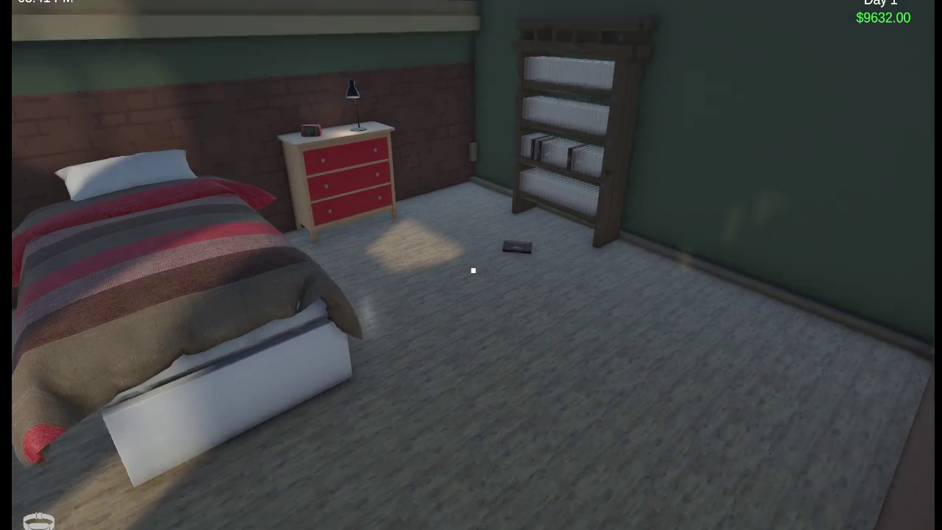
{"action": "key", "text": "w"}
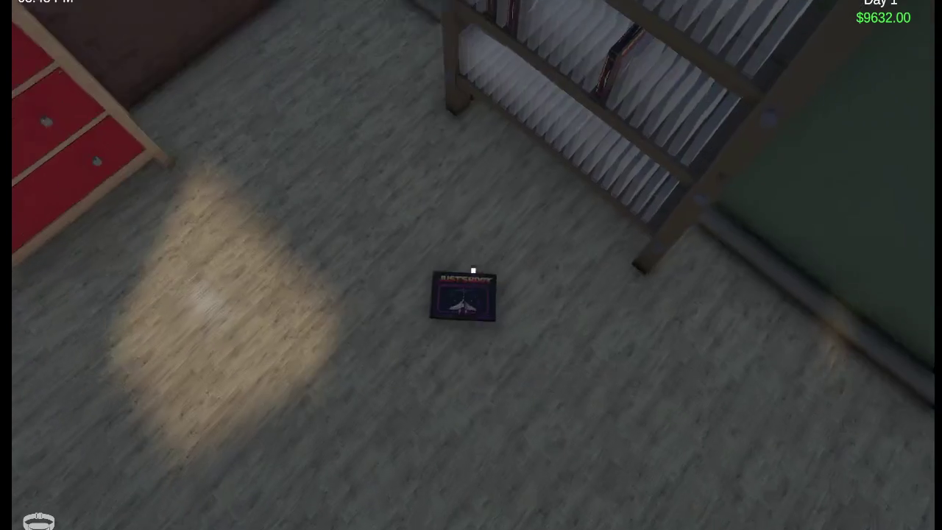
{"action": "left_click", "coordinate": [473, 270]}
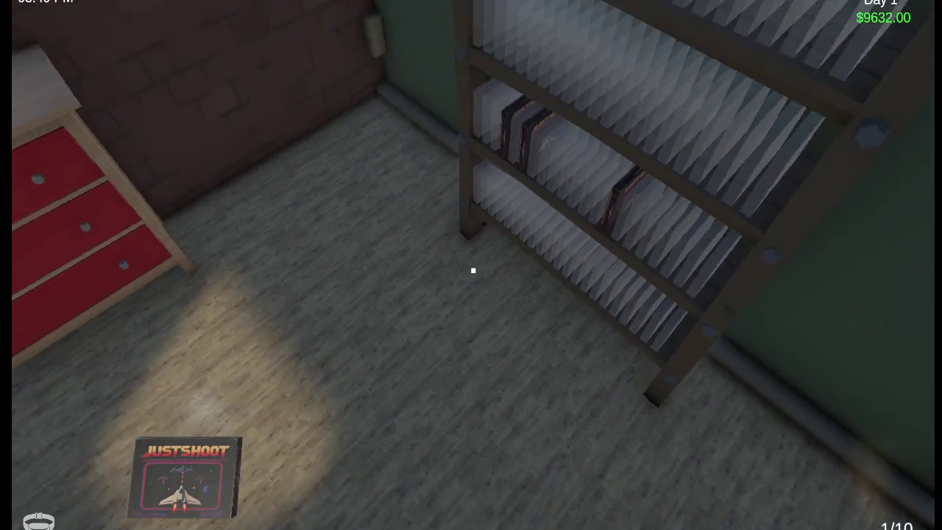
{"action": "key", "text": "s"}
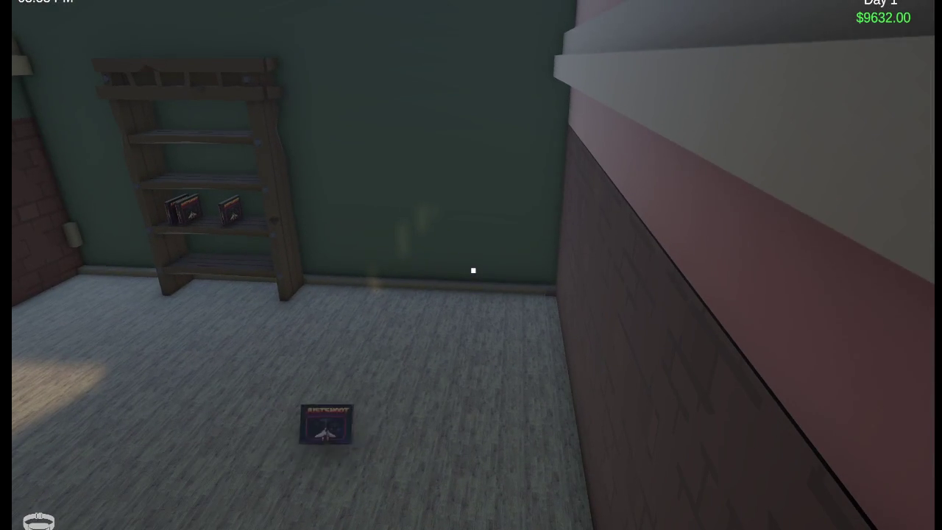
{"action": "left_click", "coordinate": [474, 271]}
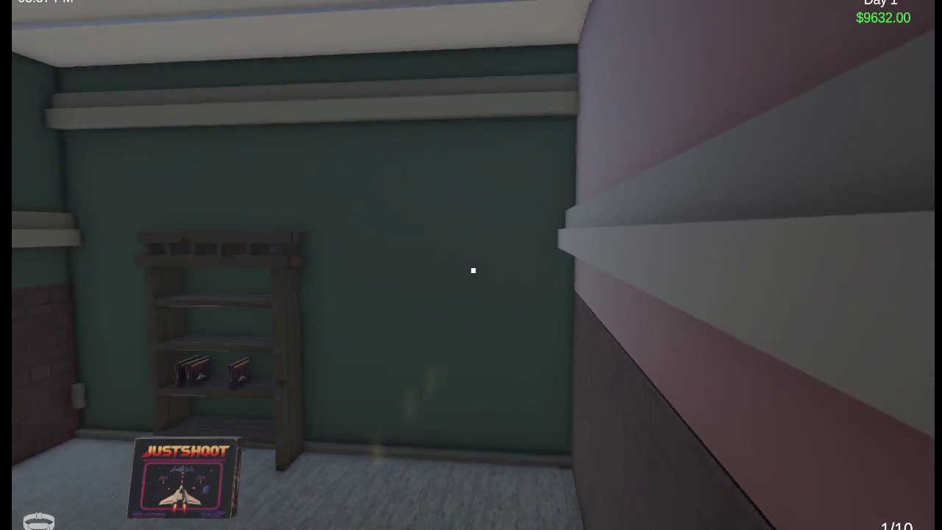
Walk down the stairs and along the shop fronts into the coffee shop, then pick up the floor game box.
{"action": "key", "text": "w"}
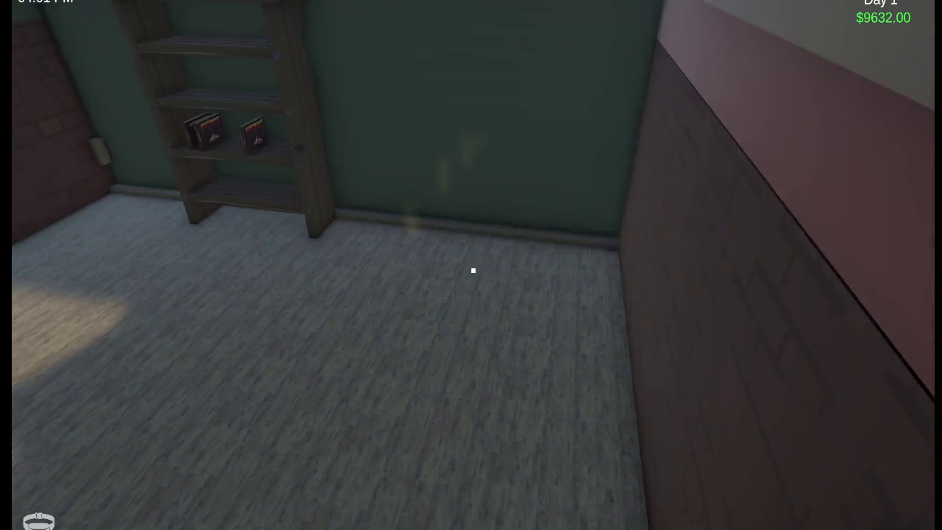
{"action": "key", "text": "w"}
{"action": "key", "text": "w"}
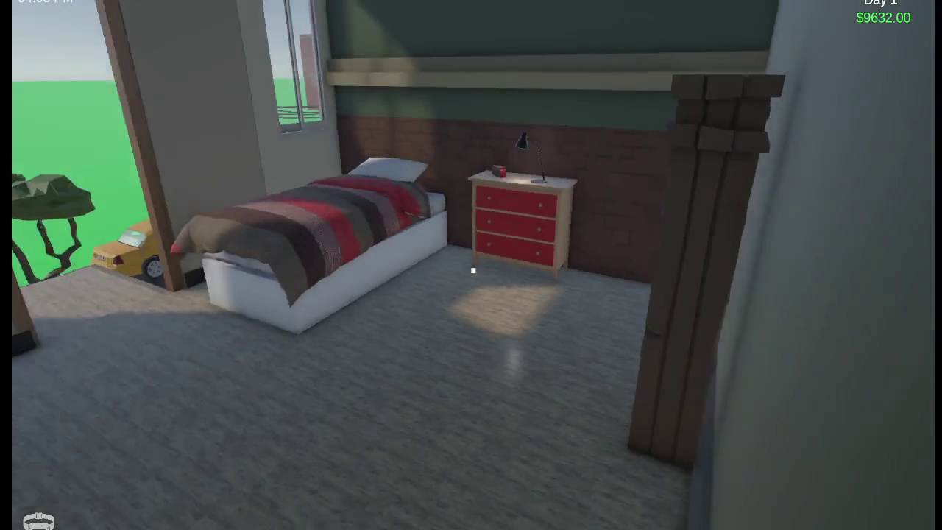
{"action": "key", "text": "w"}
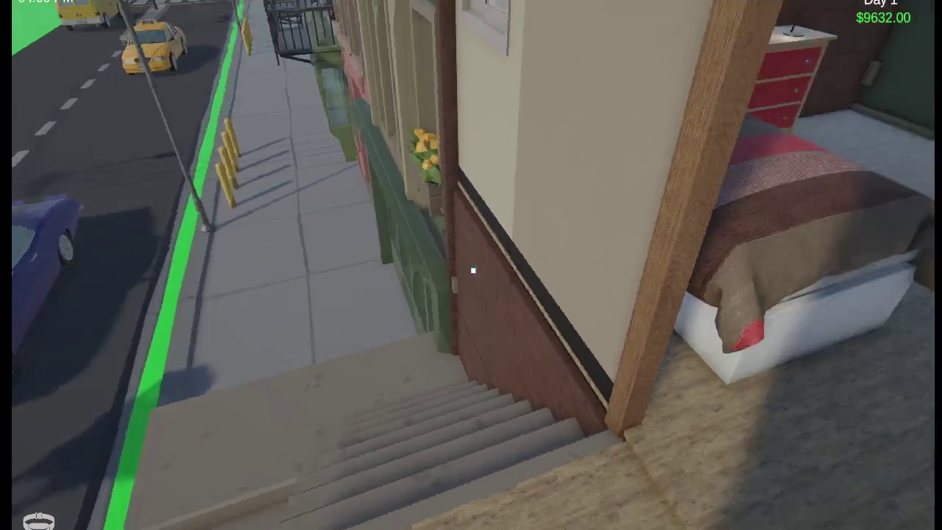
{"action": "key", "text": "w"}
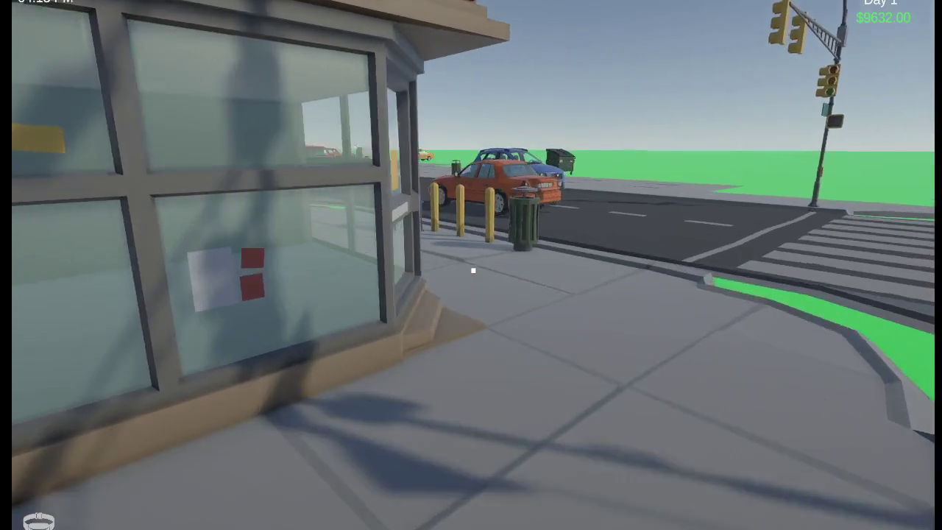
{"action": "key", "text": "w"}
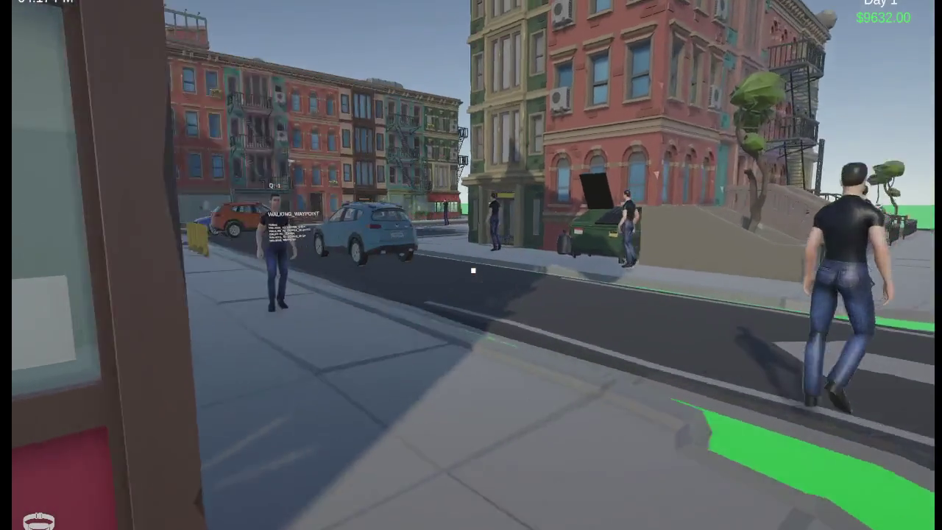
{"action": "key", "text": "w"}
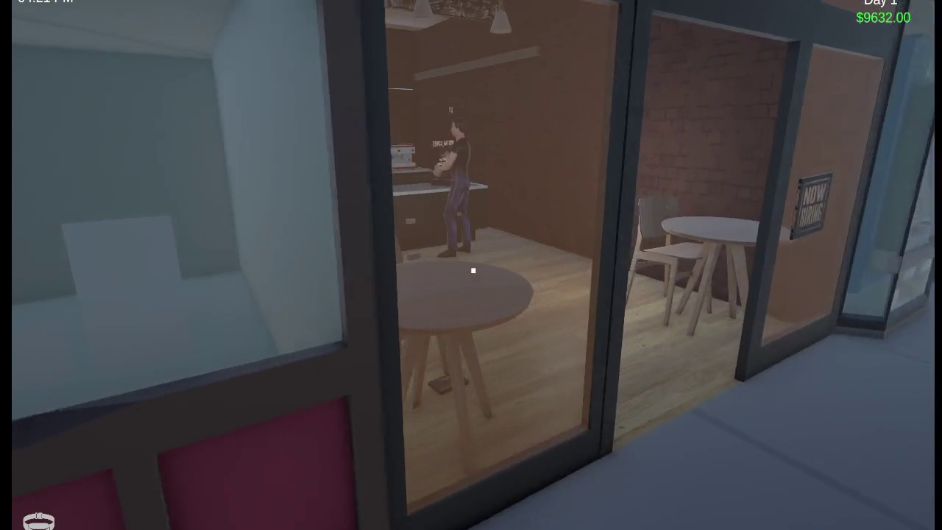
{"action": "key", "text": "w"}
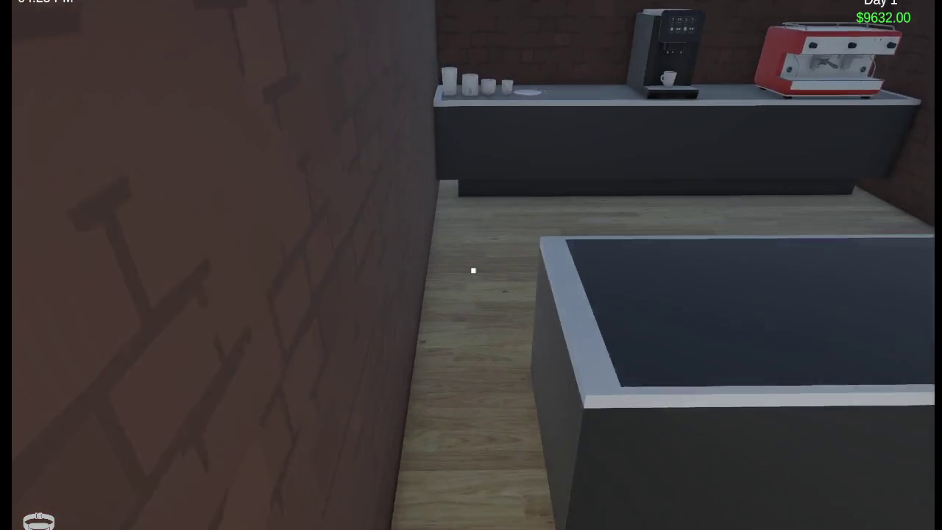
{"action": "mouse_move", "coordinate": [473, 270]}
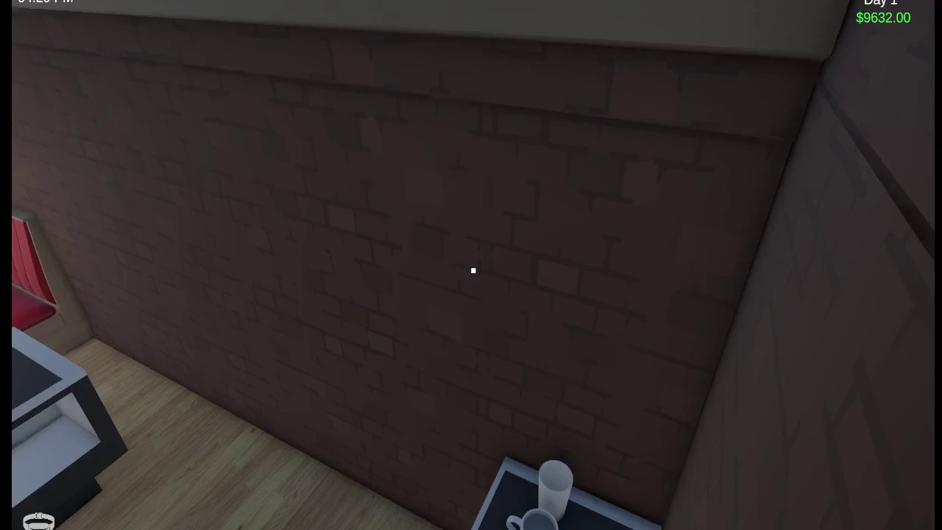
{"action": "key", "text": "w"}
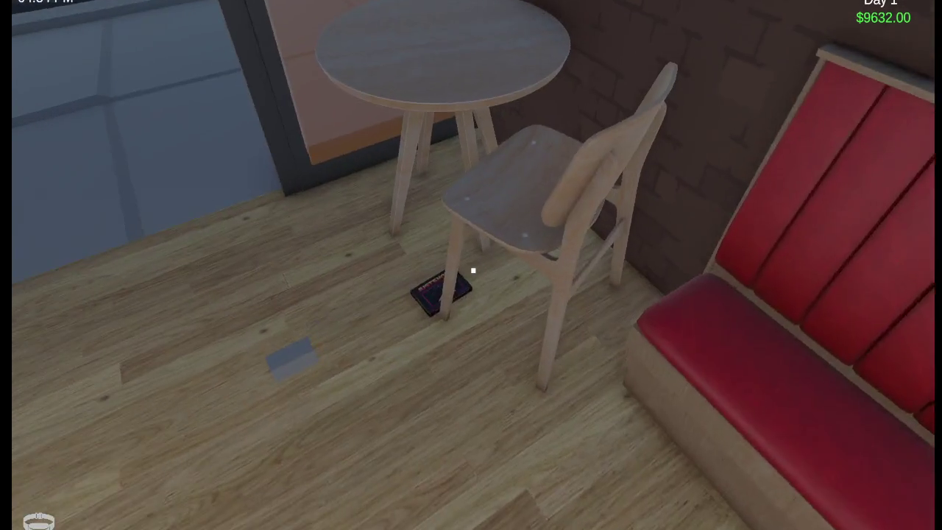
{"action": "left_click", "coordinate": [474, 270]}
Carry the game box back past the mailbox and up the stairs to the bedroom shelf.
{"action": "key", "text": "w"}
{"action": "mouse_move", "coordinate": [473, 271]}
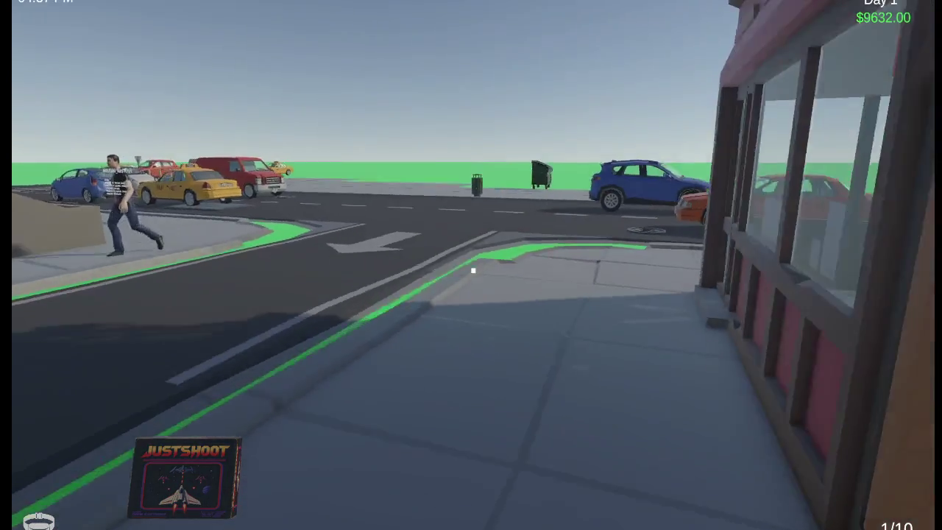
{"action": "key", "text": "w"}
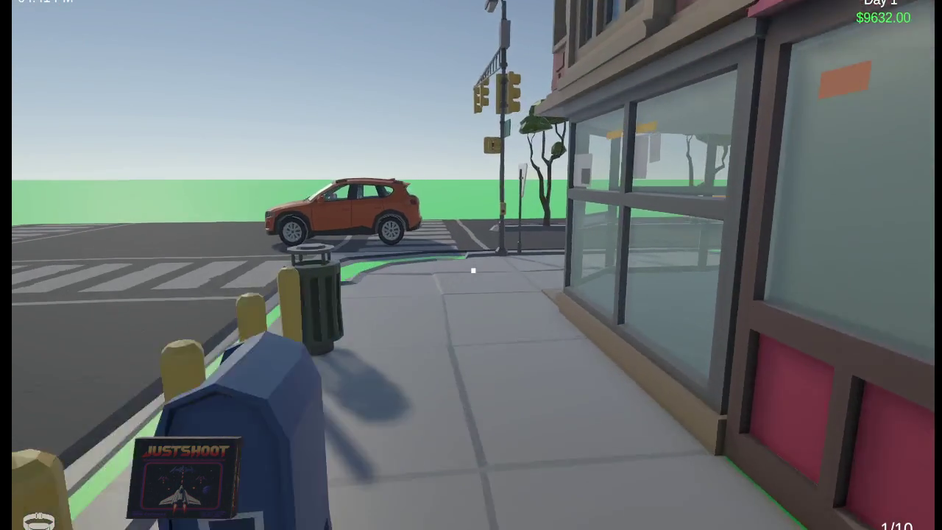
{"action": "key", "text": "w"}
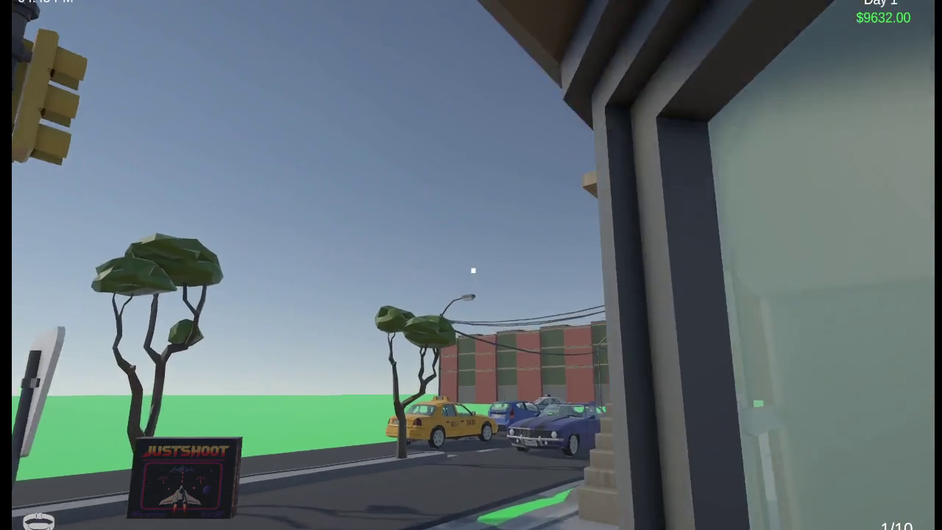
{"action": "key", "text": "w"}
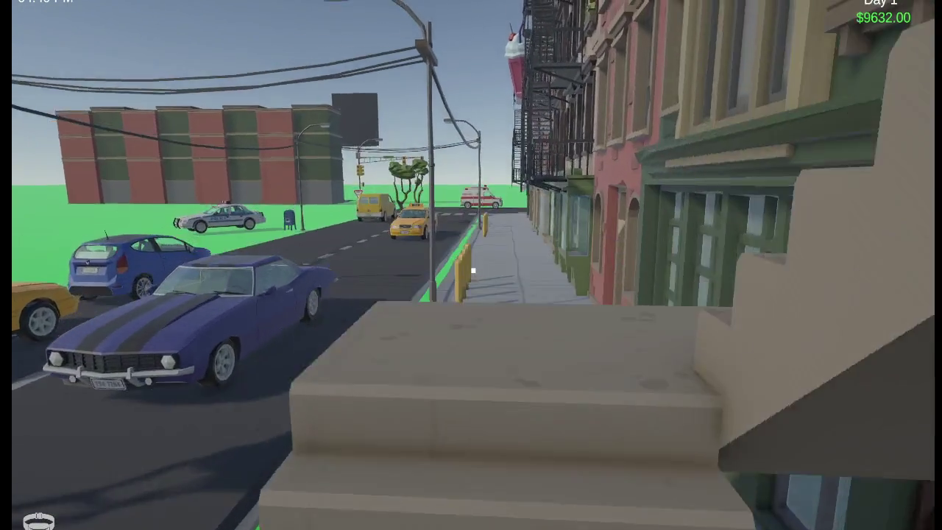
{"action": "key", "text": "w"}
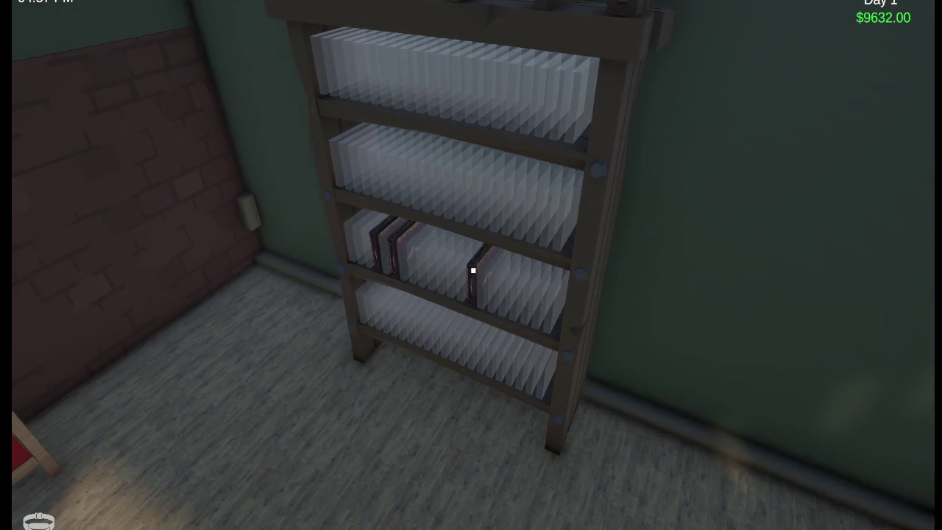
Stack three JustShoot boxes and place them onto the bedroom shelf slots.
{"action": "key", "text": "w"}
{"action": "left_click", "coordinate": [473, 270]}
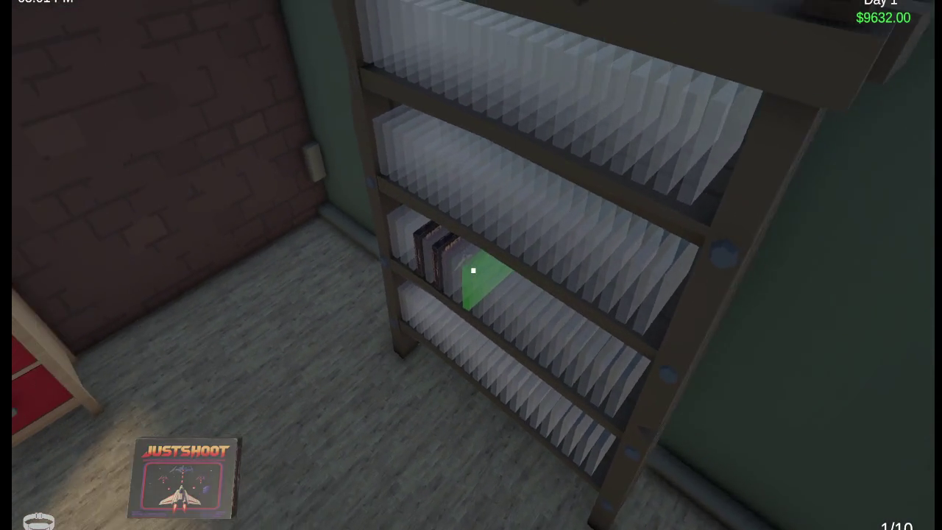
{"action": "left_click", "coordinate": [474, 270]}
{"action": "left_click", "coordinate": [473, 271]}
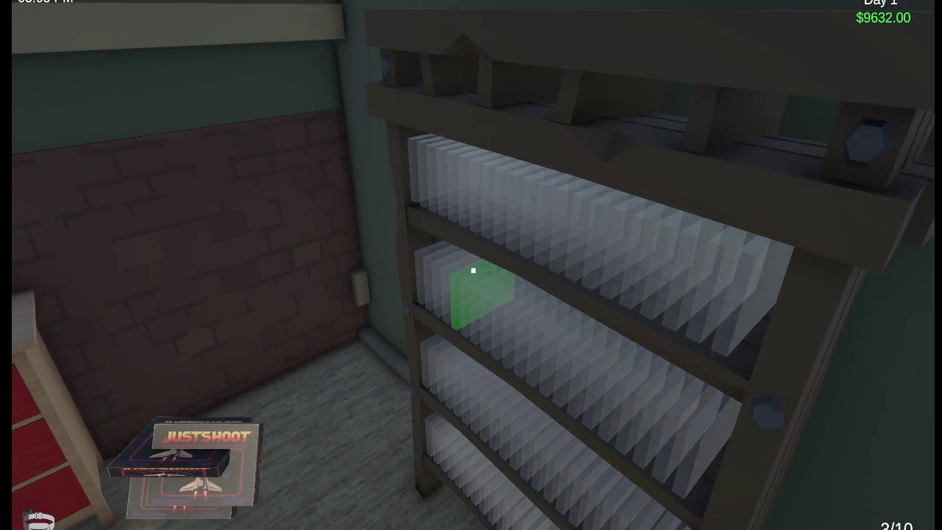
{"action": "left_click", "coordinate": [474, 270]}
{"action": "left_click", "coordinate": [474, 270]}
{"action": "left_click", "coordinate": [473, 271]}
Walk out of the bedroom and end the play test with Ctrl+P.
{"action": "key", "text": "s"}
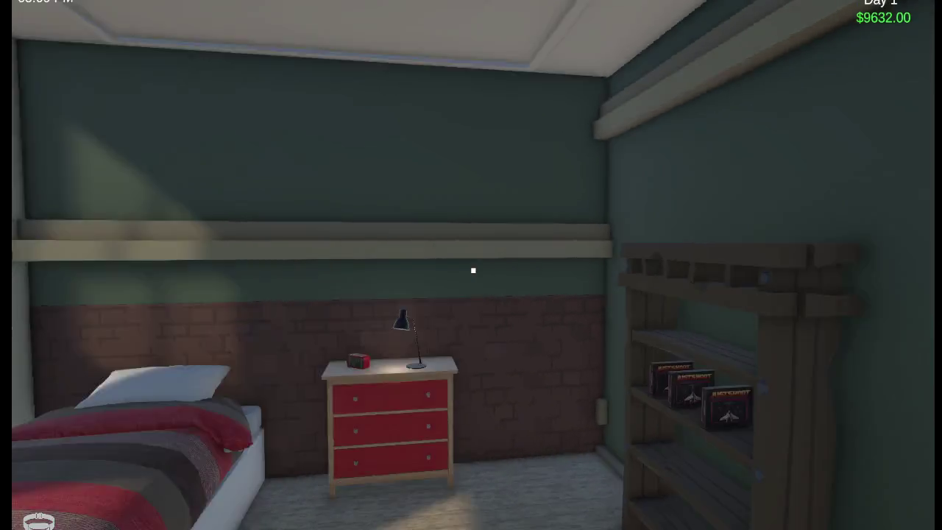
{"action": "key", "text": "w"}
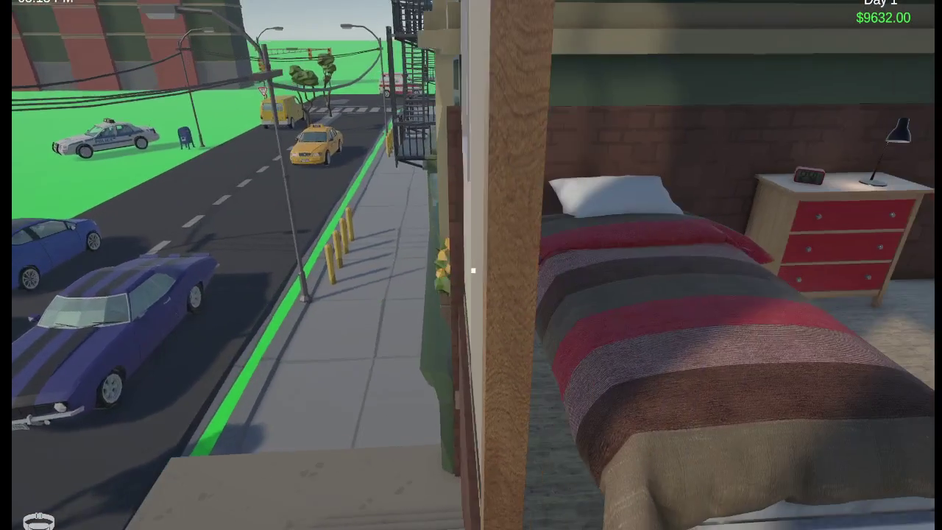
{"action": "key", "text": "ctrl+p"}
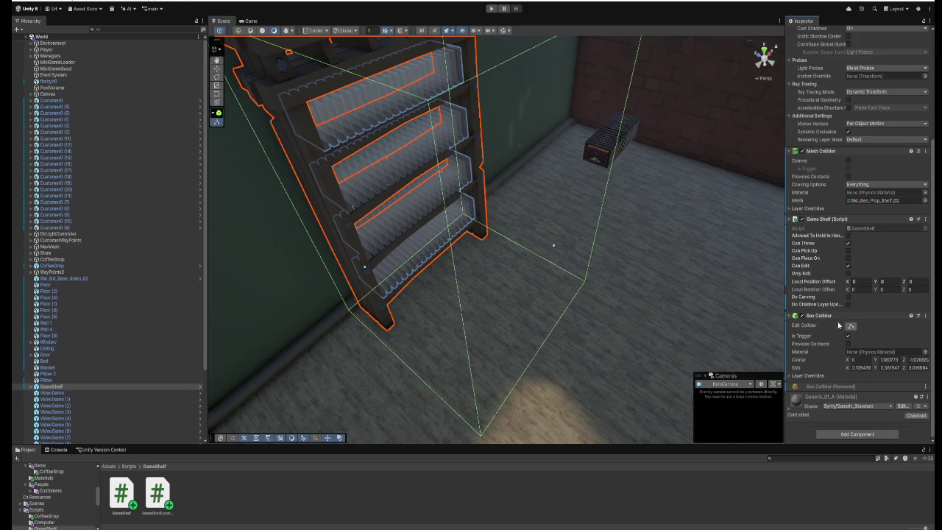
Orbit the Scene view to face the GameShelf object.
{"action": "mouse_move", "coordinate": [557, 250]}
{"action": "left_mouse_down"}
{"action": "mouse_move", "coordinate": [456, 212]}
{"action": "mouse_move", "coordinate": [597, 214]}
{"action": "left_mouse_up"}
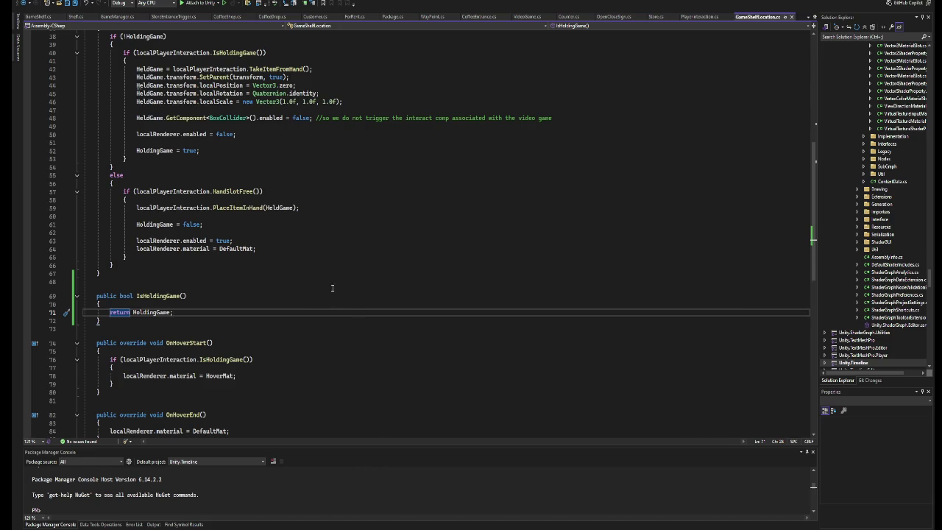
Review the HoverMat line in GameShelfLocation's OnHoverStart and the surrounding IsHoldingGame code.
{"action": "scroll", "coordinate": [332, 288], "scroll_direction": "down", "scroll_amount": 6}
{"action": "left_click", "coordinate": [281, 227]}
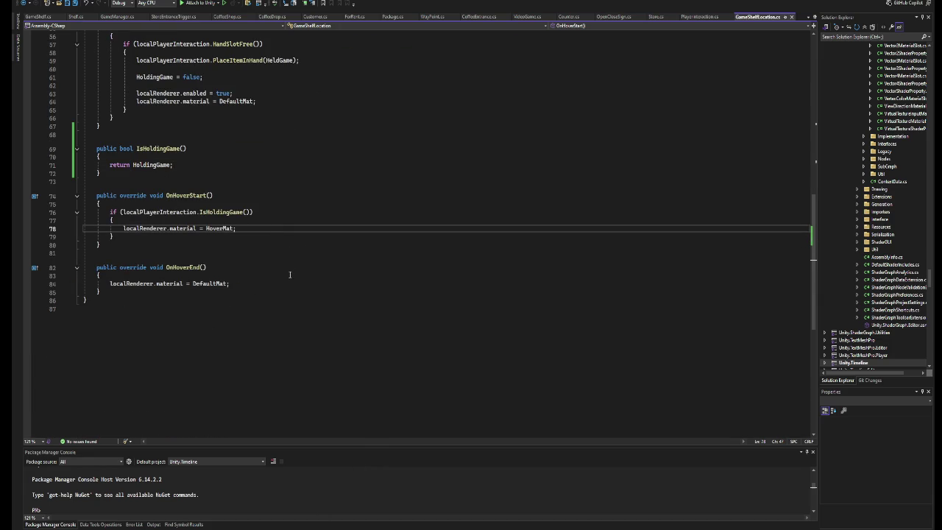
{"action": "scroll", "coordinate": [293, 284], "scroll_direction": "up", "scroll_amount": 5}
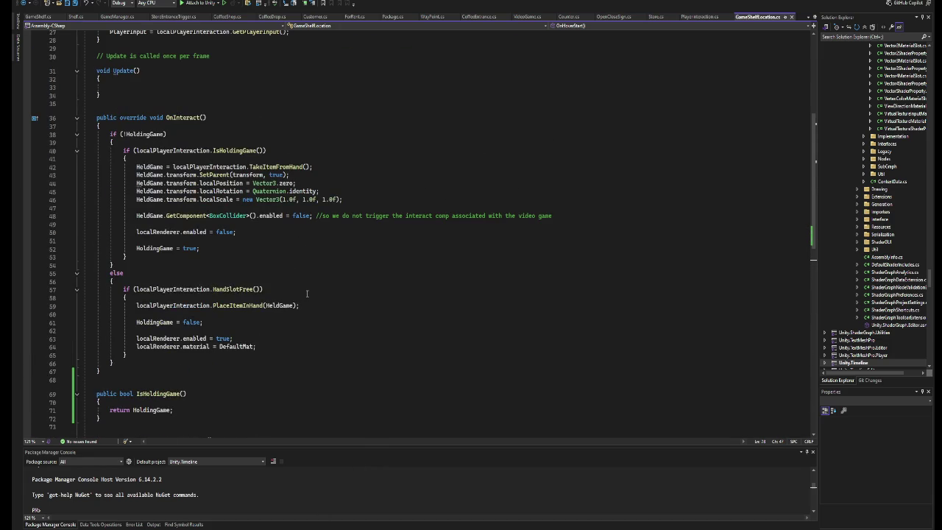
{"action": "scroll", "coordinate": [307, 295], "scroll_direction": "down", "scroll_amount": 6}
{"action": "scroll", "coordinate": [307, 296], "scroll_direction": "up", "scroll_amount": 2}
{"action": "scroll", "coordinate": [306, 296], "scroll_direction": "down", "scroll_amount": 2}
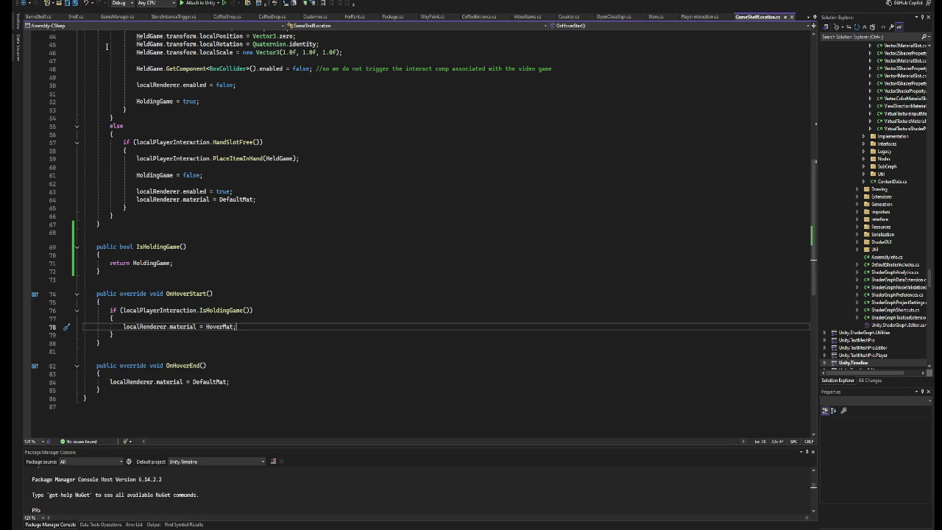
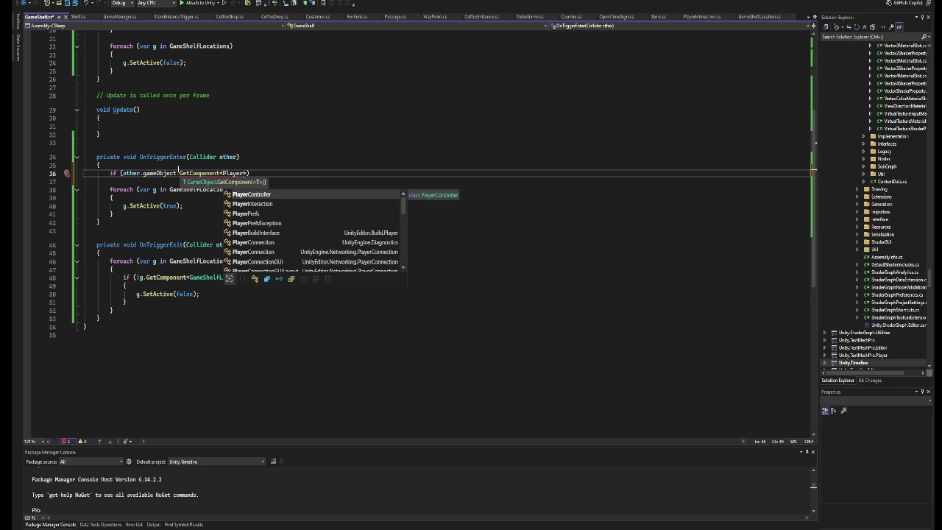
In OnTriggerEnter, add an if block checking other.gameObject.GetComponent<PlayerInteraction>() != null.
{"action": "key", "text": "Down"}
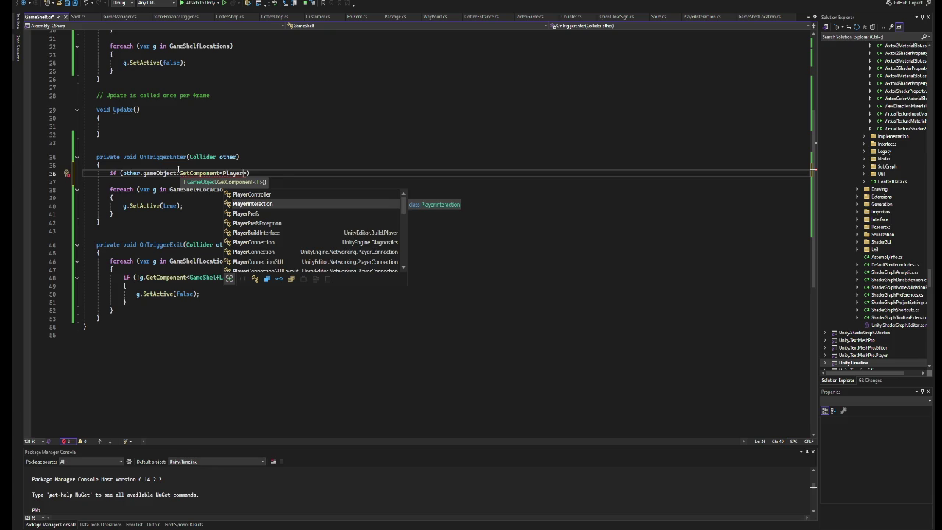
{"action": "key", "text": "Tab"}
{"action": "type", "text": "() != "}
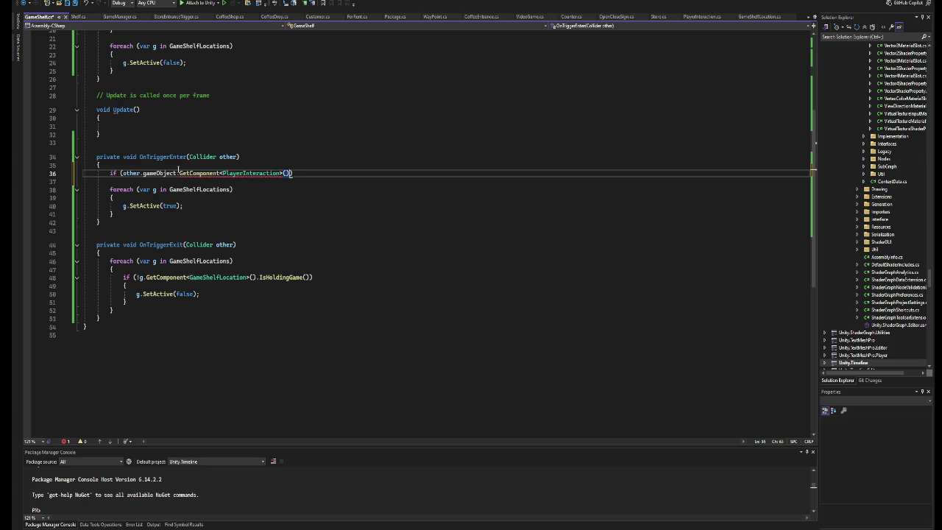
{"action": "type", "text": "null)"}
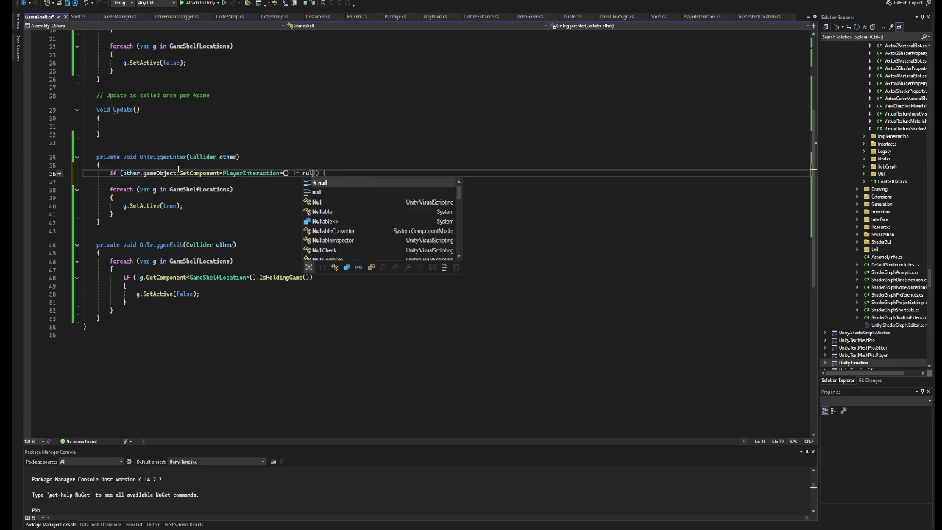
{"action": "key", "text": "Return"}
{"action": "type", "text": "{"}
{"action": "key", "text": "Return"}
Move the shelf-activation foreach loop inside the new if block's braces.
{"action": "left_click_drag", "start_coordinate": [114, 238], "coordinate": [111, 215]}
{"action": "key", "text": "ctrl+x"}
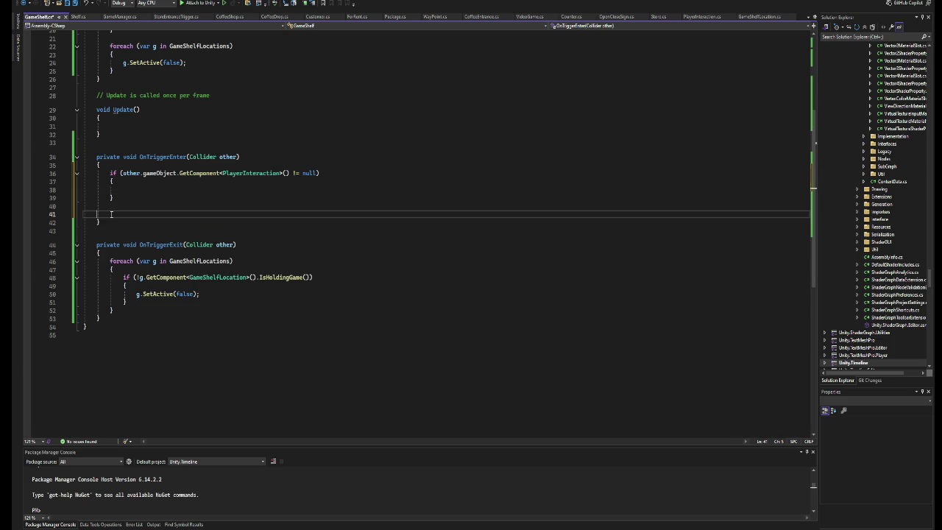
{"action": "key", "text": "BackSpace"}
{"action": "key", "text": "BackSpace"}
{"action": "key", "text": "Up"}
{"action": "key", "text": "ctrl+v"}
{"action": "left_click_drag", "start_coordinate": [320, 173], "coordinate": [110, 173]}
{"action": "scroll", "coordinate": [145, 197], "scroll_direction": "down", "scroll_amount": 3}
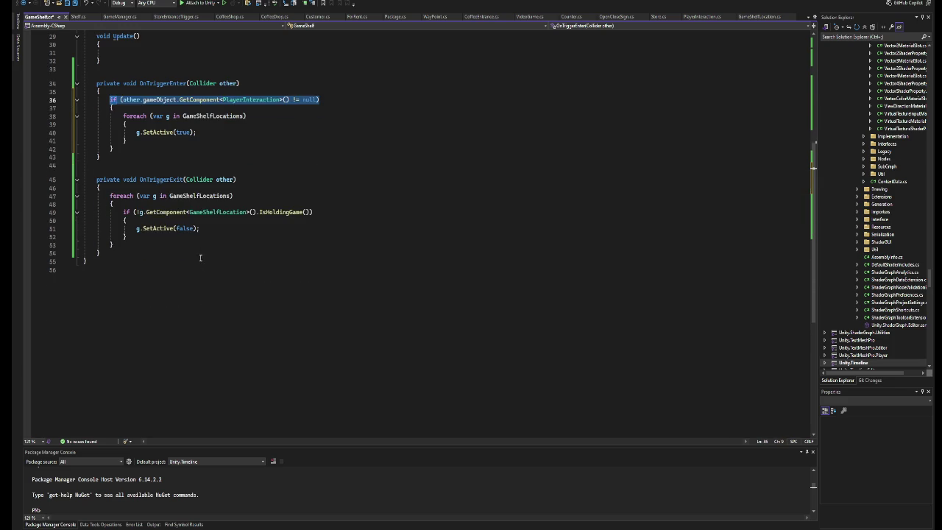
Copy the PlayerInteraction null check into OnTriggerExit as a new if block with braces.
{"action": "key", "text": "ctrl+c"}
{"action": "left_click", "coordinate": [146, 197]}
{"action": "key", "text": "Home"}
{"action": "key", "text": "Return"}
{"action": "key", "text": "Return"}
{"action": "key", "text": "Up"}
{"action": "key", "text": "Up"}
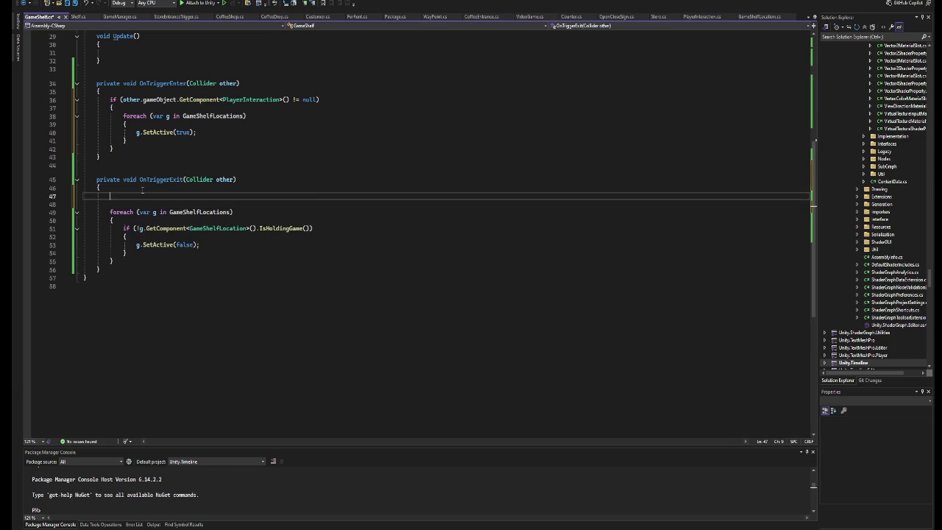
{"action": "key", "text": "ctrl+v"}
{"action": "key", "text": "Return"}
{"action": "type", "text": "{"}
{"action": "key", "text": "Return"}
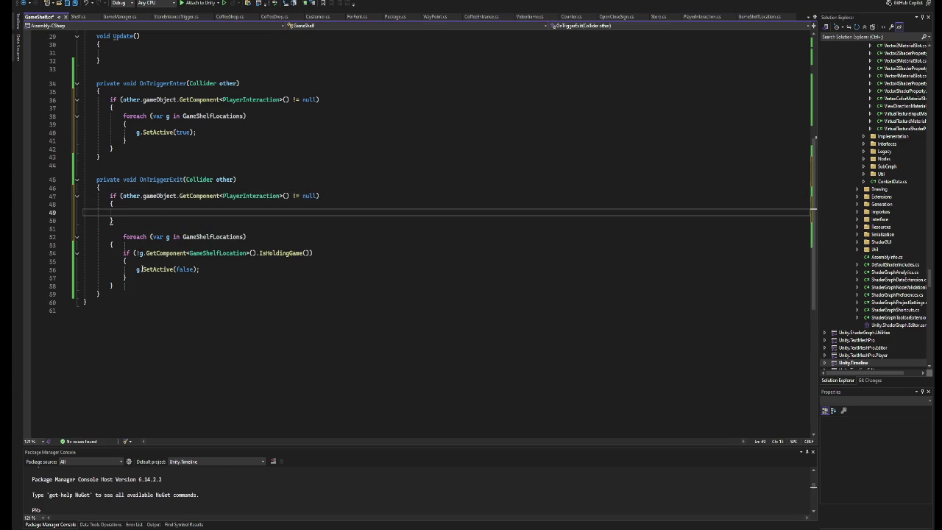
Move OnTriggerExit's shelf-deactivation foreach loop inside the PlayerInteraction if block.
{"action": "left_click_drag", "start_coordinate": [118, 288], "coordinate": [118, 243]}
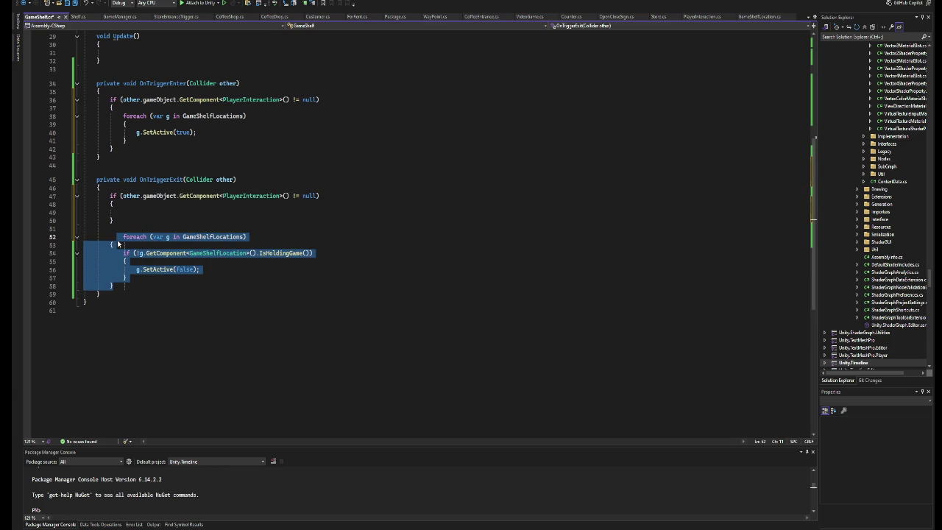
{"action": "key", "text": "ctrl+x"}
{"action": "key", "text": "BackSpace"}
{"action": "key", "text": "BackSpace"}
{"action": "key", "text": "BackSpace"}
{"action": "key", "text": "Up"}
{"action": "key", "text": "ctrl+v"}
{"action": "left_click", "coordinate": [346, 197]}
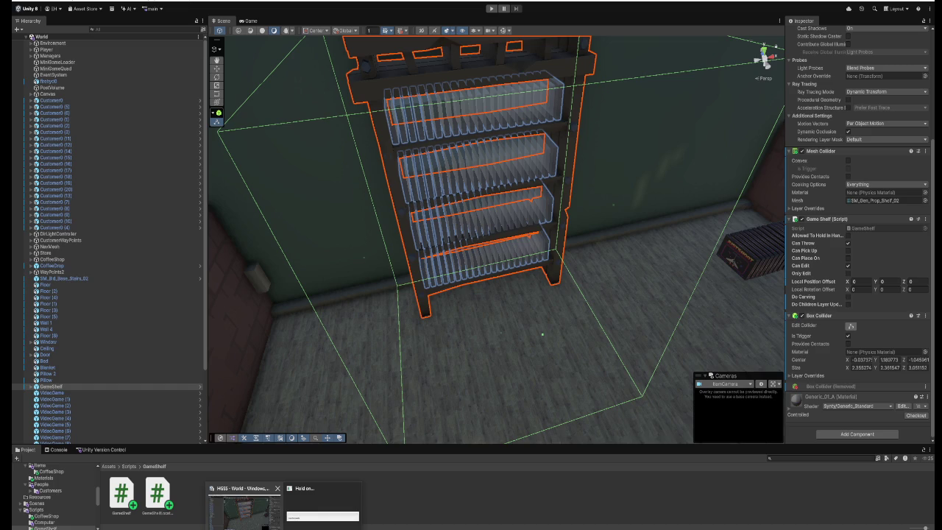
Return to Unity so the edited GameShelf script recompiles, then start play mode.
{"action": "key", "text": "alt+Tab"}
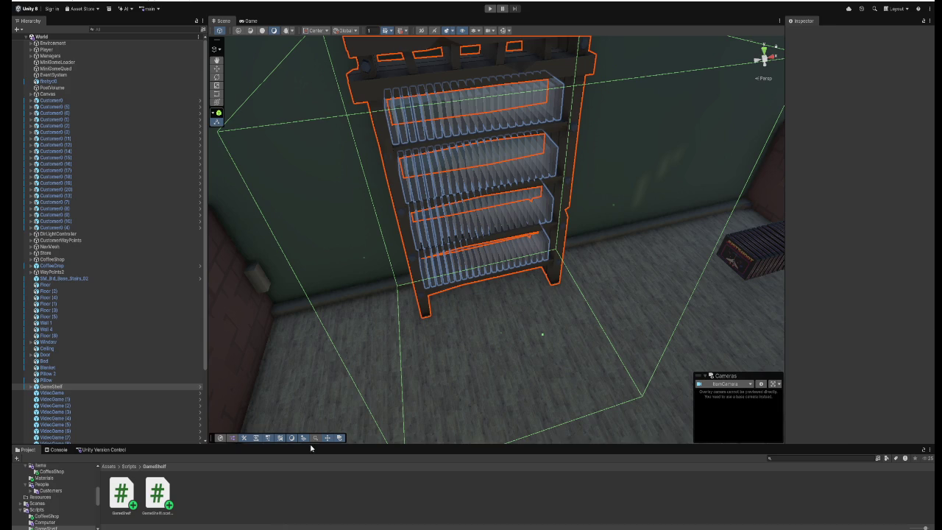
{"action": "left_click", "coordinate": [492, 9]}
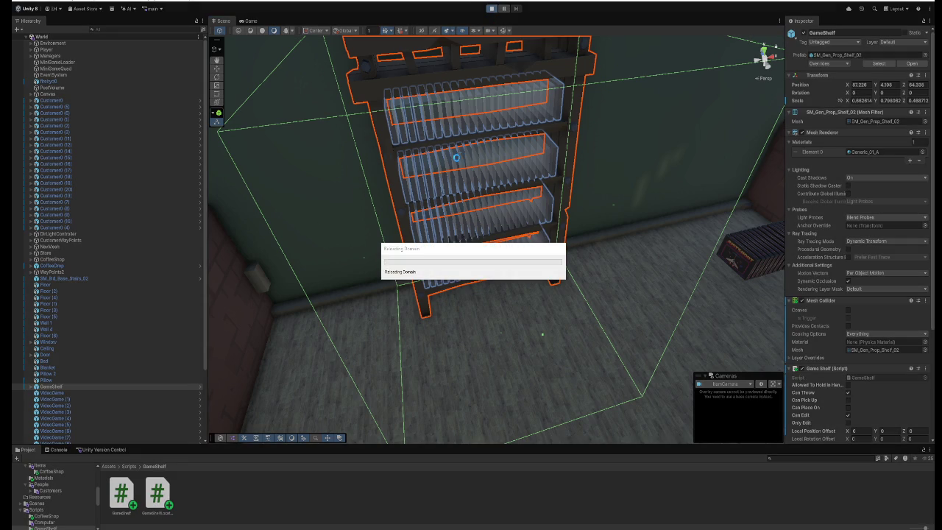